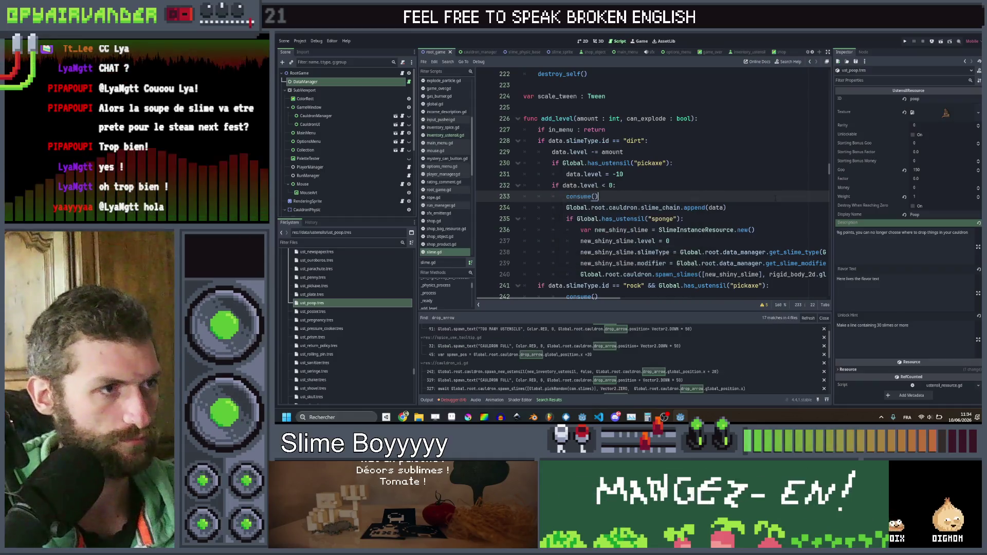
Step: Step through the drop_arrow matches in throwable_object.gd and cauldron_ui.gd to cauldron_manager.gd line 167
scroll(710, 339, "up", 1)
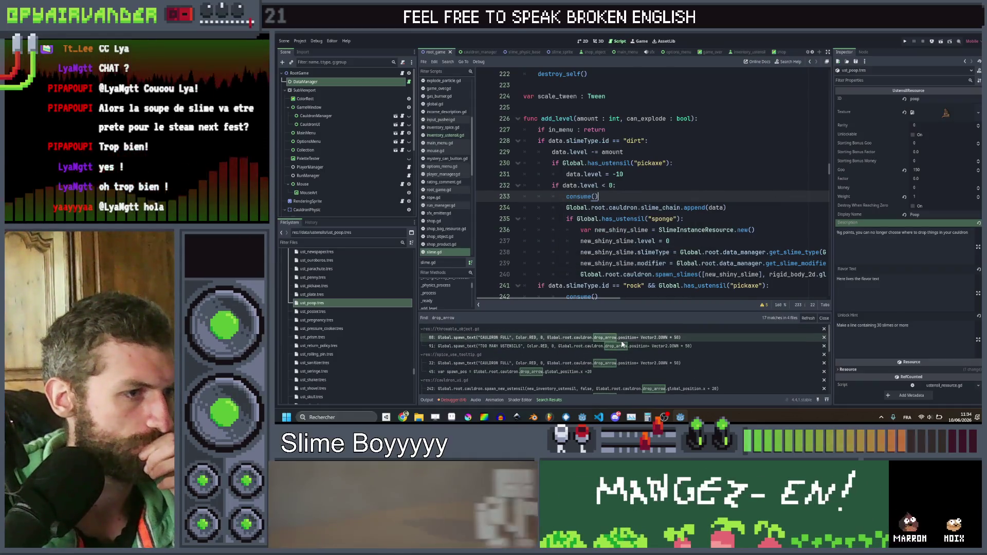
left_click(621, 341)
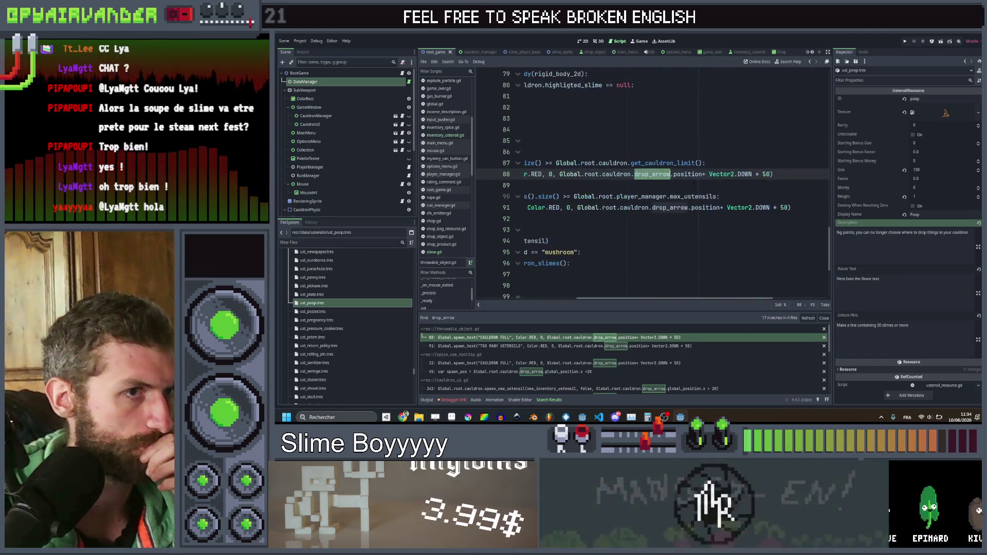
scroll(693, 187, "left", 3)
scroll(693, 186, "left", 2)
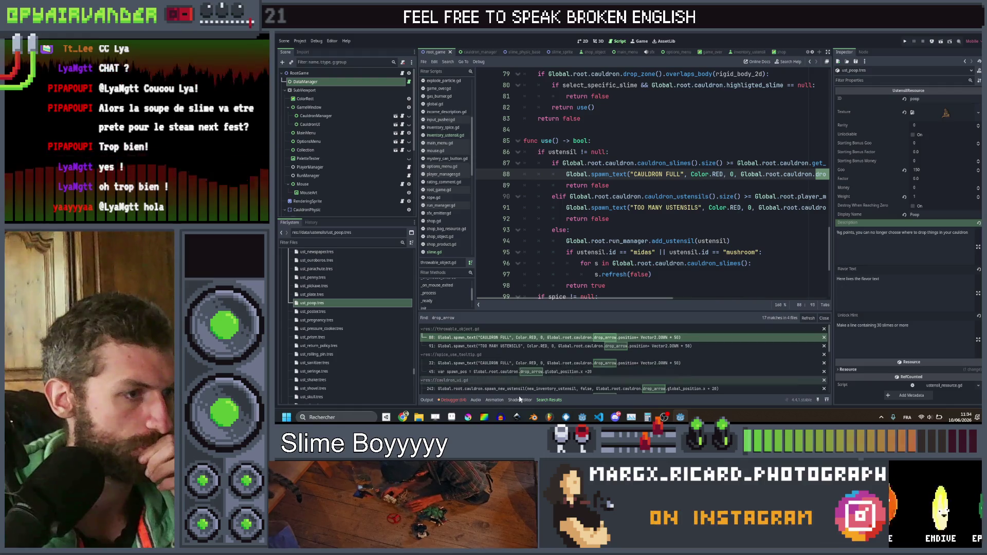
scroll(543, 363, "down", 1)
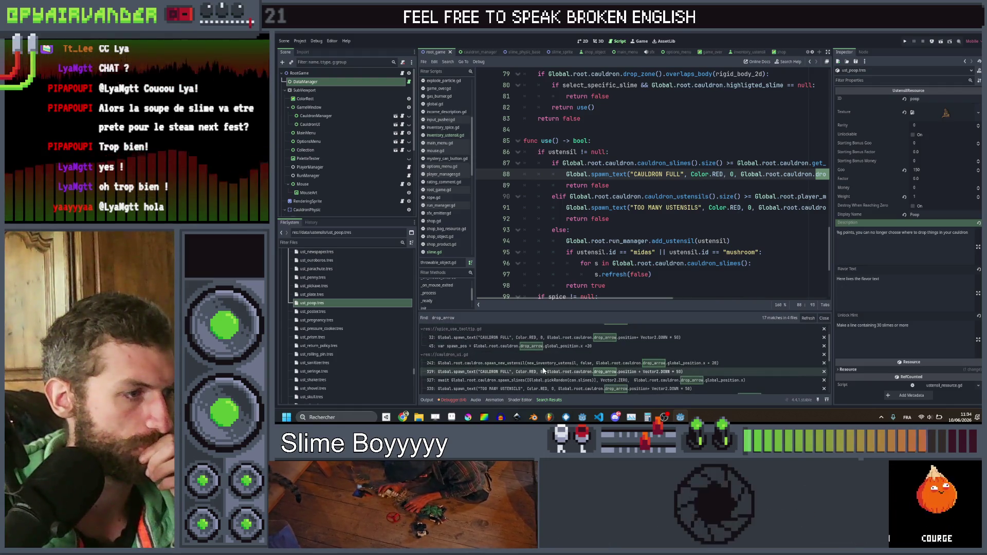
left_click(544, 367)
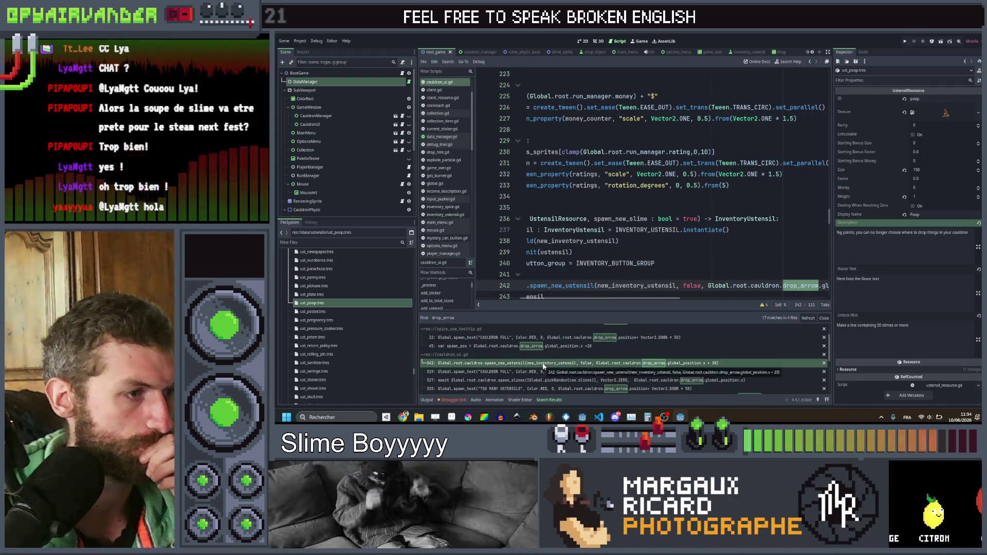
scroll(545, 365, "down", 2)
left_click(551, 354)
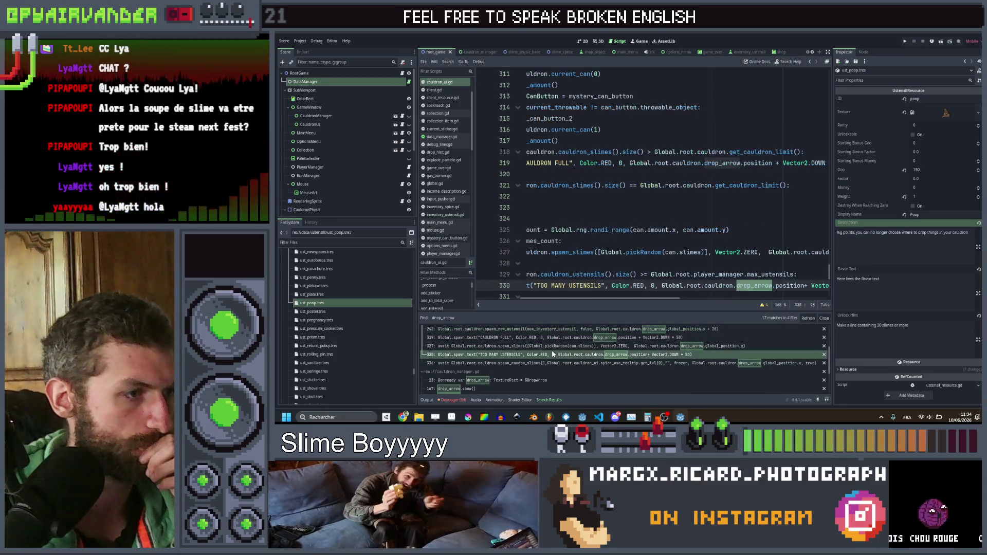
left_click(553, 362)
scroll(555, 359, "down", 2)
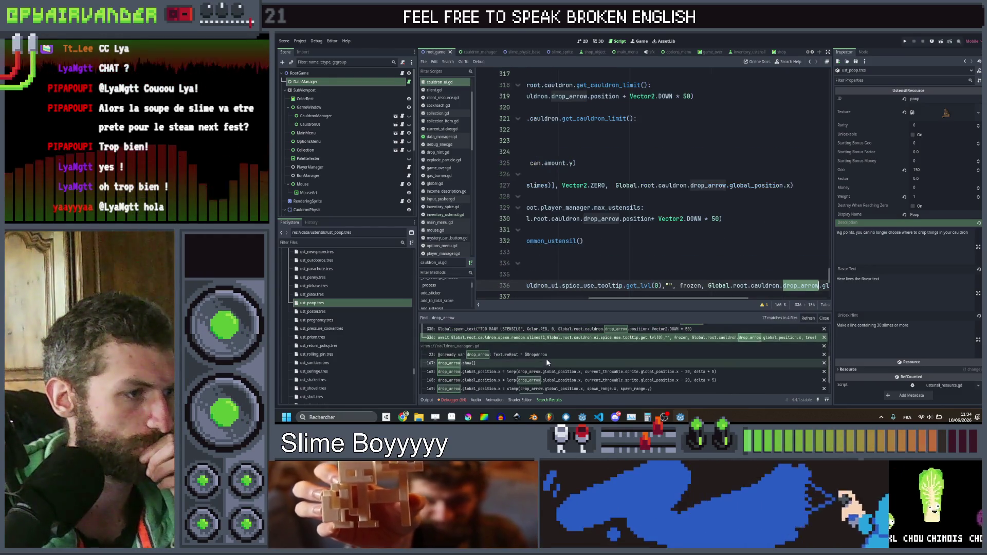
left_click(546, 362)
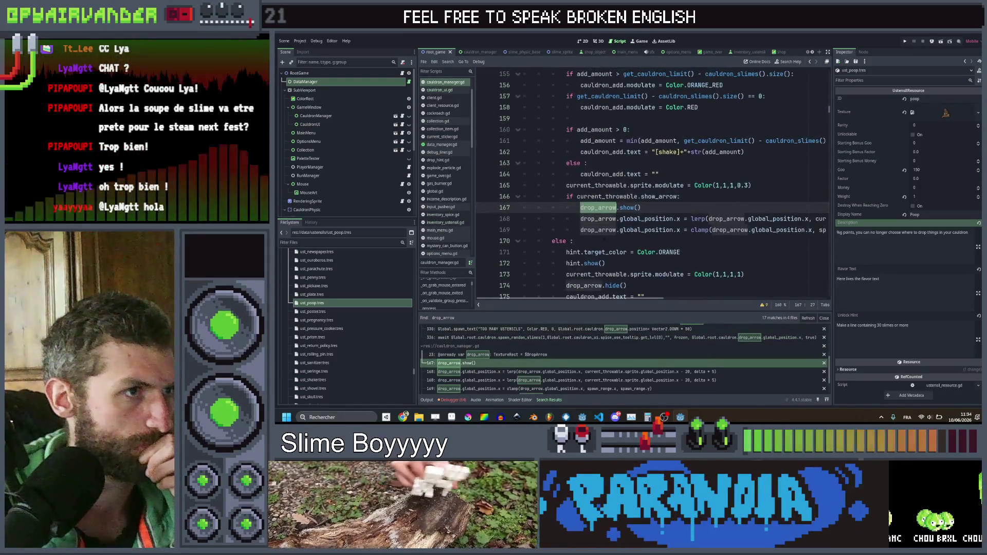
Step: Add an if Global.has_ustensil("poop"): block below drop_arrow.show() with an indented drop_arrow.show()
left_click(665, 207)
left_click(698, 197)
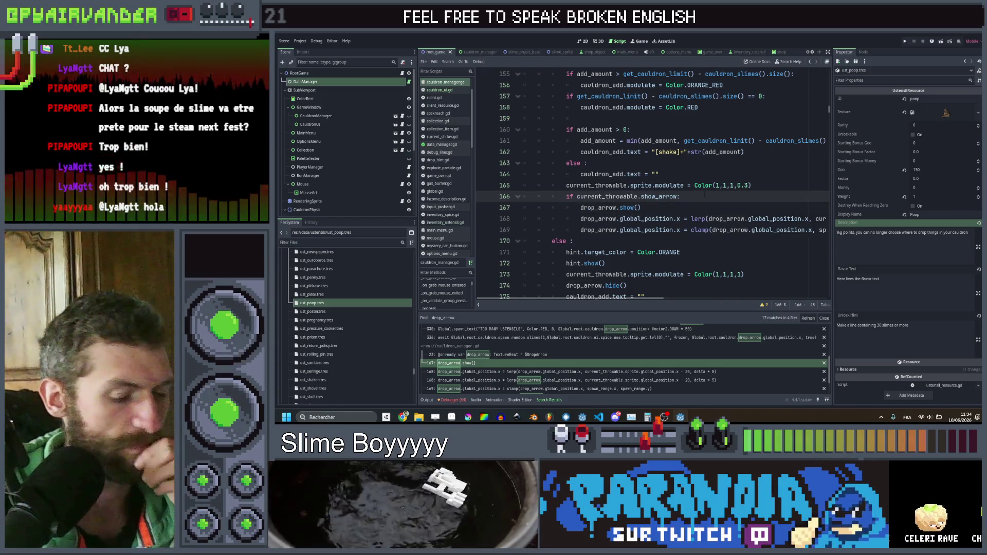
key("Return")
type("if")
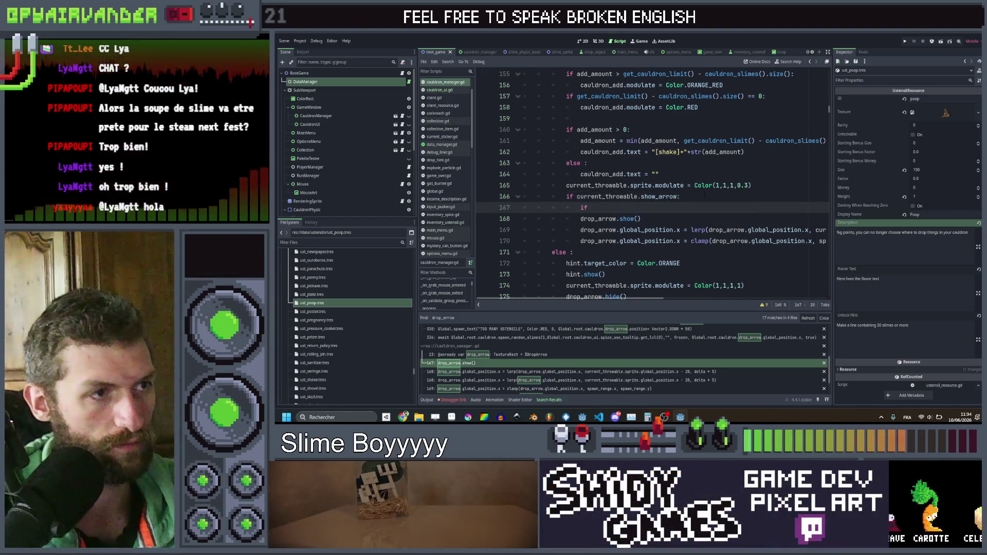
key("BackSpace")
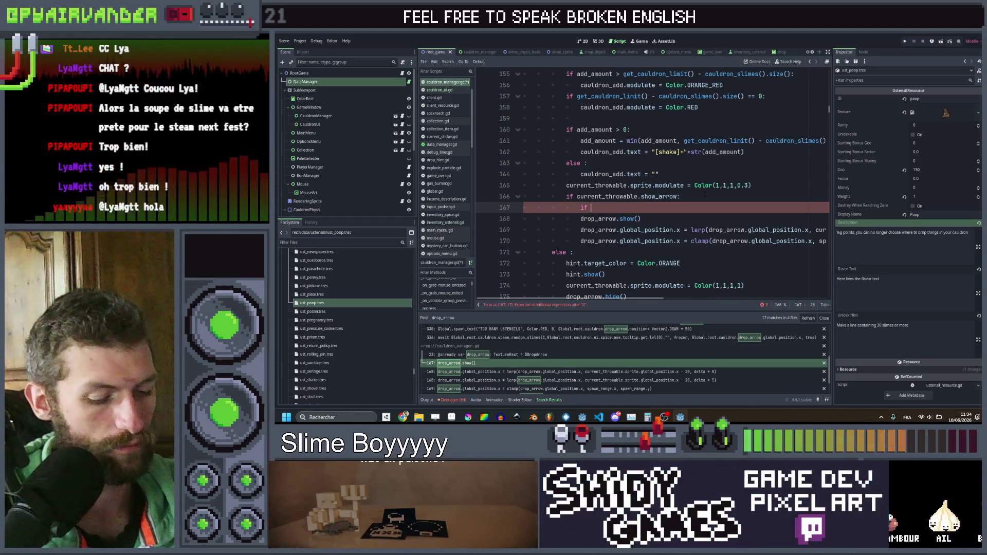
type("Global.")
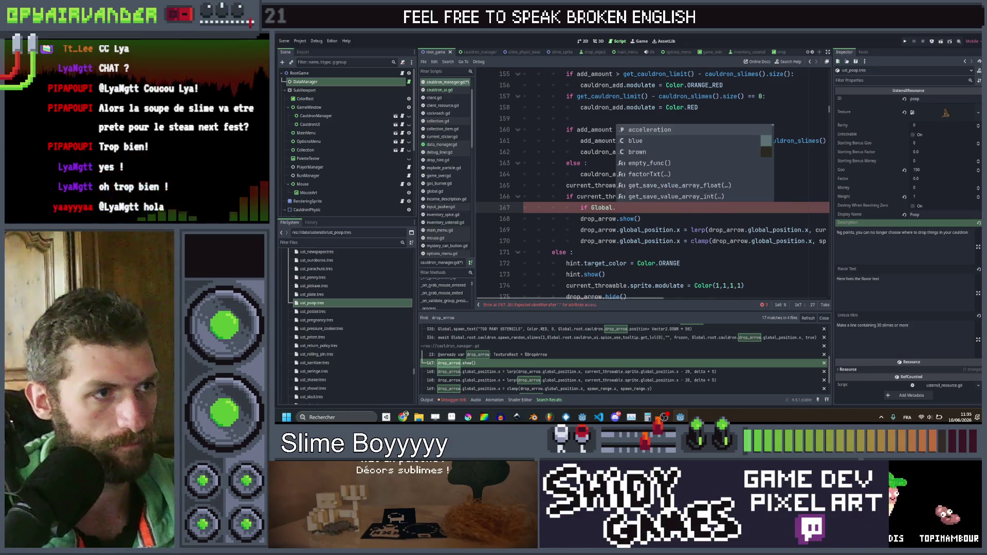
key("alt+Down")
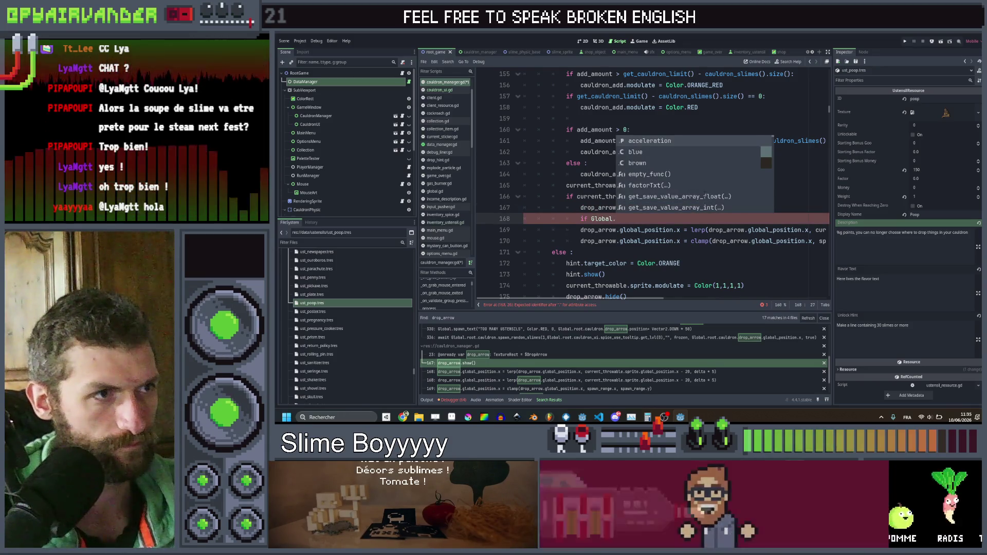
type("has_")
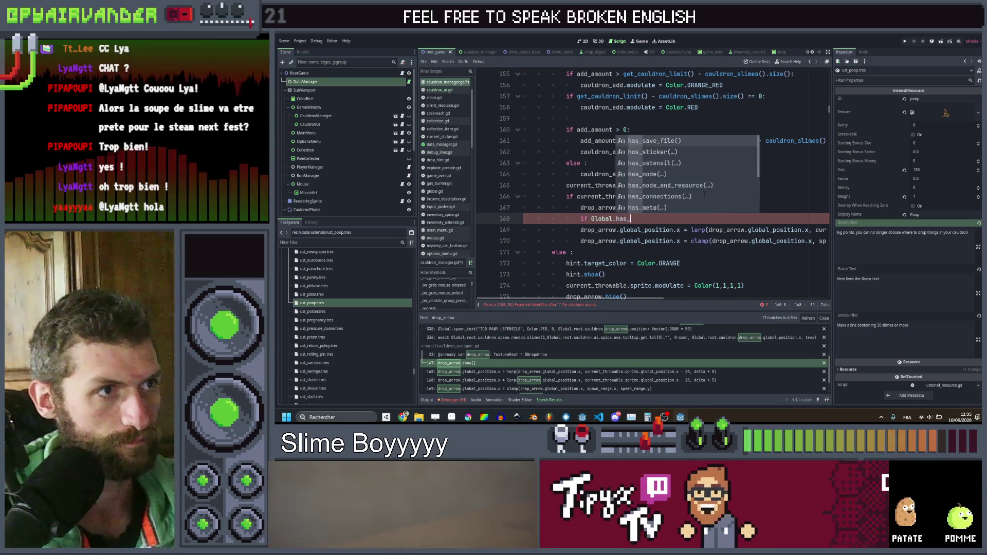
key("Return")
type("'")
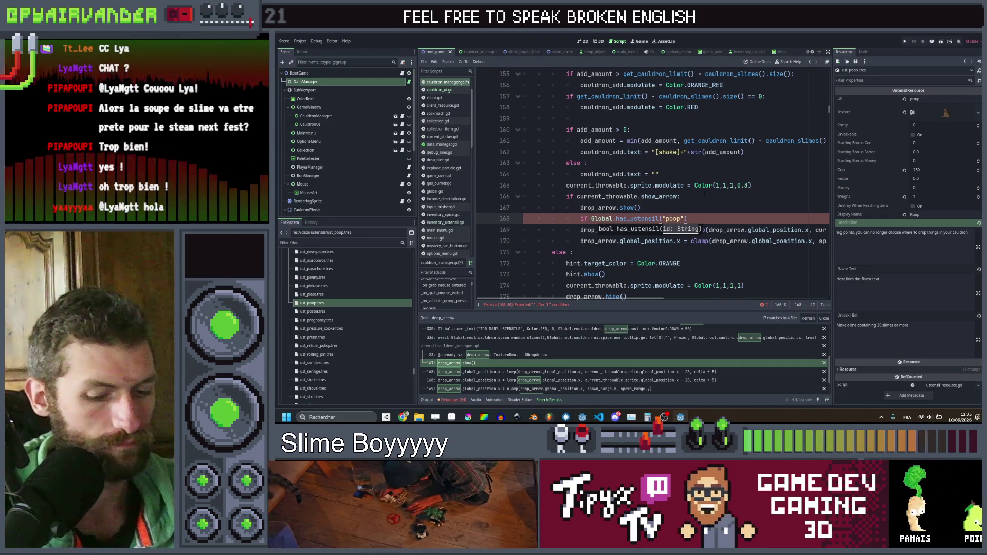
type(":")
key("Return")
type("drop_arrow.show()")
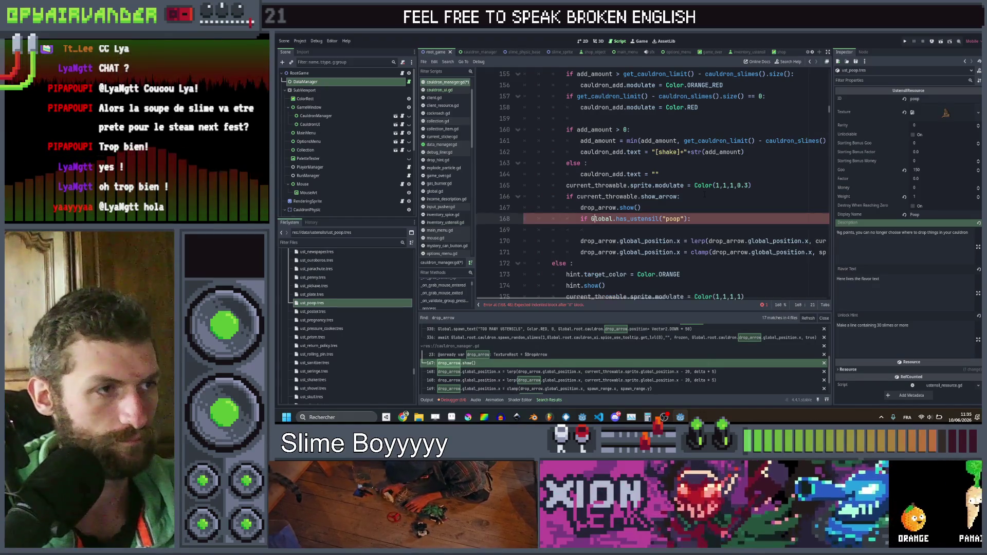
key("Return")
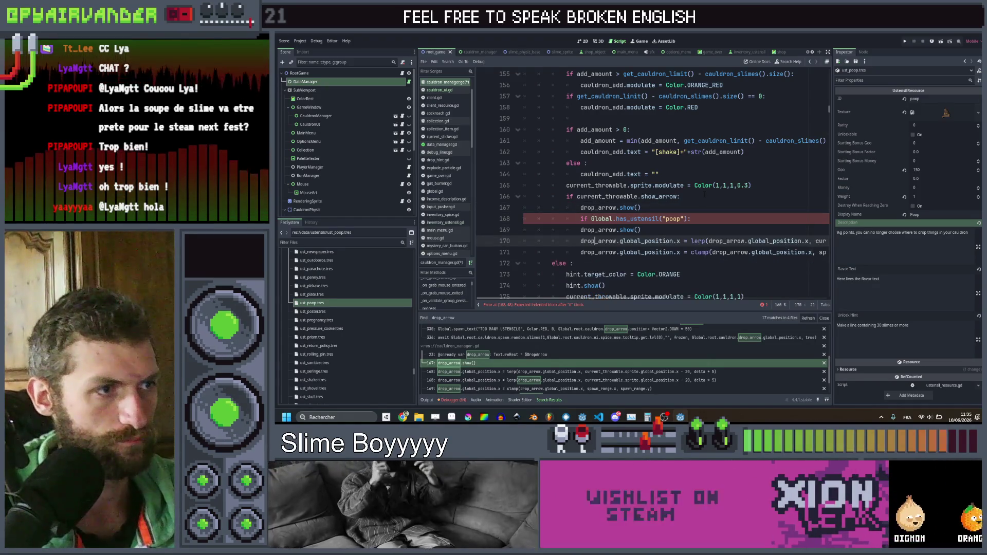
Step: Change the new block's call to drop_arrow.hide() and save the script
left_click(580, 230)
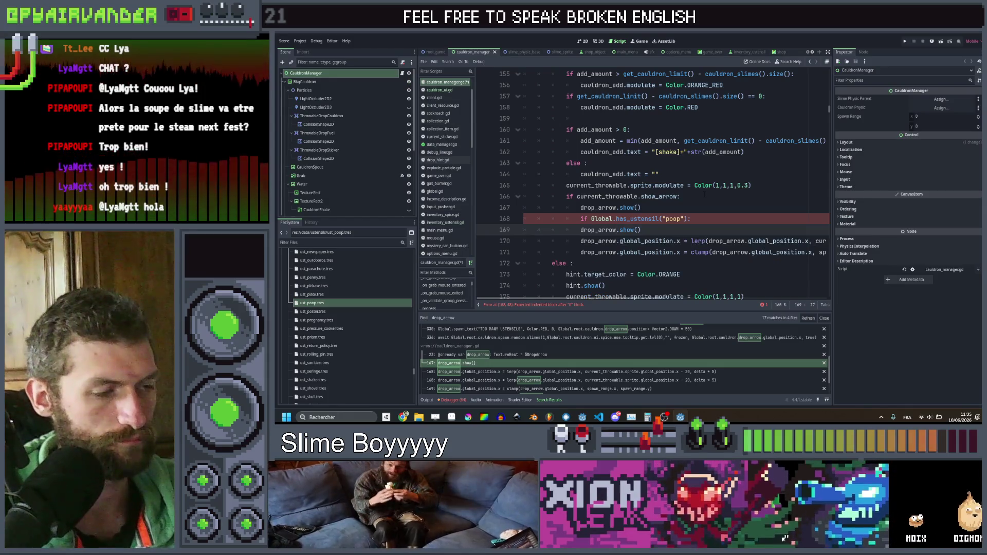
left_click(648, 230)
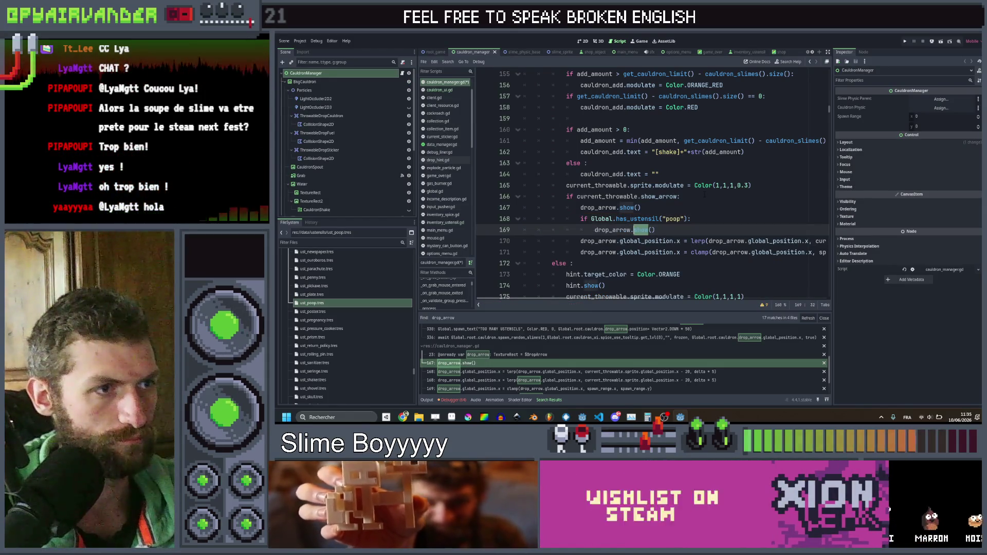
type("hide")
key("ctrl+s")
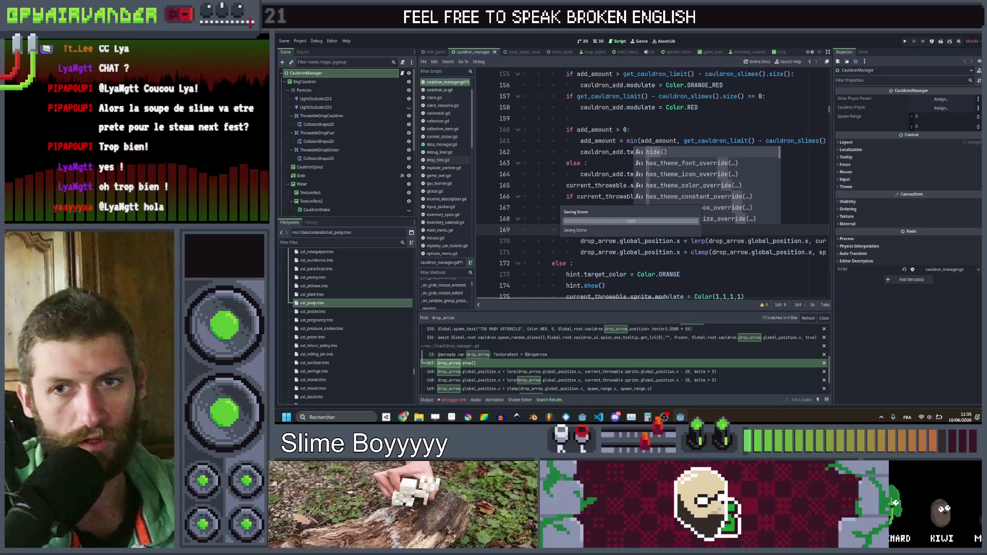
scroll(685, 197, "down", 6)
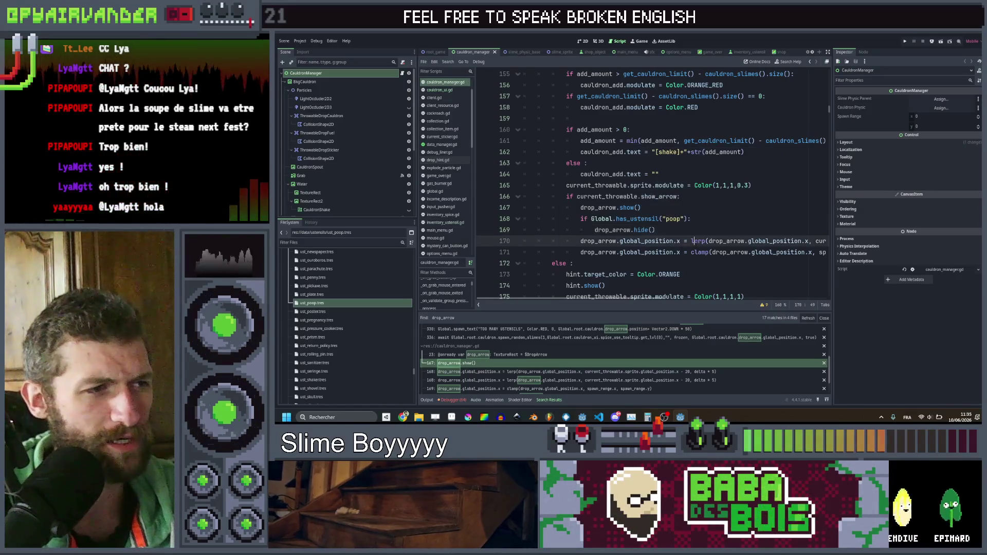
Step: Browse the search results and open the cauldron_ui.gd drop_arrow match at line 319
scroll(685, 197, "down", 2)
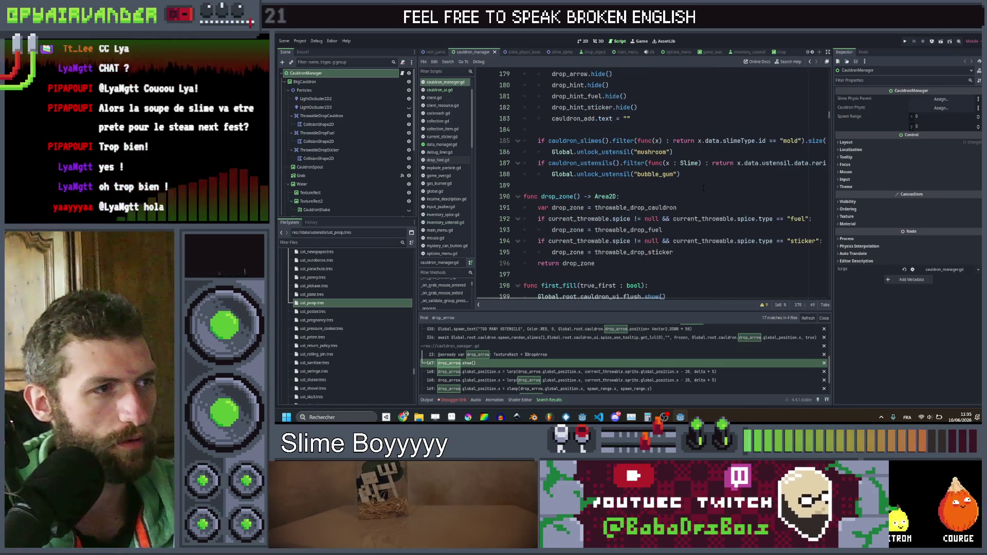
scroll(703, 188, "up", 3)
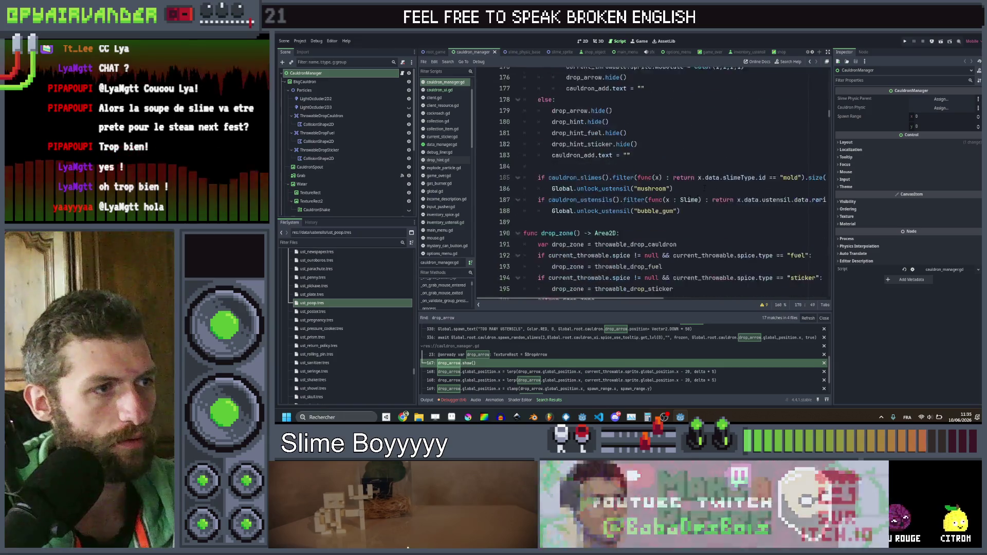
scroll(703, 188, "down", 14)
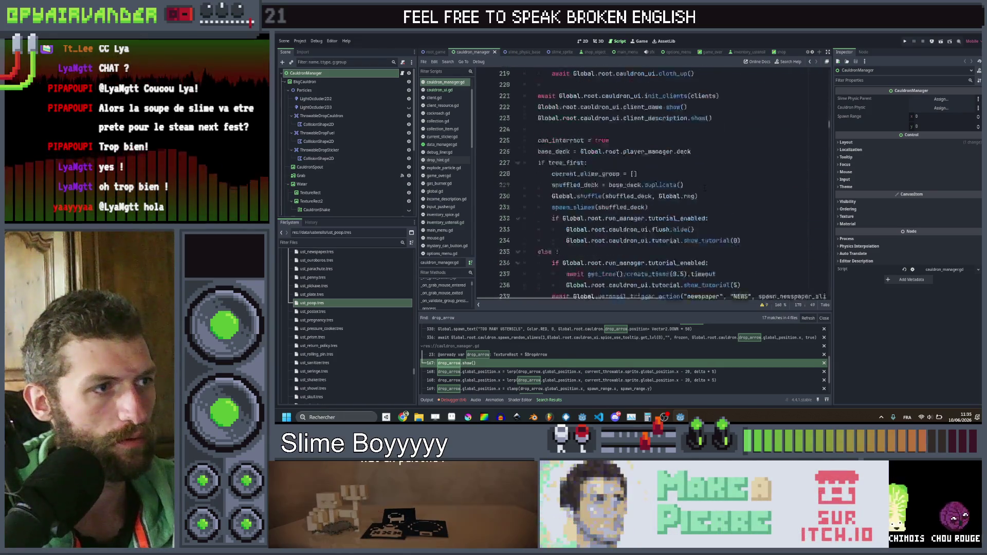
scroll(704, 188, "down", 10)
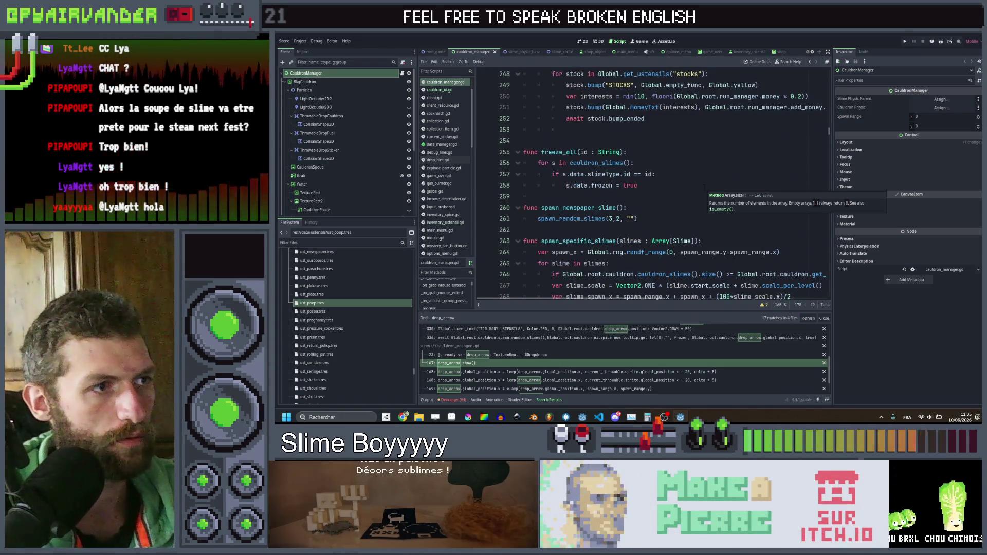
scroll(705, 188, "up", 20)
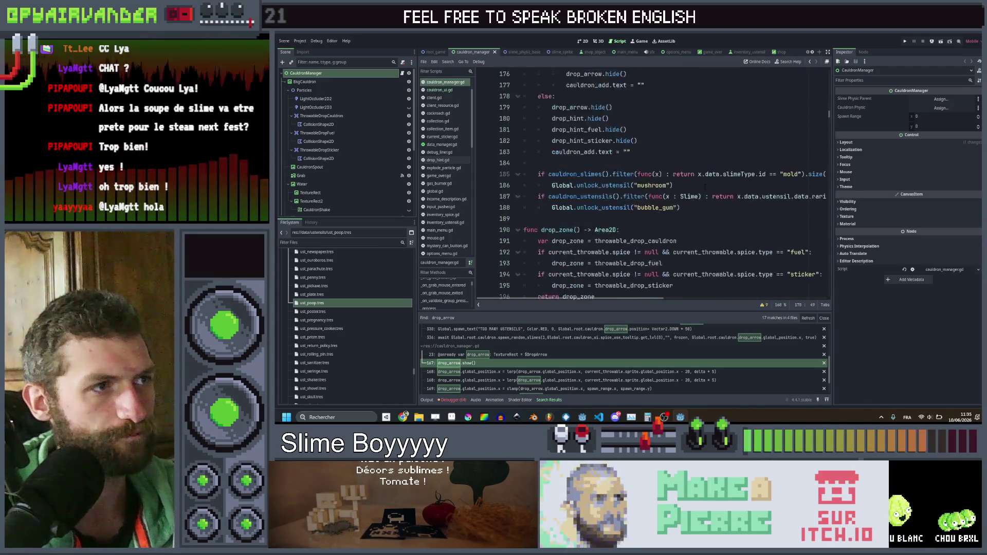
scroll(705, 187, "up", 1)
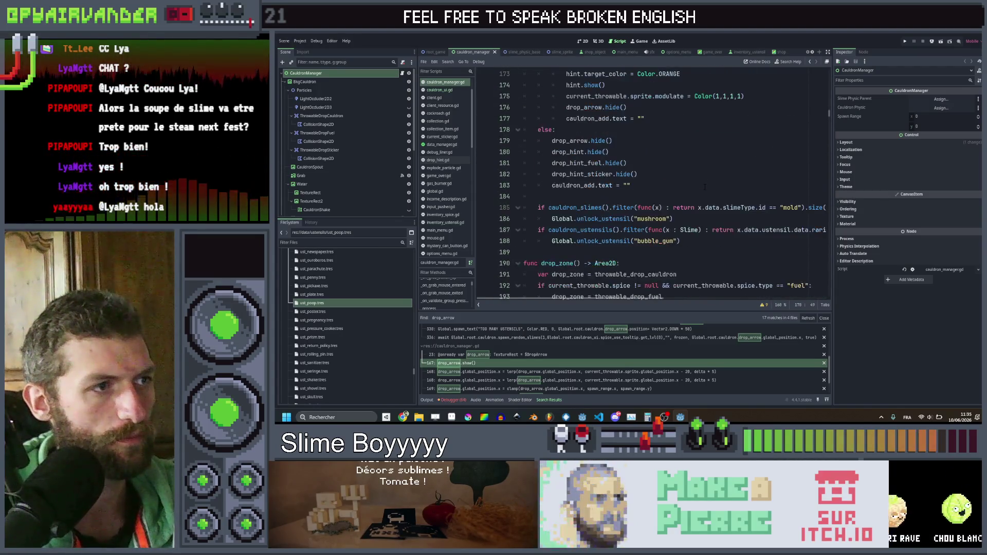
scroll(523, 371, "down", 1)
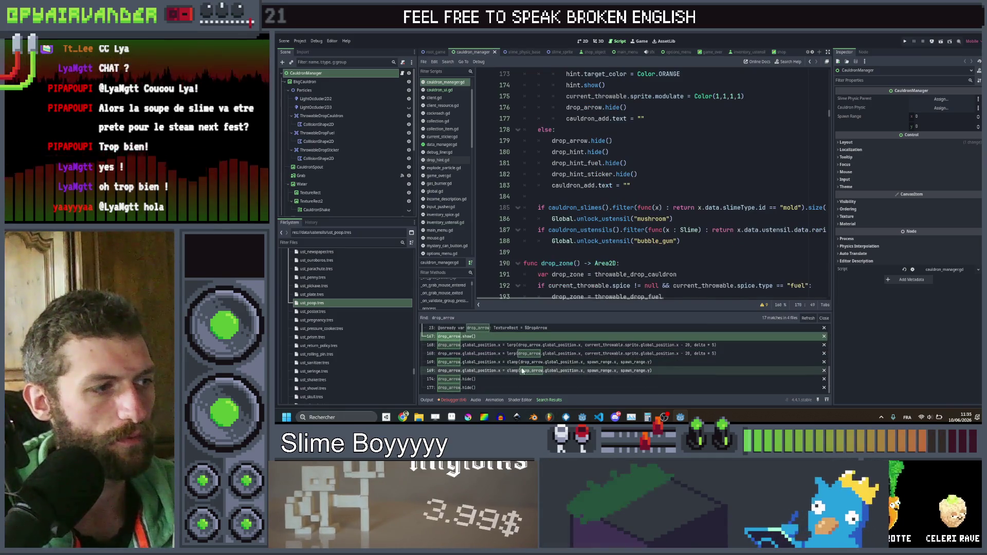
scroll(523, 371, "up", 3)
scroll(525, 360, "up", 2)
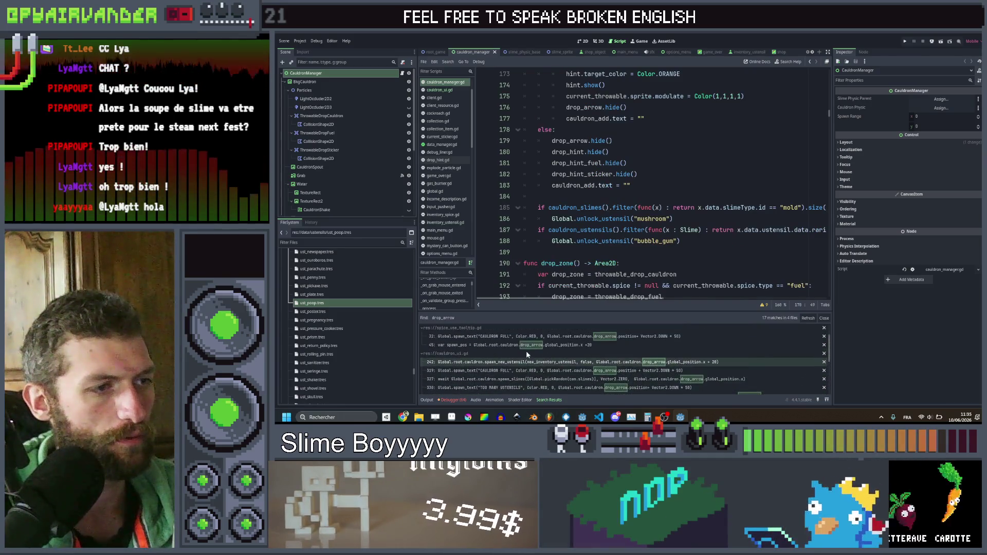
left_click(530, 371)
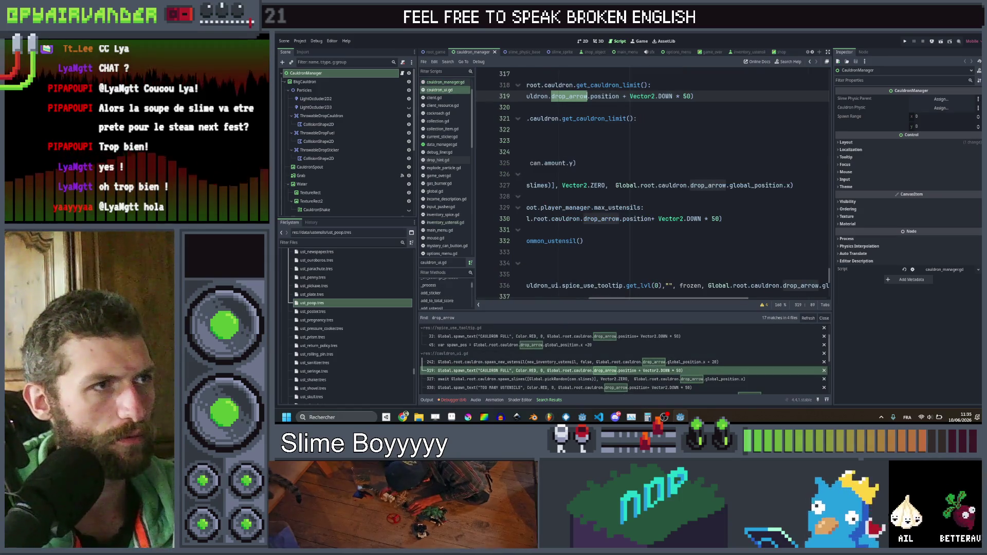
Step: Open the spice_use_tooltip.gd line 45 match, then the TOO MANY USTENSILS match in throwable_object.gd
scroll(513, 366, "up", 2)
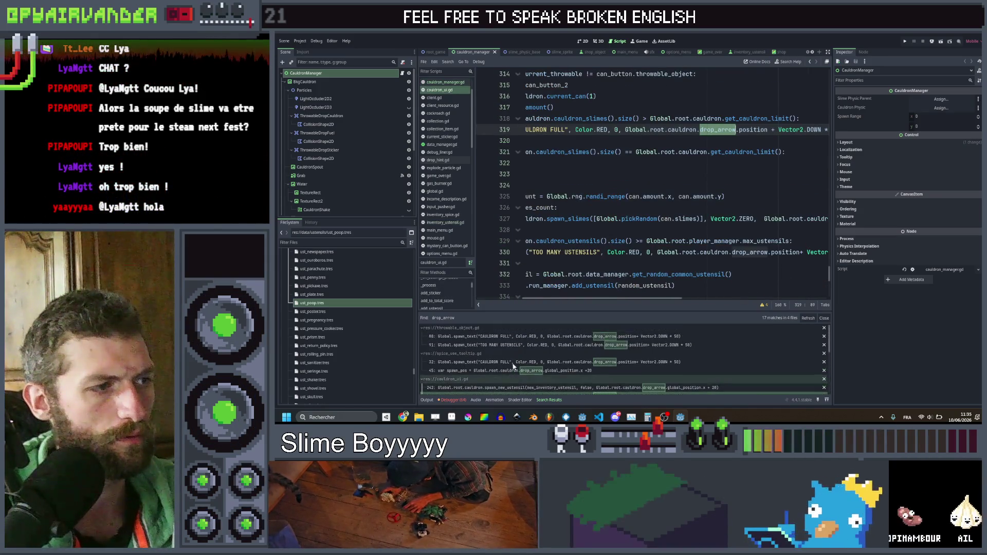
left_click(513, 370)
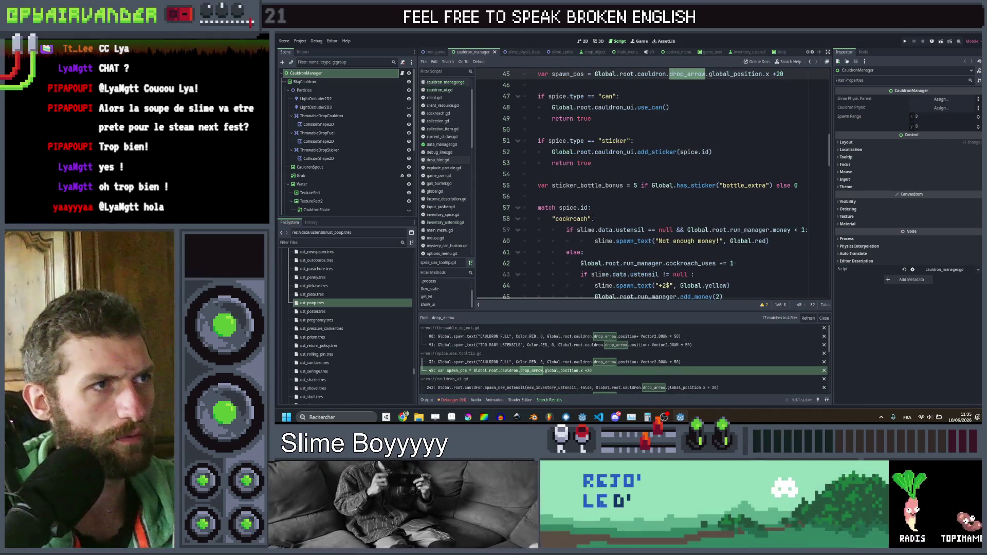
scroll(592, 218, "up", 8)
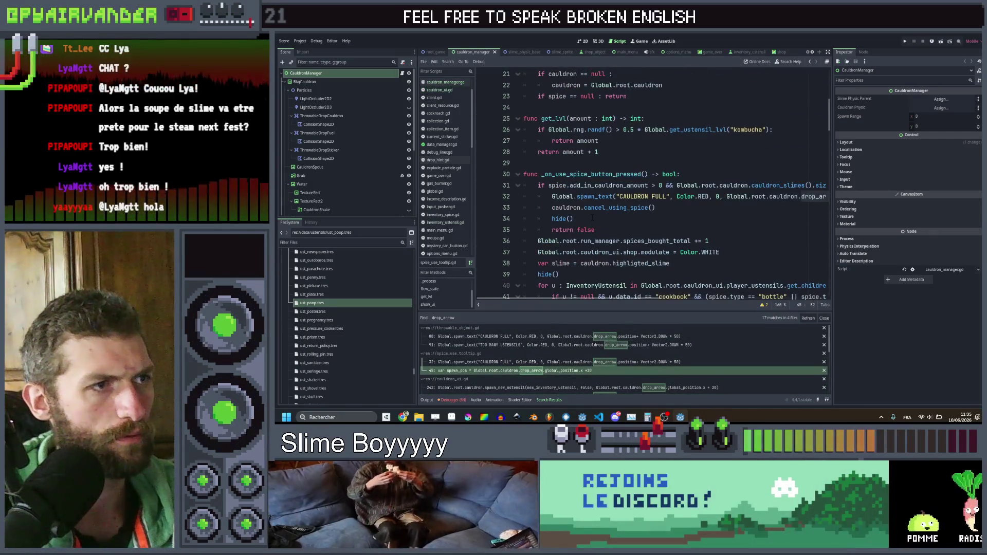
scroll(593, 218, "down", 3)
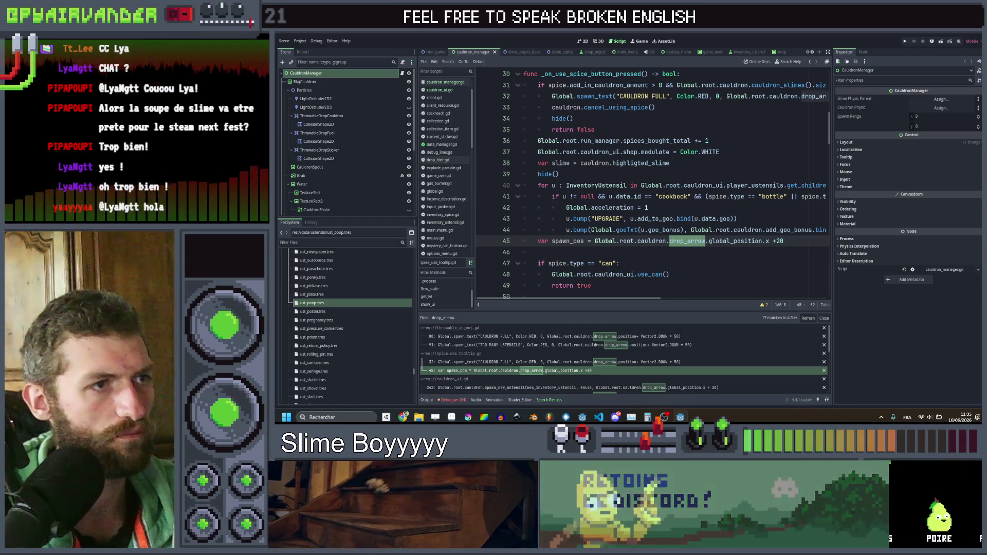
left_click(583, 344)
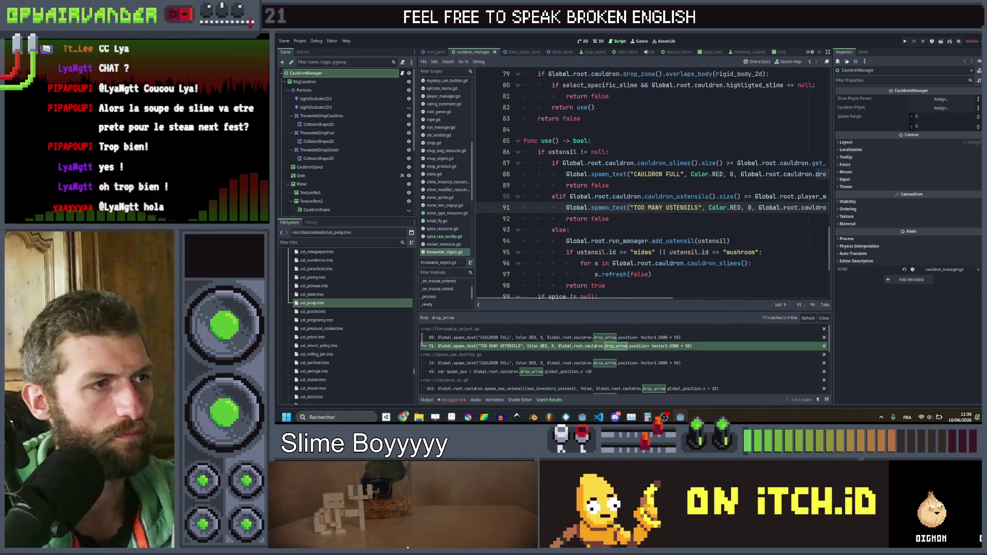
Step: Select add_ustensil on line 94 and follow it to its definitions in run_manager.gd and cauldron_ui.gd
scroll(653, 185, "left", 3)
scroll(671, 206, "down", 2)
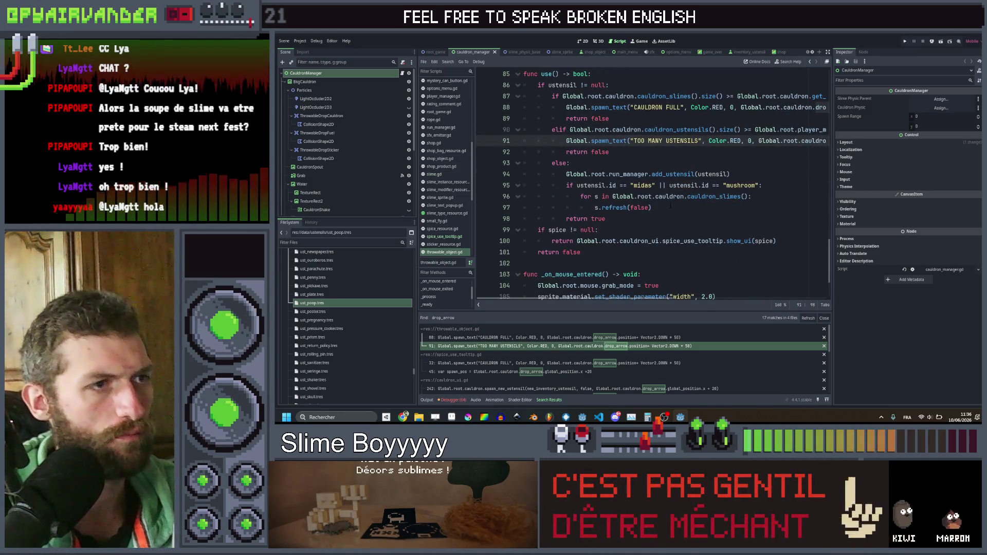
scroll(671, 205, "up", 1)
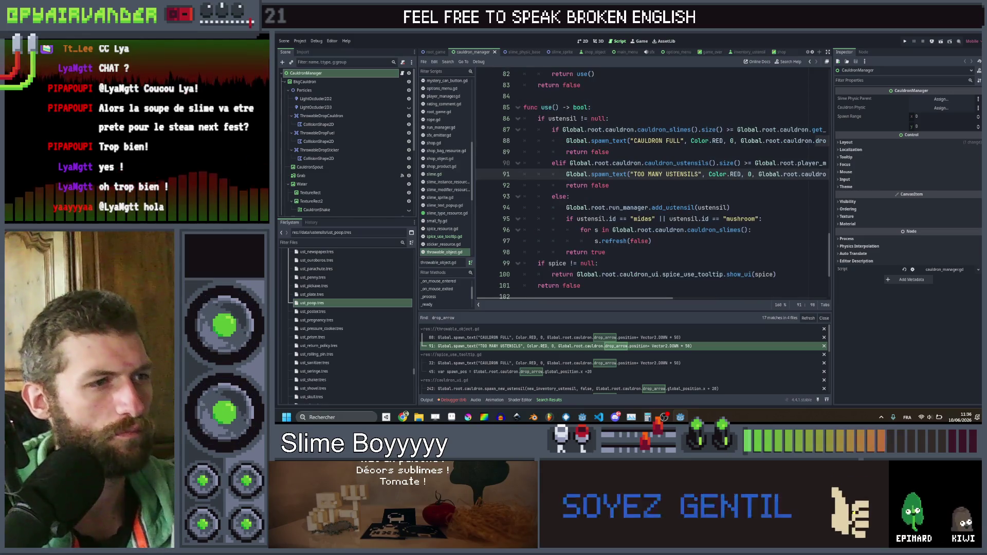
double_click(673, 208)
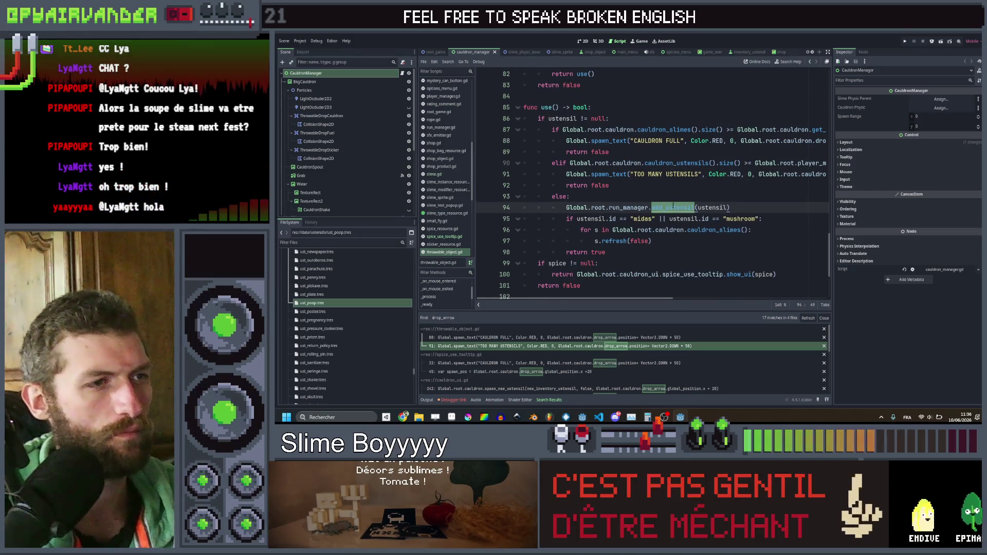
left_click(673, 206, "ctrl")
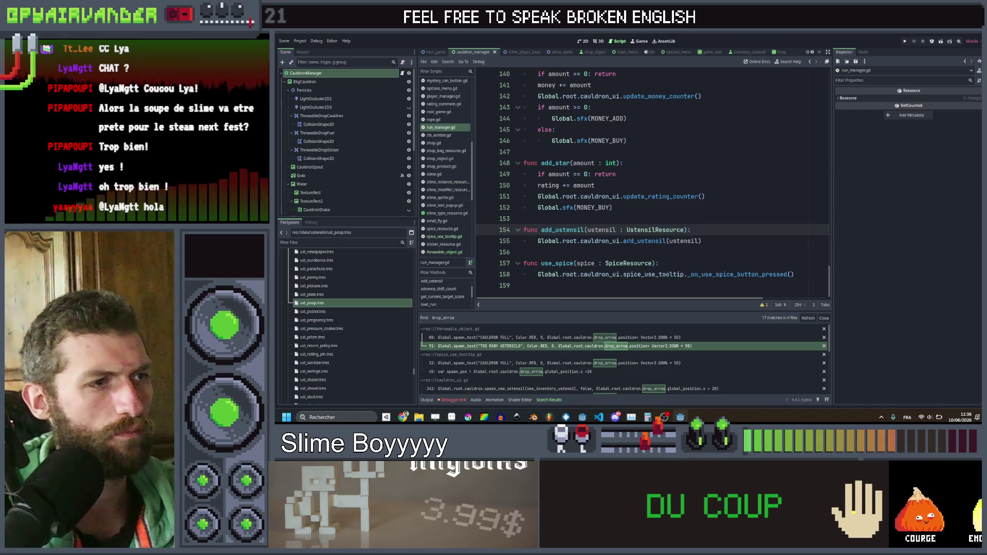
left_click(645, 240, "ctrl")
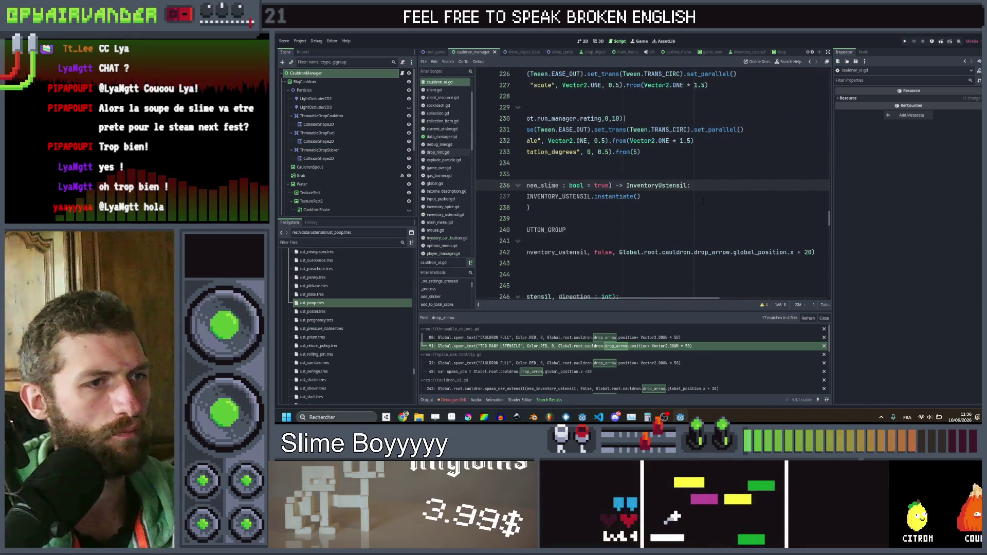
Step: Scroll through cauldron_ui.gd's use_can() around the CAULDRON FULL line 319
scroll(703, 200, "left", 5)
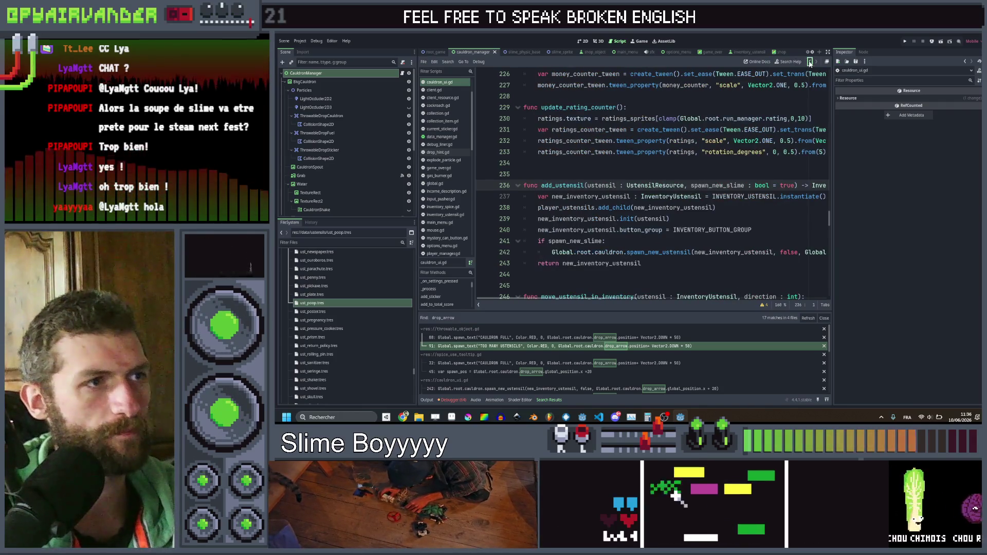
scroll(653, 185, "down", 20)
scroll(654, 185, "left", 3)
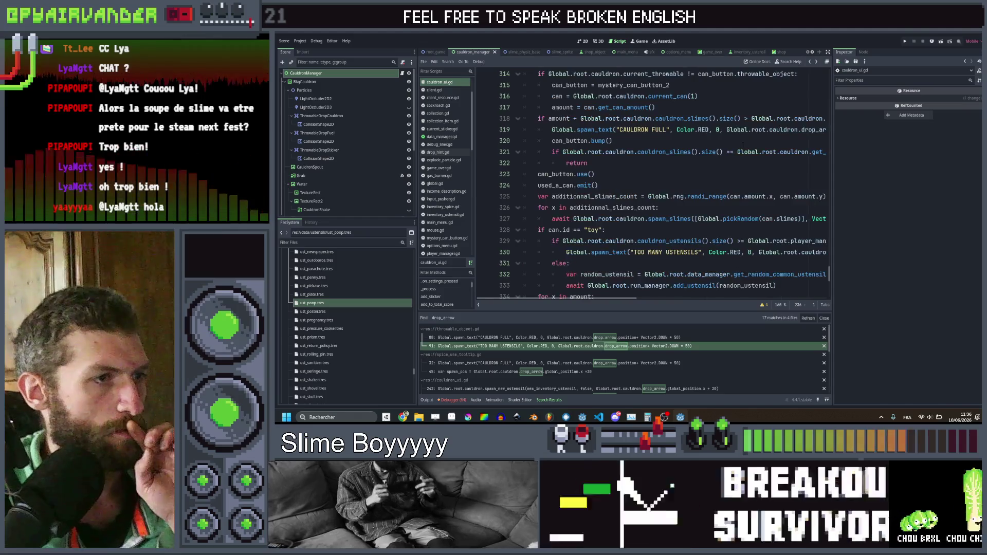
scroll(653, 186, "up", 4)
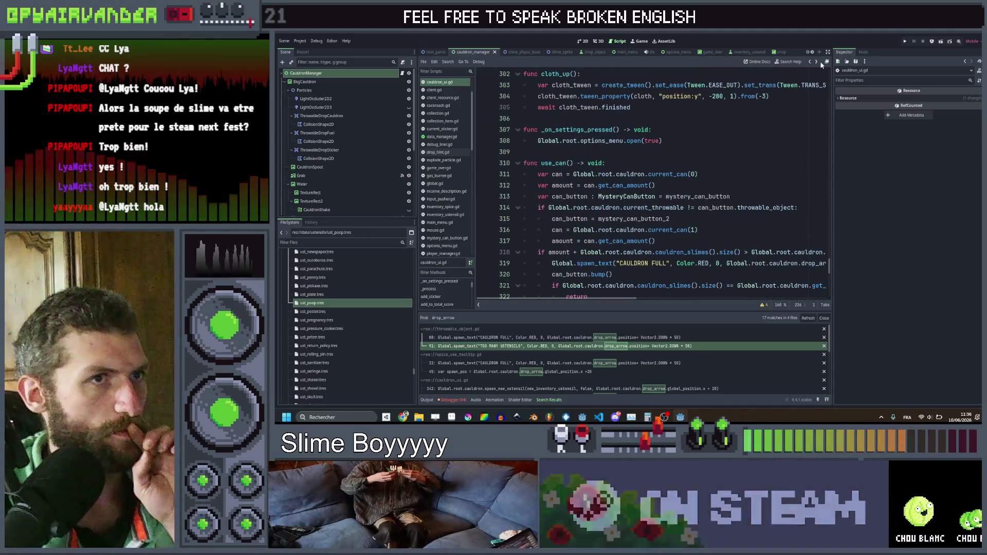
scroll(653, 185, "down", 2)
left_click(540, 185)
scroll(737, 143, "up", 2)
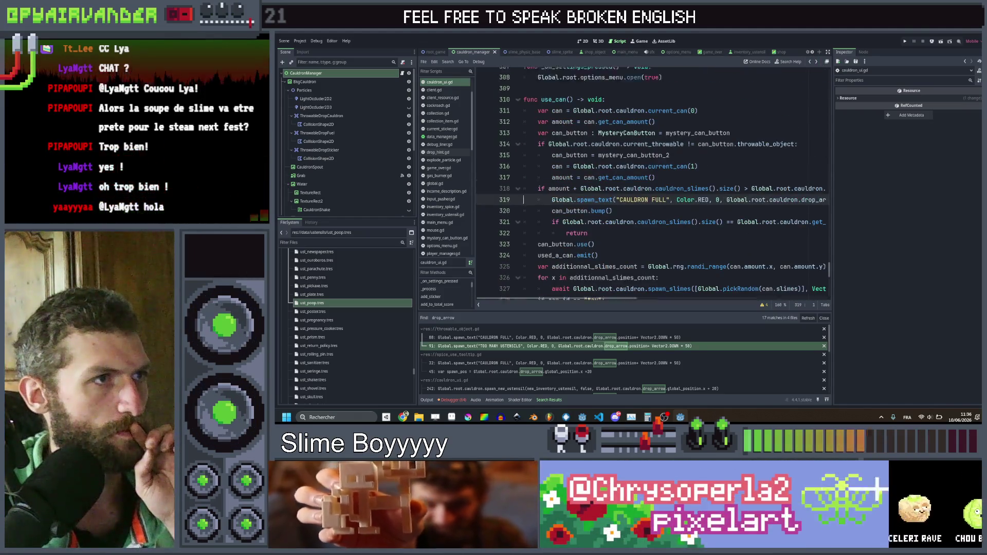
scroll(737, 140, "down", 1)
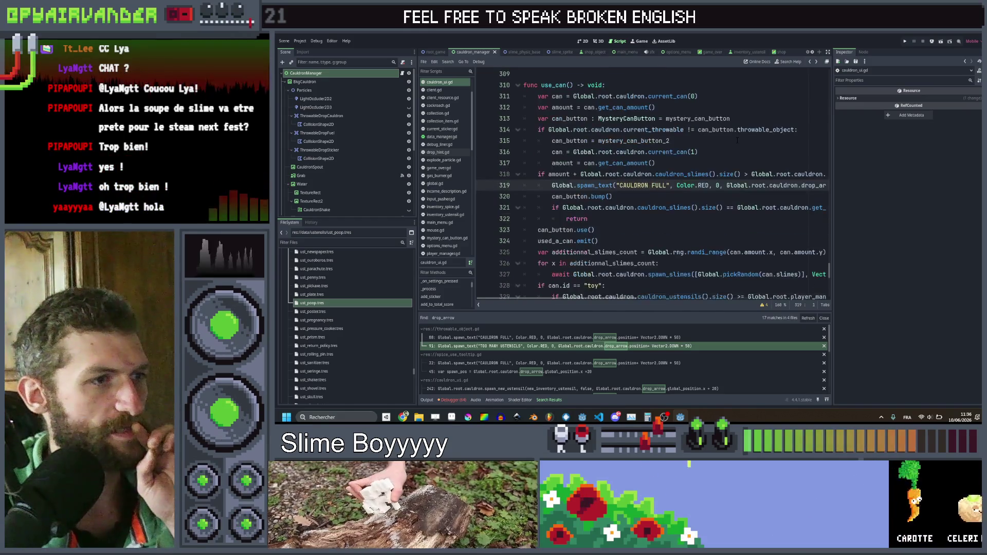
scroll(738, 140, "down", 2)
scroll(737, 140, "up", 2)
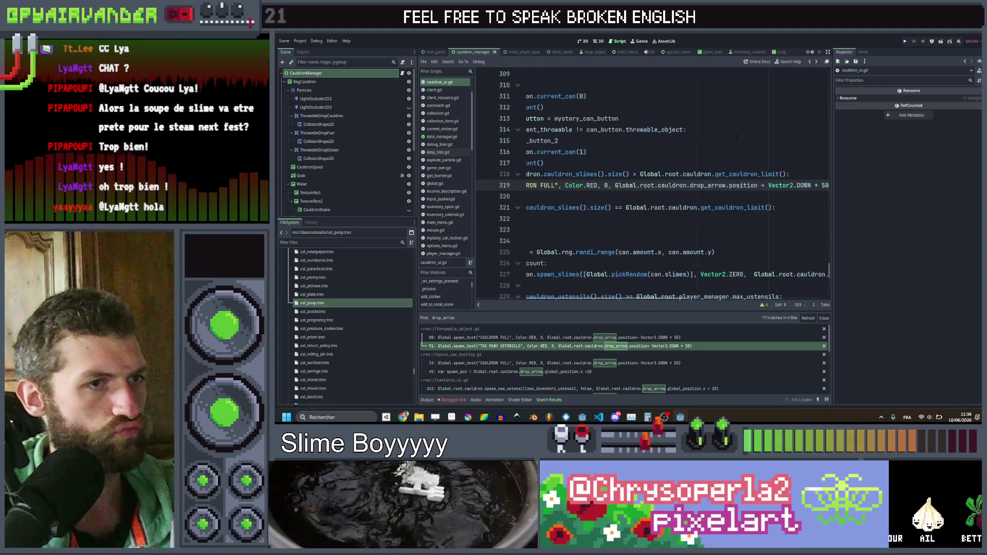
scroll(737, 138, "right", 3)
scroll(737, 135, "left", 3)
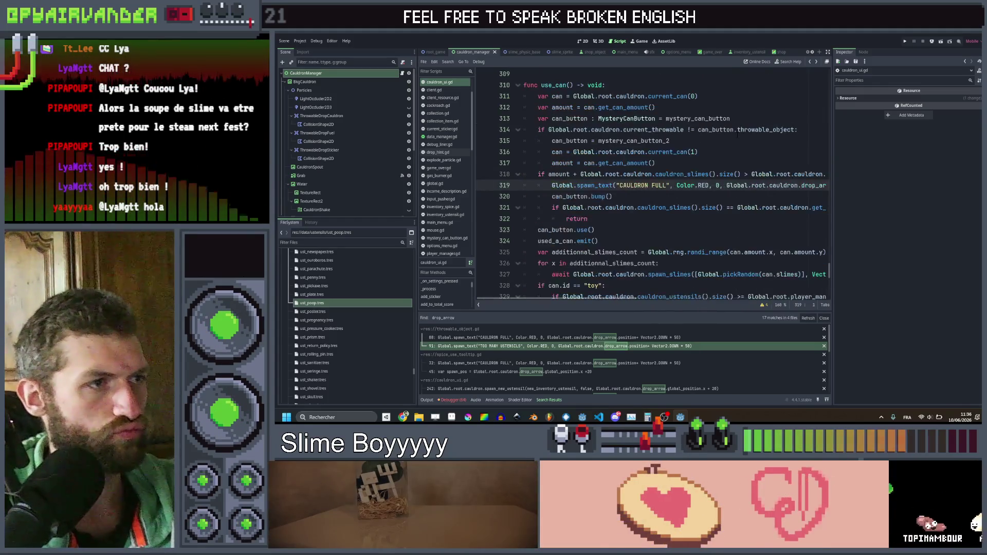
scroll(737, 135, "down", 4)
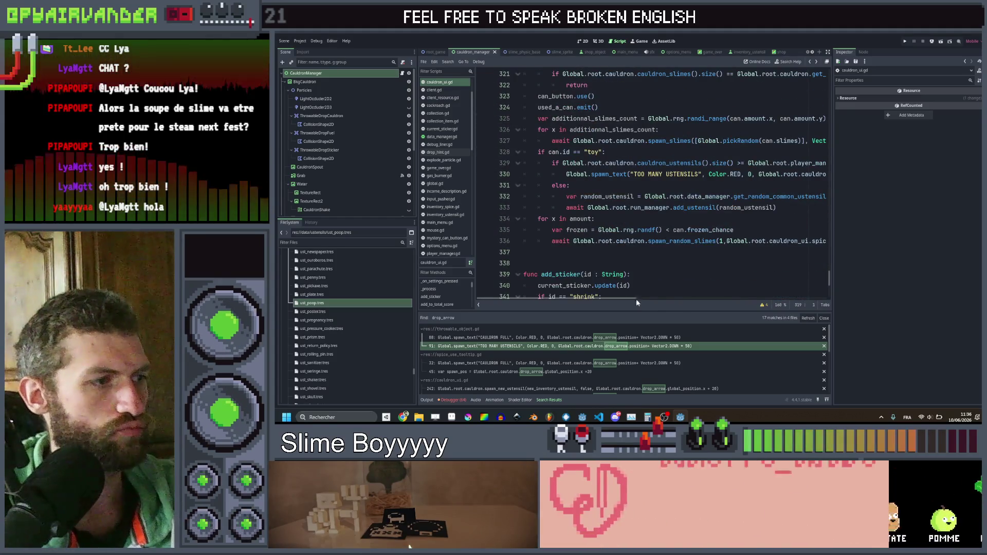
Step: Open the CAULDRON FULL match at throwable_object.gd line 88 and place the caret on line 86
left_click(471, 338)
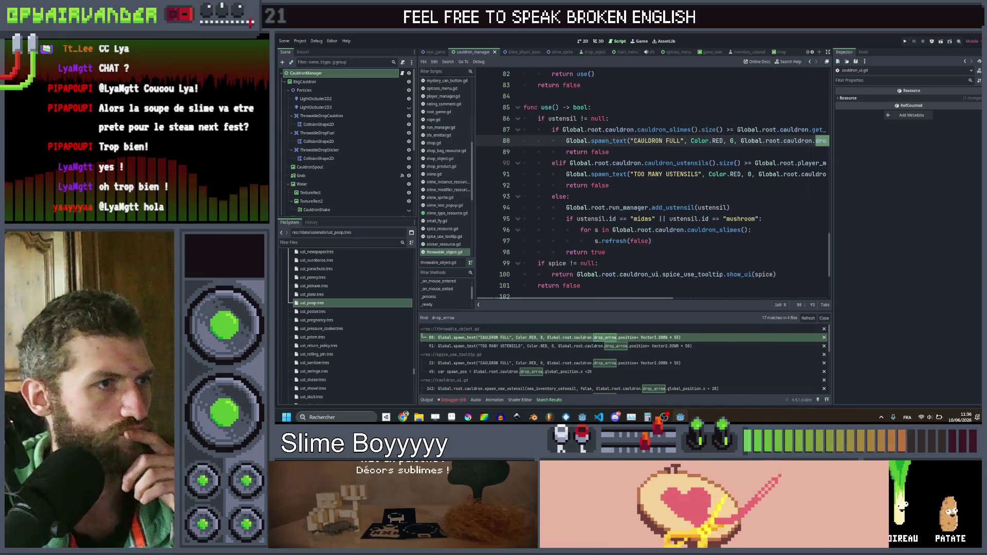
left_click(635, 120)
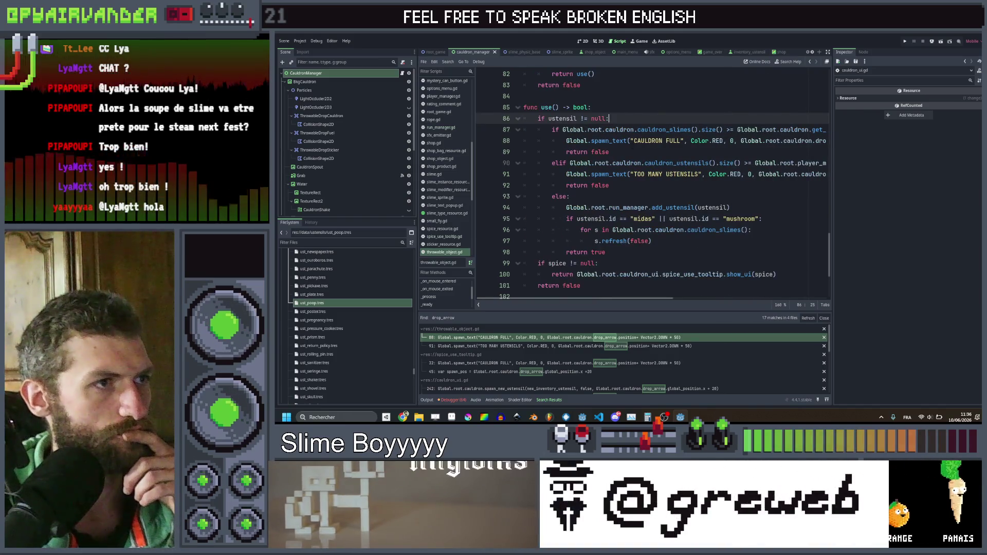
scroll(654, 186, "up", 2)
scroll(653, 185, "up", 1)
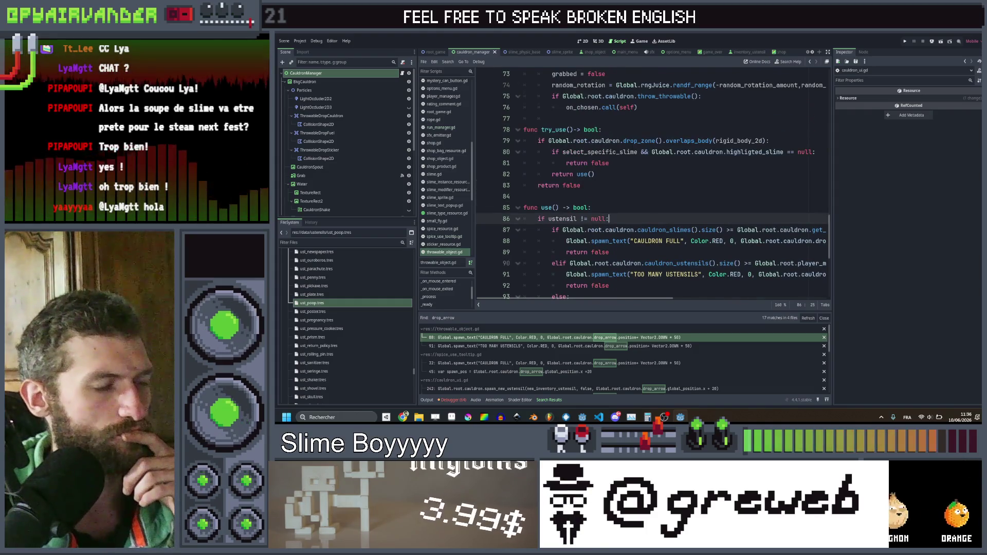
scroll(653, 185, "down", 3)
scroll(632, 147, "down", 3)
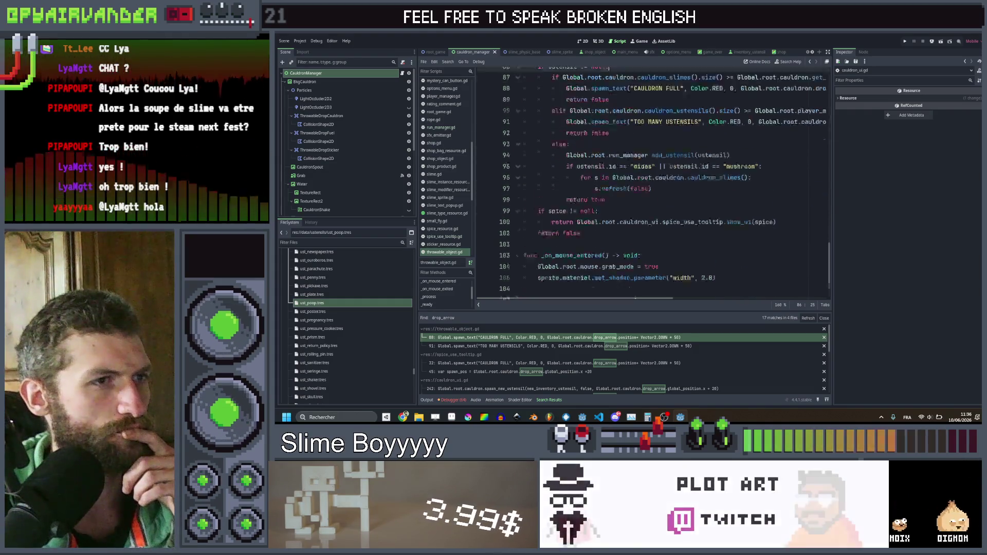
scroll(632, 147, "up", 3)
scroll(631, 147, "right", 3)
scroll(654, 186, "left", 3)
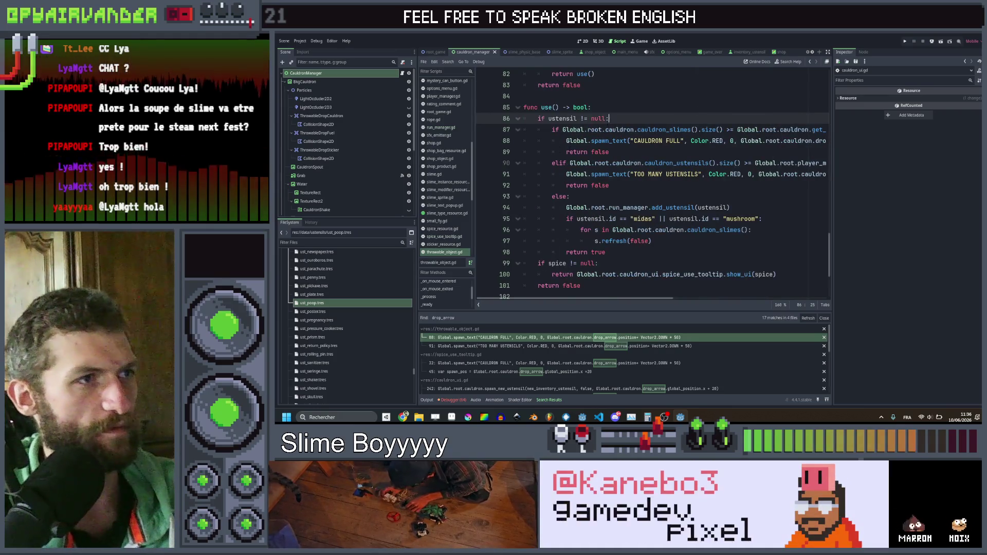
Step: Insert an if Global.has_ustensil("poop"): check above the existing utensil check
key("ctrl+shift+Return")
type("if Glob")
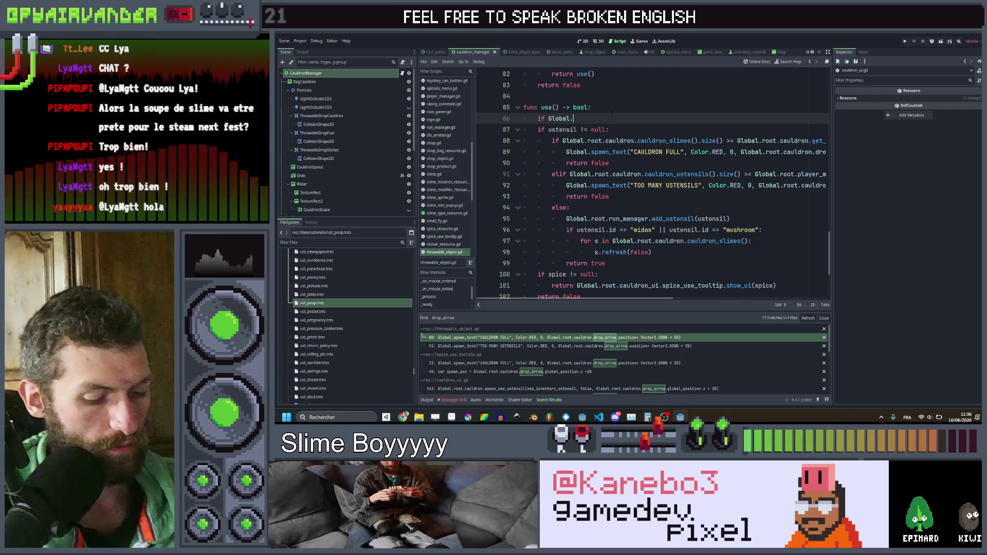
type("al.has")
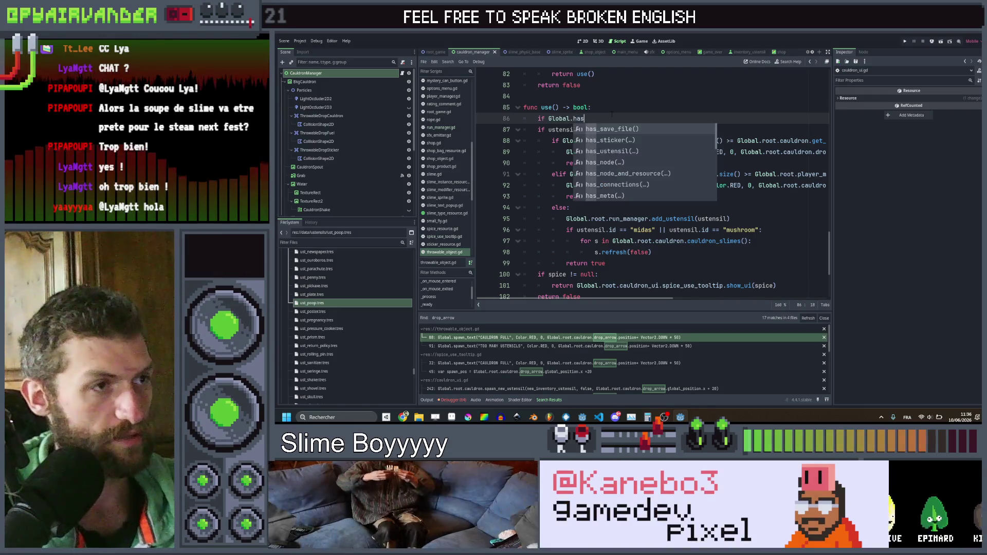
key("Return")
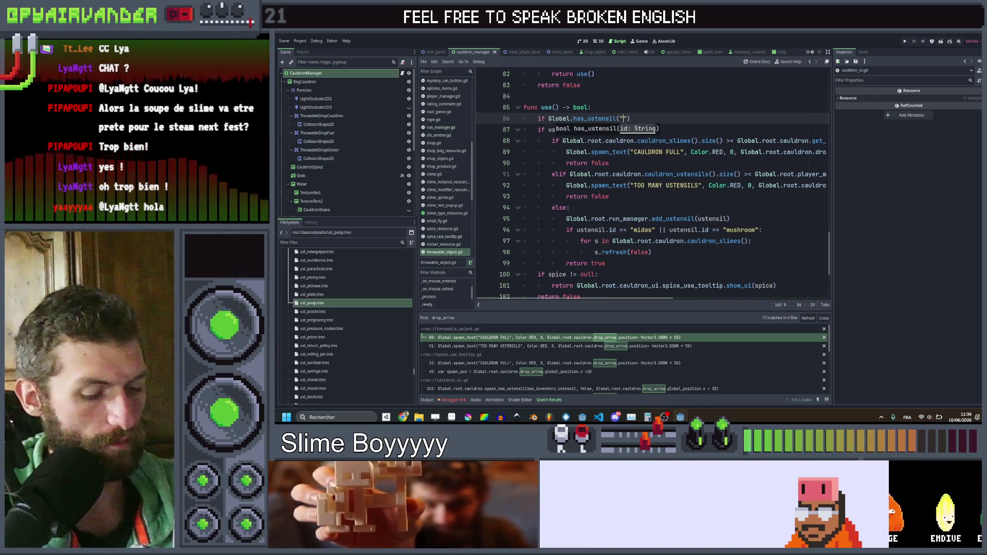
type("poop\"")
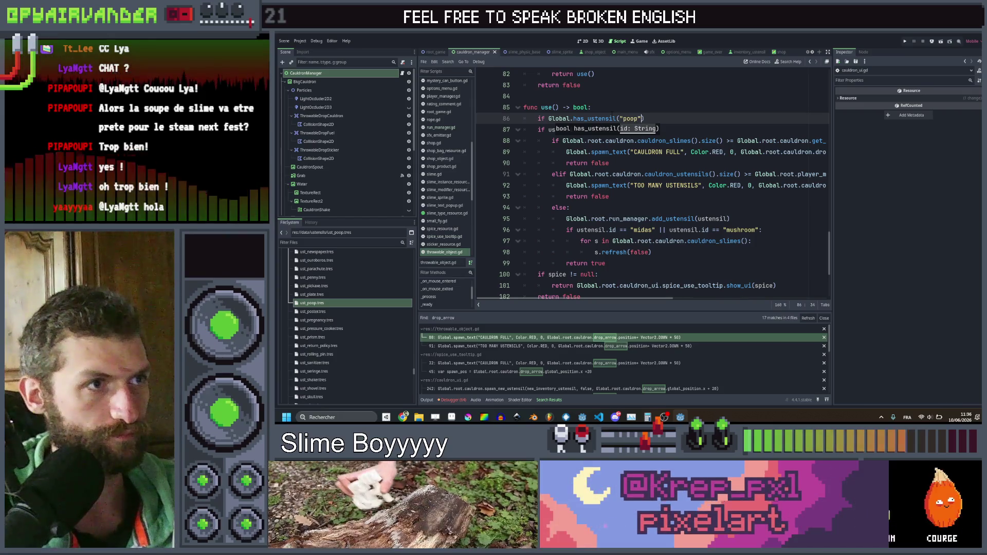
type(")")
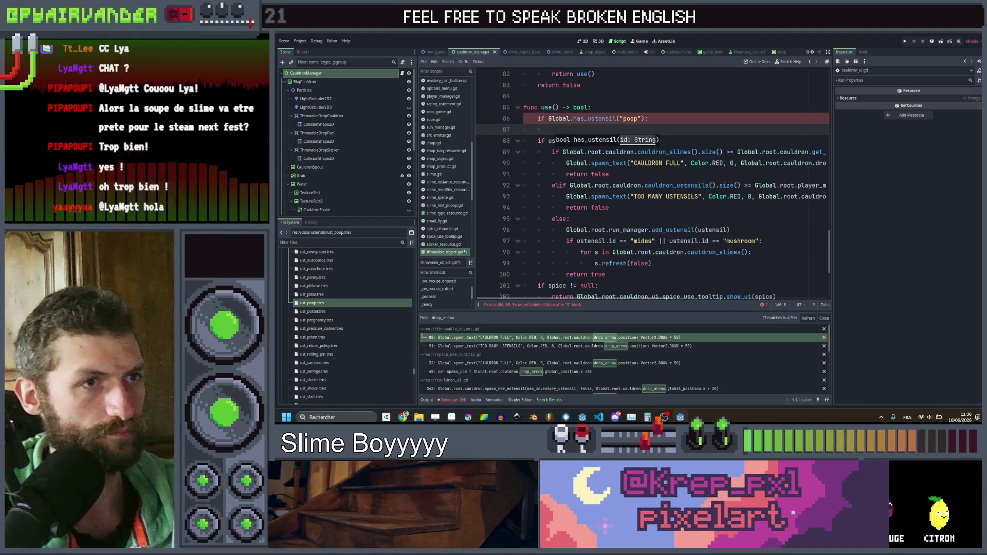
key("Return")
Step: Copy Global.root.cauldron.drop_arrow.position from line 90 onto line 87 under the poop check
scroll(612, 118, "right", 5)
left_click(531, 163)
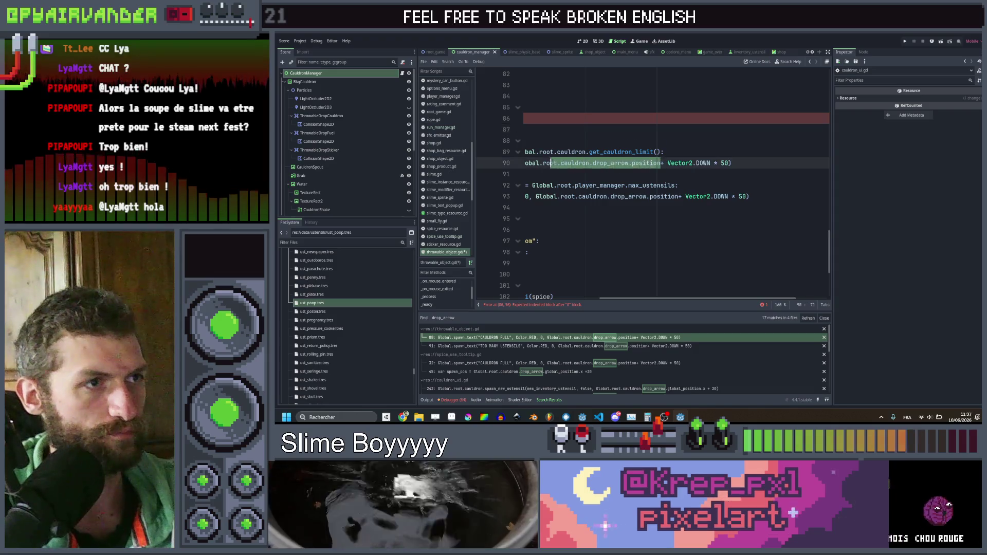
left_click(673, 163)
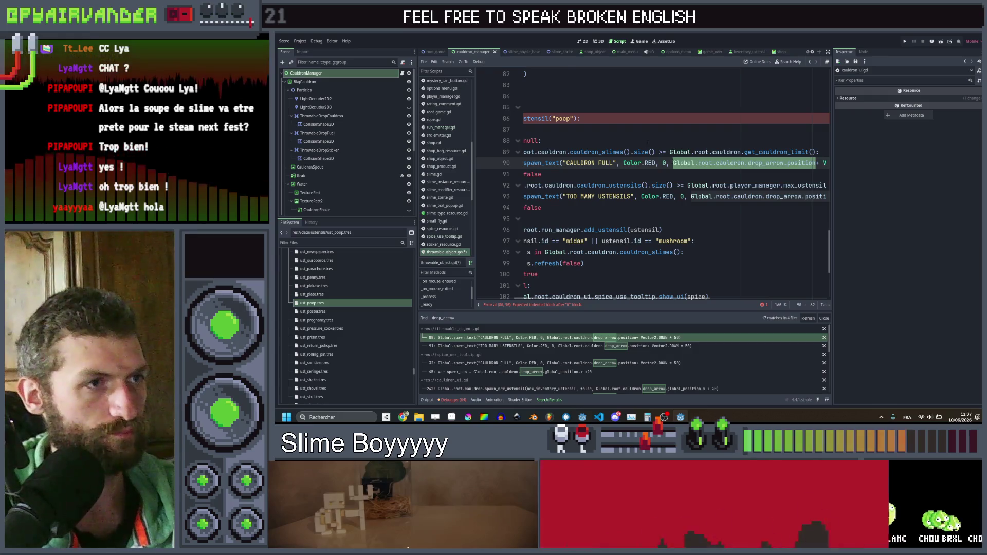
scroll(619, 136, "left", 5)
key("ctrl+c")
key("Up")
key("Up")
key("Up")
key("ctrl+v")
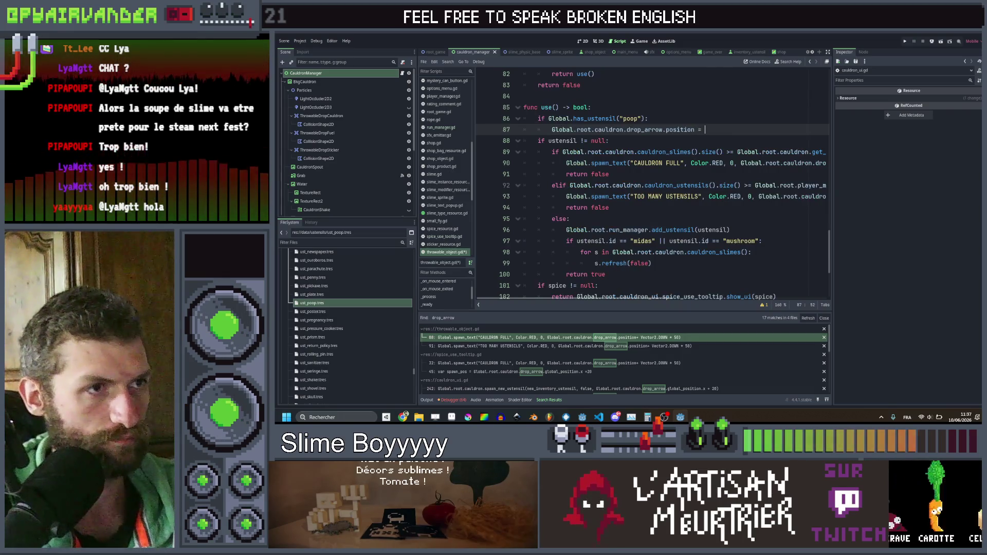
Step: Append .x to position on line 87 so only the arrow's x is assigned
key("ctrl+space")
left_click(695, 130)
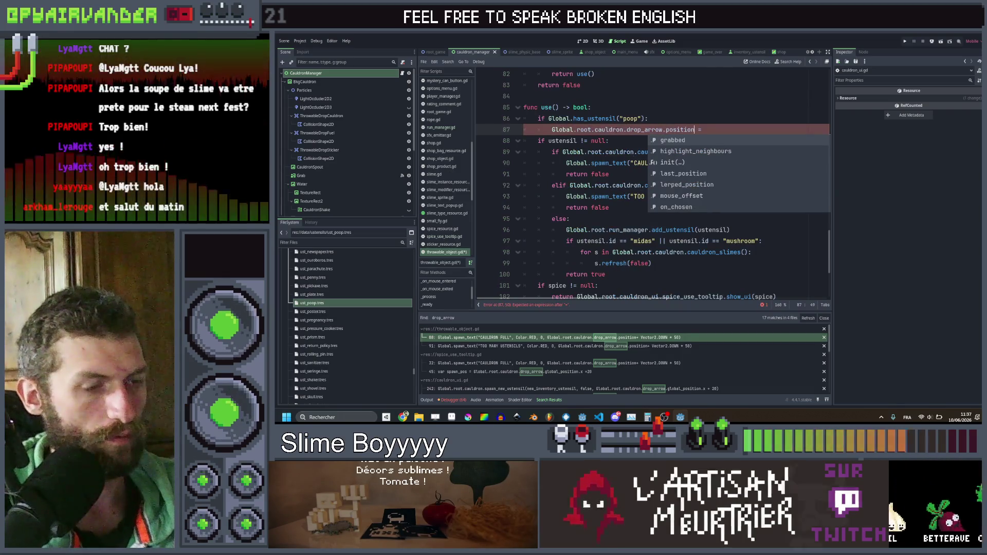
type(".x")
Step: Browse the project-wide drop_arrow search results, then begin the value with Global.rng.ran
left_click(652, 129)
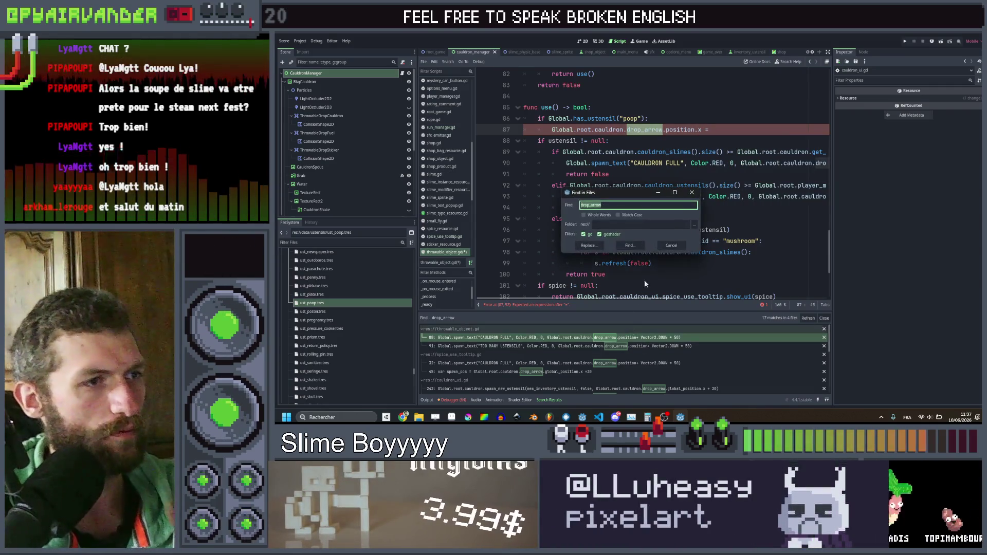
scroll(640, 341, "down", 2)
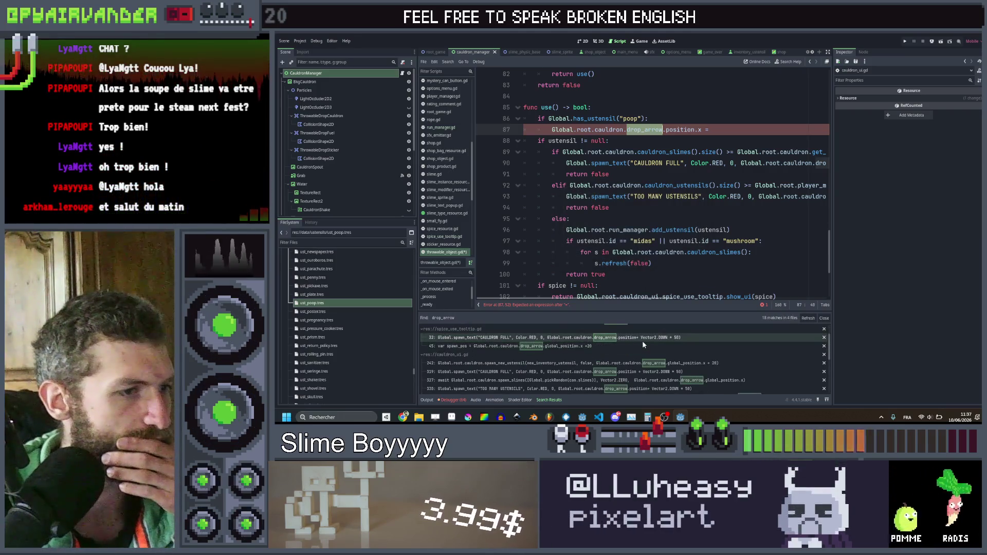
scroll(642, 347, "down", 1)
scroll(642, 355, "up", 1)
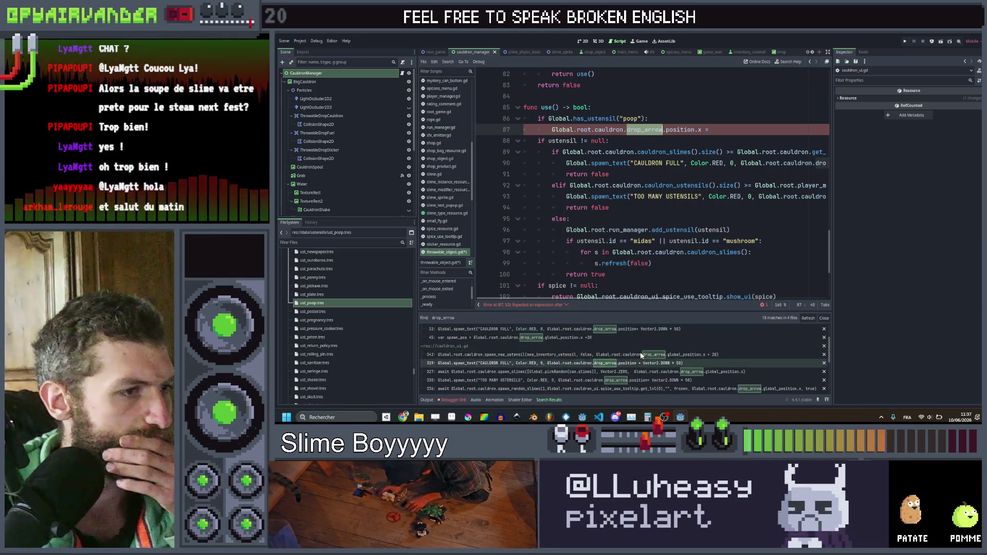
scroll(641, 337, "down", 3)
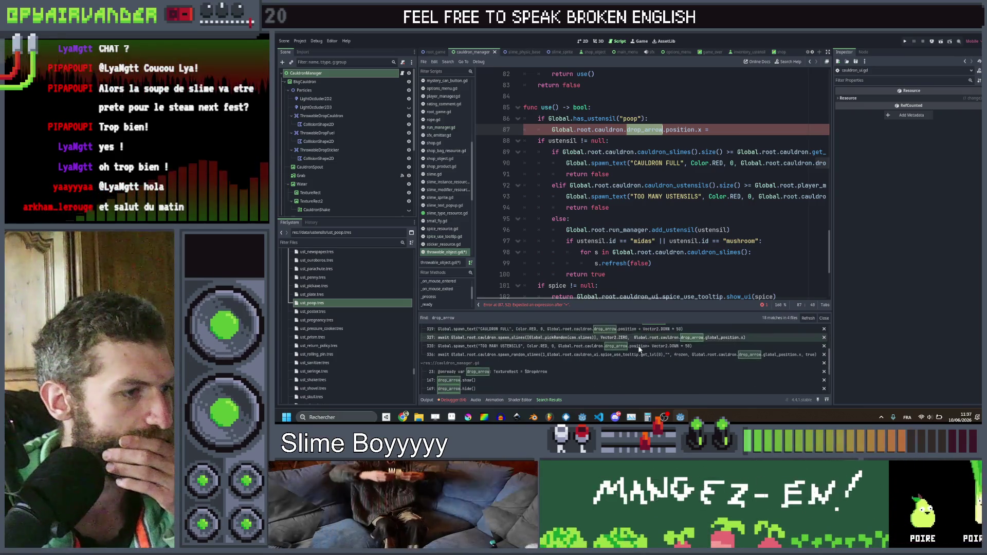
scroll(640, 345, "down", 6)
scroll(639, 349, "down", 1)
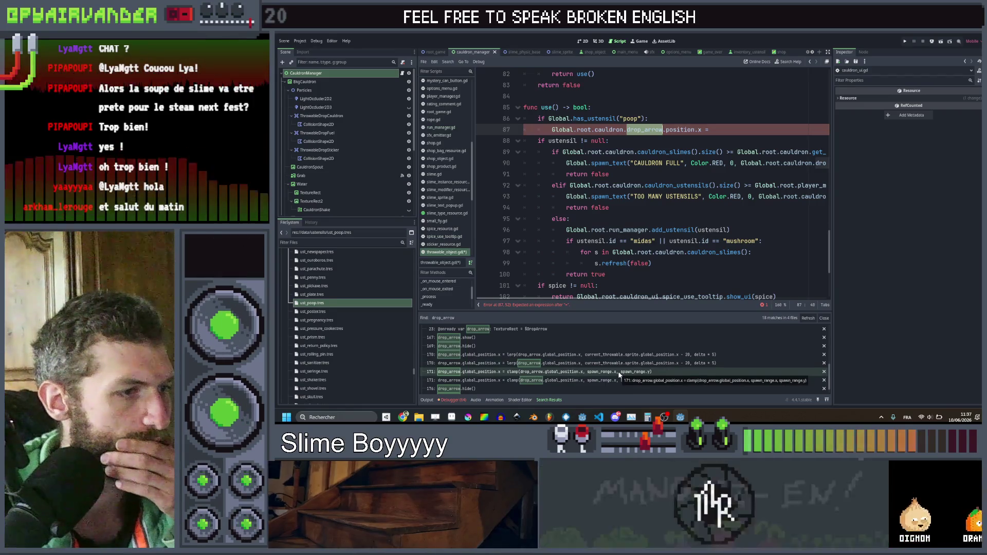
scroll(620, 375, "up", 2)
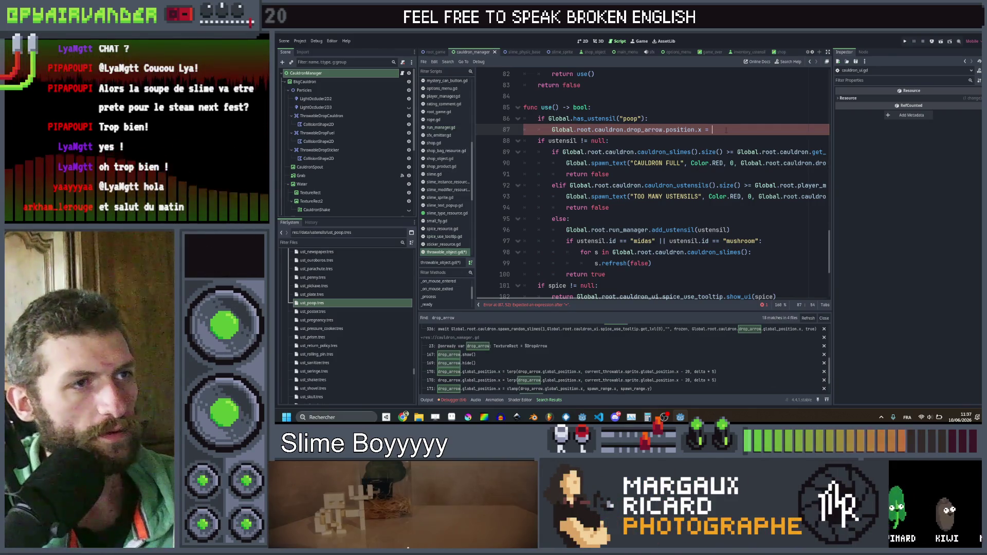
type("Global.")
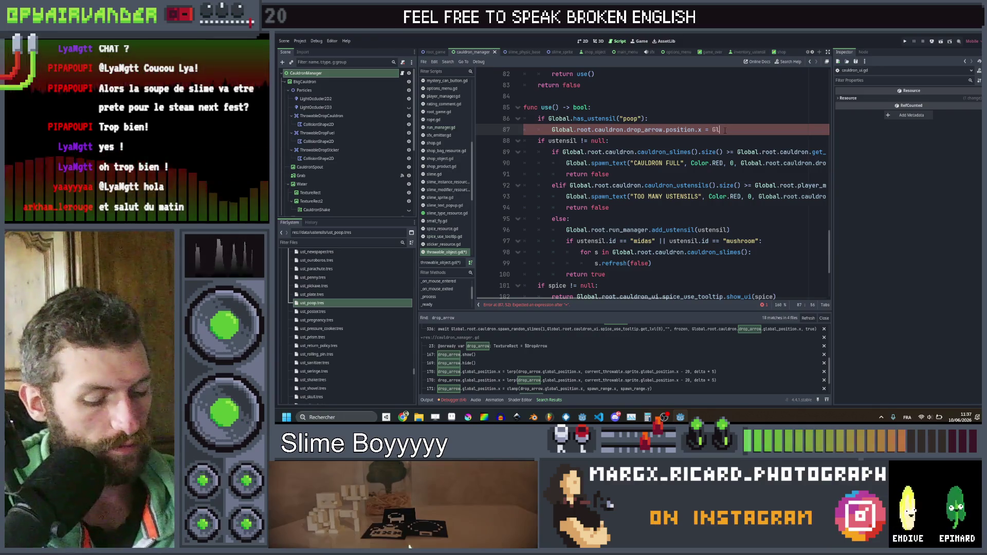
type("rand")
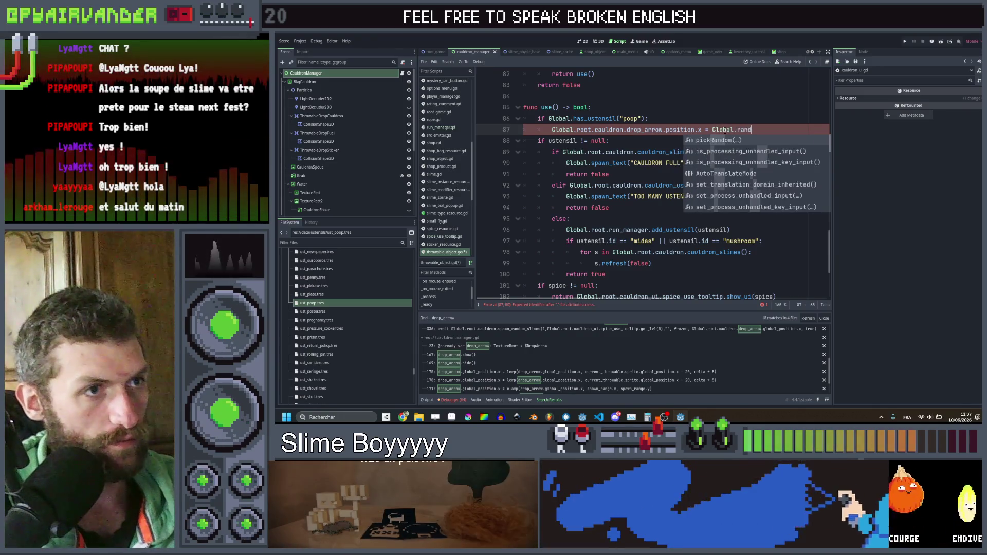
type("ng.")
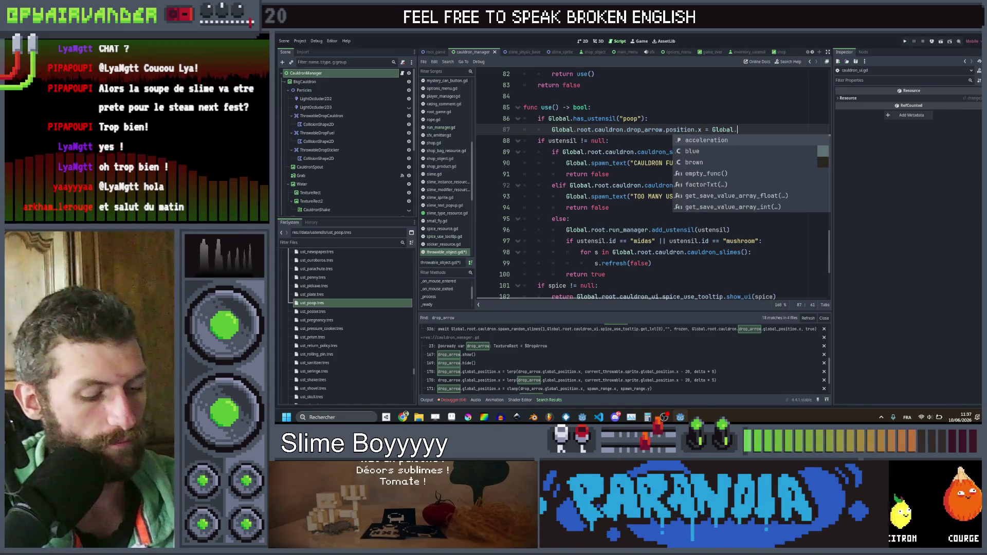
type("ran")
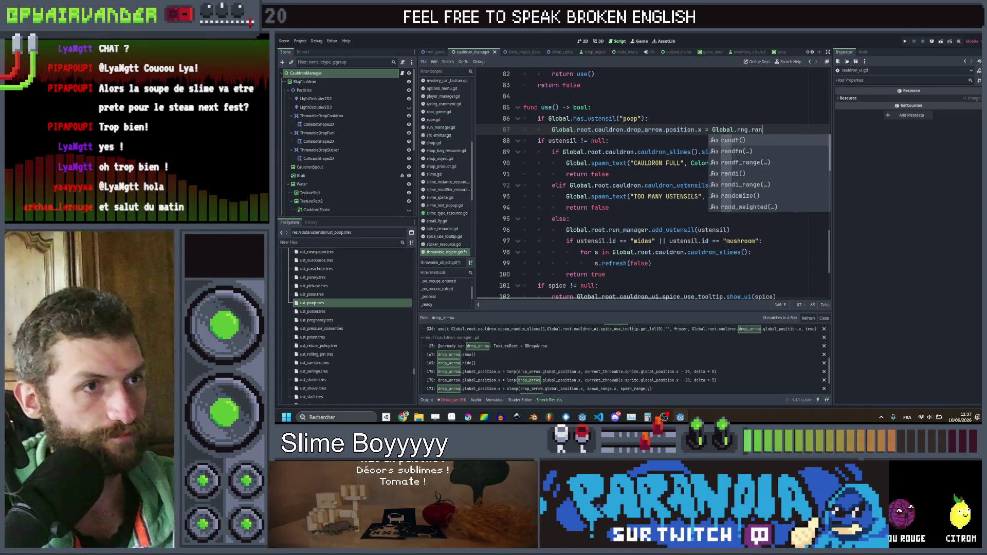
Step: Complete randf_range with Global.root.cauldron.spawn_range.x as the first argument
key("Down")
key("Down")
key("Return")
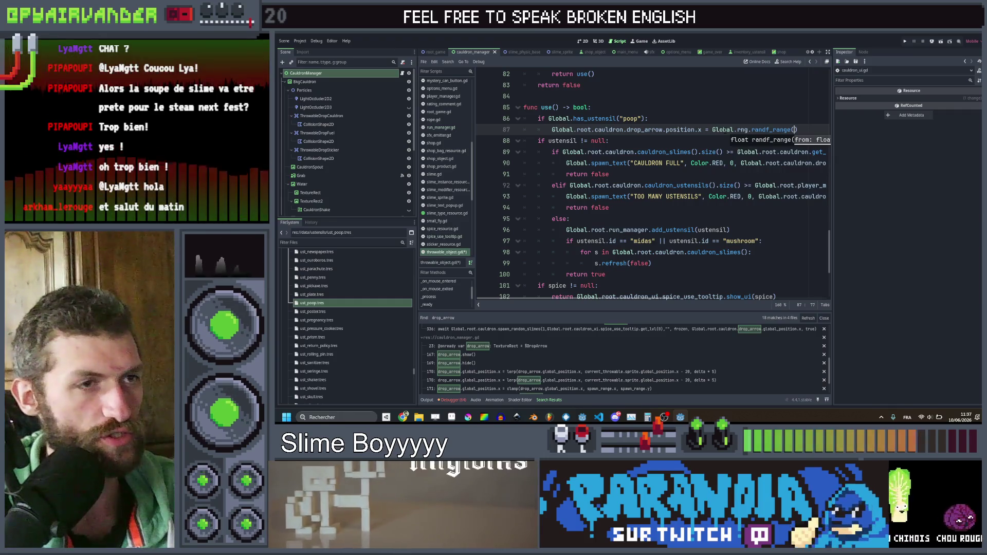
type("obal.")
type(".cauld")
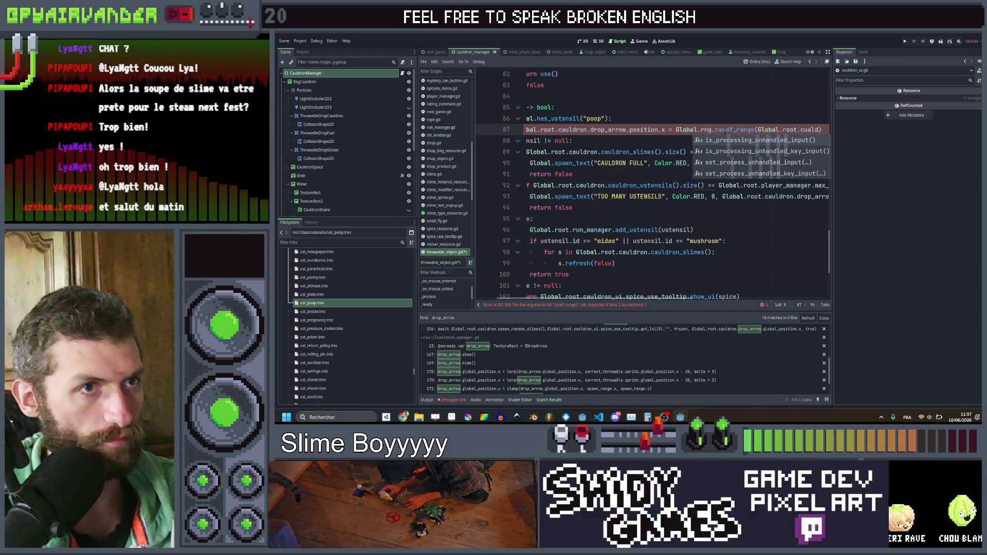
key("BackSpace")
key("BackSpace")
key("BackSpace")
key("Return")
type(".spa")
type("wn_r")
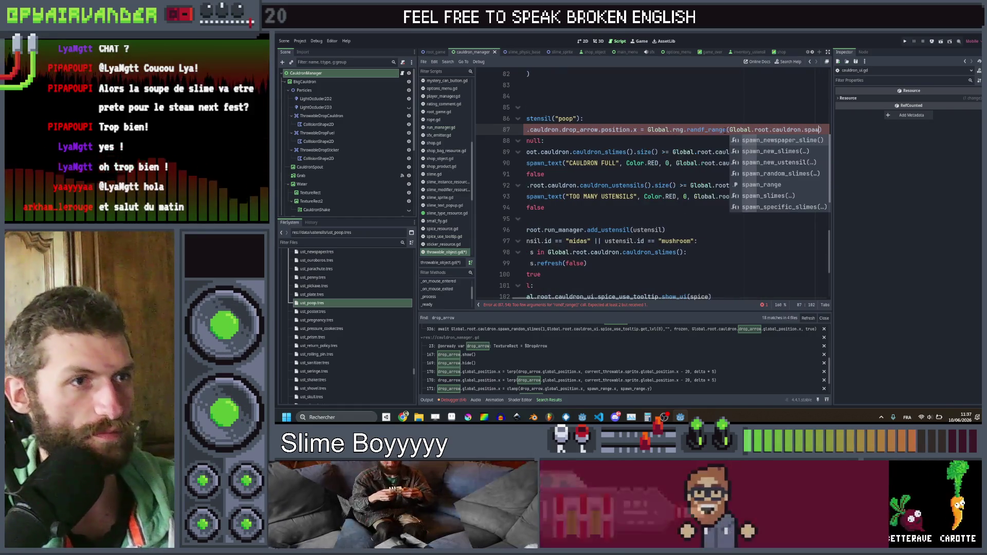
key("Return")
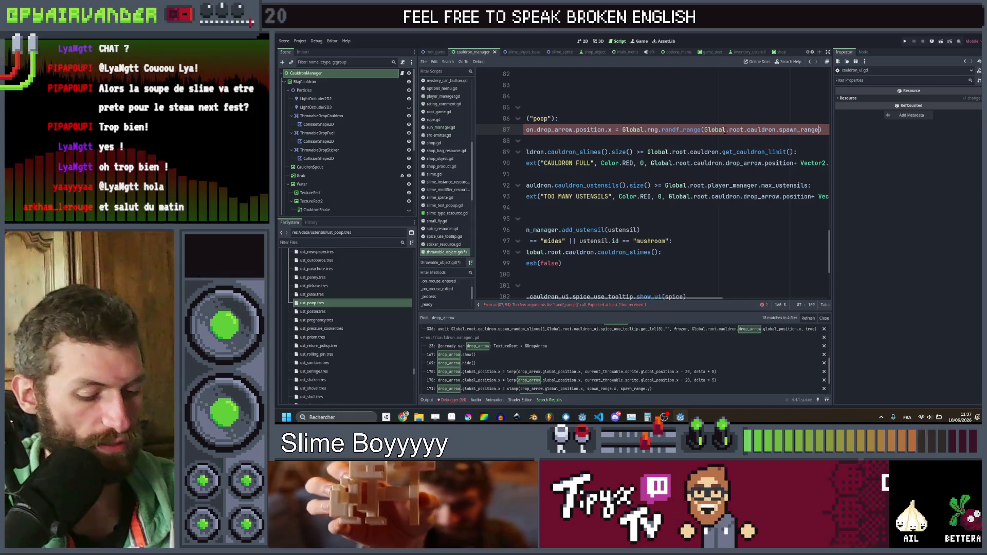
type(".x,")
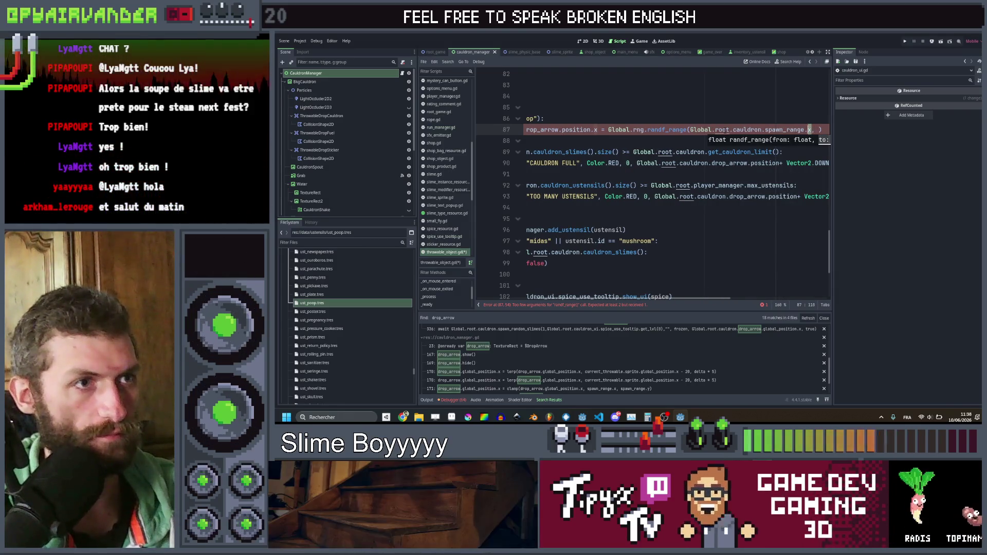
Step: Add the cauldron's spawn_range.y as the second argument and save the script
key("ctrl+shift+Left")
key("ctrl+shift+Left")
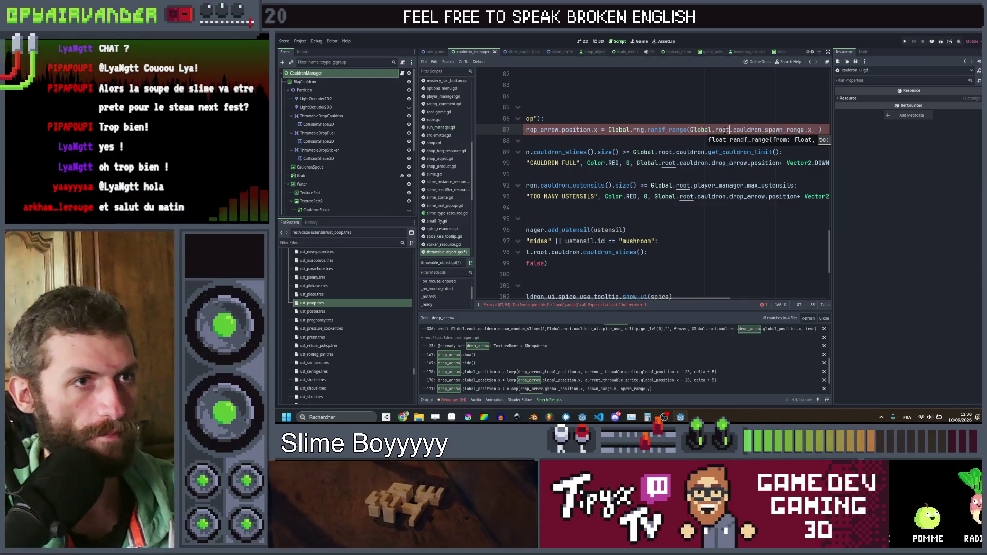
left_click(818, 130)
key("ctrl+v")
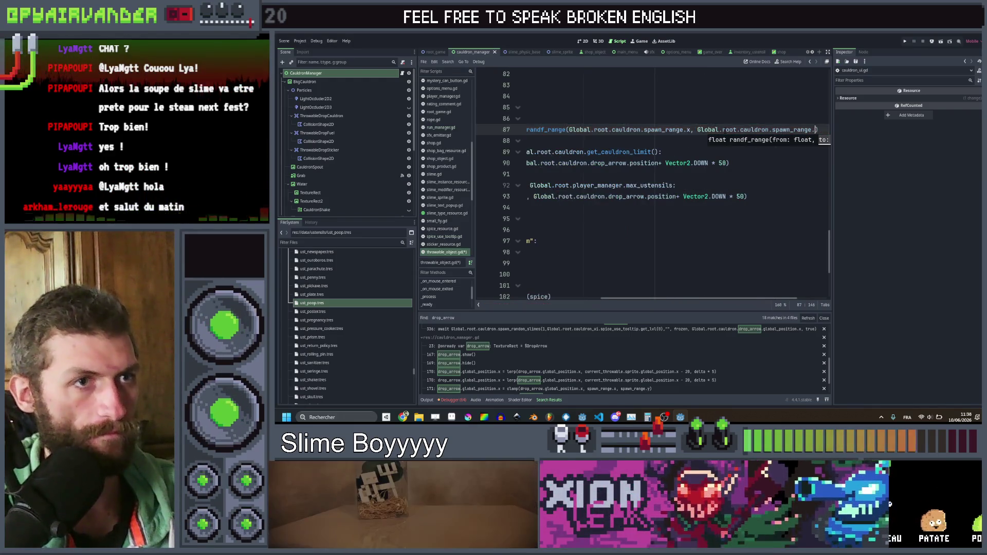
type("y")
scroll(733, 164, "left", 5)
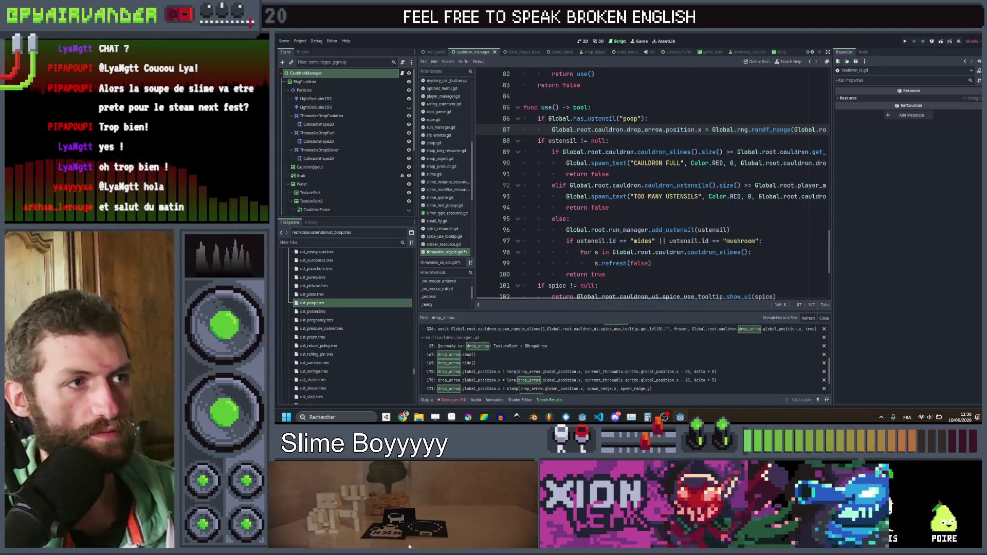
left_click(694, 119)
key("ctrl+s")
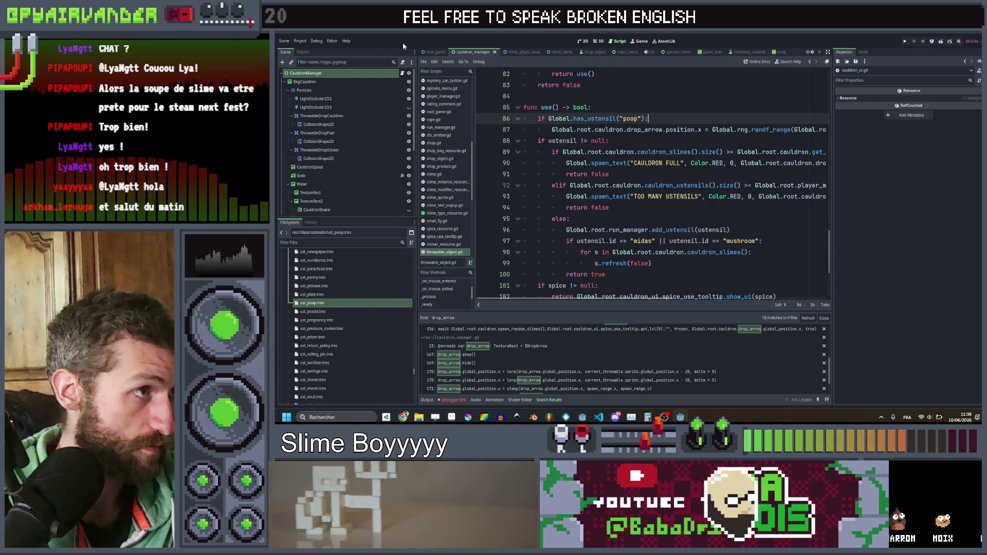
Step: Change line 169 to set drop_arrow.self_modulate = Color.TRANSPARENT instead of hiding it
left_click(436, 52)
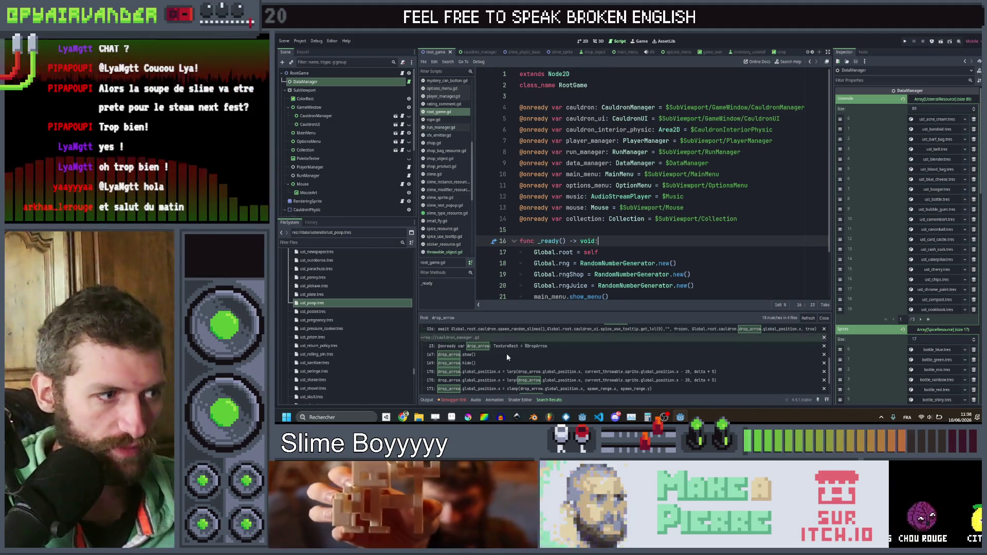
left_click(504, 362)
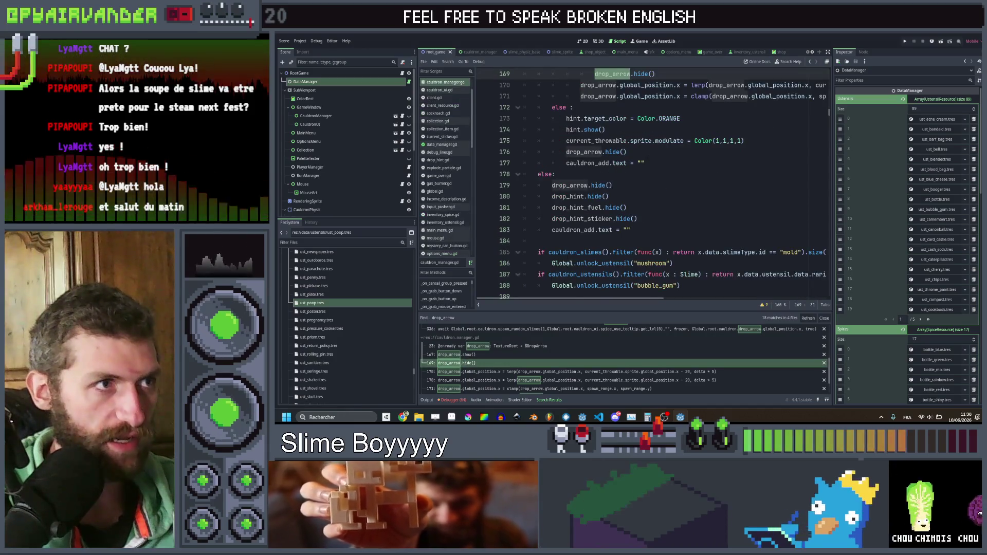
left_click(635, 174)
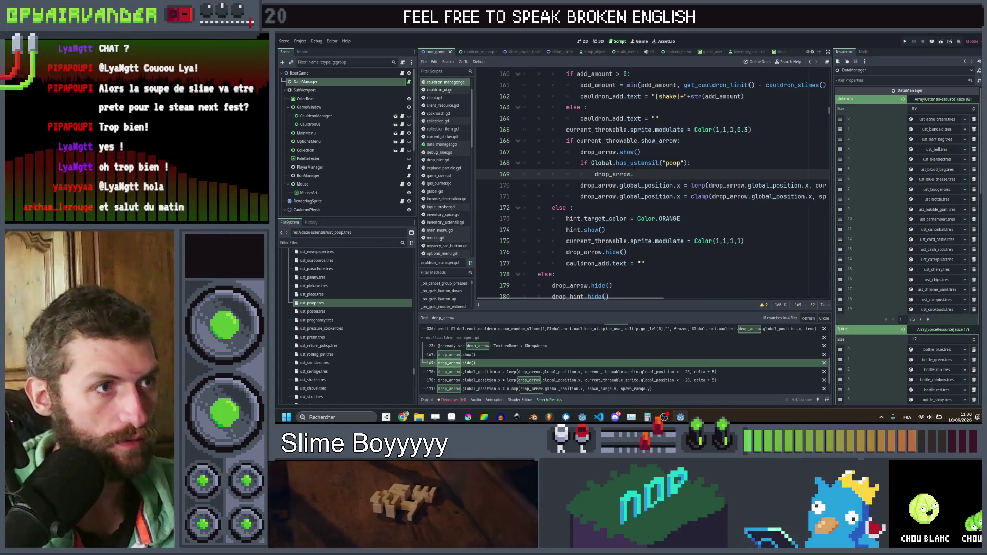
type("sel")
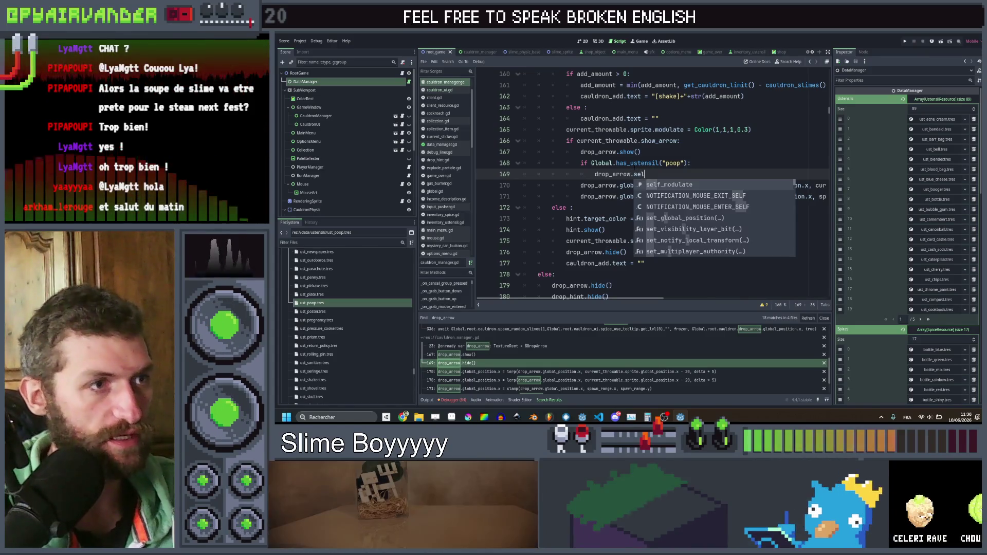
key("Return")
type("= Col")
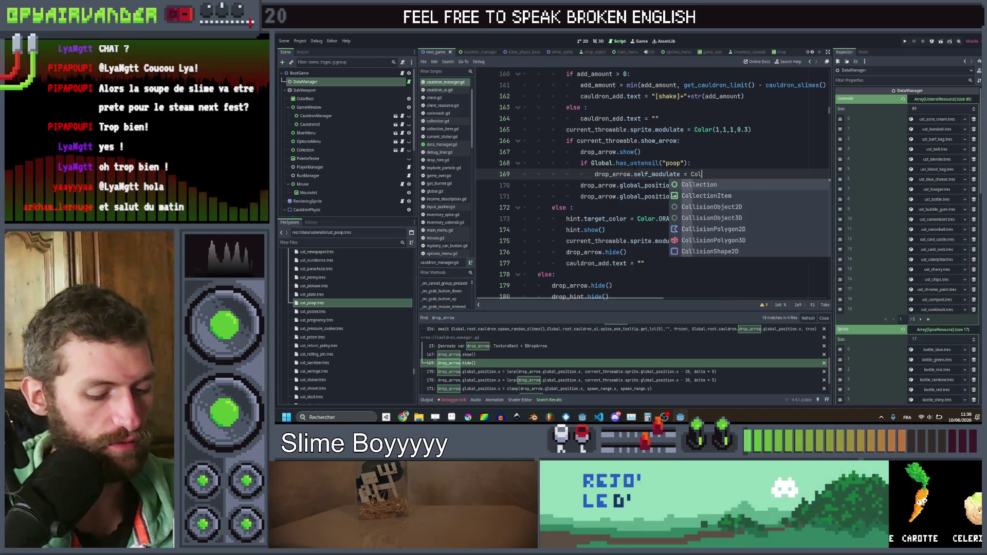
type("or.tra")
key("Return")
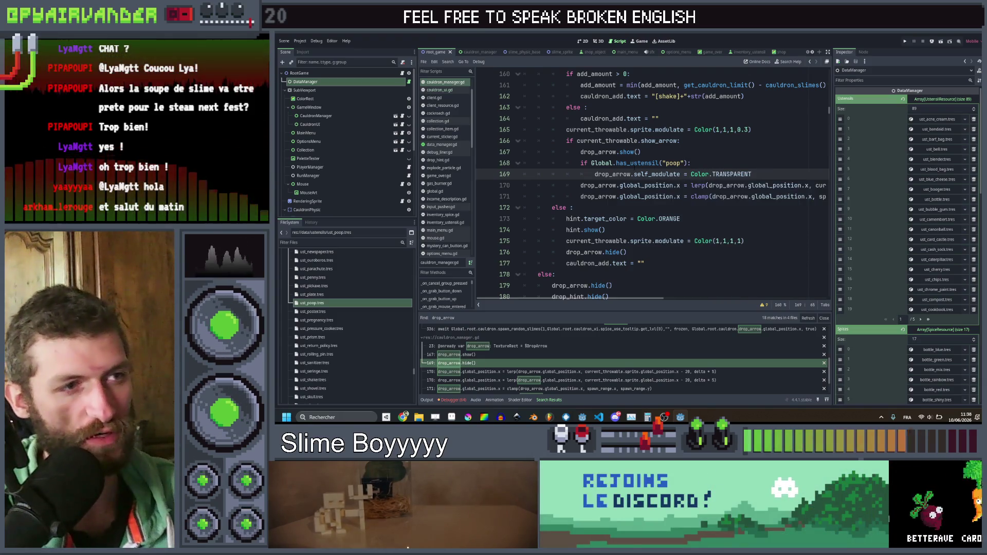
Step: Add an else: branch containing a copy of the self_modulate line
key("Return")
key("BackSpace")
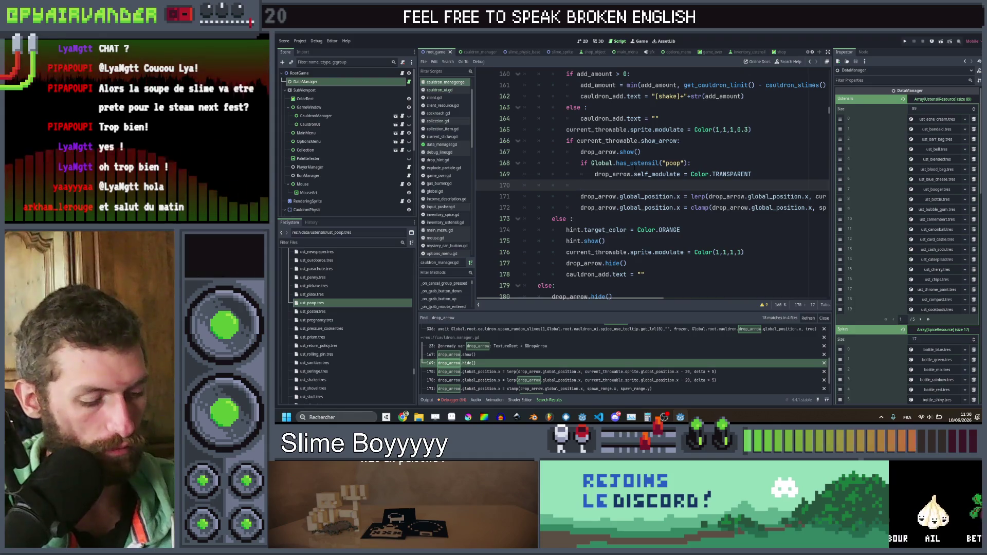
type("else:")
key("Up")
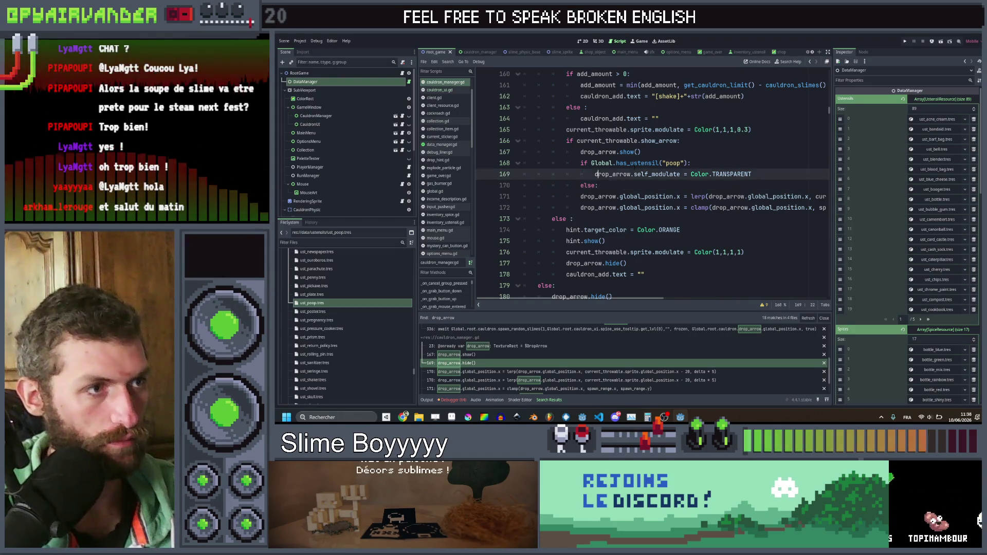
key("ctrl+c")
key("Down")
key("Down")
key("ctrl+v")
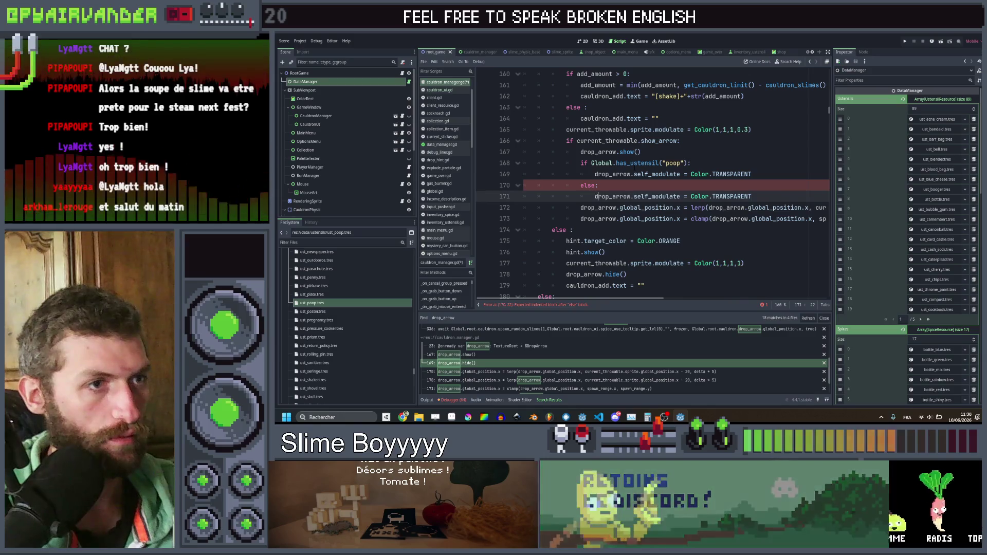
Step: Change the else branch's colour to Color.WHITE and save the script
key("shift+End")
type(".Hi")
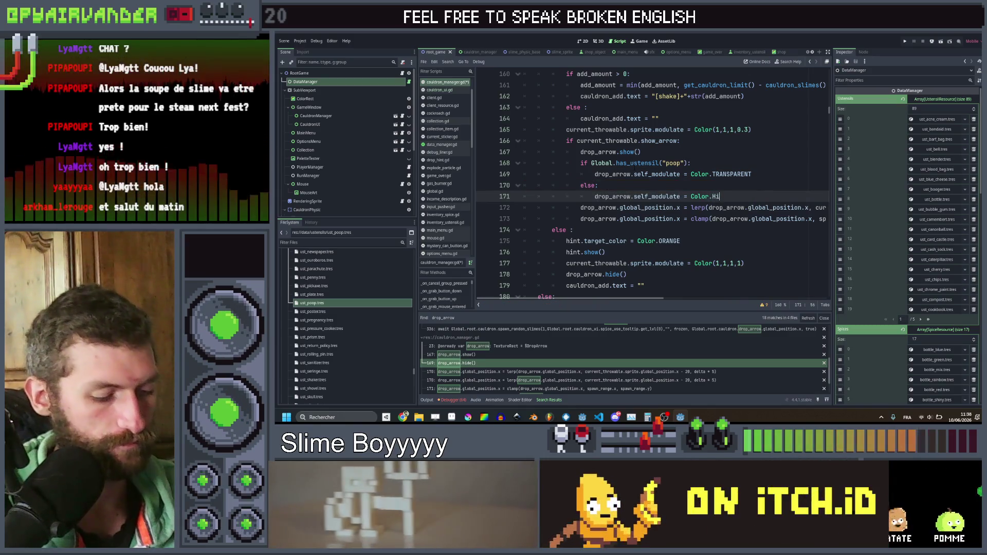
key("BackSpace")
key("BackSpace")
key("BackSpace")
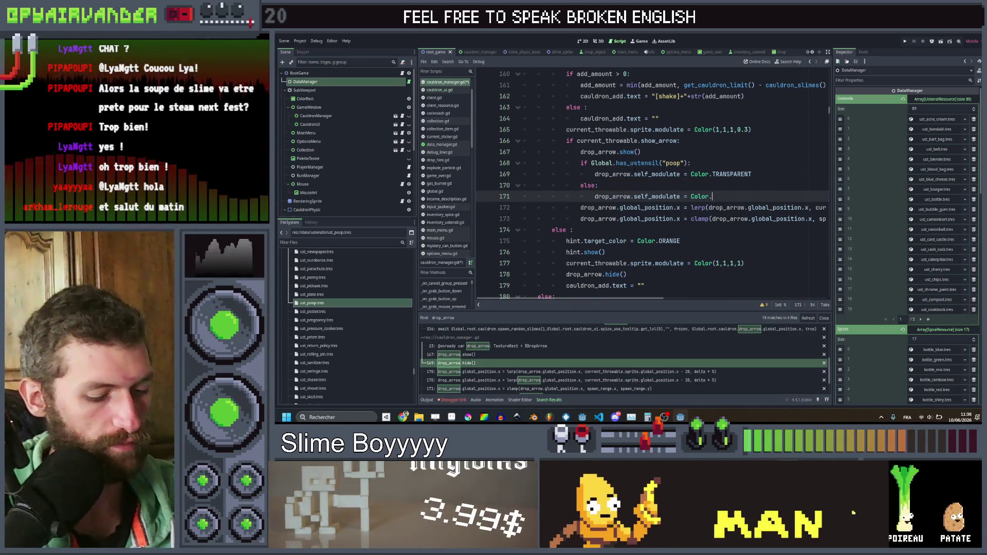
type("WHITE")
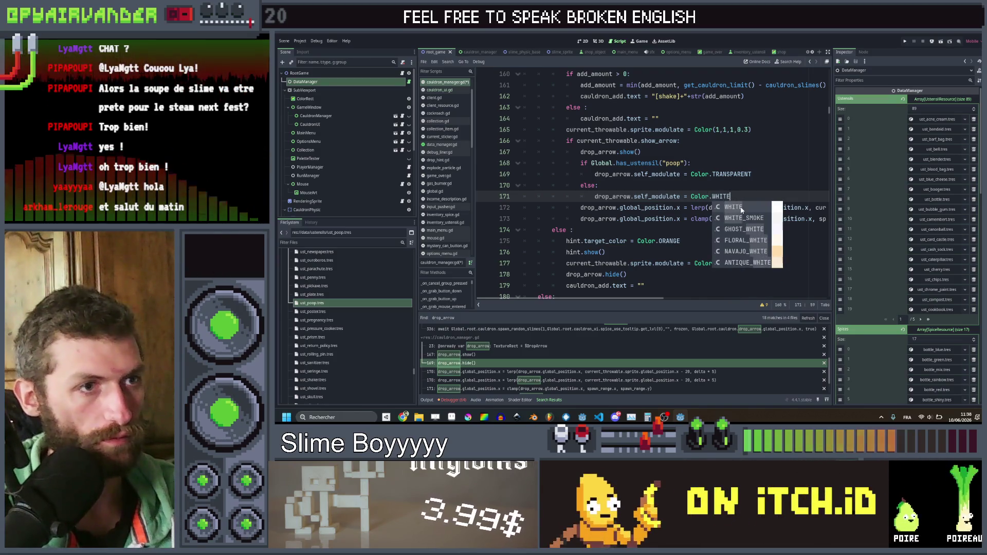
key("Escape")
left_click(745, 188)
key("ctrl+s")
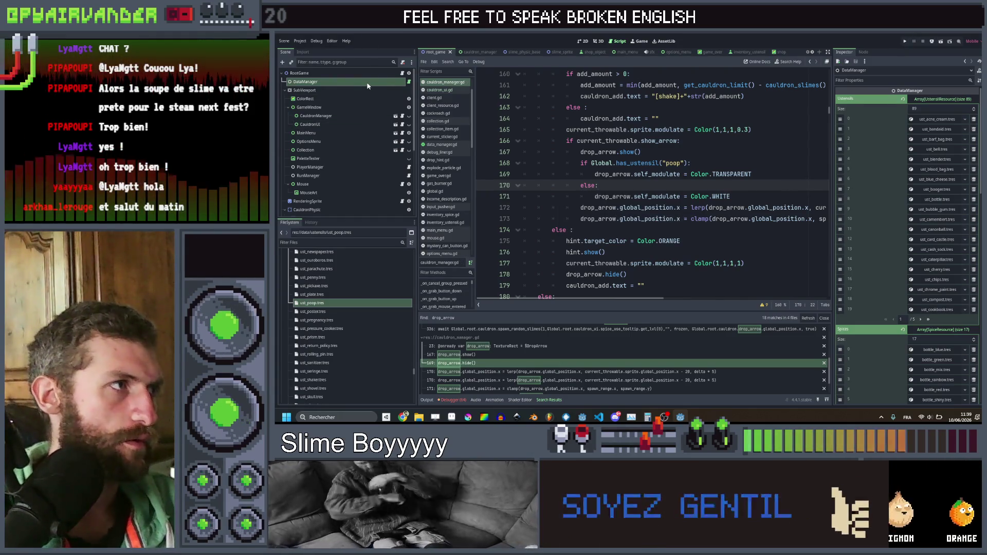
Step: Select DataManager in the scene tree and run the project
left_click(367, 83)
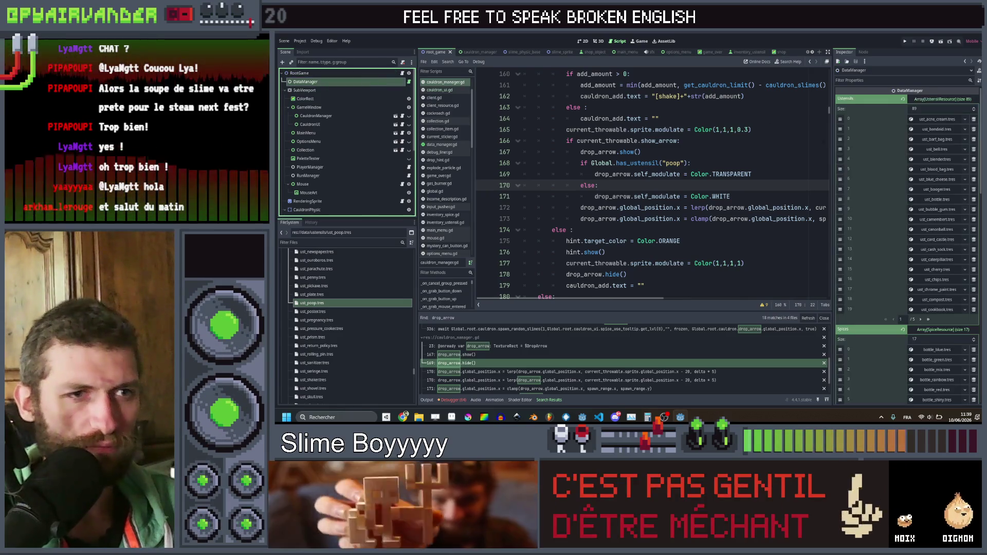
scroll(907, 345, "down", 10)
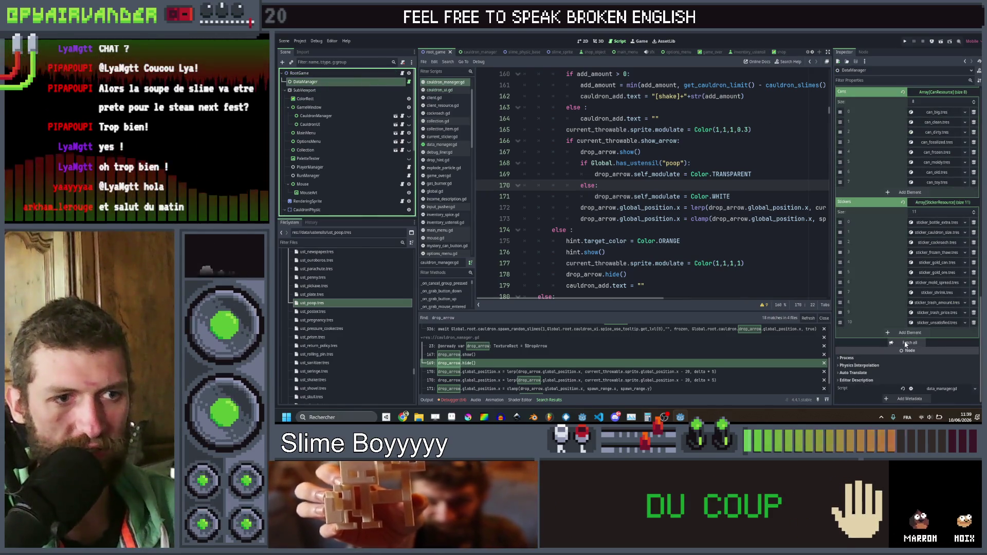
left_click(905, 41)
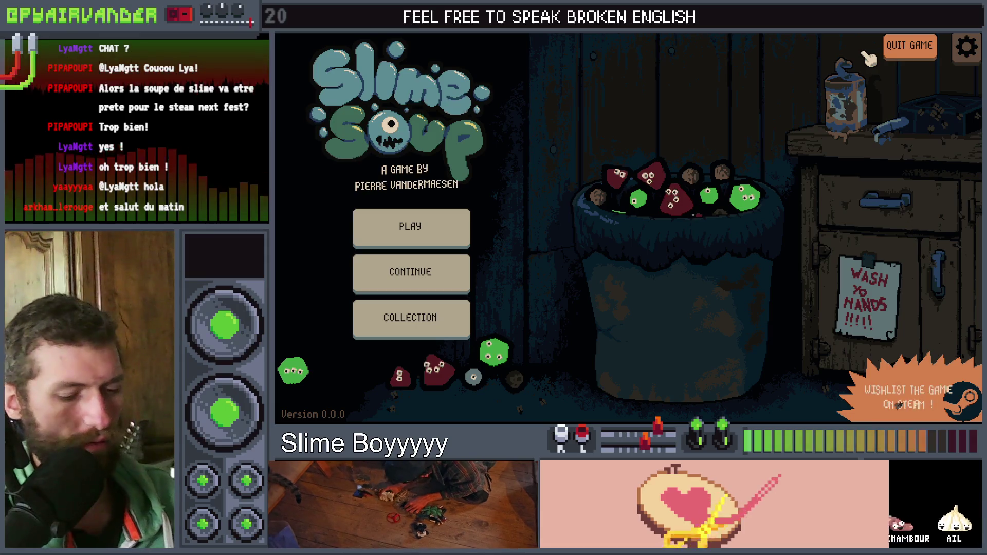
Step: Start a new Slime Soup run from the main menu, reaching day 1 of 10
left_click(410, 245)
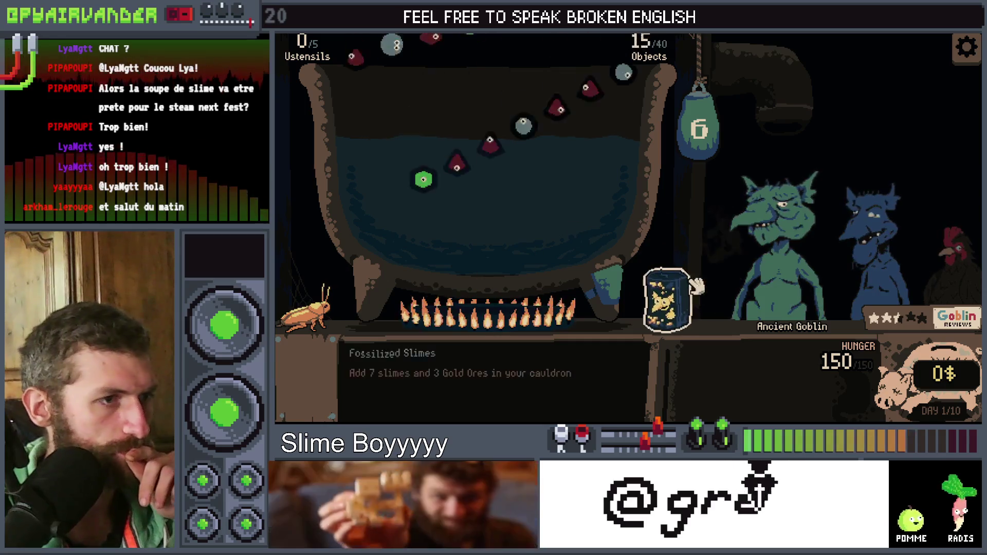
Step: Pour two slime jars and a can of green slimes into the cauldron
left_click_drag(680, 297, 339, 145)
left_click_drag(443, 186, 443, 188)
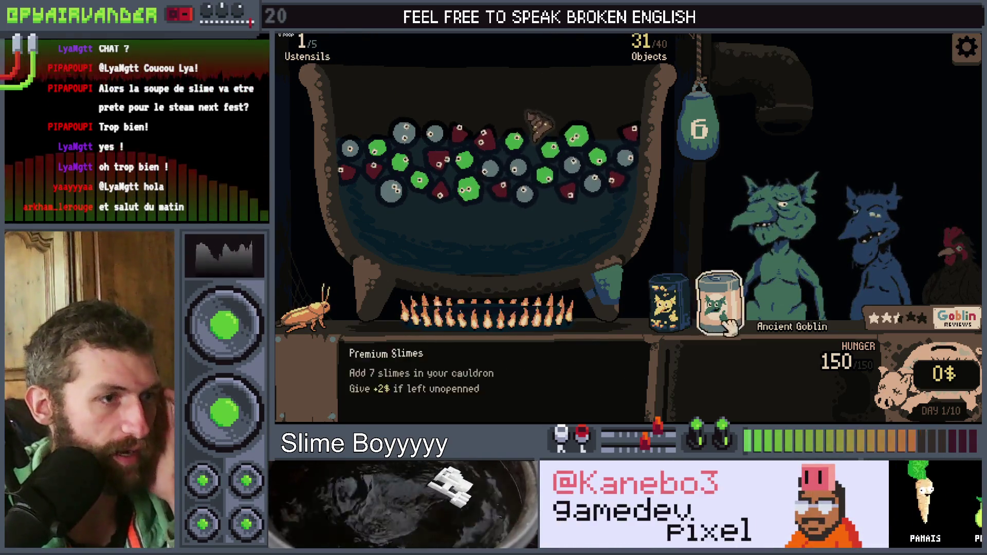
mouse_move(712, 309)
left_mouse_down()
mouse_move(448, 193)
mouse_move(429, 162)
left_mouse_up()
mouse_move(451, 225)
left_mouse_down()
mouse_move(384, 170)
mouse_move(408, 213)
left_mouse_up()
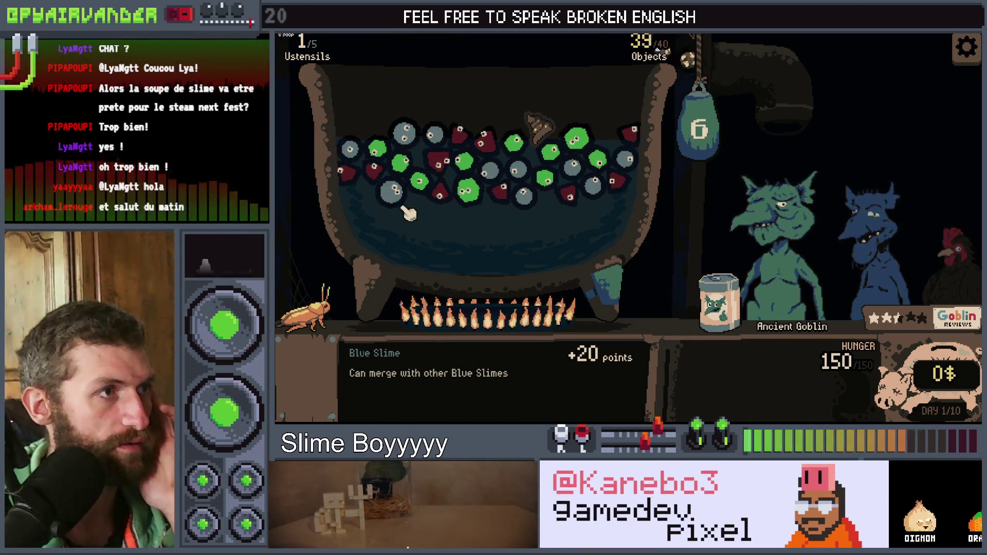
mouse_move(693, 296)
left_mouse_down()
mouse_move(628, 282)
mouse_move(597, 219)
left_mouse_up()
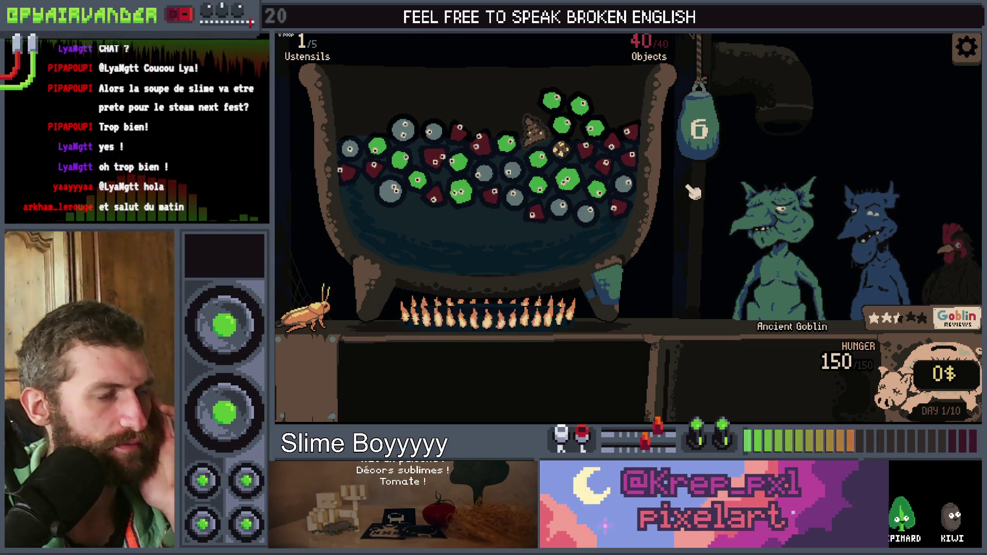
Step: Merge the green and red slimes and serve bowls of soup to the goblins
left_click(684, 119)
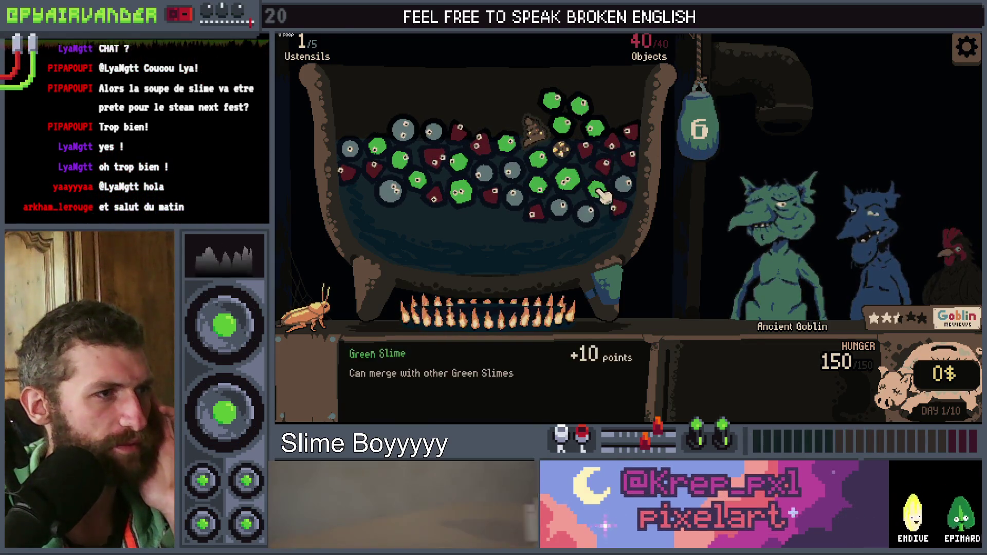
left_click(684, 116)
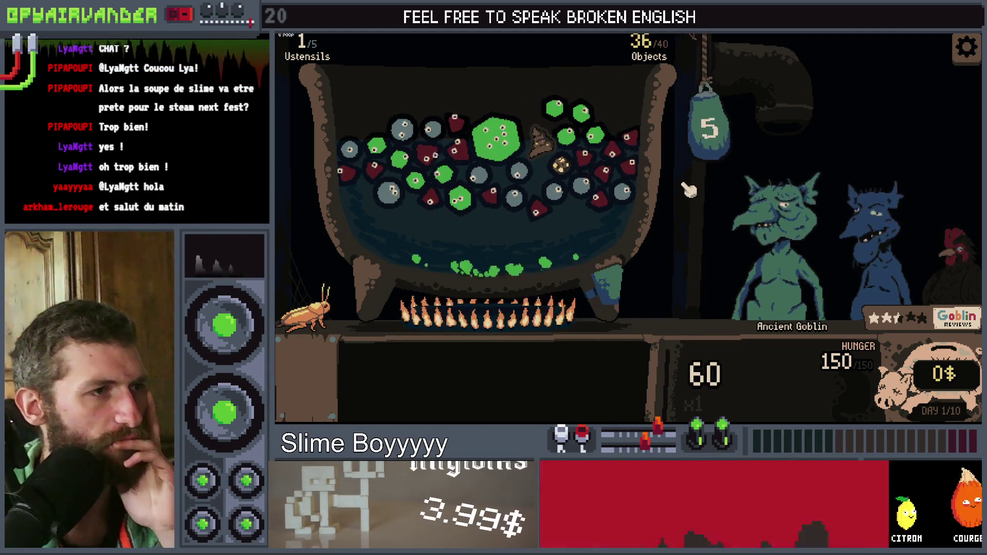
mouse_move(623, 170)
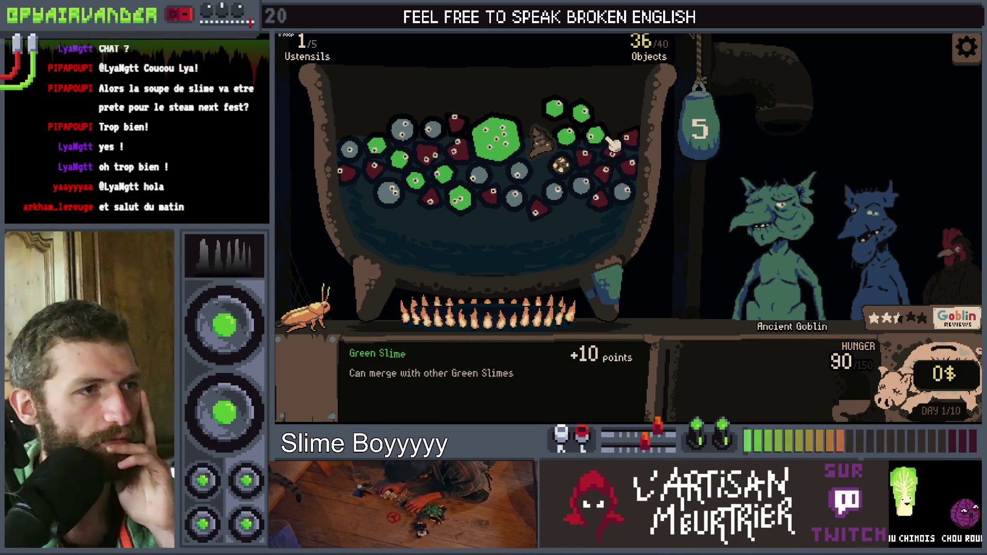
left_click(599, 167)
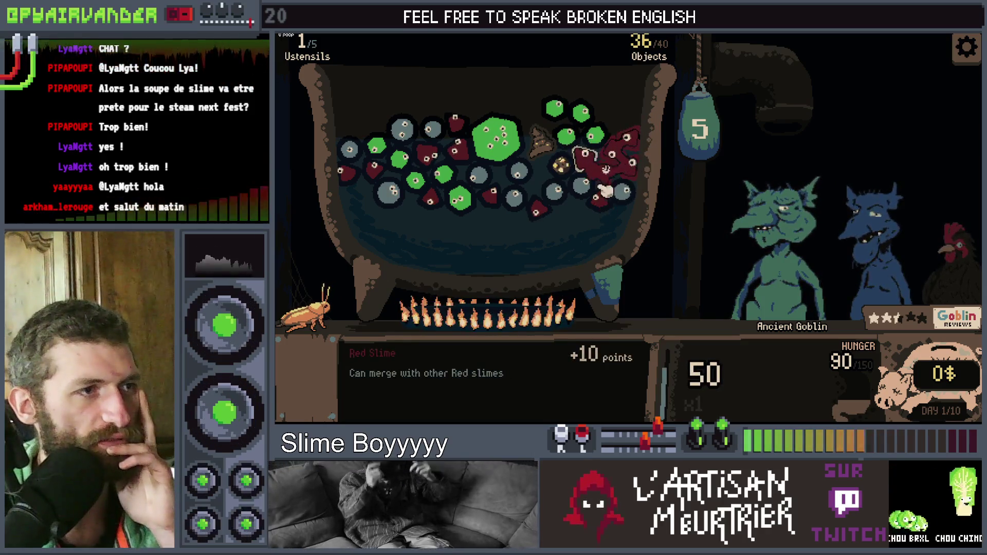
mouse_move(620, 189)
left_mouse_down()
mouse_move(624, 148)
mouse_move(643, 148)
mouse_move(587, 163)
left_mouse_up()
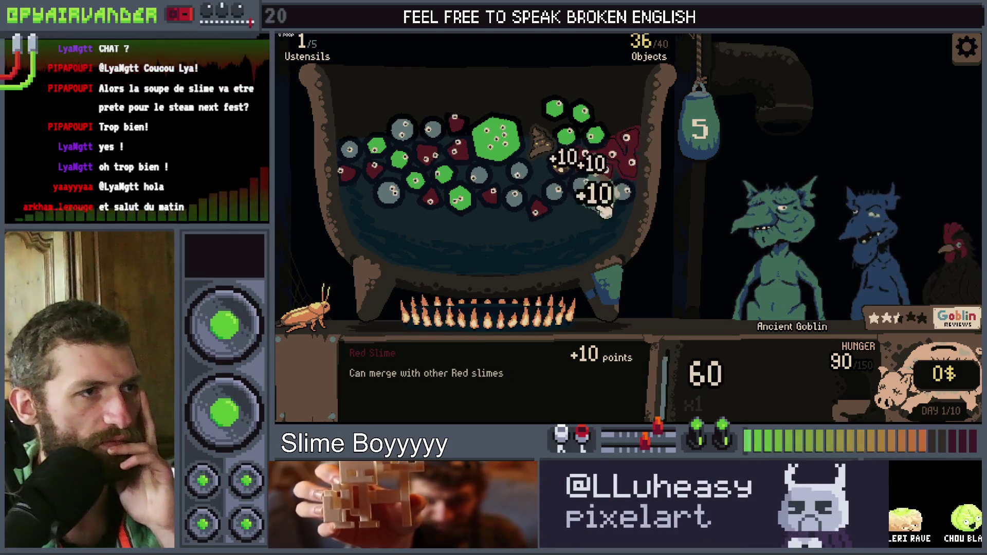
left_click(678, 136)
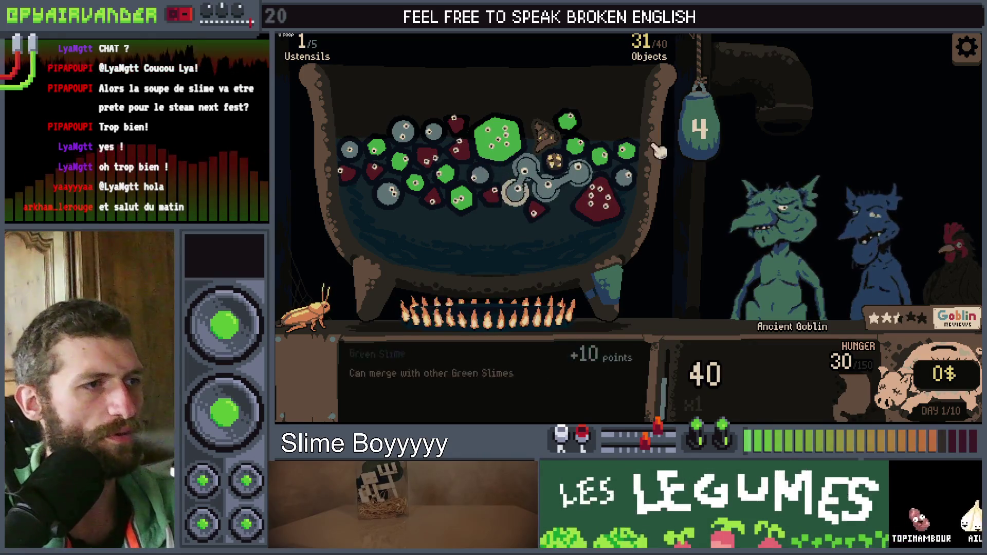
left_click_drag(660, 150, 662, 290)
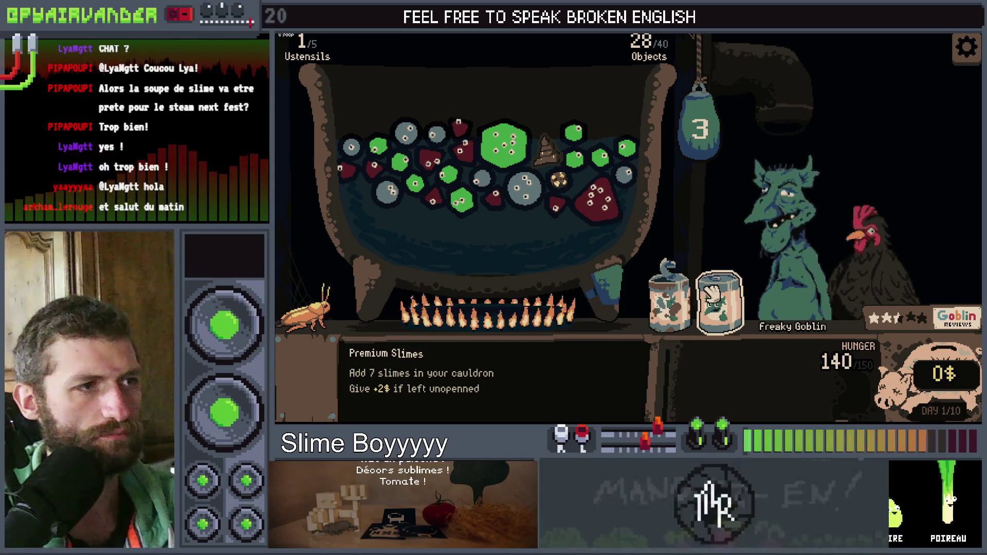
Step: Pour in the Premium Slimes can, merge and serve again, then close the game with Alt+F4
left_click_drag(713, 291, 608, 207)
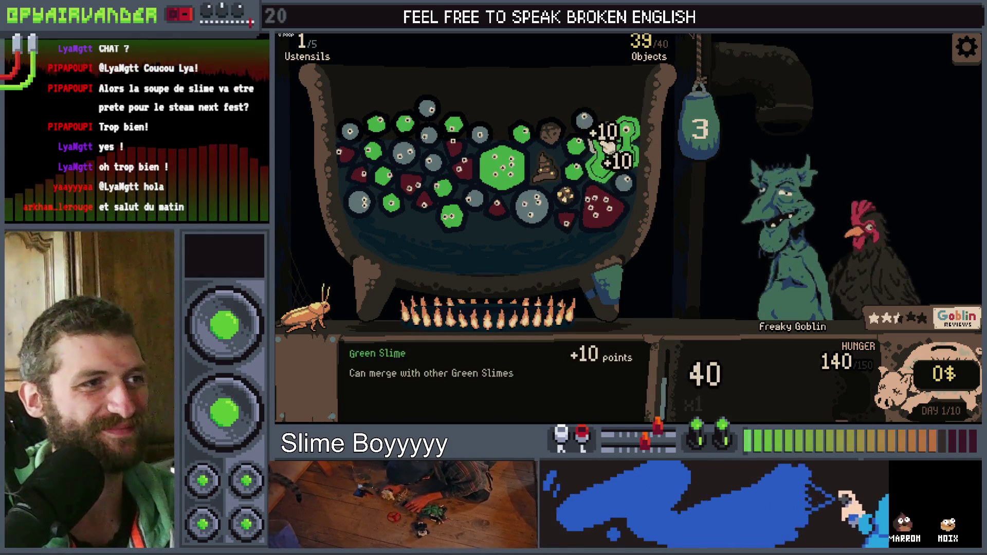
left_click(714, 145)
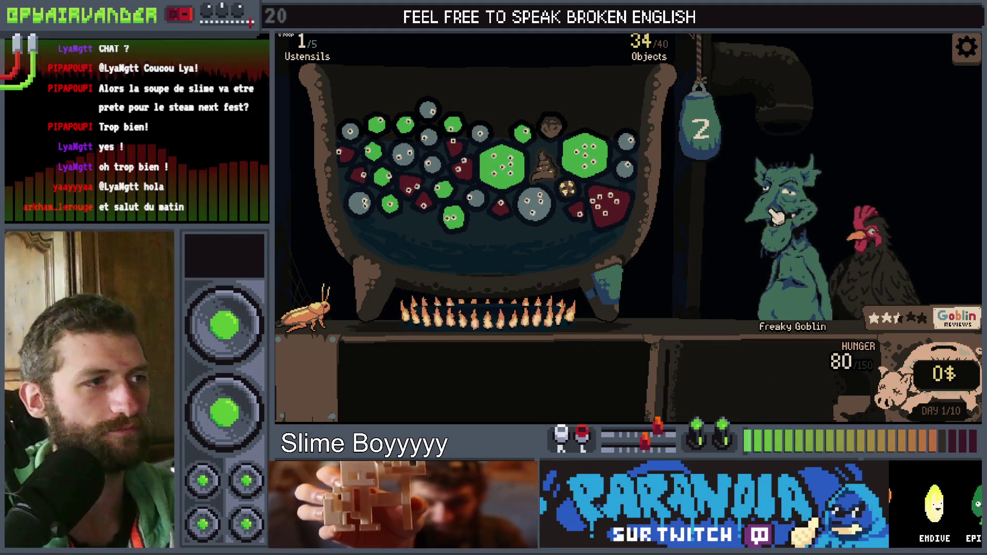
left_click(501, 164)
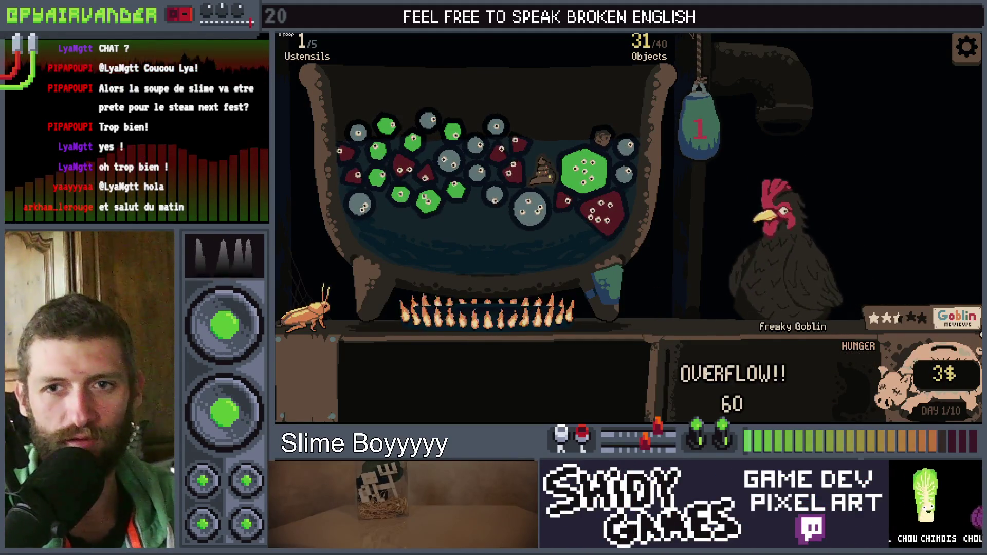
key("alt+F4")
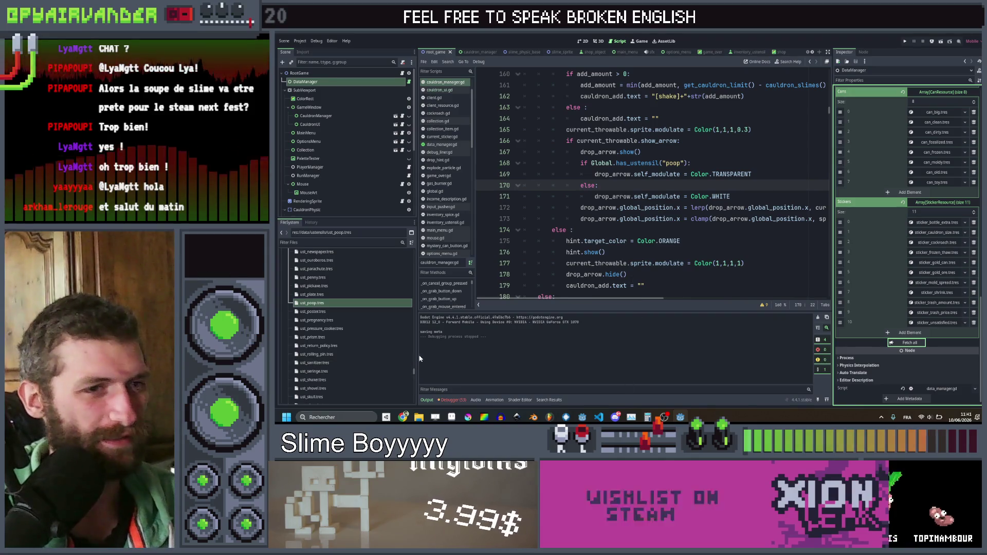
Step: Search all project files for 'merge'
left_click(583, 230)
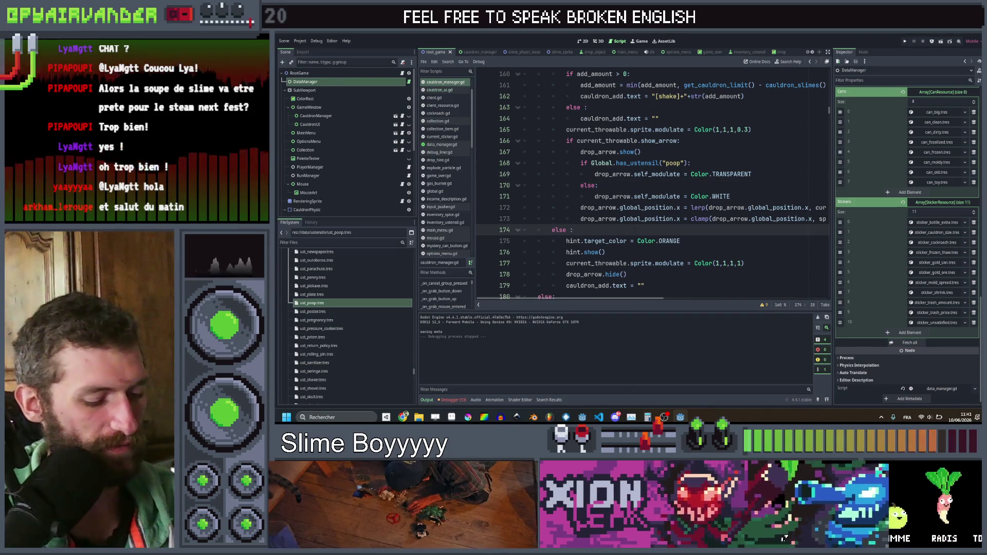
key("ctrl+shift+f")
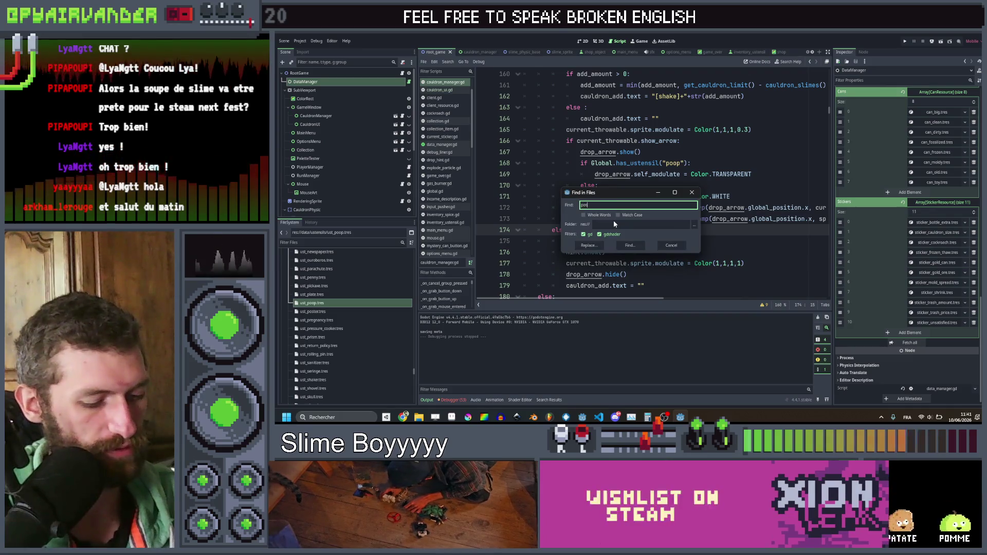
type("merge")
key("Return")
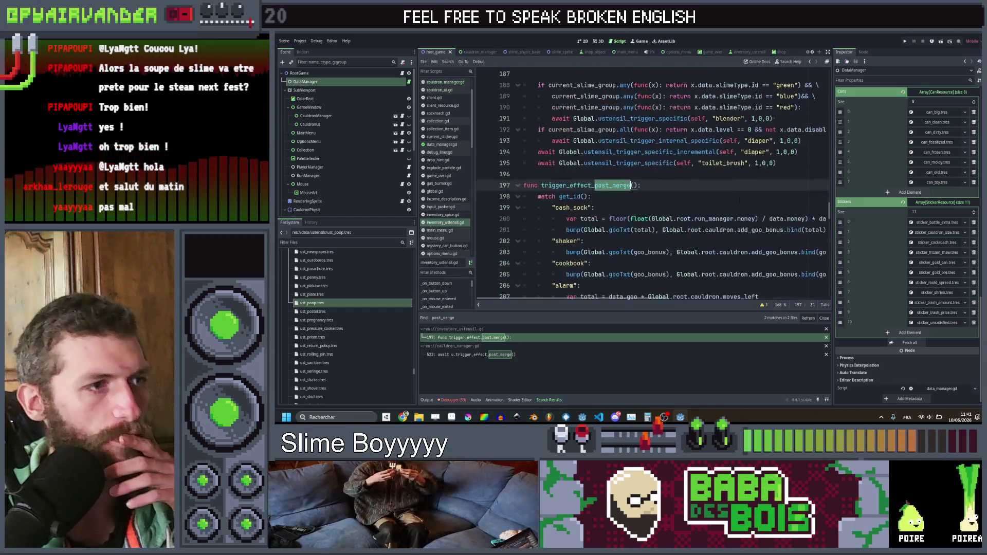
Step: Scroll to trigger_effect_post_merge and select the whole "shaker" case block
scroll(693, 187, "right", 3)
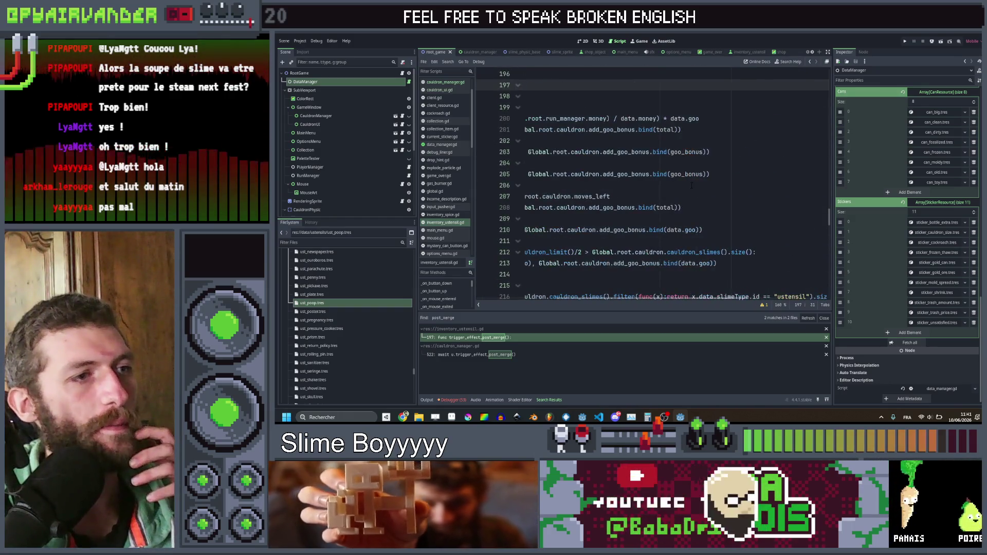
scroll(732, 172, "left", 3)
scroll(695, 188, "down", 6)
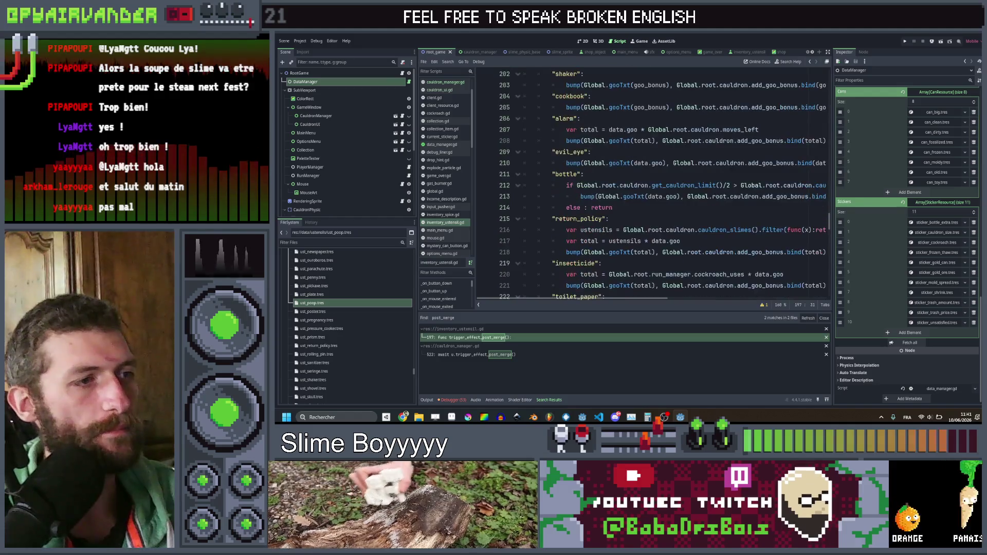
scroll(695, 188, "down", 2)
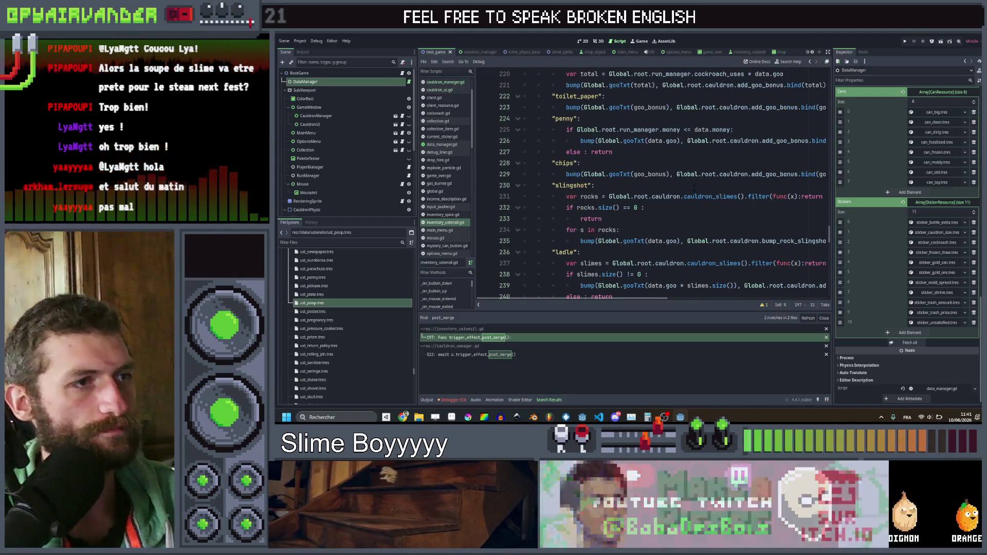
scroll(690, 179, "down", 10)
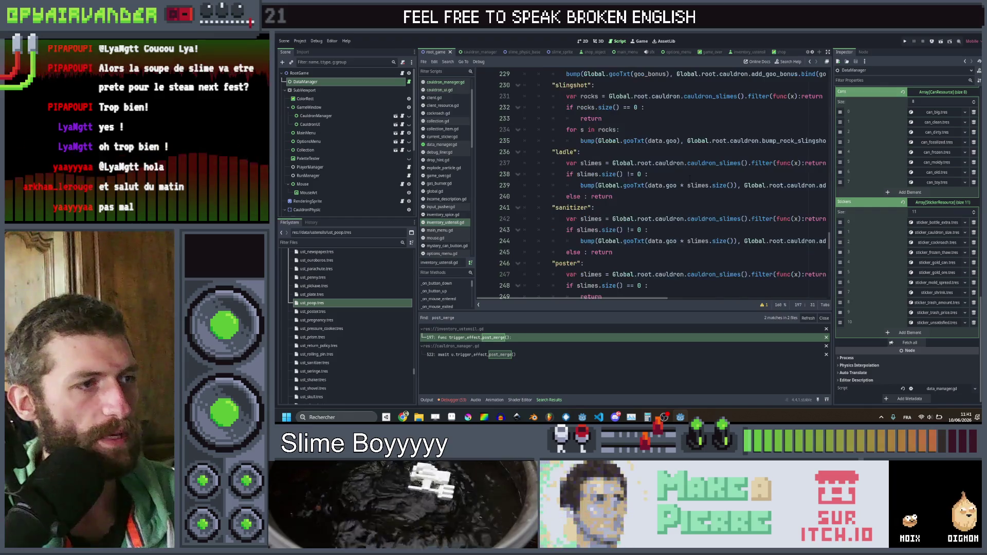
scroll(690, 177, "up", 10)
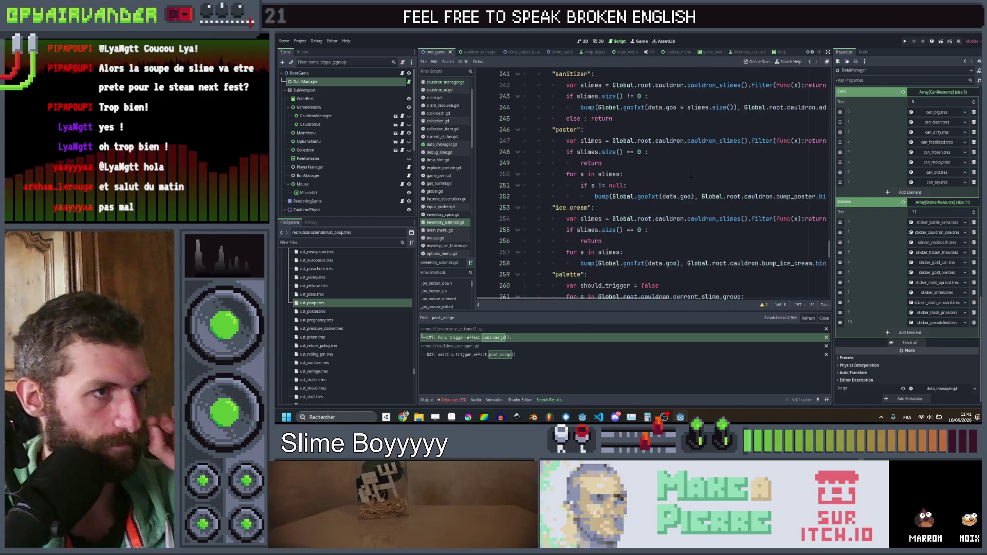
scroll(691, 177, "up", 9)
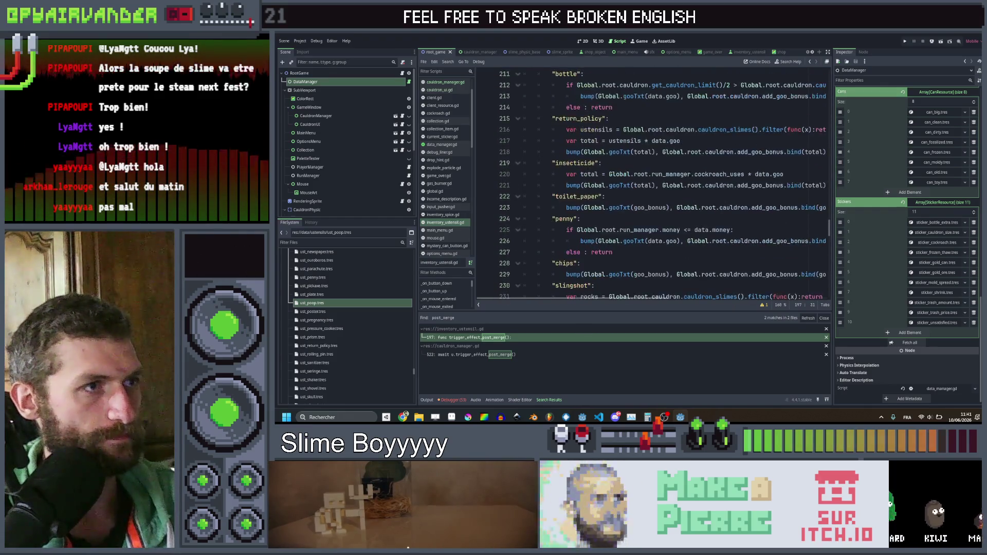
scroll(691, 177, "right", 5)
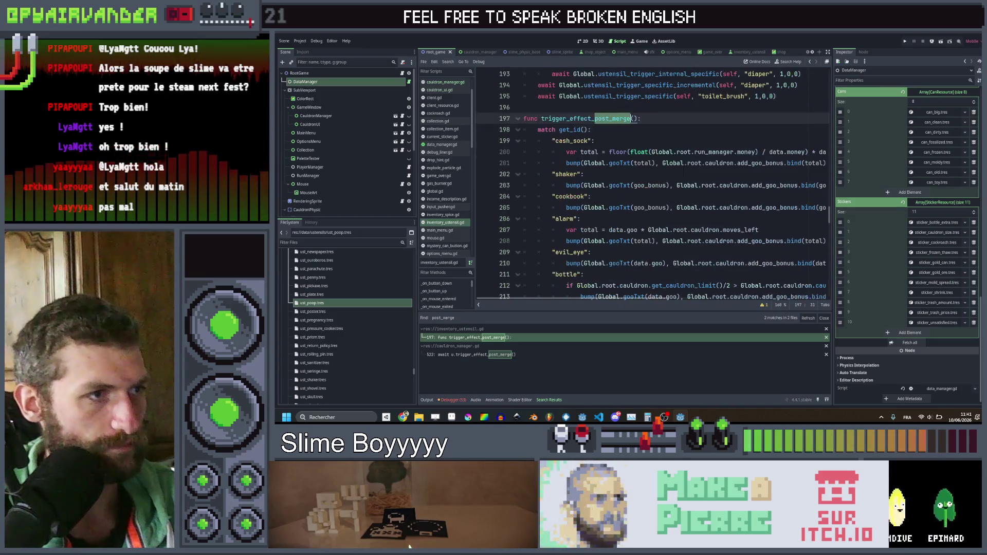
left_click_drag(674, 185, 555, 174)
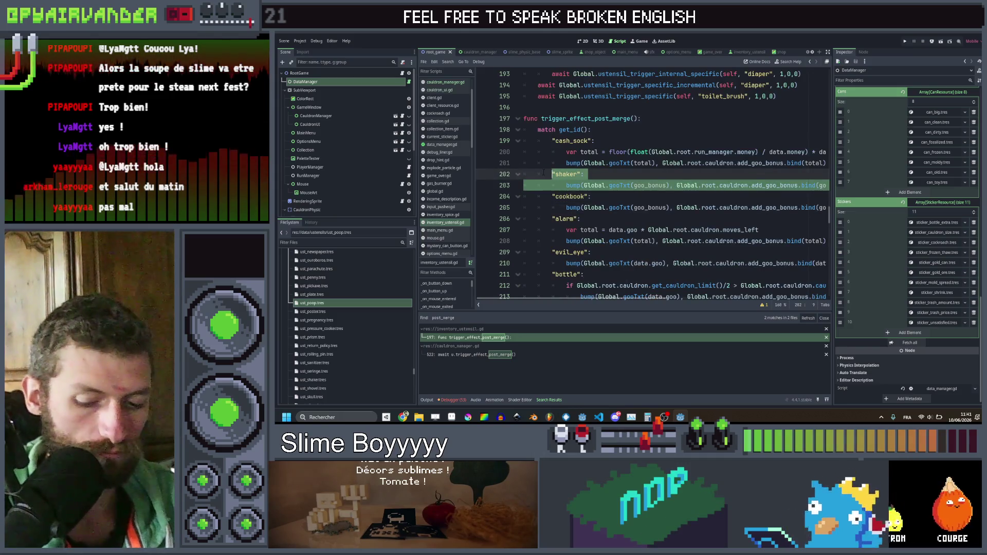
Step: Duplicate the shaker case below itself and rename the copy to "poop"
key("ctrl+c")
key("Right")
key("Return")
key("ctrl+v")
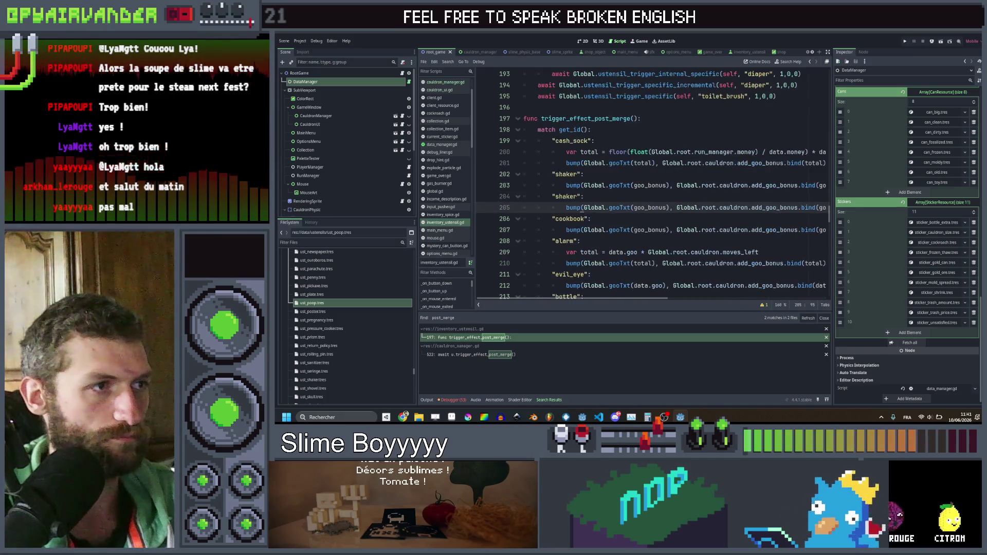
double_click(565, 196)
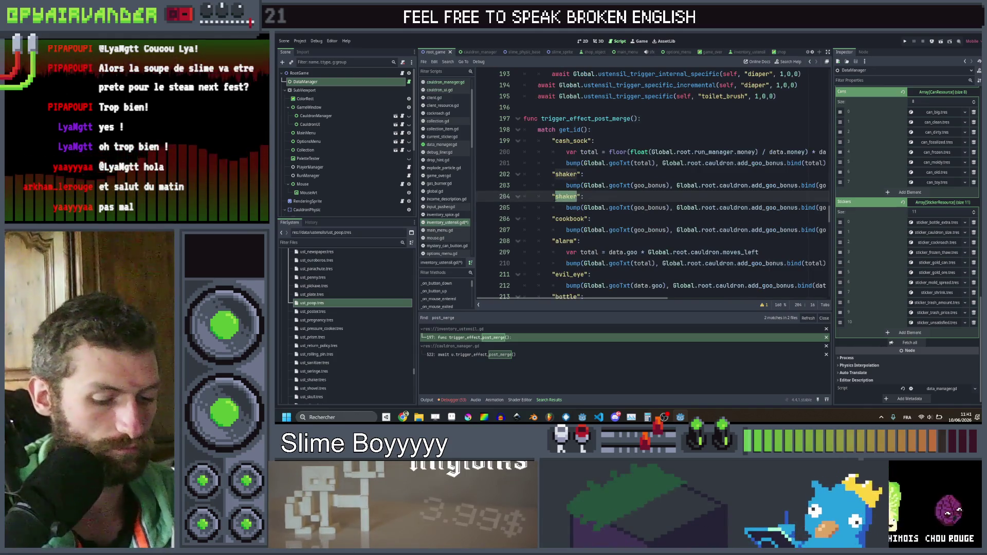
type("poop")
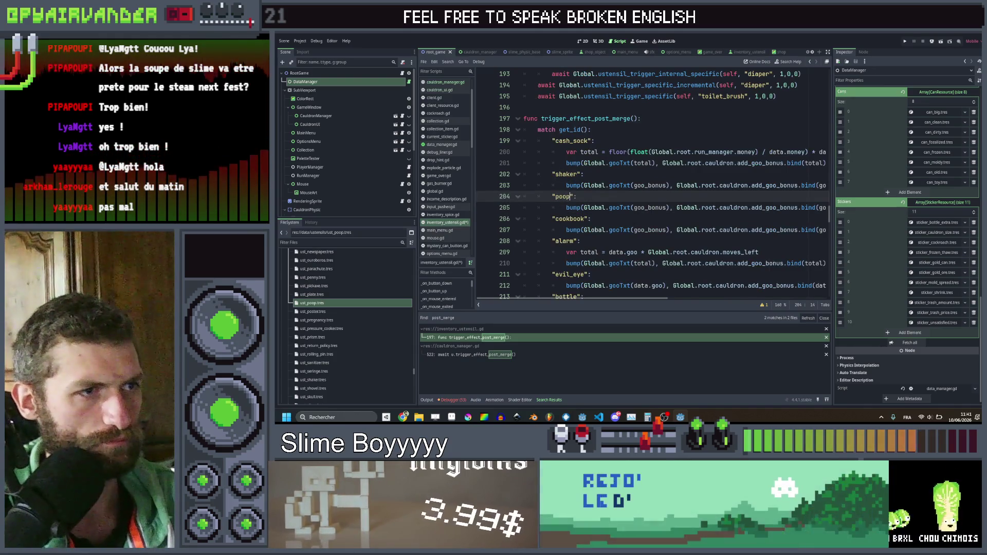
Step: Replace both goo_bonus arguments on the poop line with data.goo and save
double_click(642, 208)
key("ctrl+d")
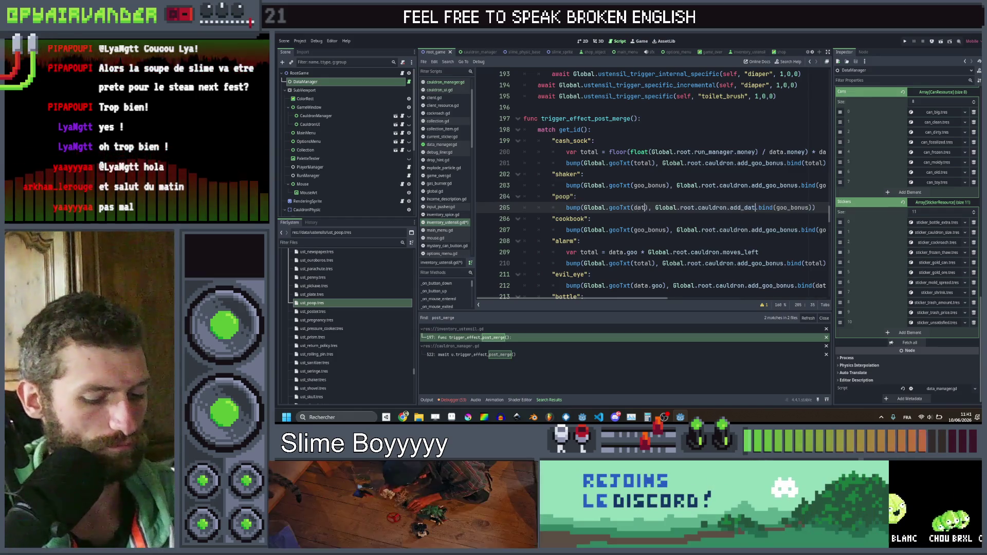
type("data.goo")
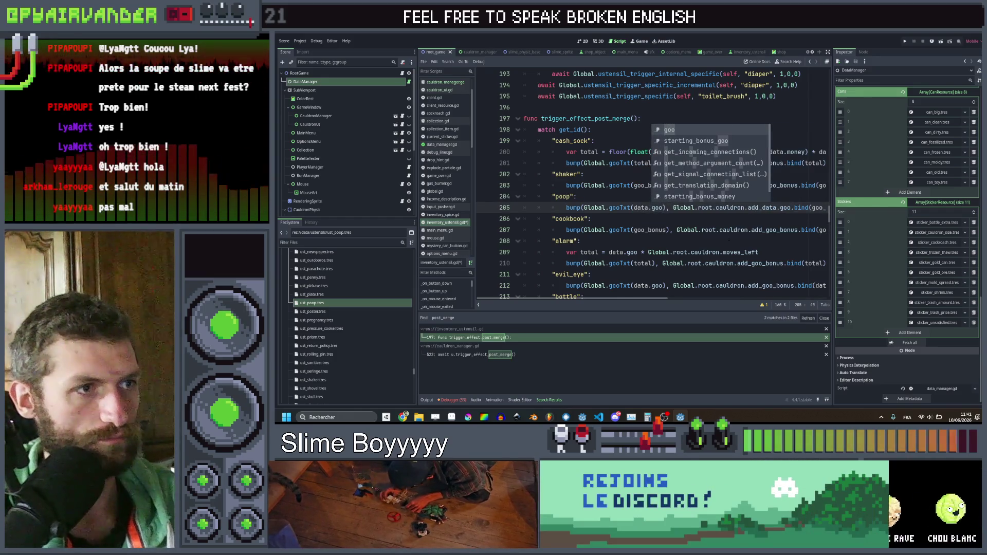
left_click(720, 230)
key("ctrl+s")
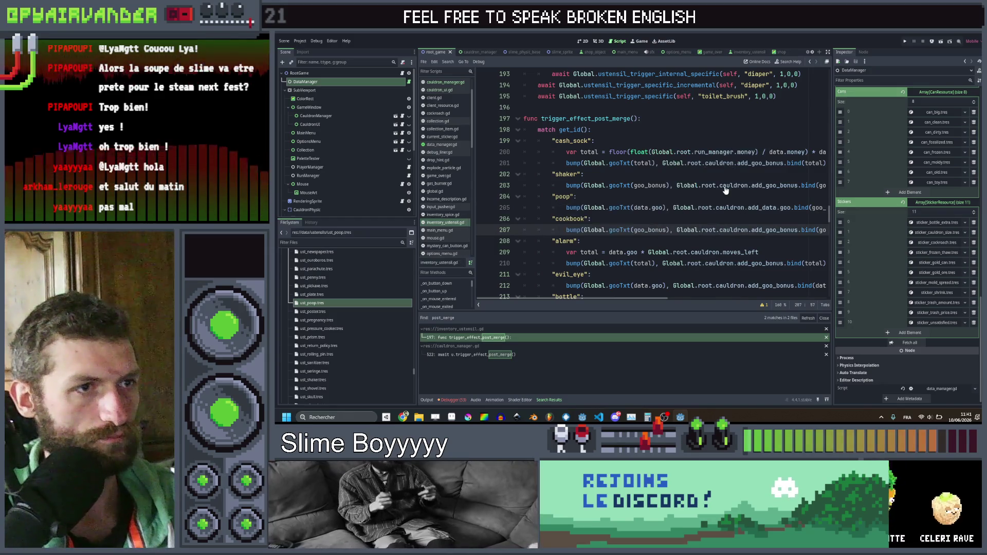
Step: Correct the poop line so gooTxt and the bind argument both use data.goo, then switch to the Ustensils spreadsheet
scroll(653, 185, "right", 3)
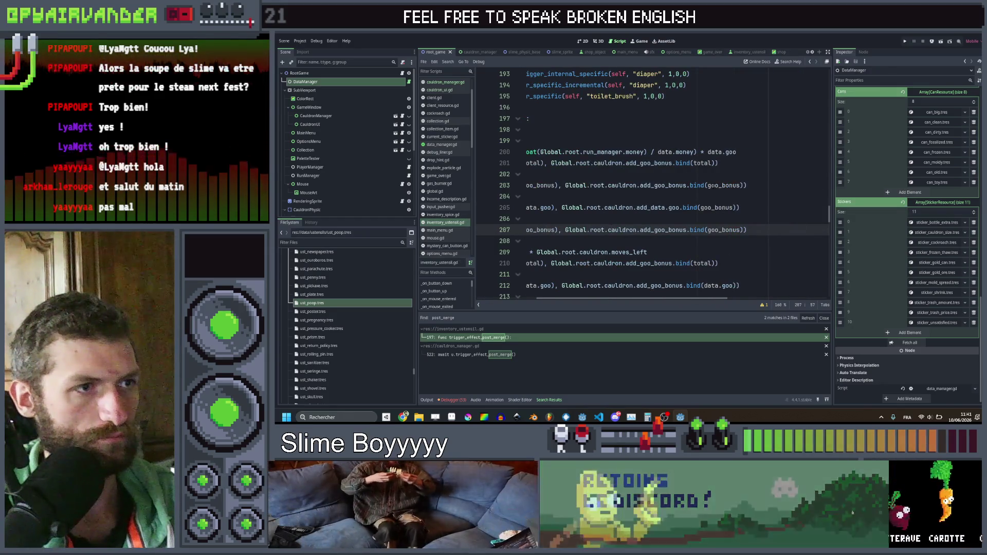
scroll(653, 185, "left", 1)
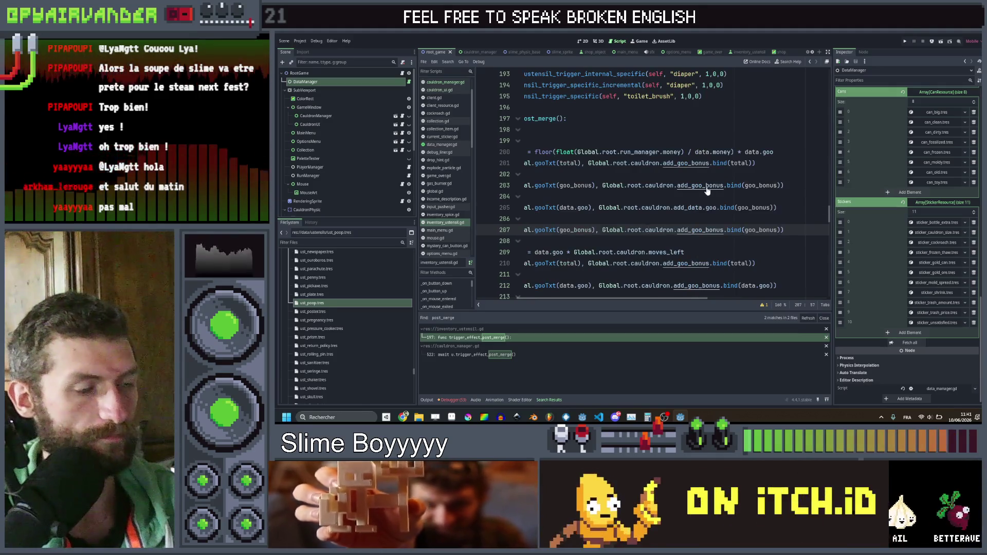
left_click_drag(545, 207, 573, 207)
type("goo_bonus")
scroll(653, 185, "right", 2)
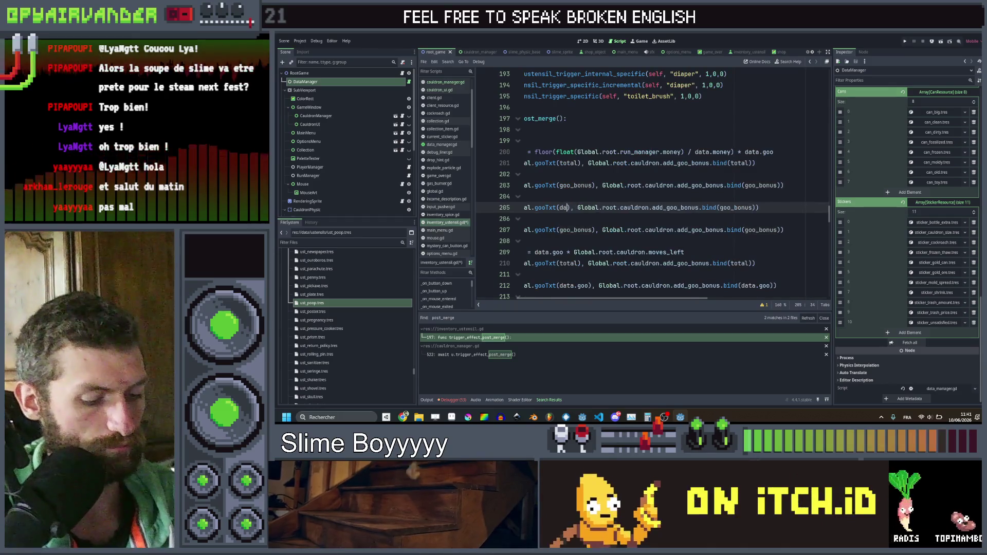
type("ta.goo")
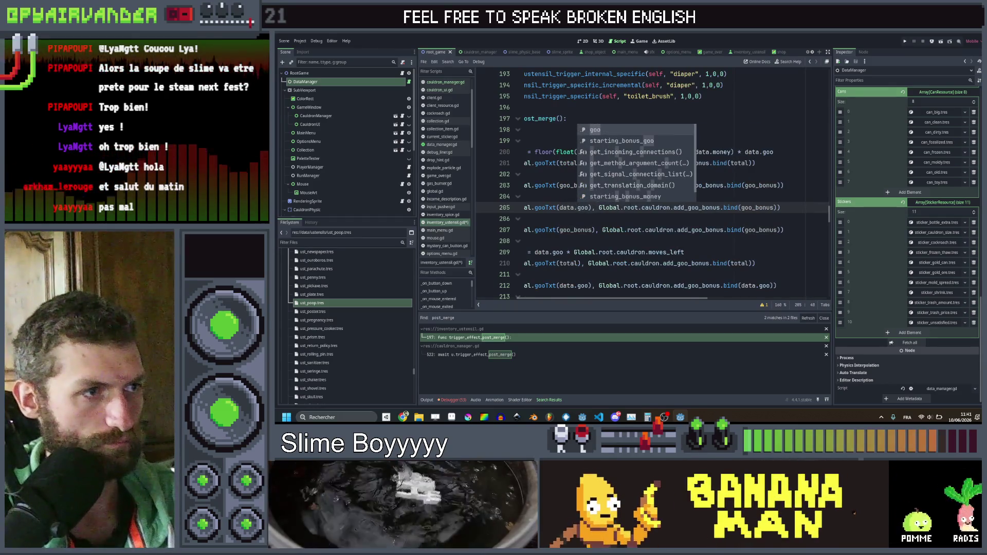
double_click(751, 207)
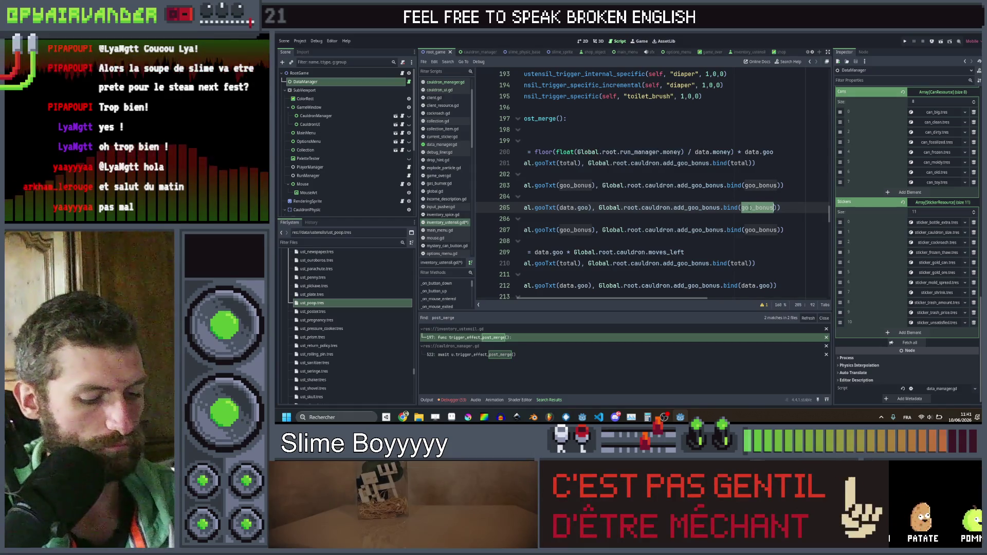
type("data.goo")
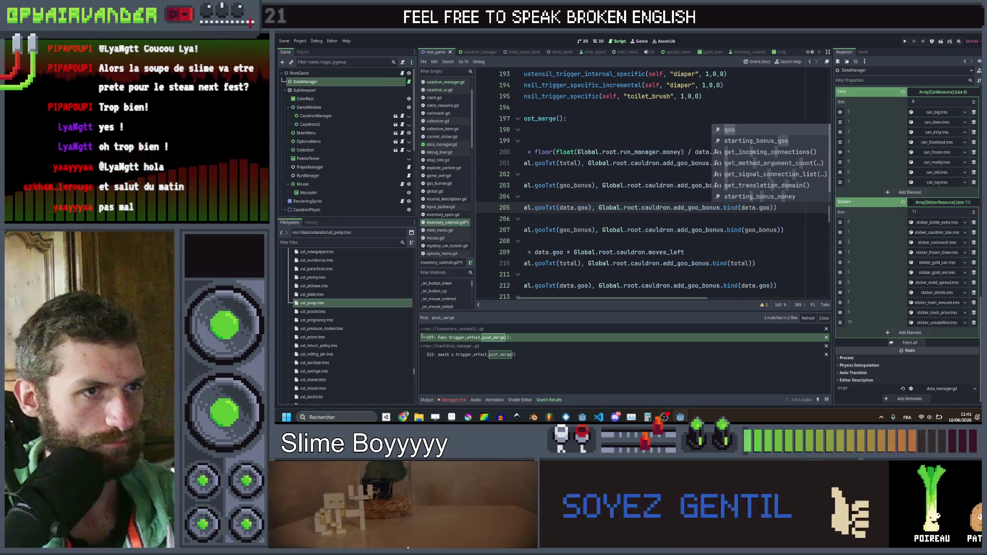
left_click(708, 230)
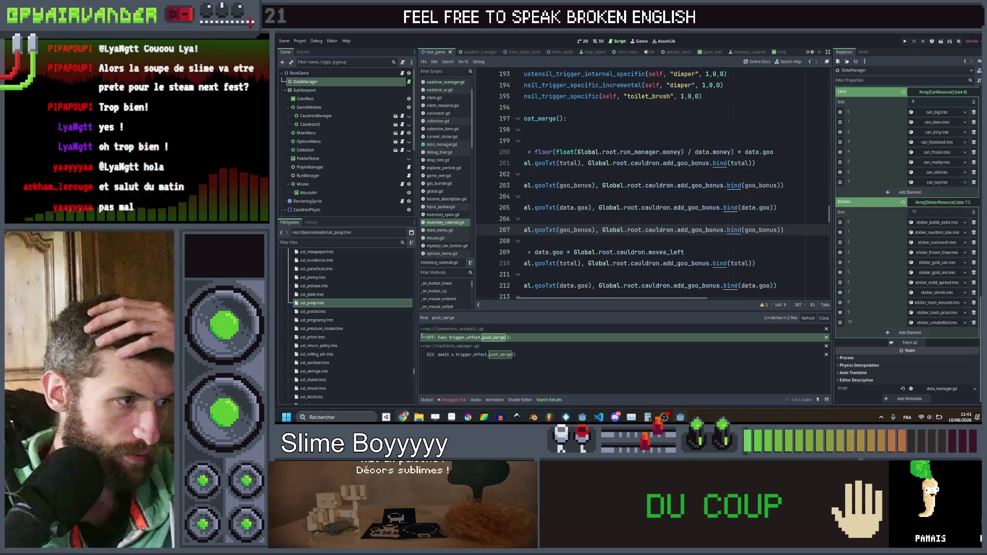
mouse_move(404, 417)
left_click(360, 381)
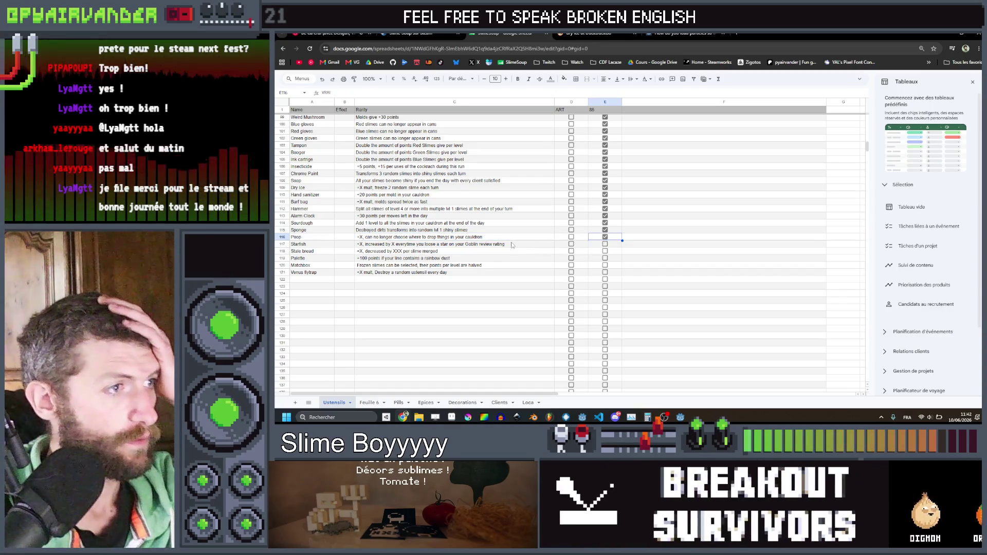
Step: Read the Starfish utensil's effect text in cell C117 and return to Godot
left_click(502, 245)
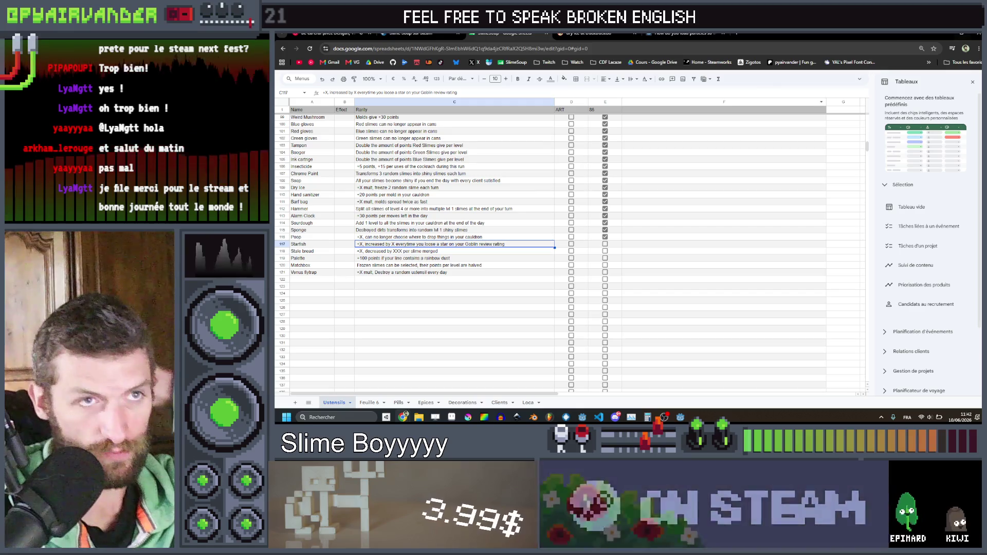
key("alt+Tab")
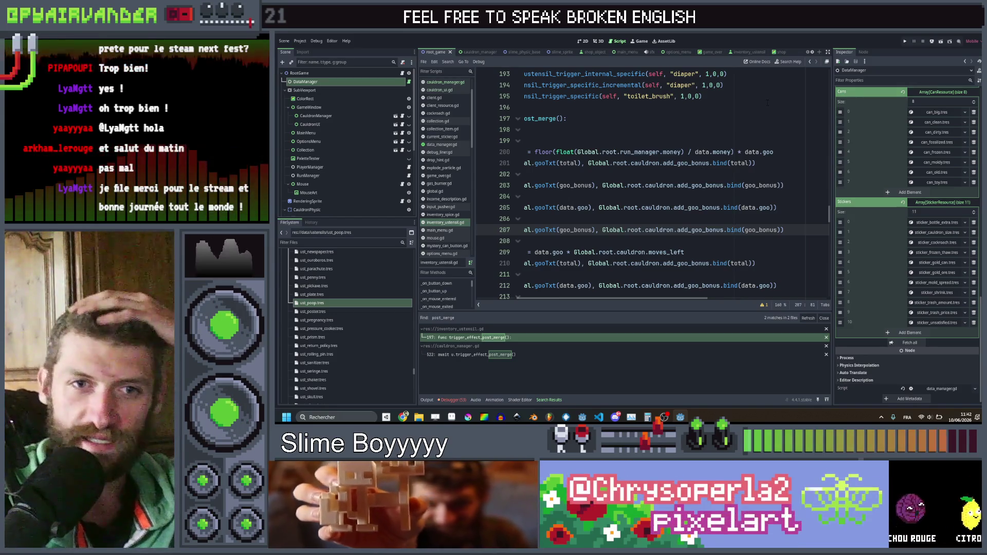
Step: Duplicate ust_shaker.tres as ust_tarfish.tres
left_click(748, 218)
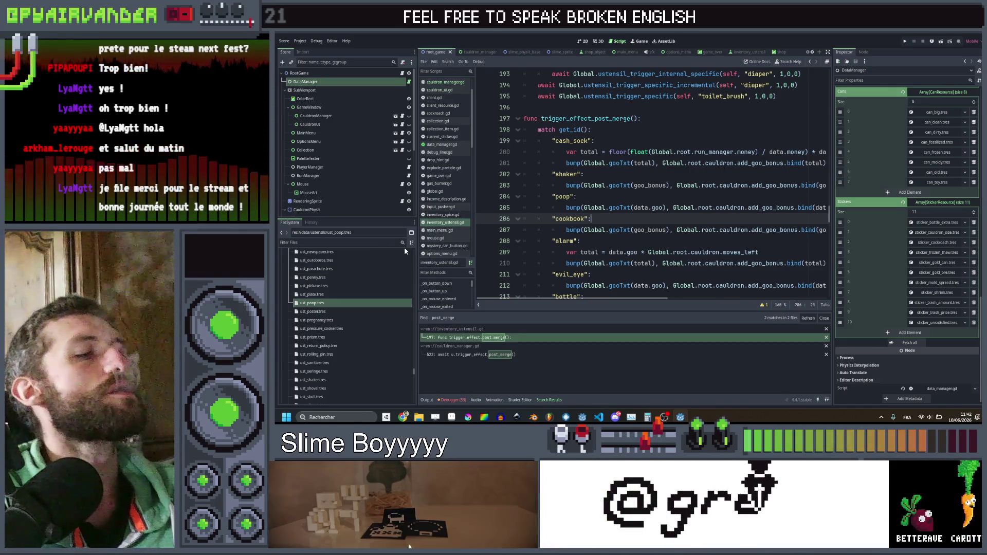
scroll(360, 311, "down", 3)
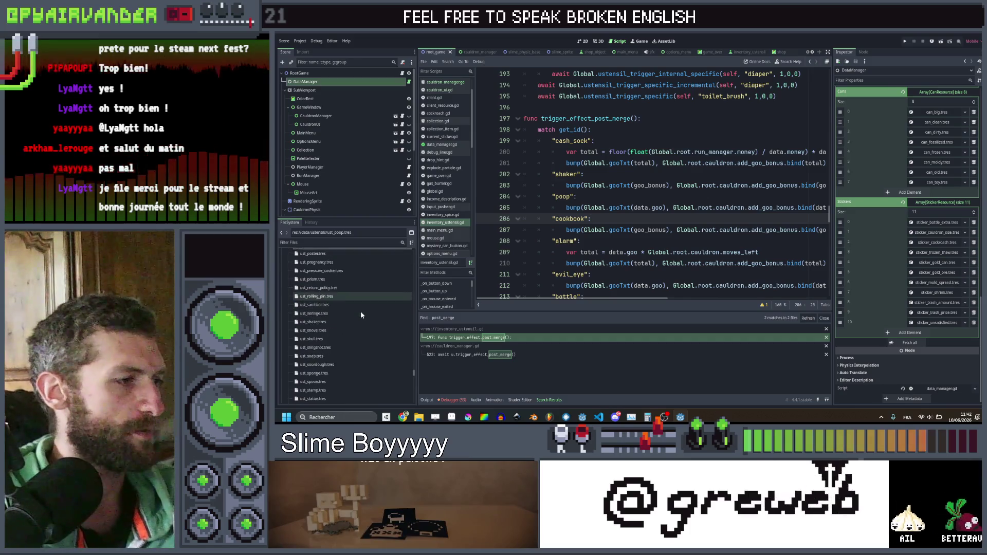
left_click(320, 322)
key("ctrl+d")
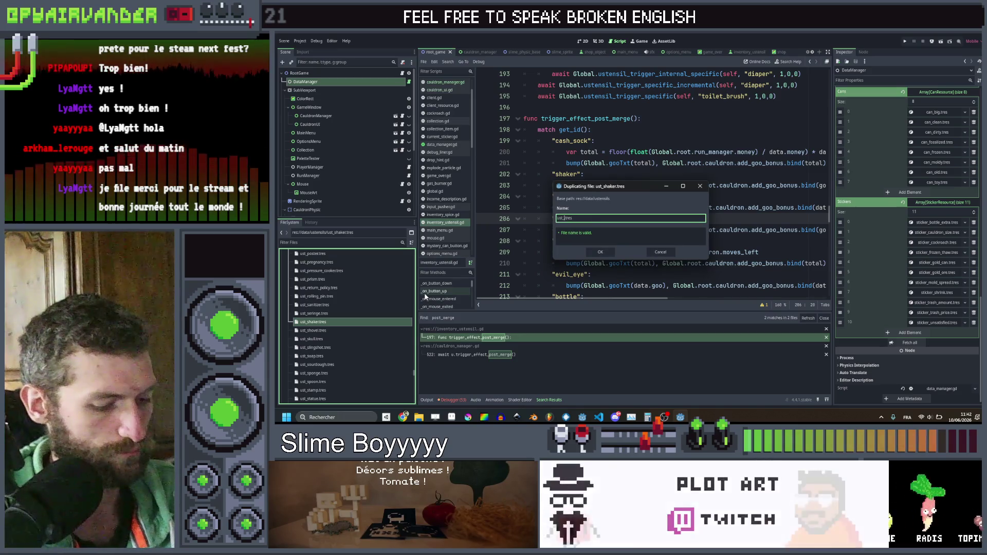
type("tarfish")
key("Return")
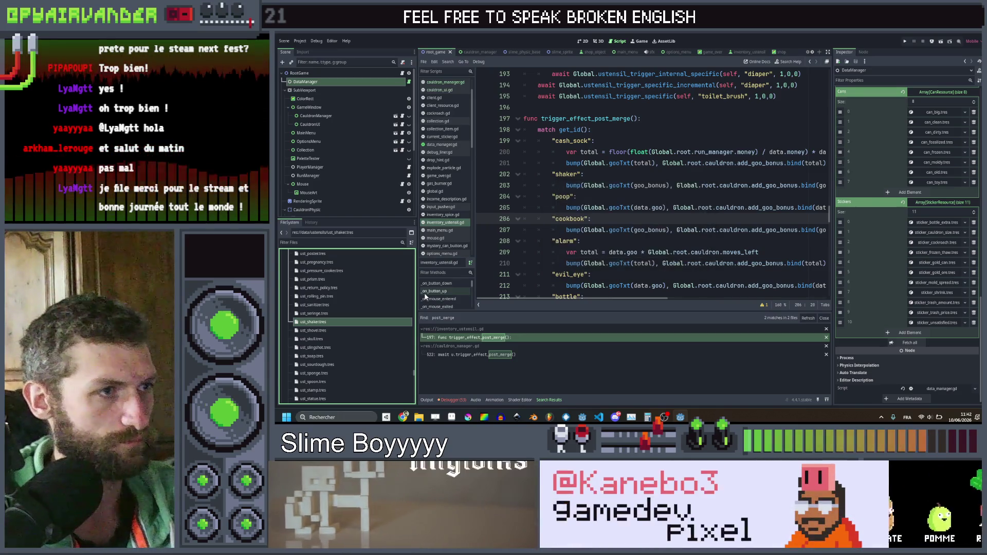
Step: Rename the copy from ust_tarfish.tres to ust_starfish.tres
scroll(353, 356, "down", 3)
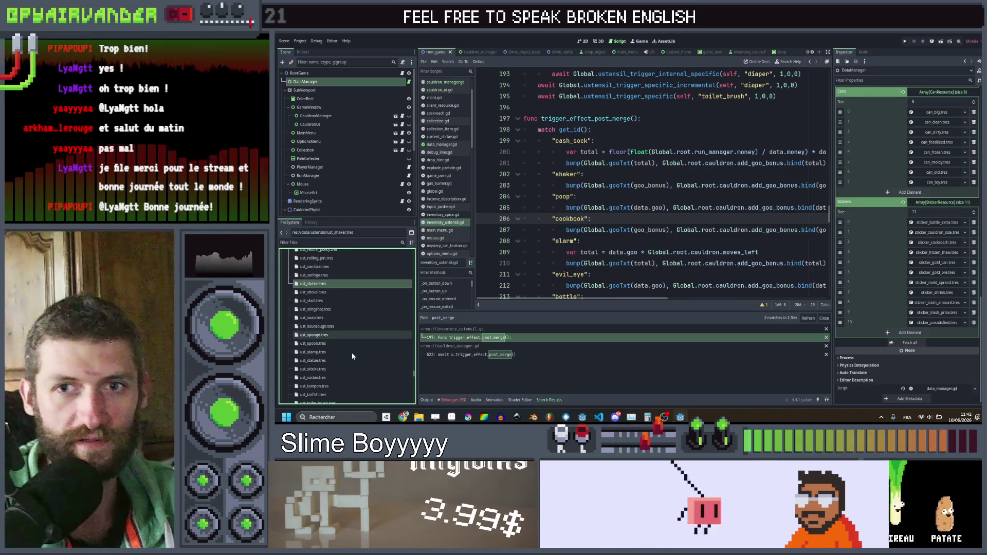
scroll(352, 355, "down", 1)
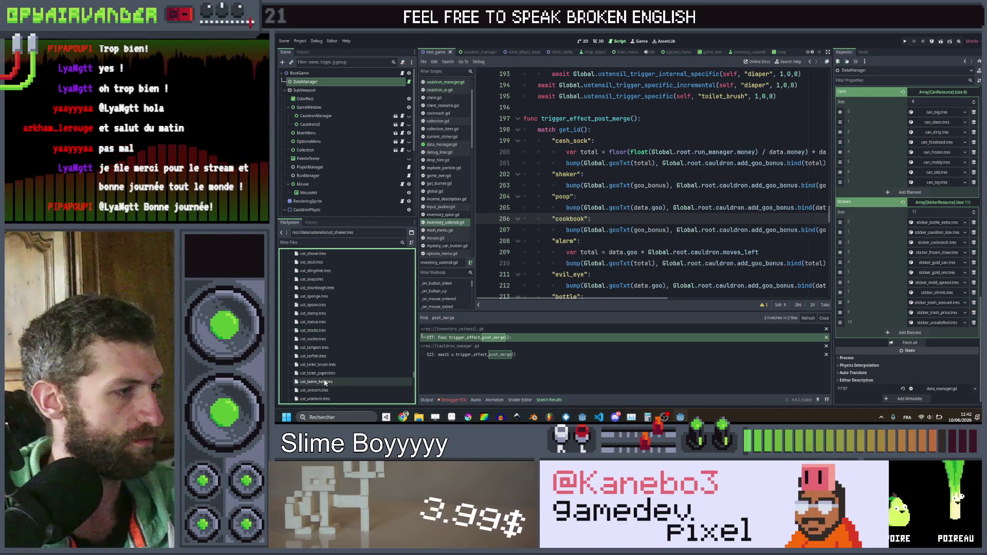
left_click(328, 357)
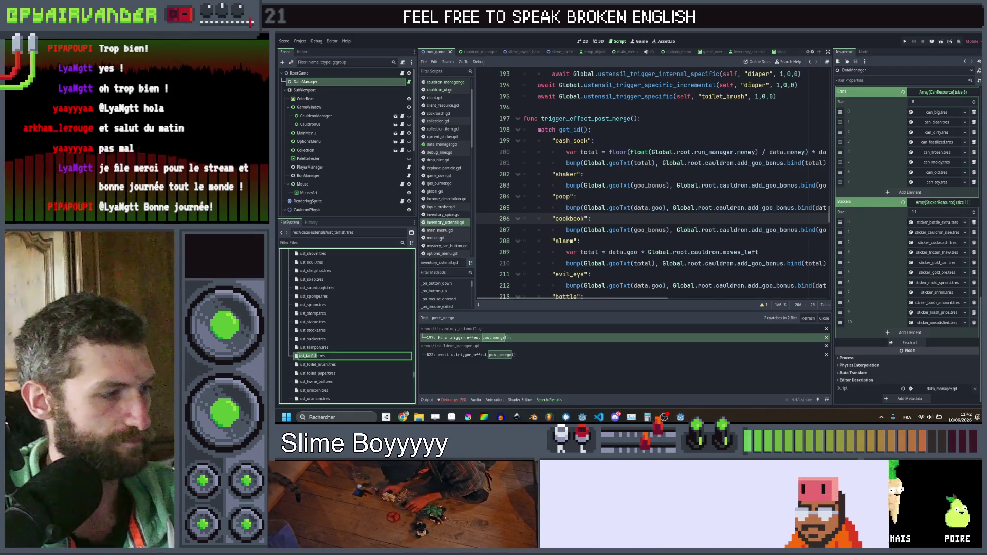
left_click(306, 356)
type("s")
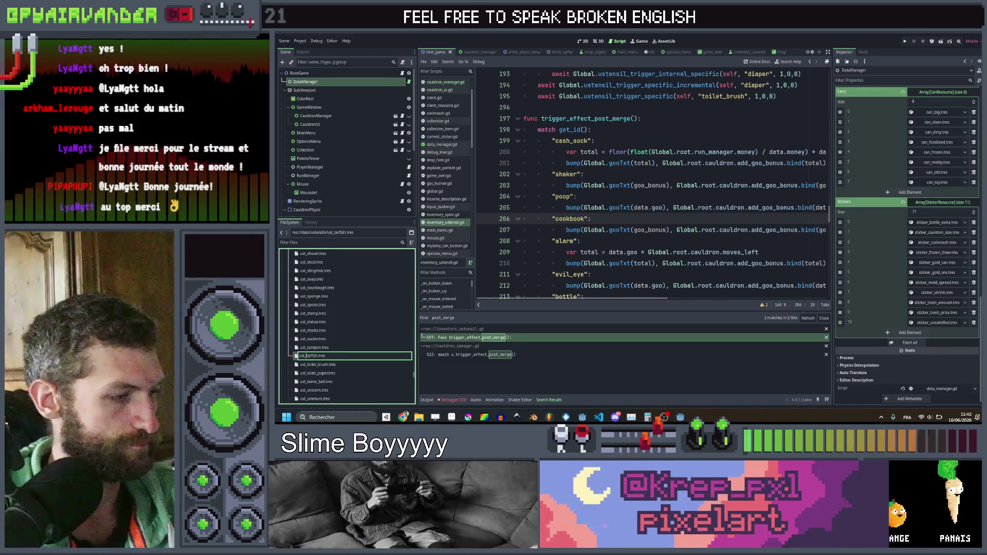
key("Escape")
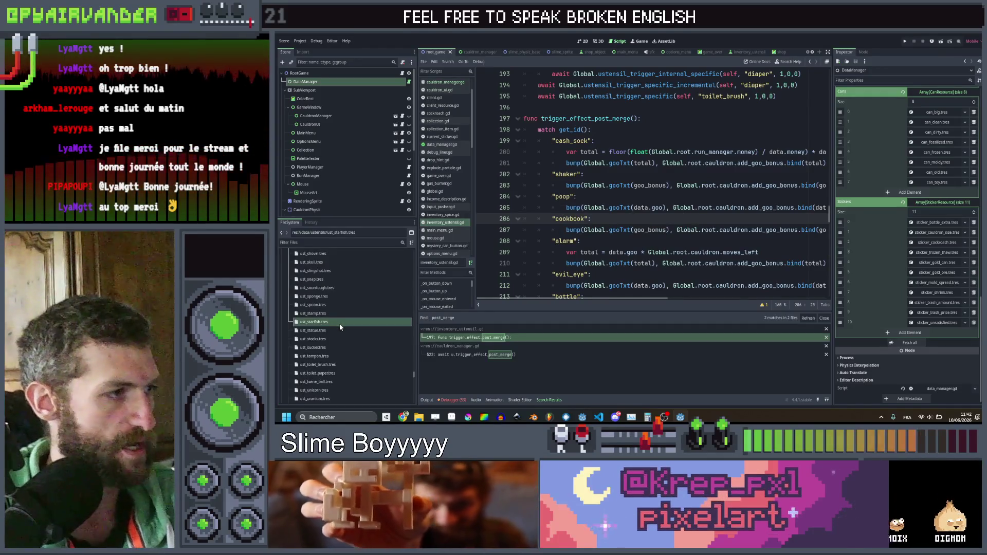
Step: Open ust_starfish.tres in the Inspector and change its ID to starfish
double_click(340, 323)
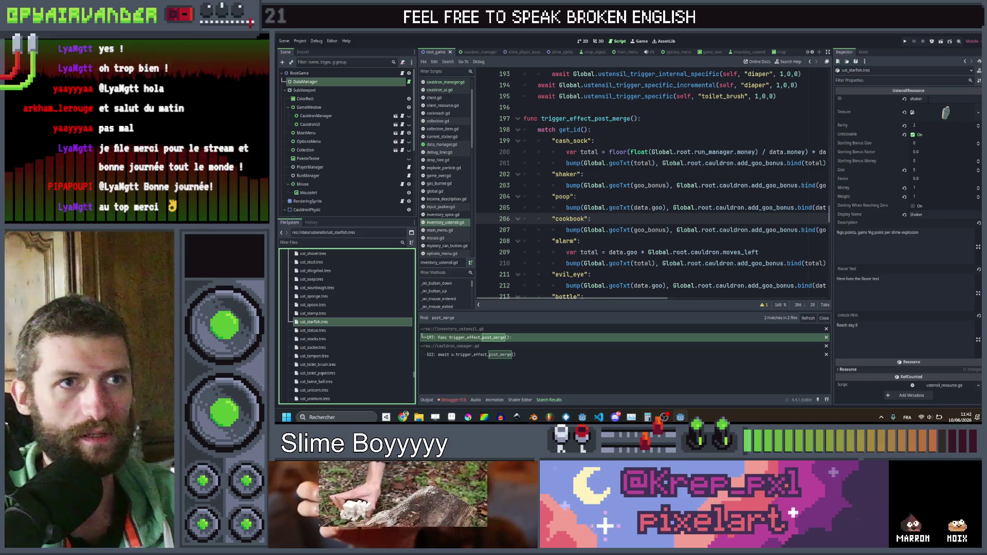
left_click(921, 98)
type("tarfish")
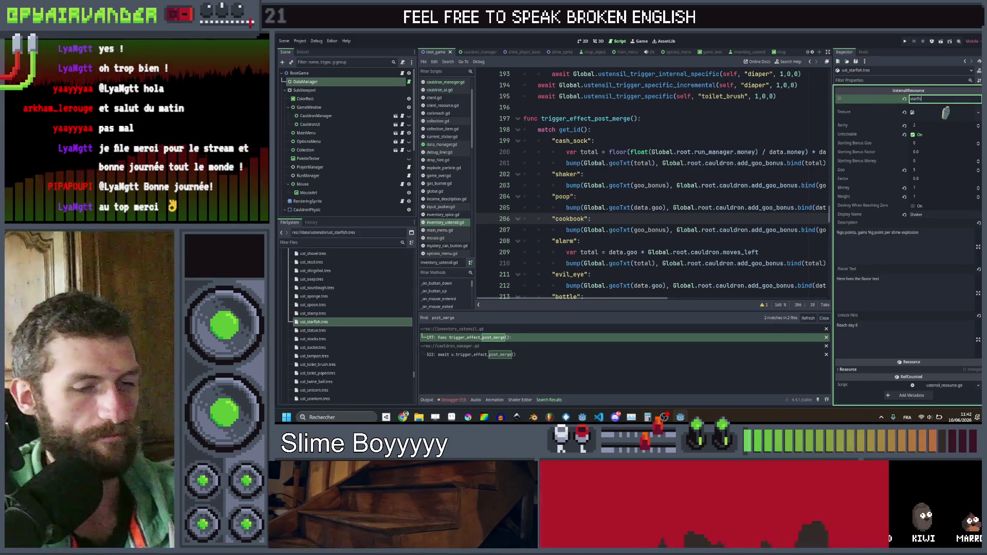
Step: Quick Load the star image as the utensil's texture and set Rarity to 1
right_click(956, 110)
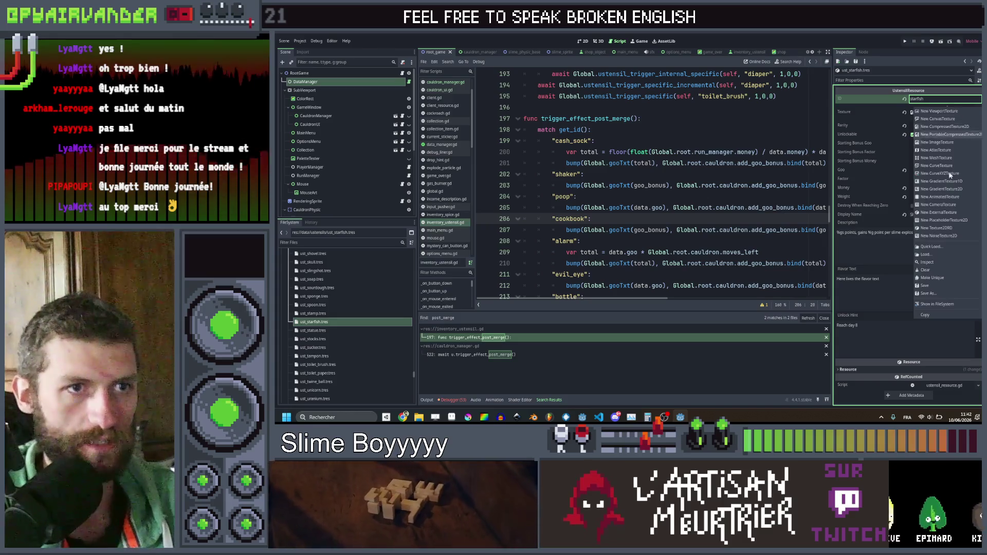
left_click(941, 245)
type("starf")
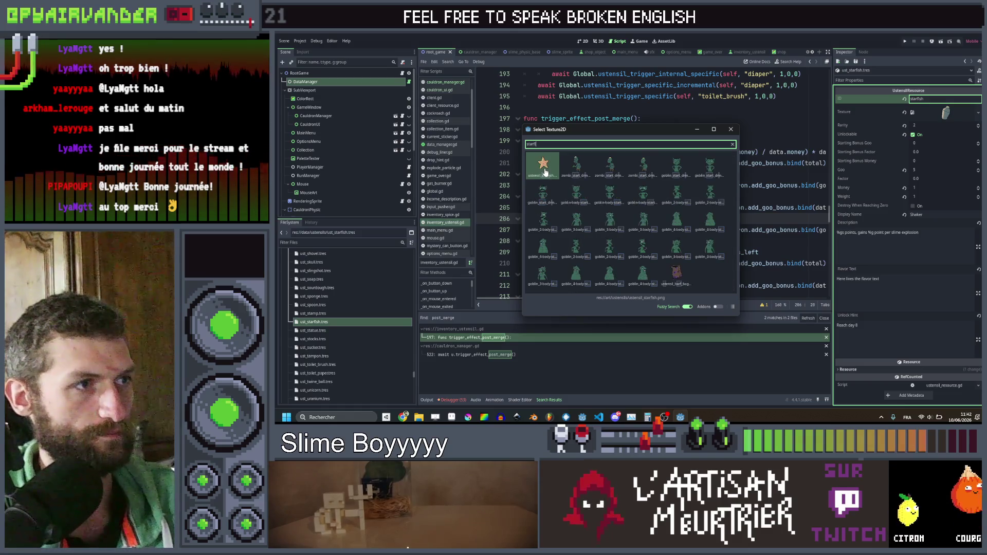
left_click(546, 171)
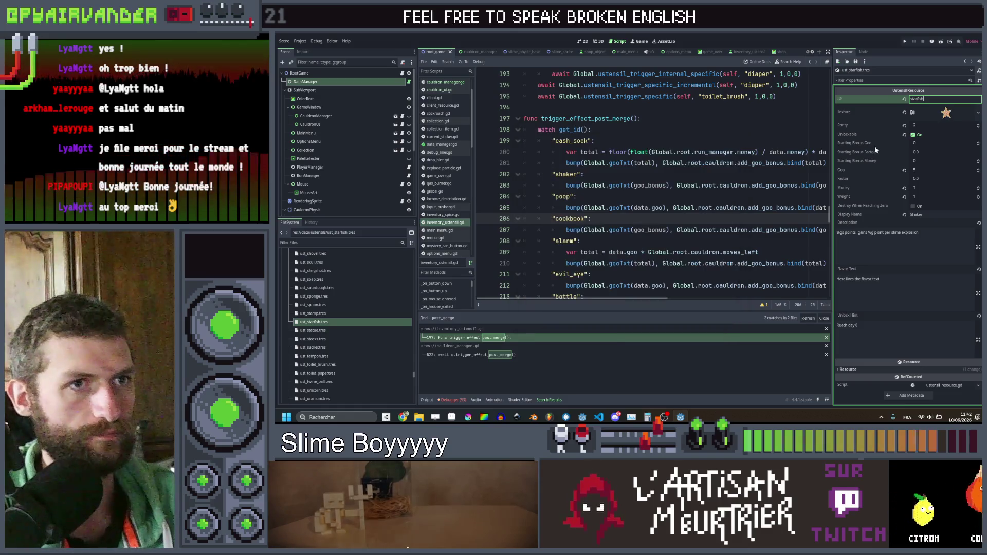
left_click(948, 125)
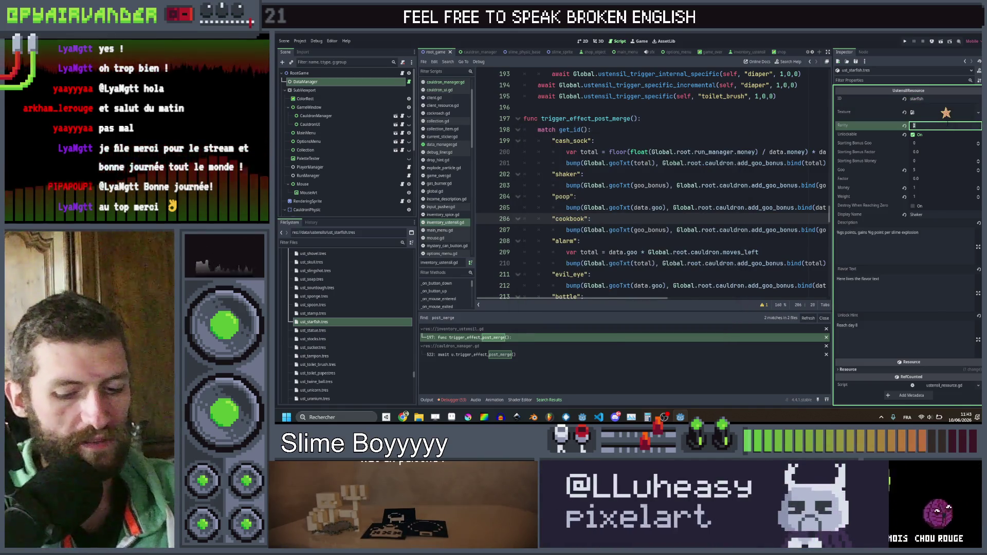
left_click(948, 137)
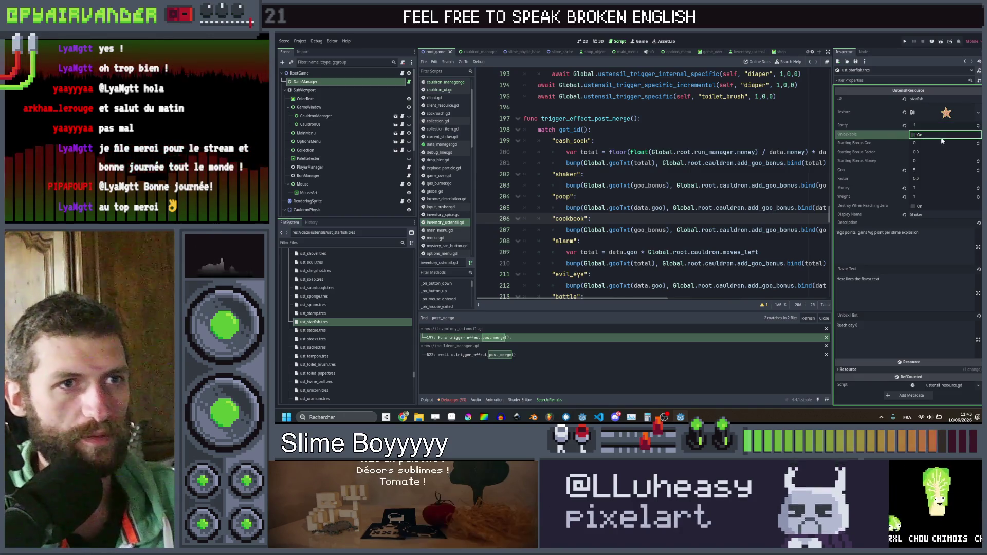
left_click(924, 169)
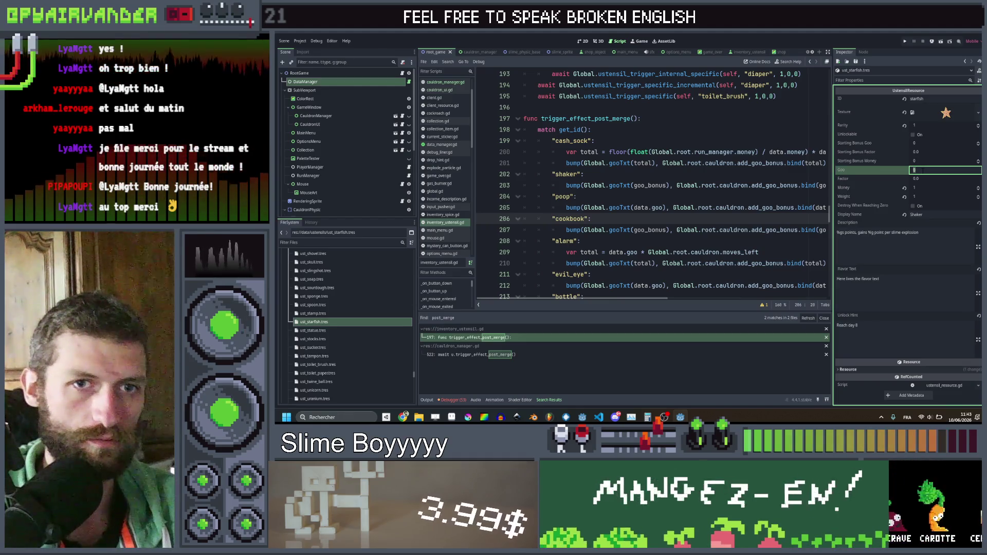
Step: Set Goo to 75, Money to 0 and Display Name to Starfish
type("785")
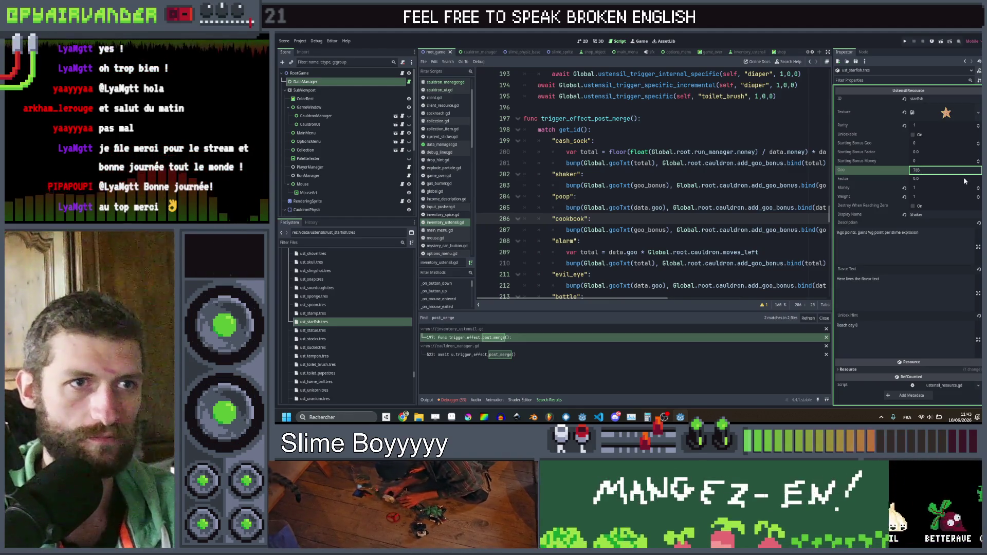
left_click(961, 177)
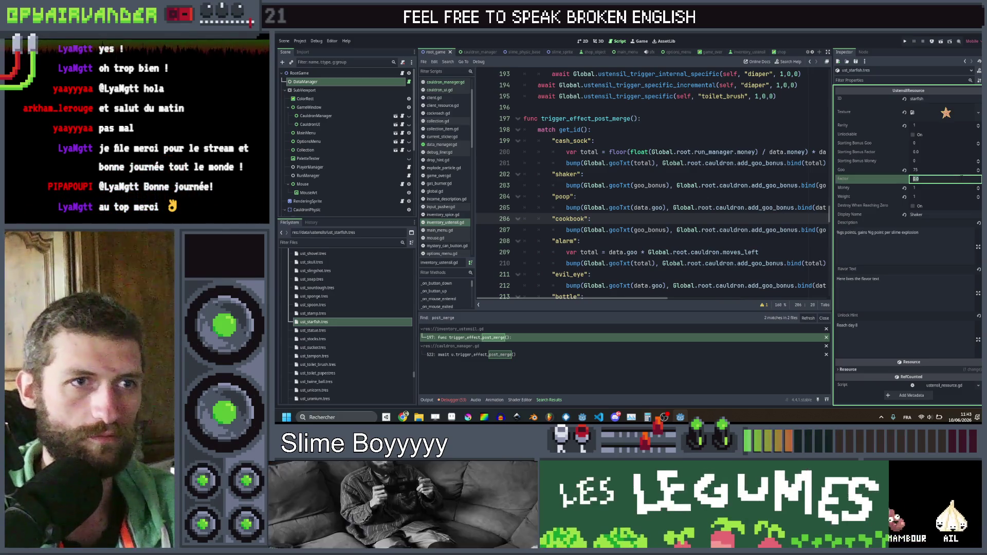
left_click(950, 188)
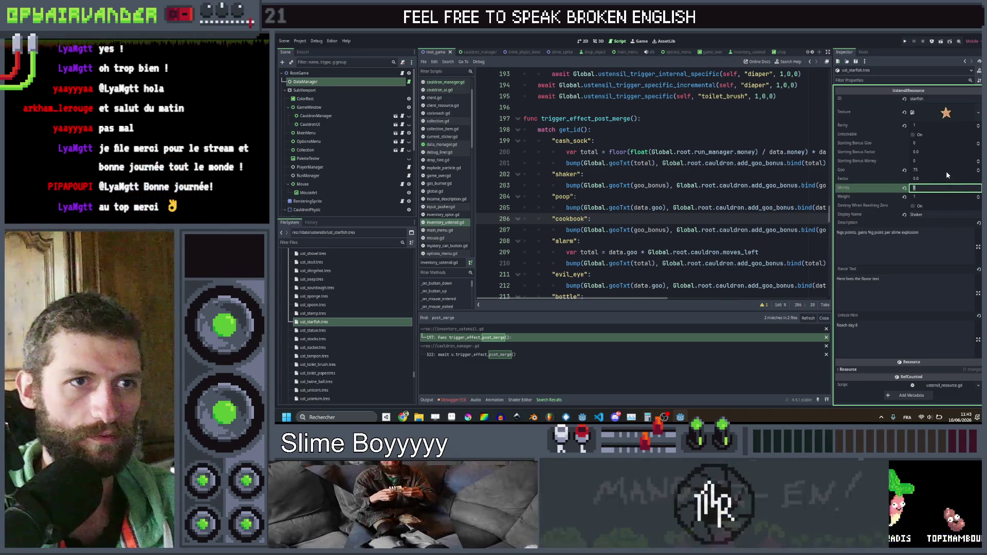
type("1")
left_click(943, 198)
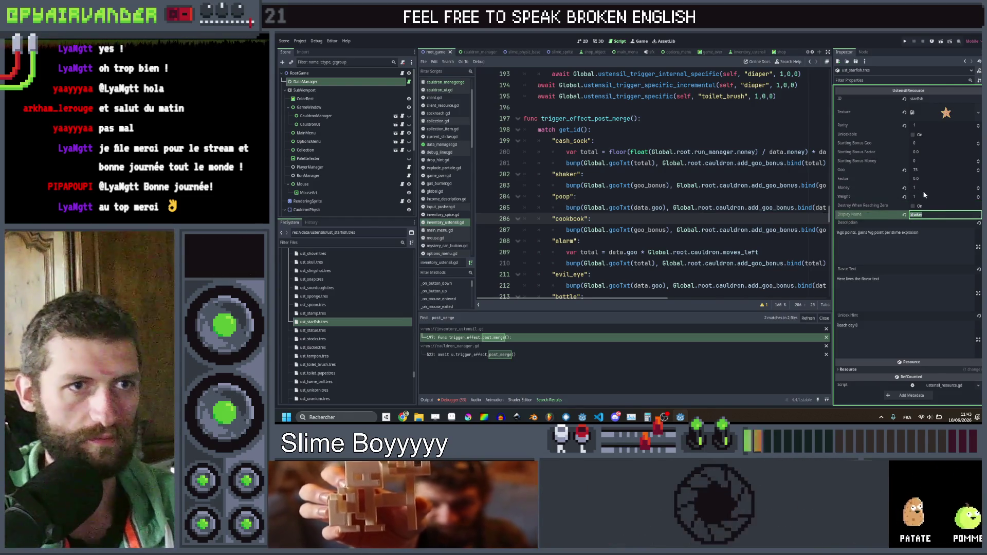
left_click(926, 188)
type("0")
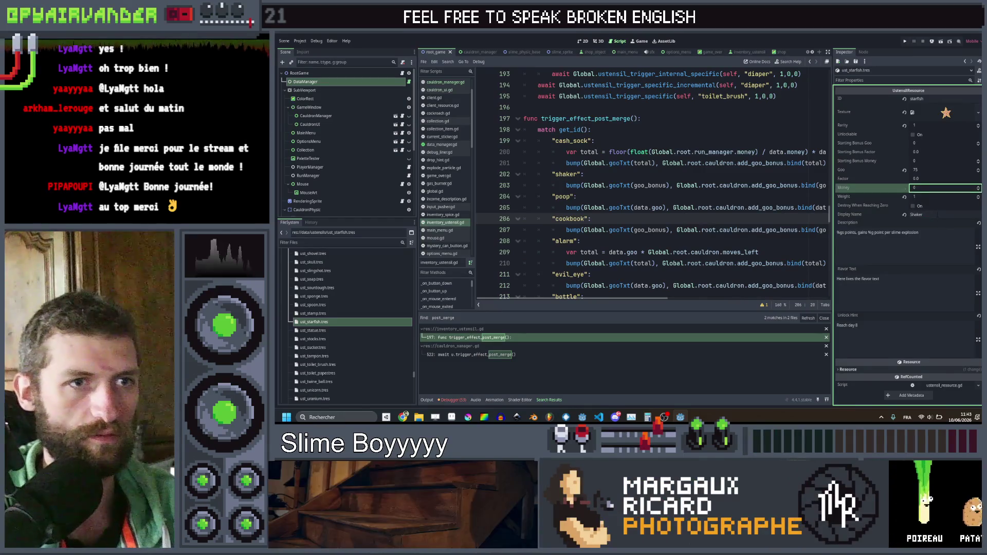
left_click(929, 214)
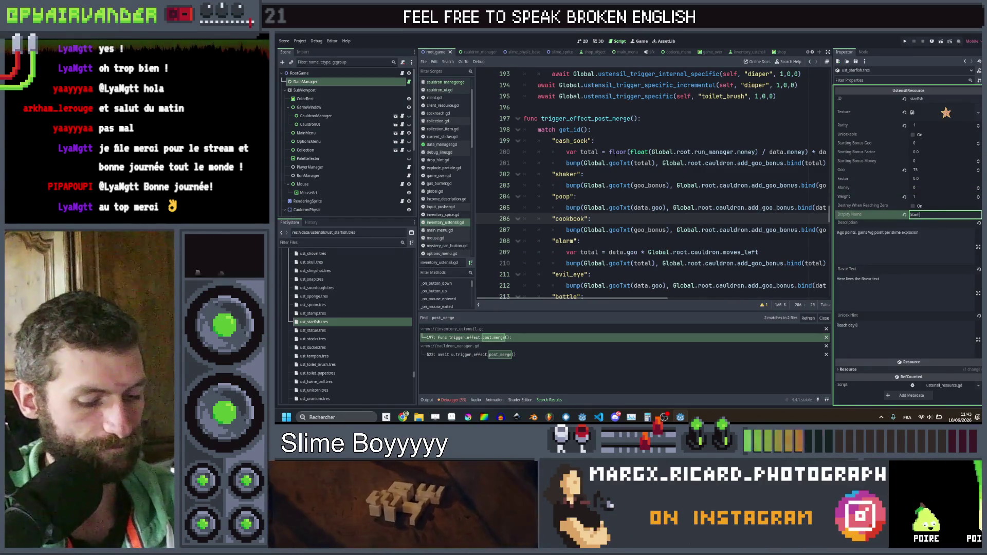
type("sh")
key("Tab")
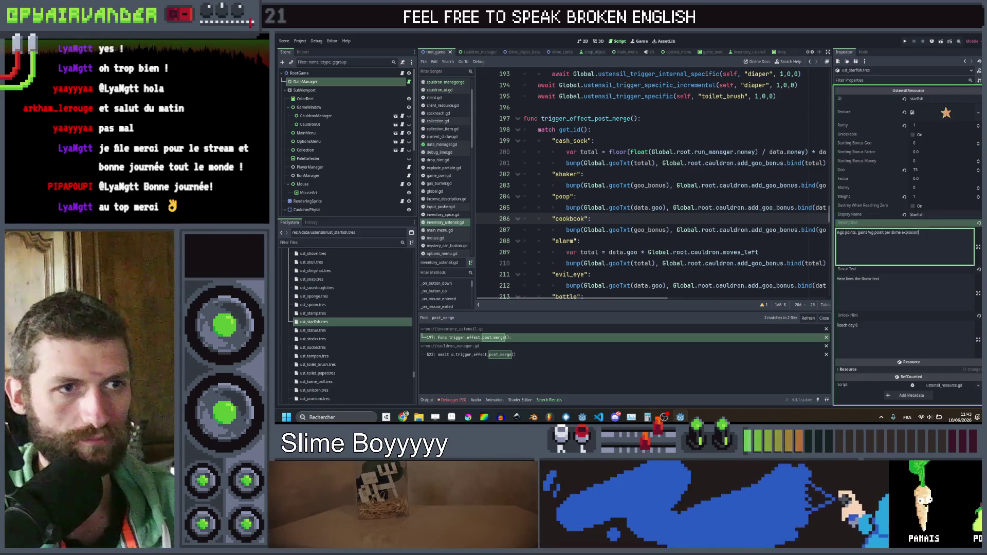
Step: Rewrite the description ending as 'every time you loose a star on your Goblin Review rating'
left_click_drag(885, 232, 941, 231)
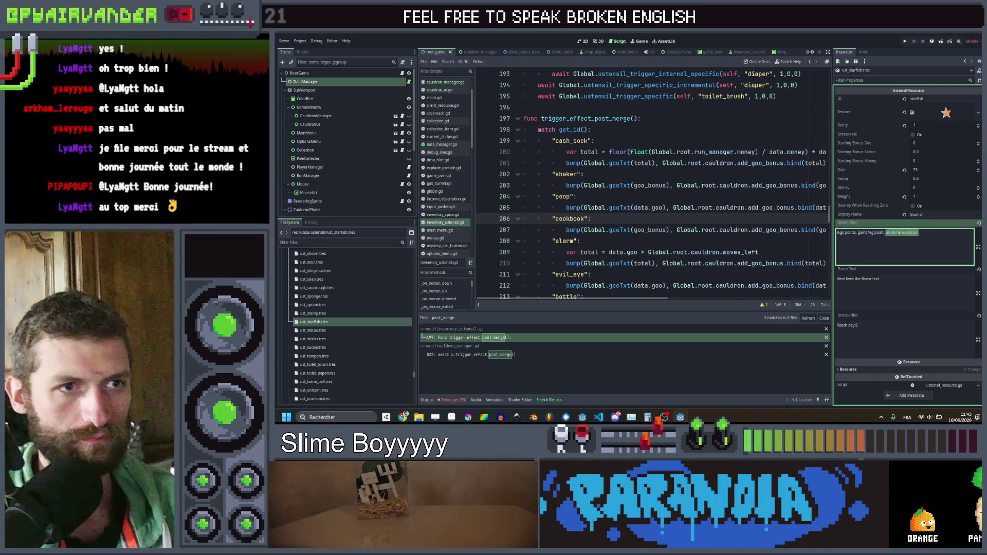
type("every")
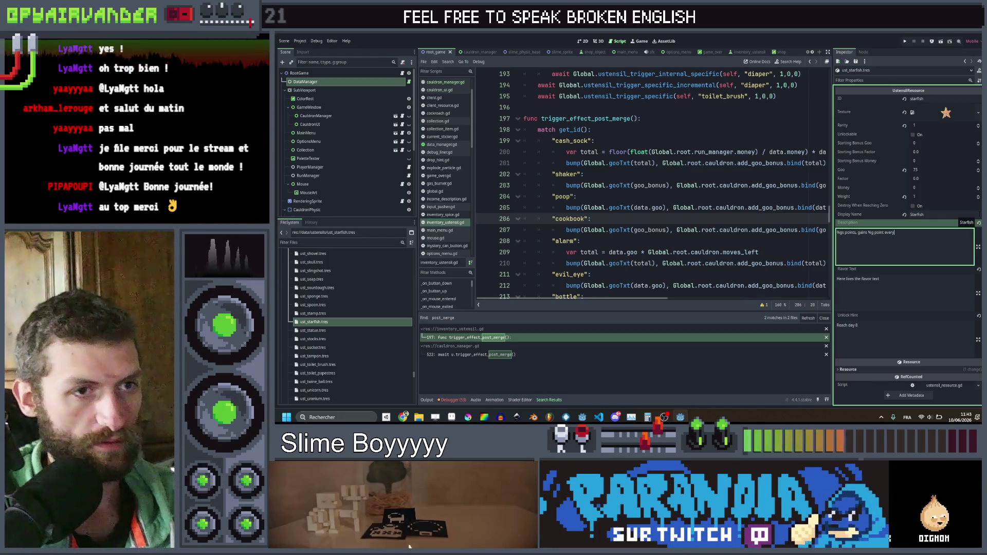
left_click(884, 233)
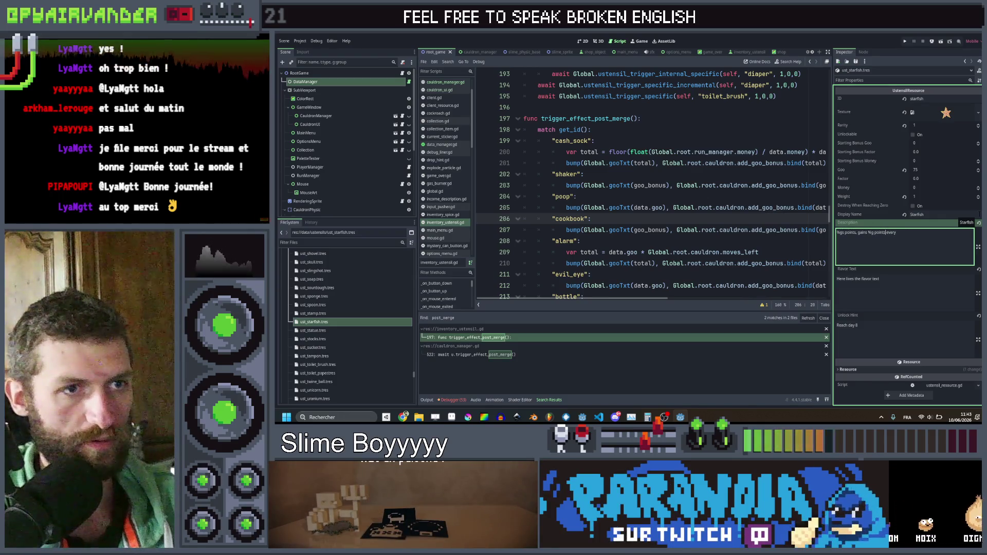
type("thin")
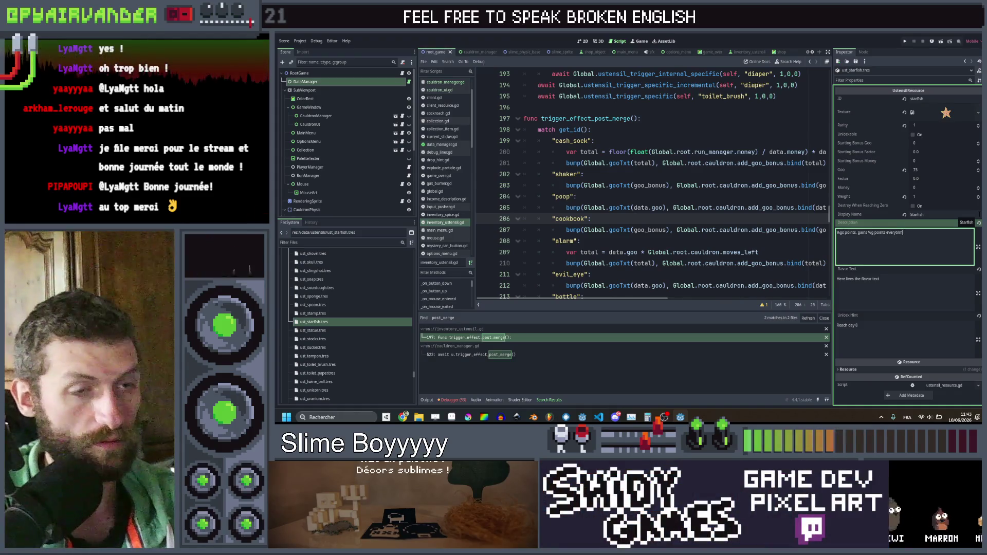
key("BackSpace")
key("BackSpace")
key("BackSpace")
type("ime ")
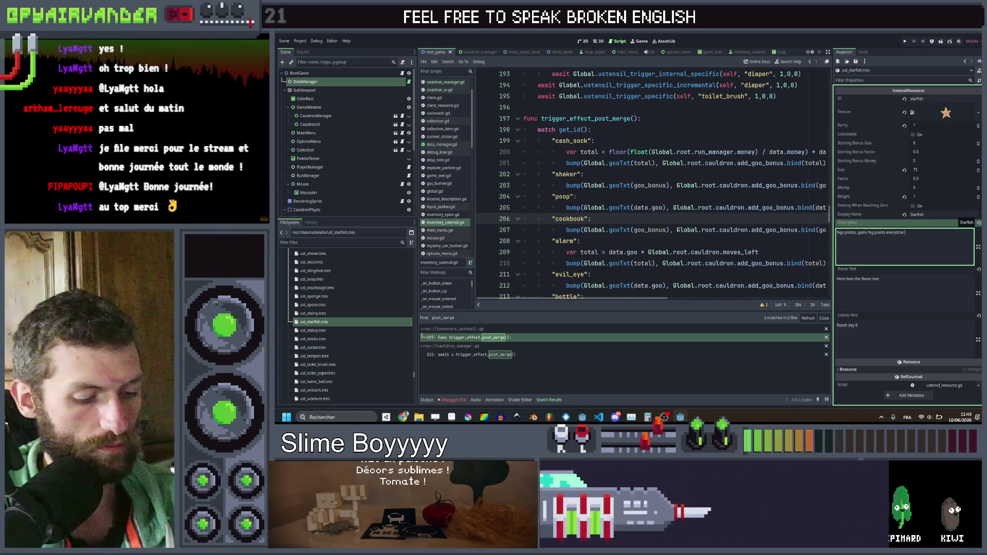
type("you loose a")
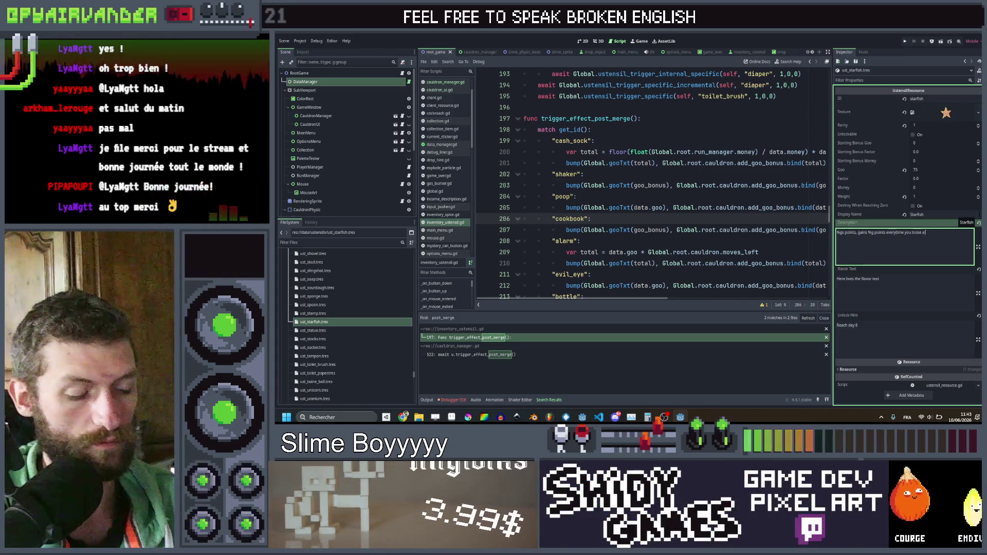
type(" star on your Goblin")
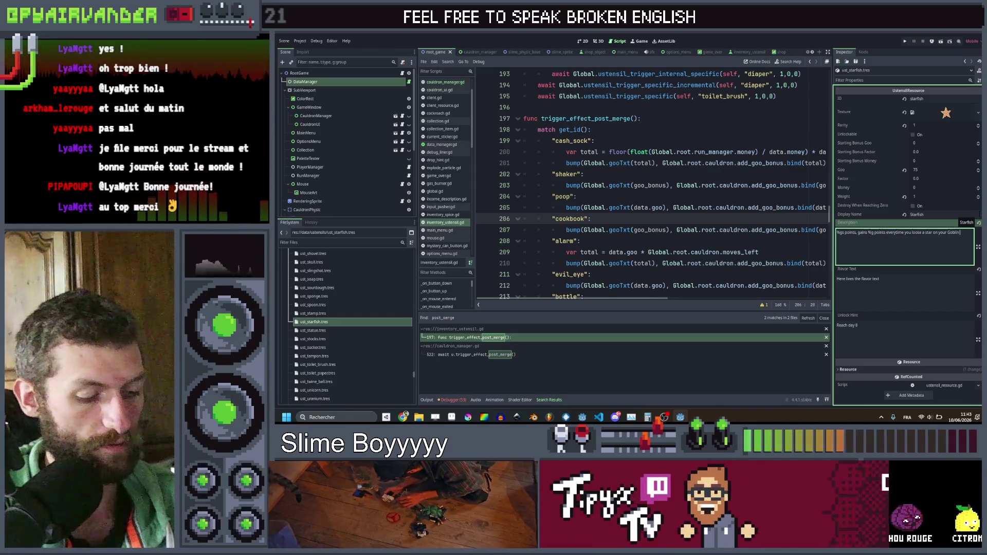
type(" Review rating")
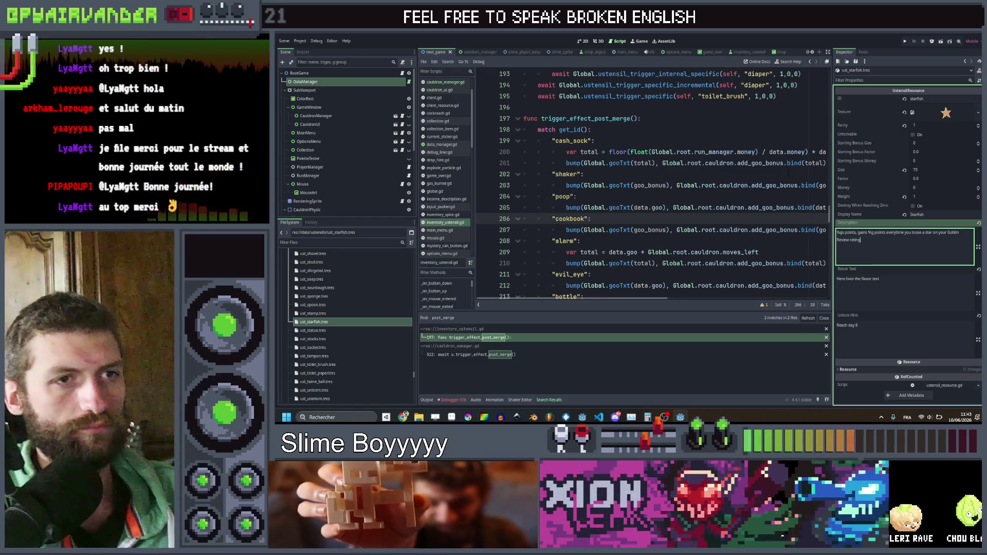
left_click(670, 196)
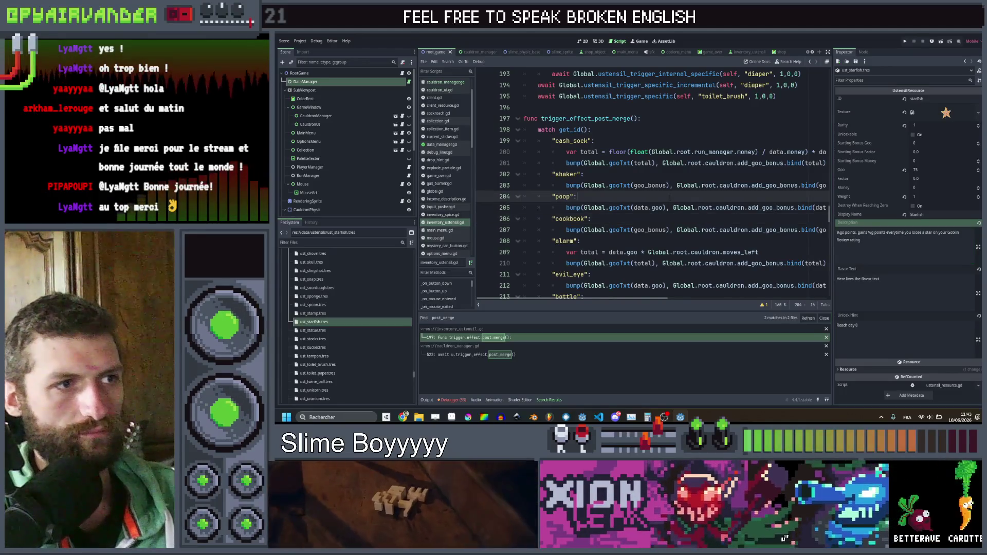
Step: Duplicate the cookbook case as a "starfish" case in trigger_effect_post_merge and save the script
left_click_drag(825, 230, 524, 208)
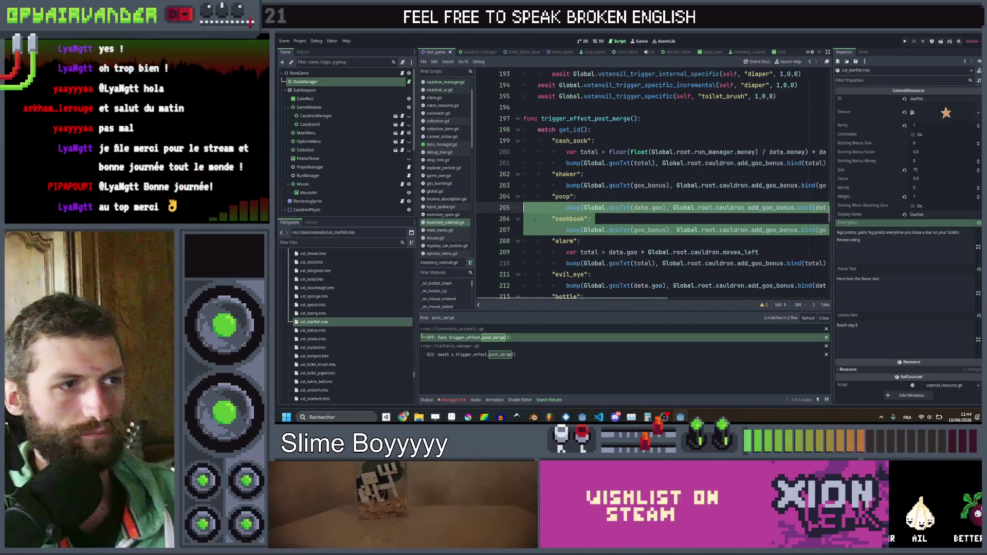
left_click(554, 220, "shift")
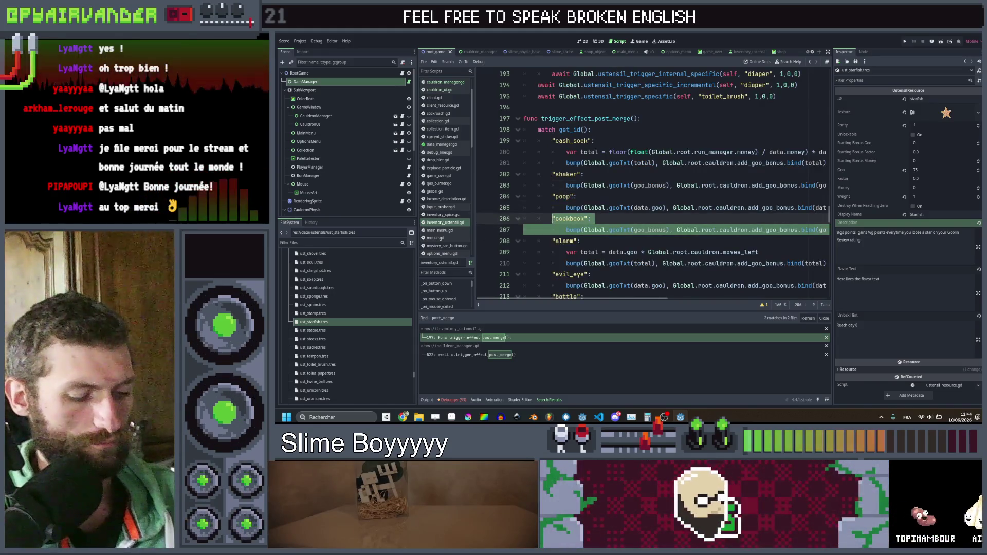
key("Right")
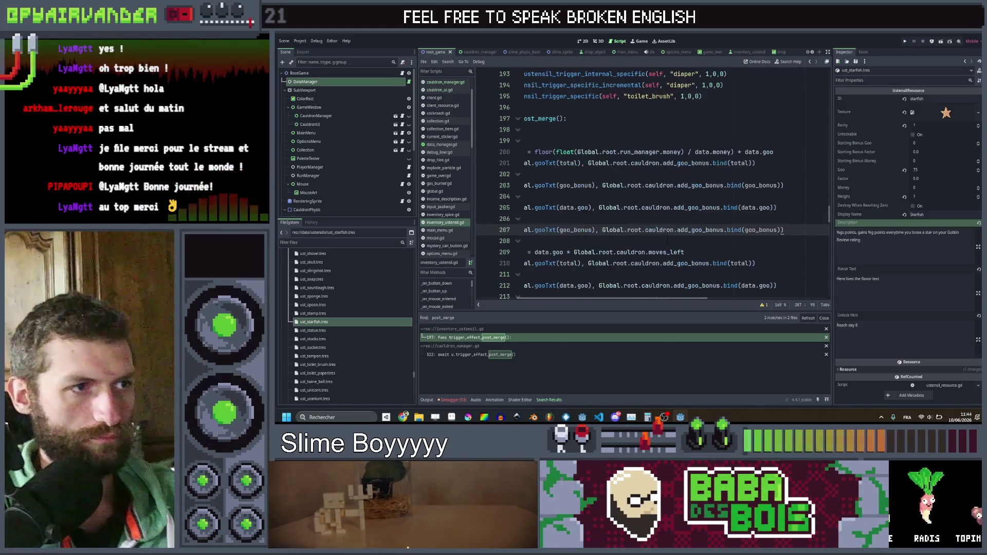
key("Return")
key("ctrl+v")
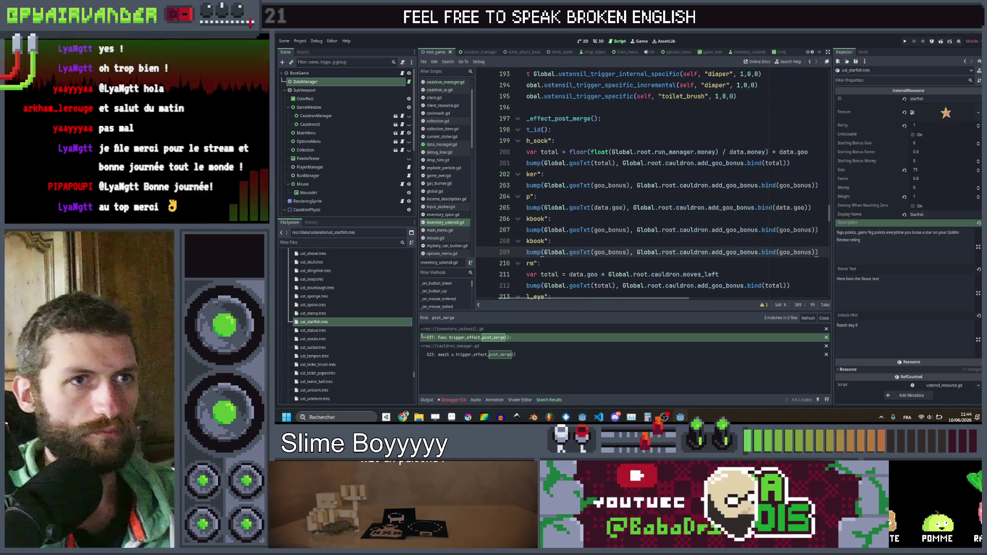
double_click(538, 241)
type("st")
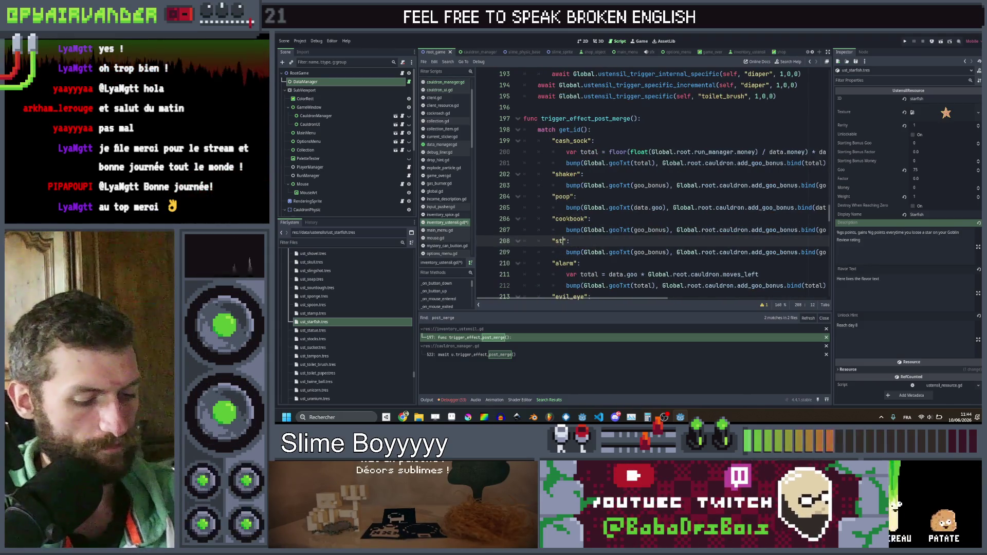
type("arfish")
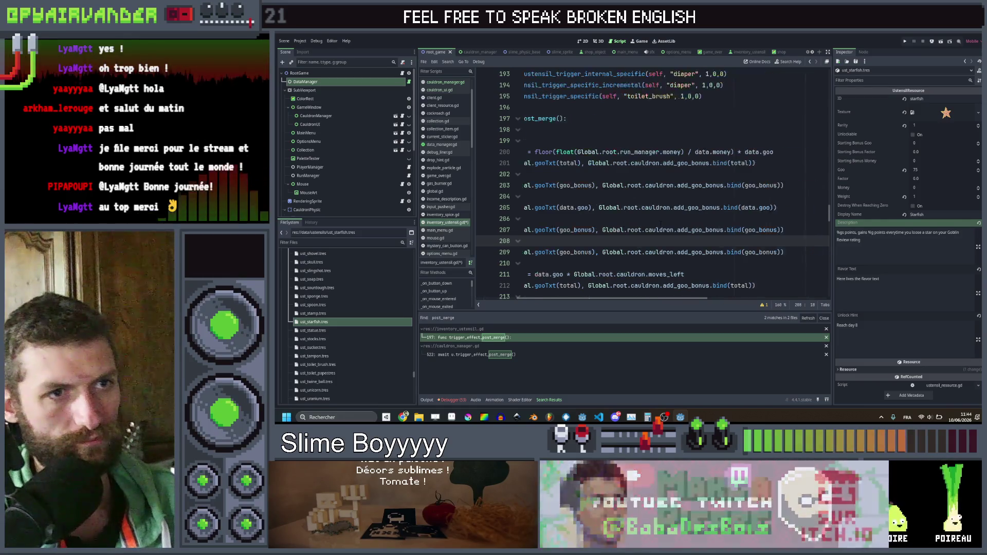
left_click(524, 219)
key("ctrl+s")
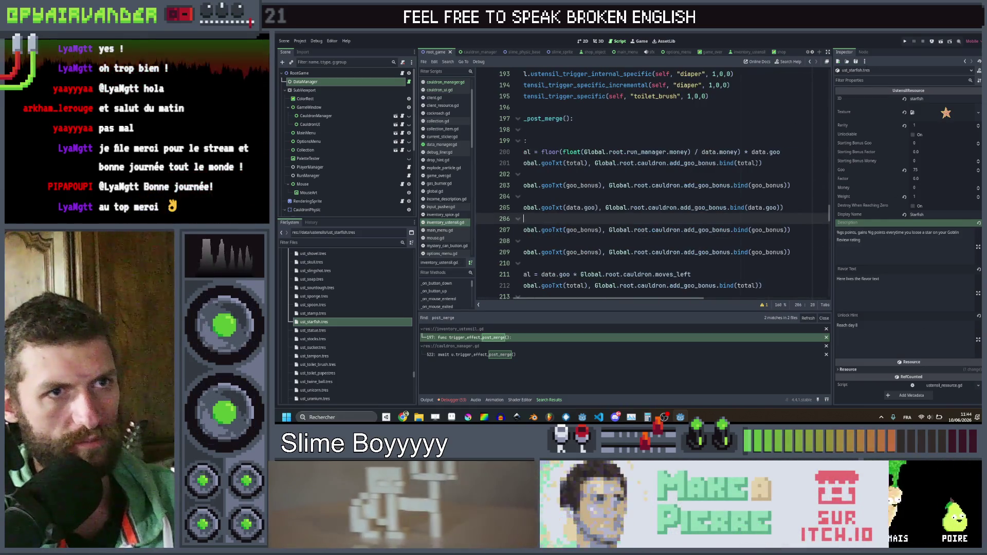
scroll(653, 186, "left", 3)
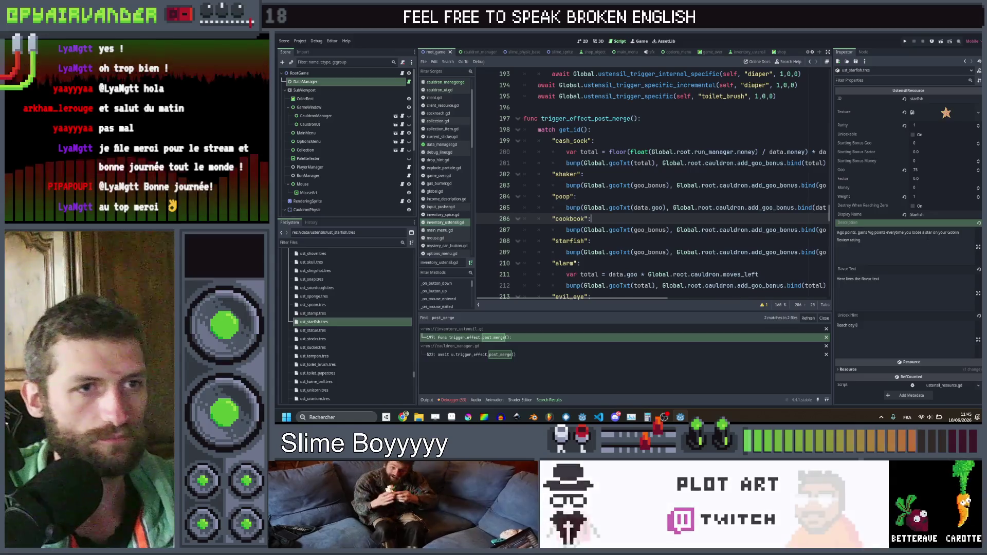
left_click(861, 240)
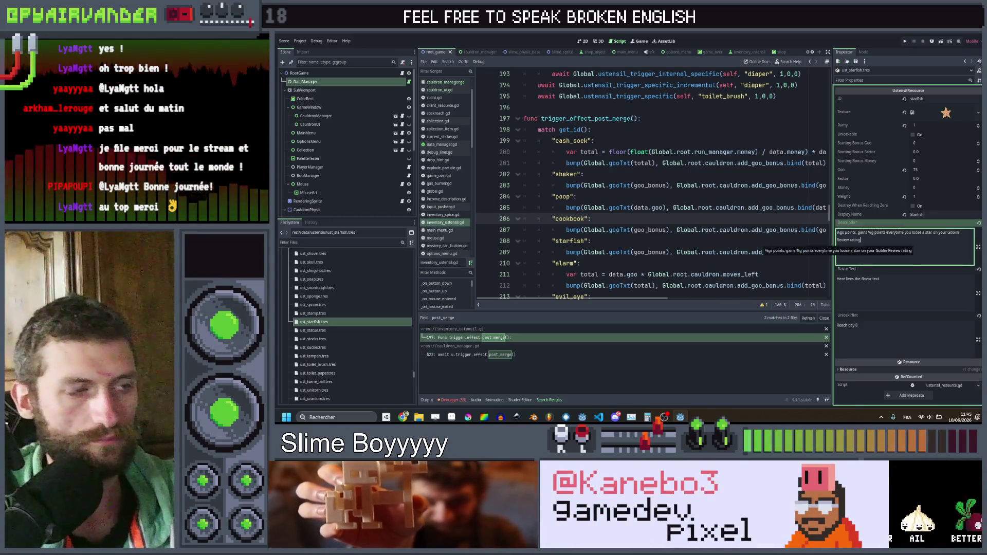
left_click(356, 323)
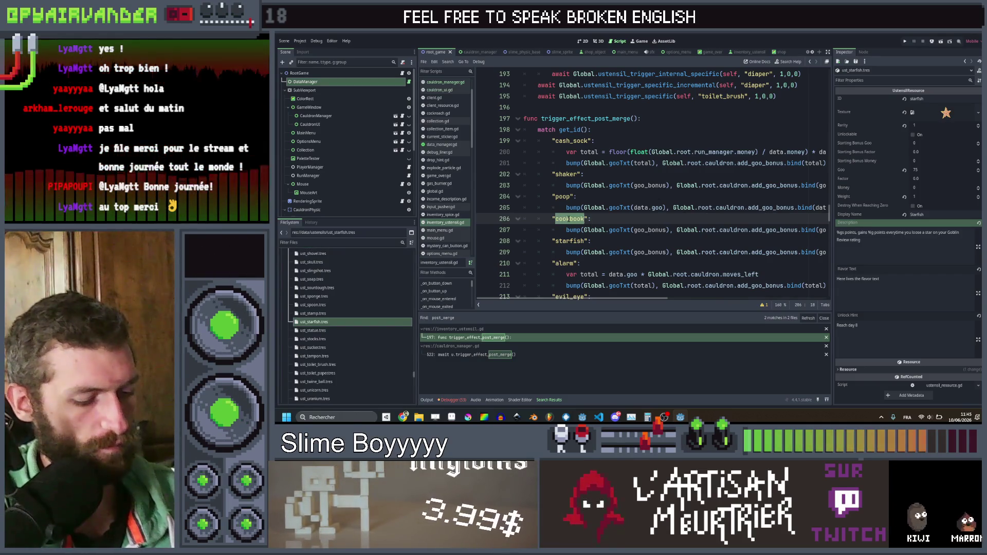
Step: Search the project for cookbook and review its matches in game_over.gd and spice_use_tooltip.gd
key("ctrl+shift+f")
left_click(630, 245)
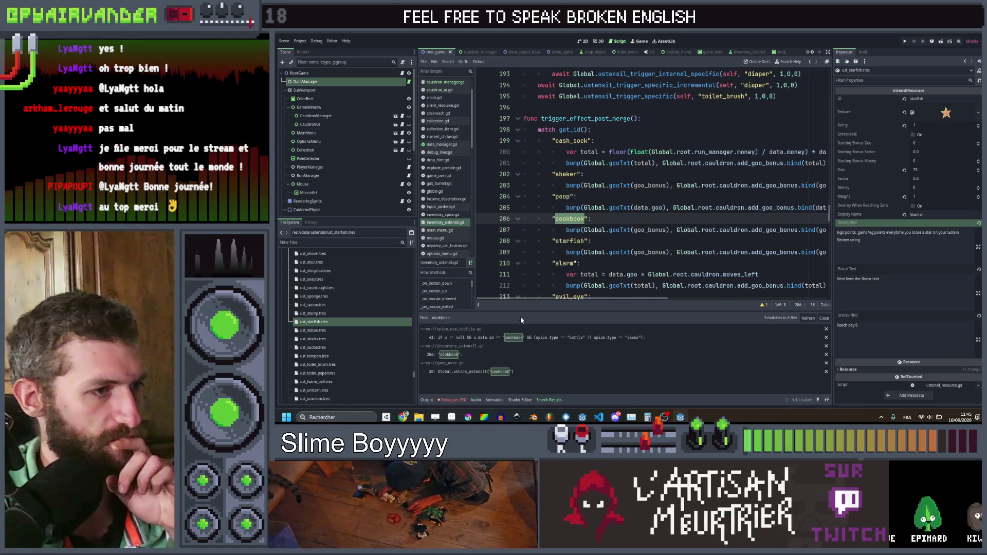
left_click(508, 373)
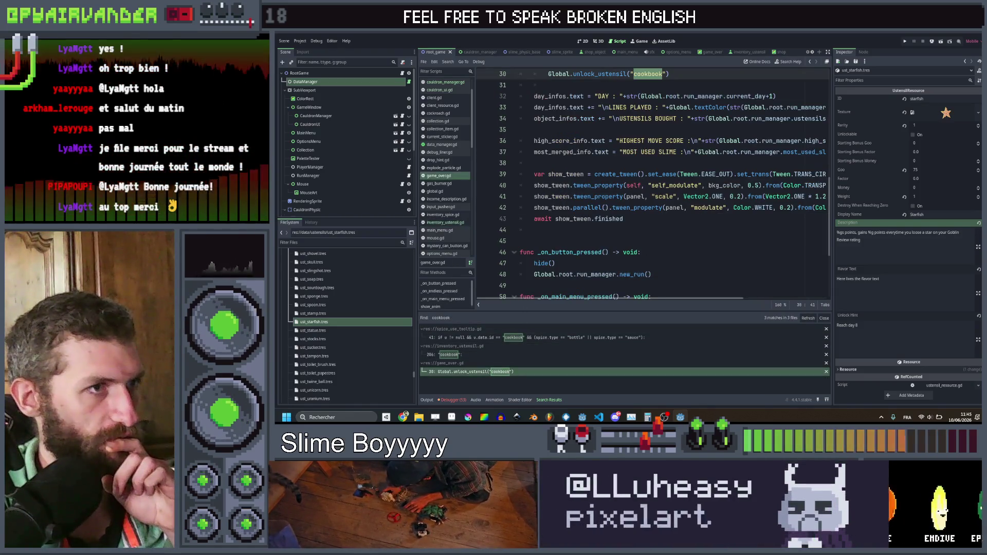
scroll(654, 186, "up", 2)
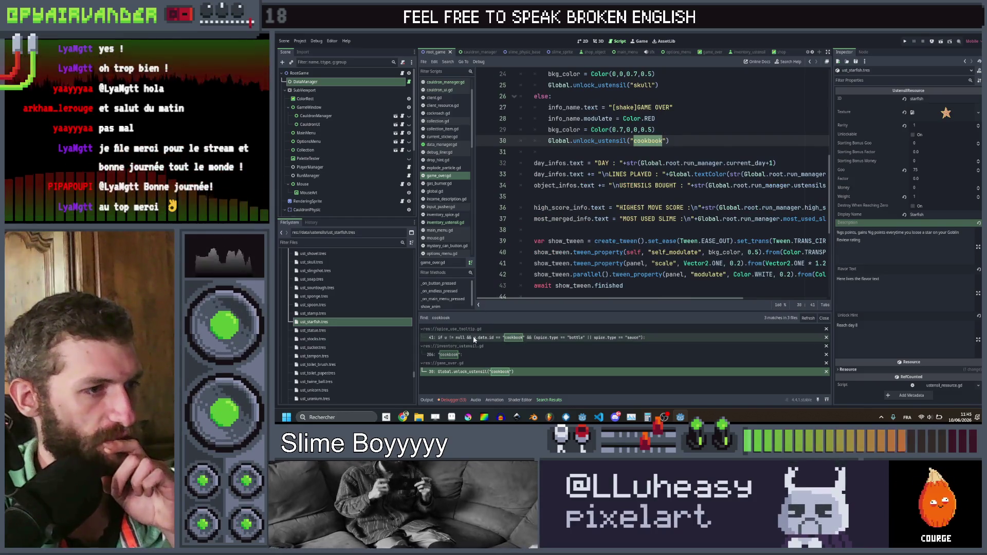
left_click(474, 338)
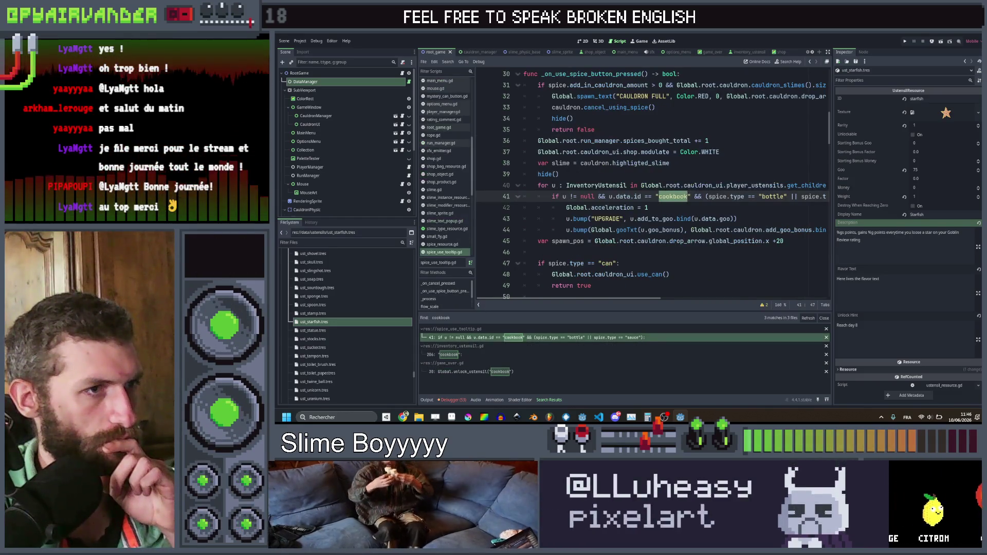
scroll(653, 185, "right", 5)
scroll(653, 185, "left", 5)
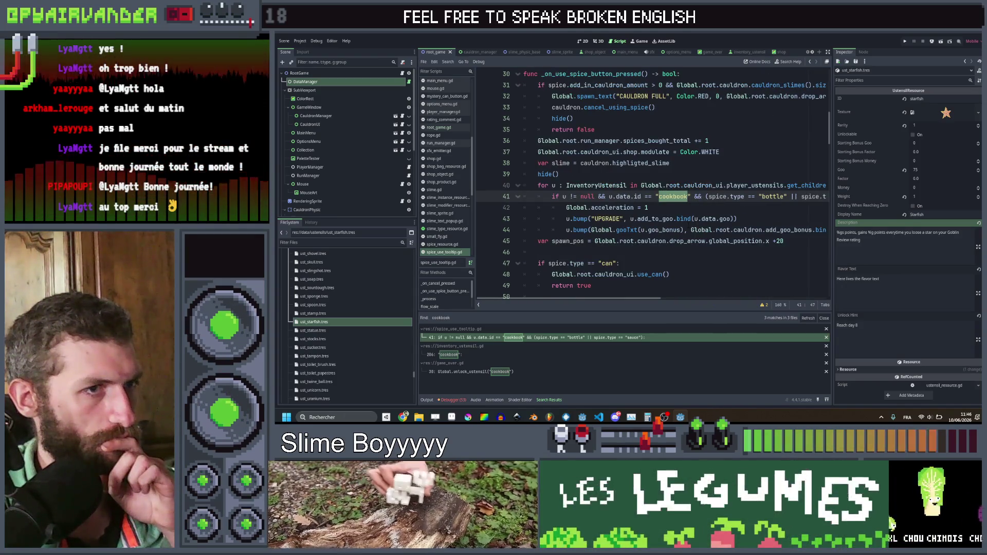
scroll(653, 185, "right", 5)
scroll(654, 185, "left", 5)
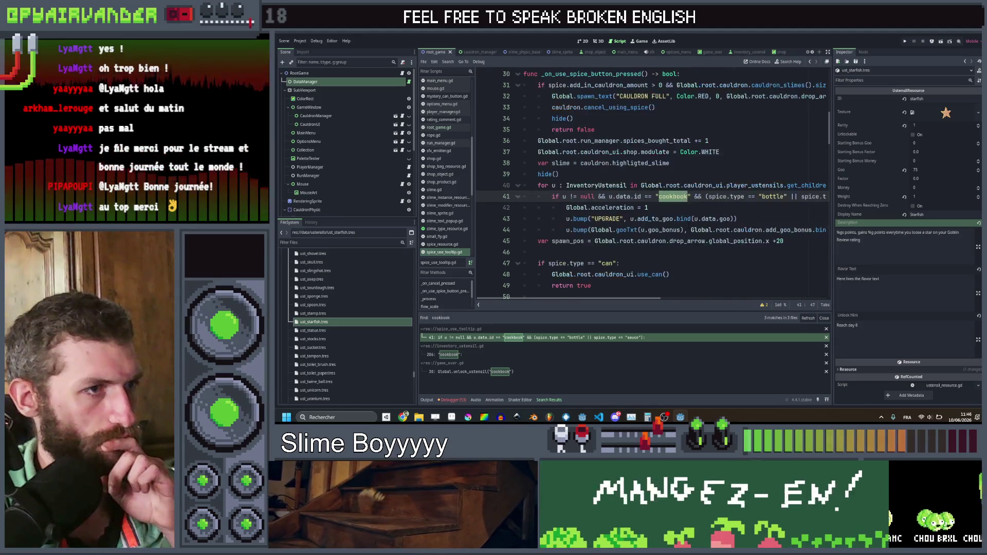
scroll(653, 185, "right", 5)
mouse_move(802, 230)
left_mouse_down()
mouse_move(523, 197)
mouse_move(579, 185)
left_mouse_up()
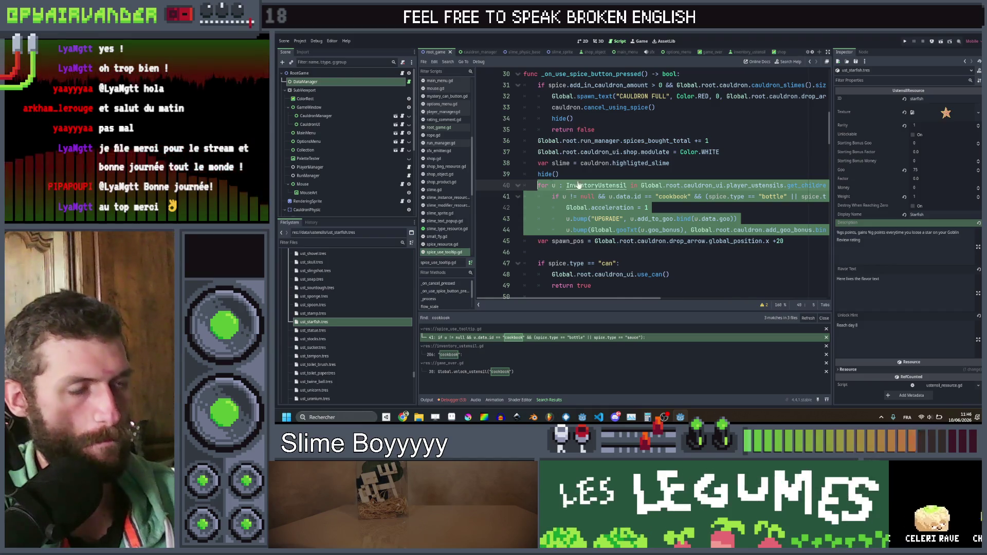
left_click(729, 210)
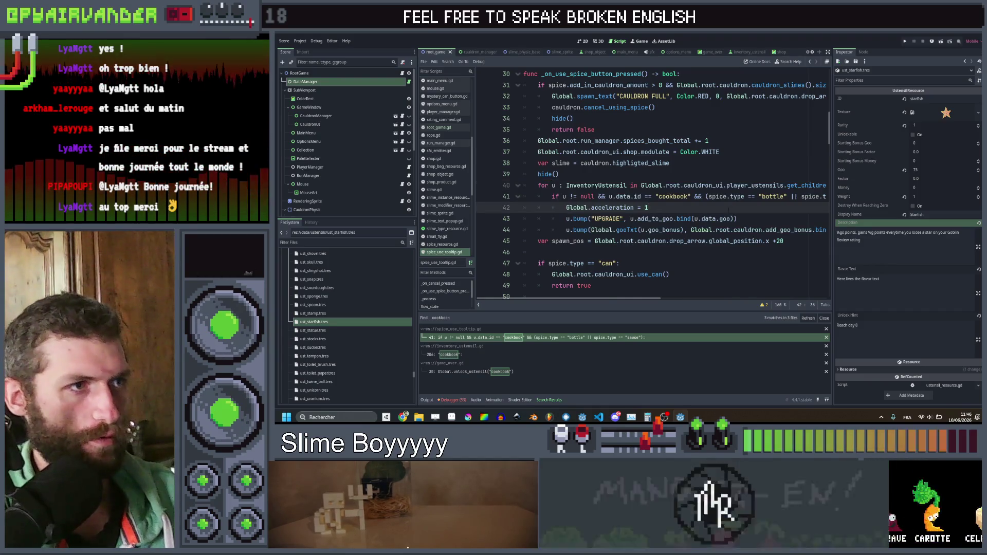
scroll(725, 201, "up", 2)
Step: Search the project for review_rating, then comment, and open rating_comment.gd's bump() function
key("ctrl+shift+f")
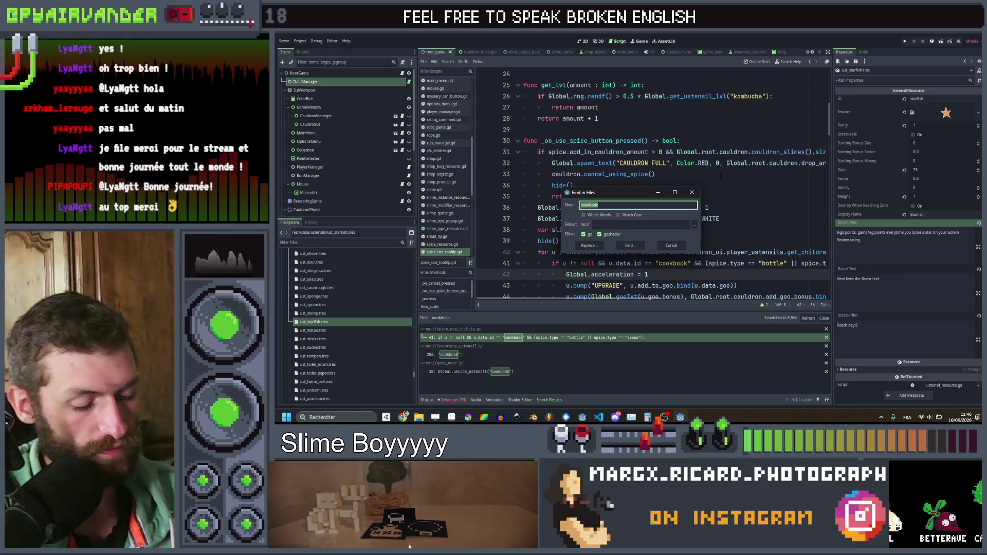
type("n_rating")
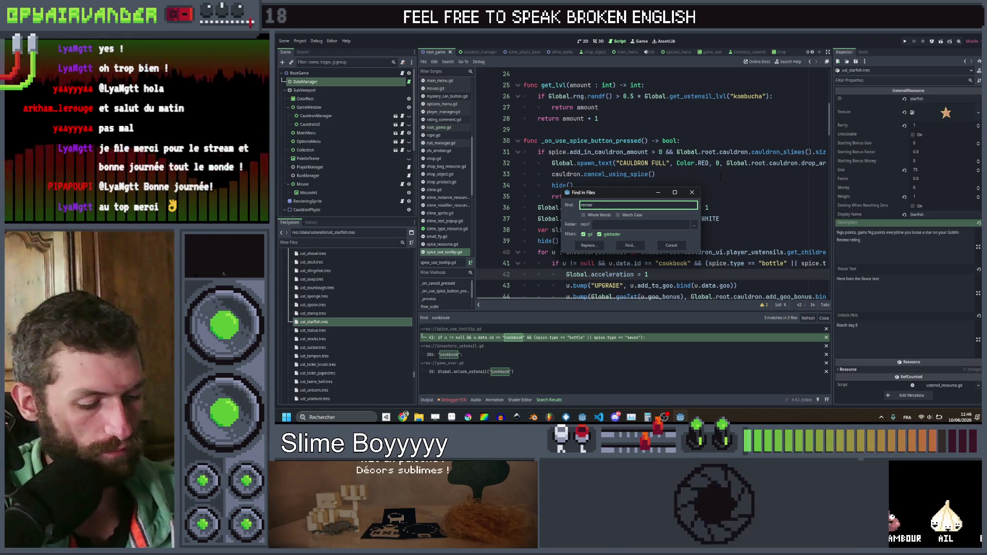
key("Return")
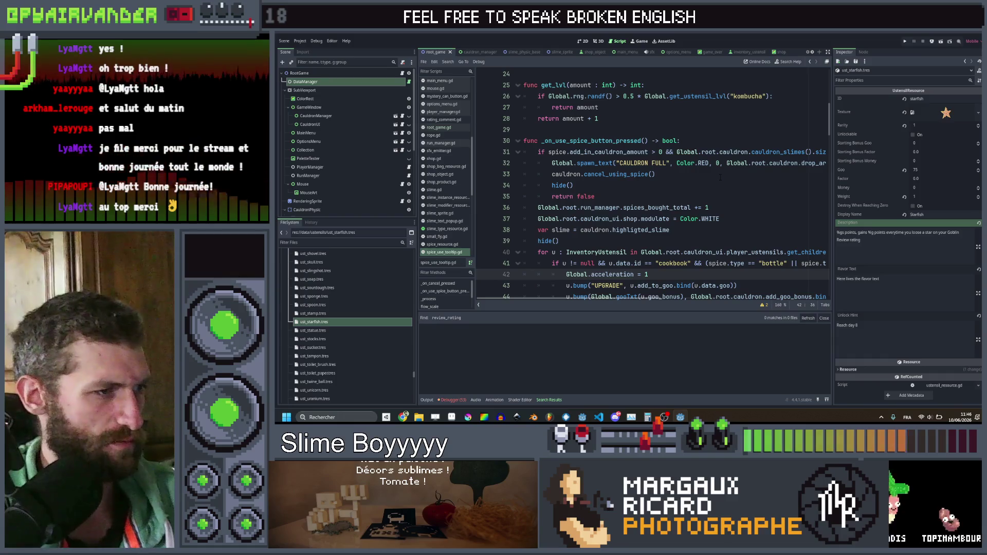
key("ctrl+shift+f")
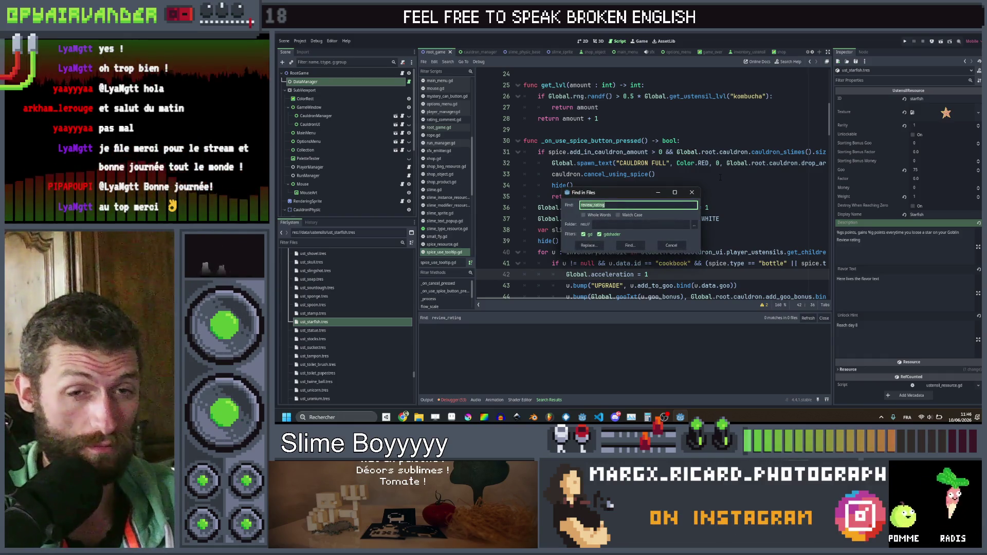
type("comment")
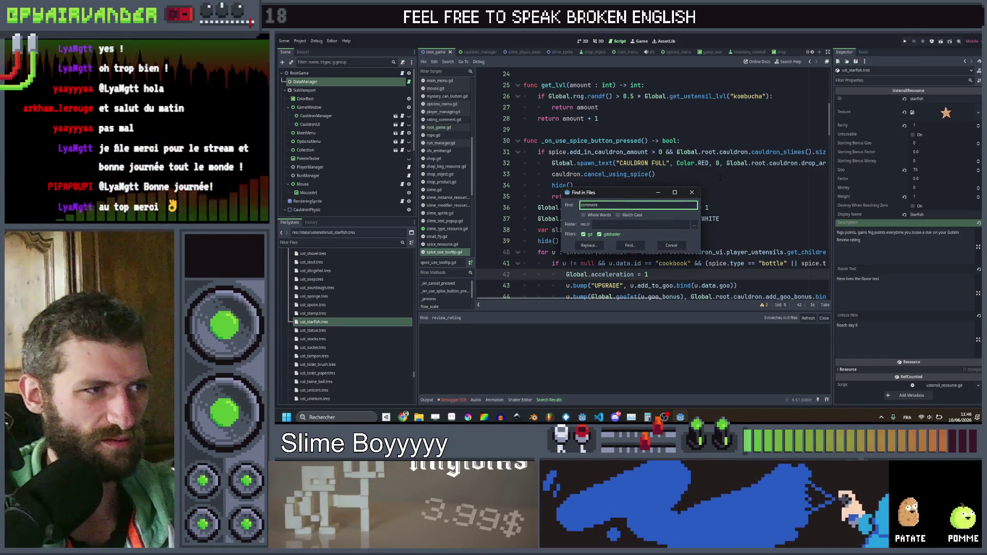
key("Return")
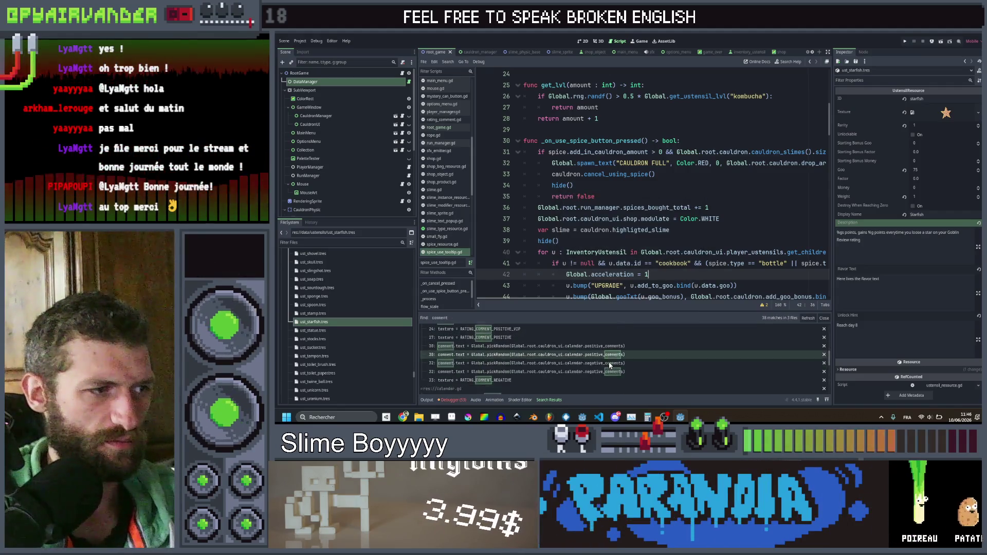
scroll(609, 362, "down", 5)
left_click(518, 372)
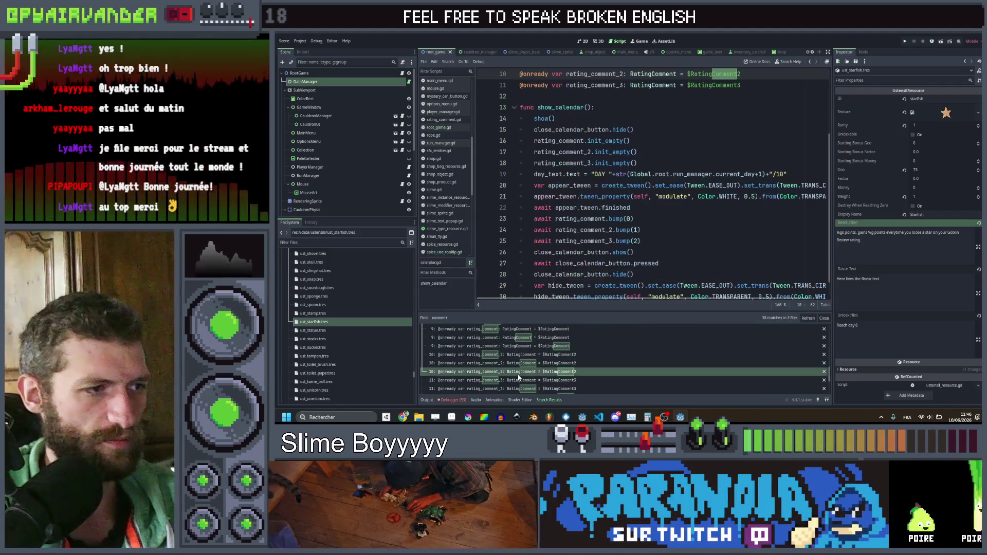
scroll(617, 216, "up", 2)
scroll(620, 216, "down", 3)
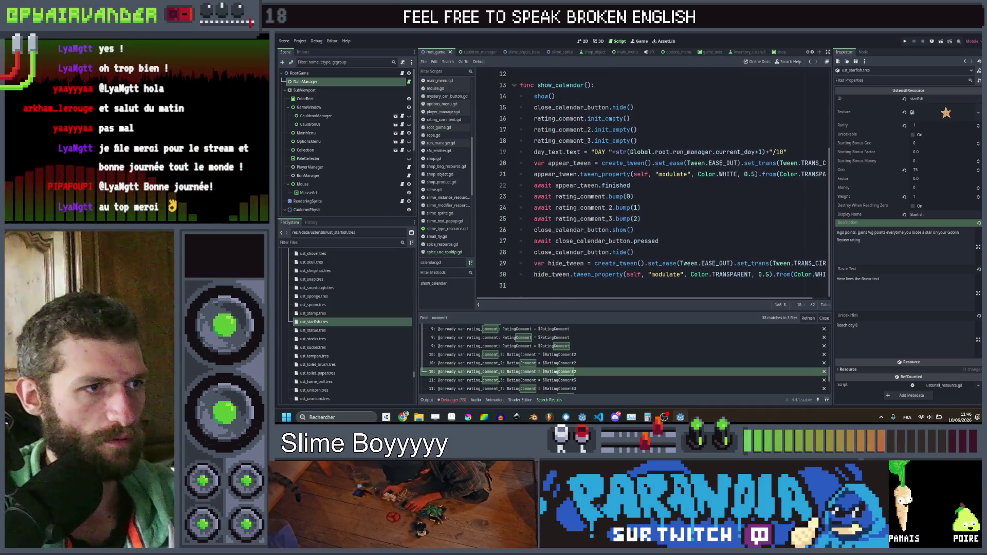
left_click(624, 220, "ctrl")
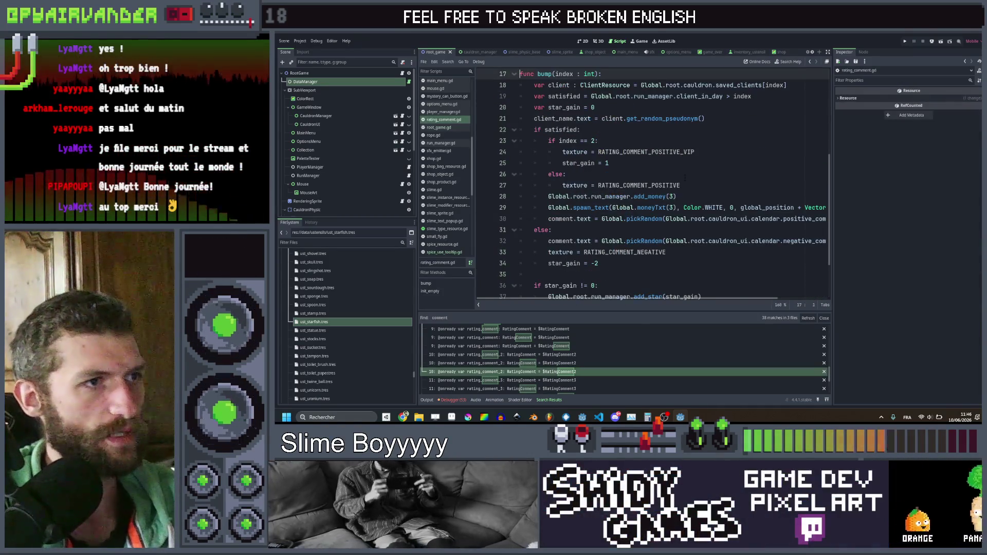
Step: Tidy the lines around the bump tween wait and add a new line after 'await bump_tween.finished'
left_click(688, 162)
scroll(689, 163, "down", 2)
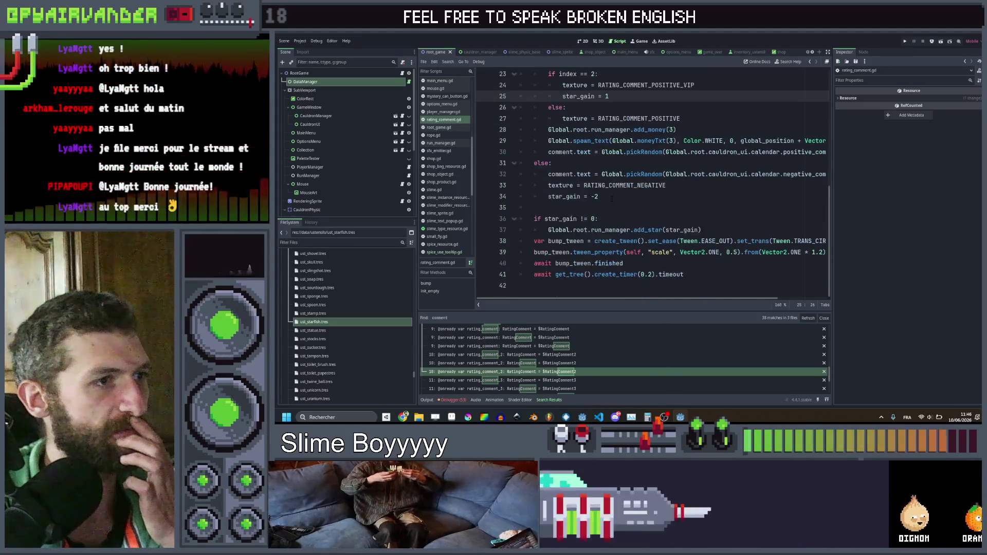
left_click(607, 197)
left_click(535, 207)
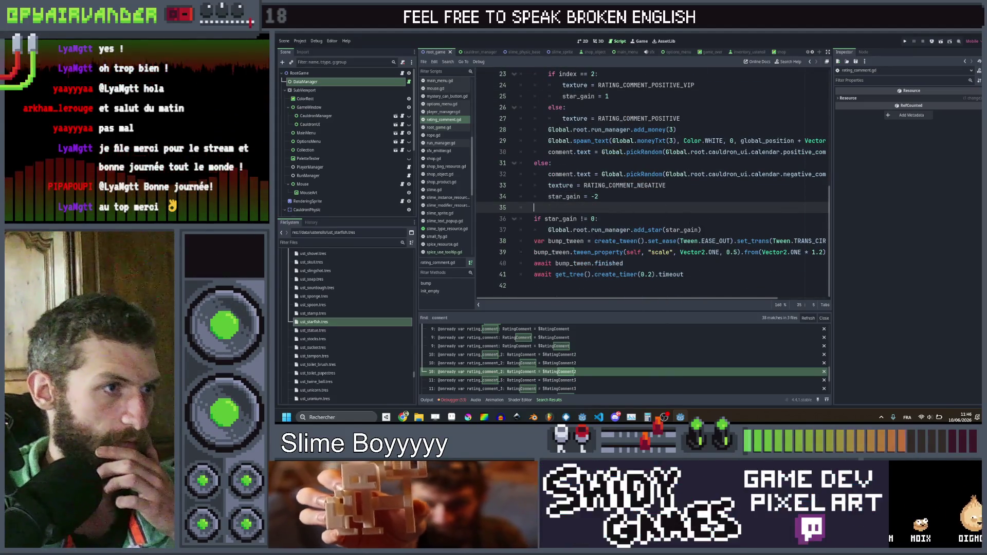
left_click(535, 263)
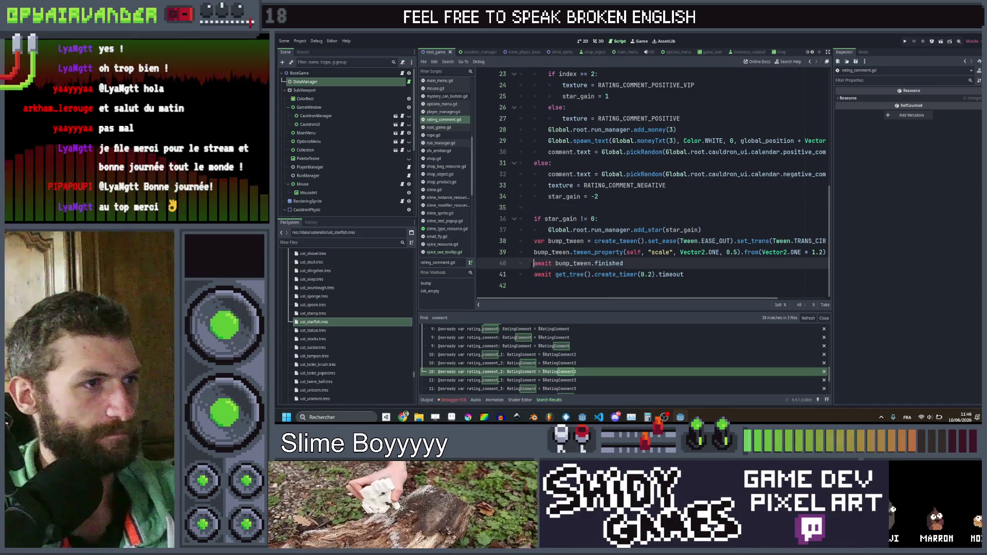
key("Return")
key("BackSpace")
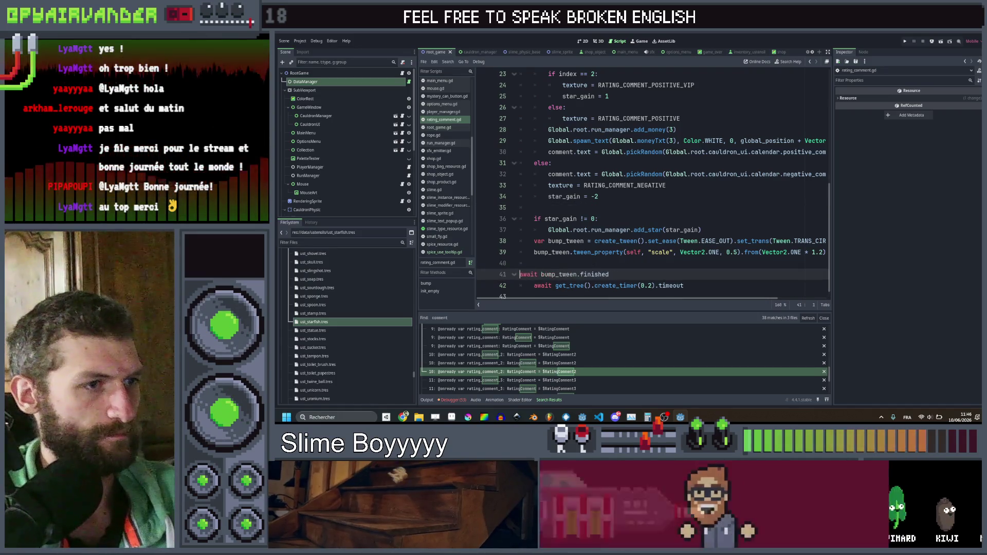
key("BackSpace")
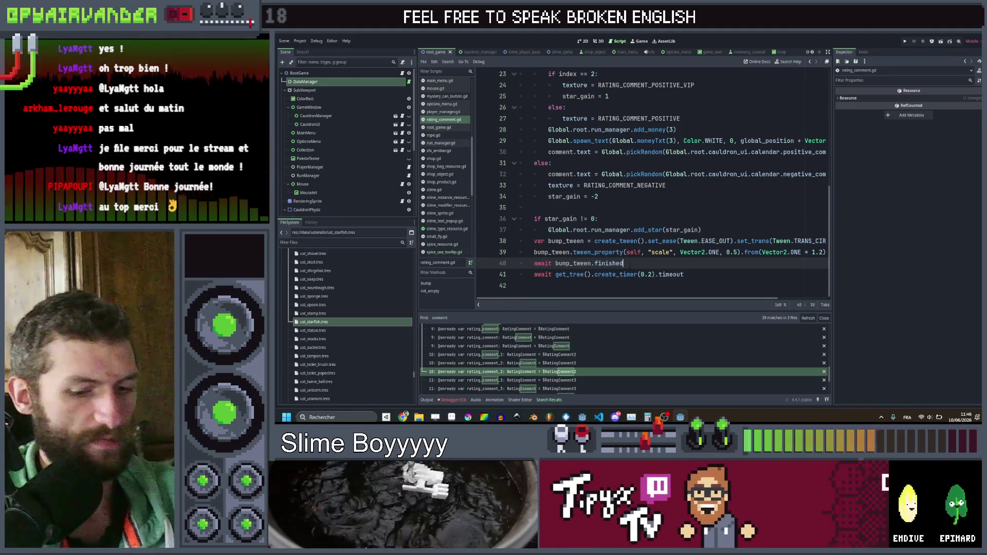
left_click(628, 263)
key("Return")
Step: Add an 'if not satisfied:' block that contains the pasted cookbook upgrade loop
type("if ")
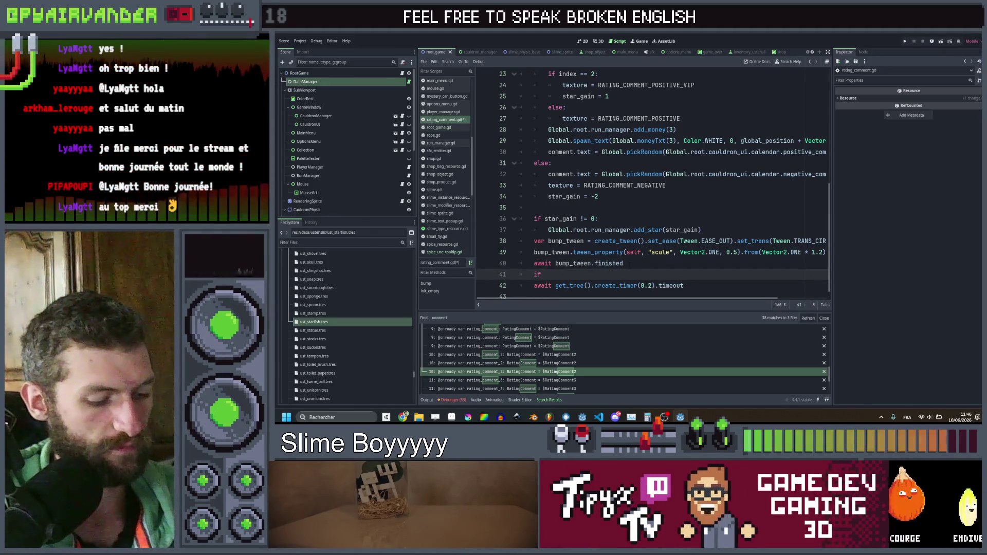
type("not sa")
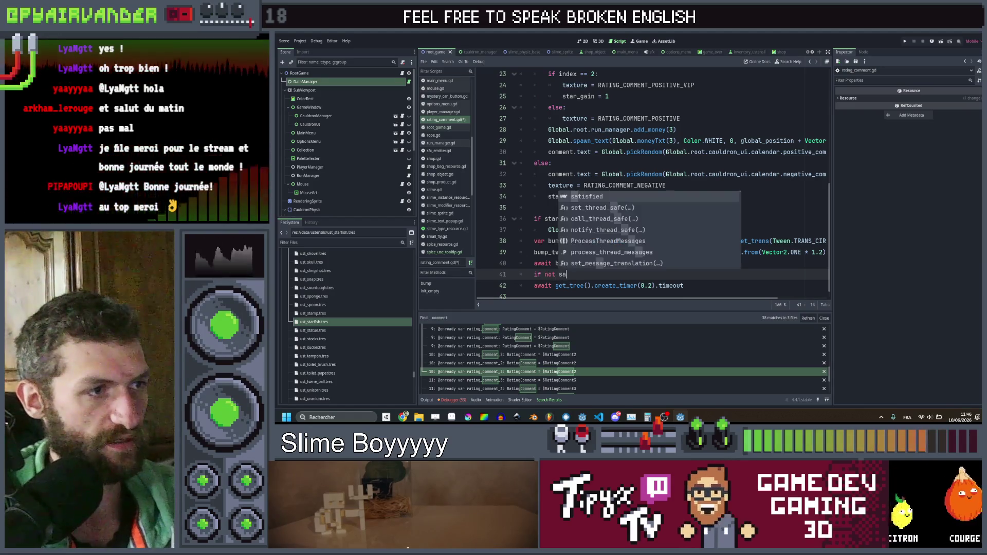
key("Return")
type(":")
key("Return")
type("for u : InventoryUstensil in Global.root.cauldron_ui.player_ustensils.get_children(): \t\tif u != null && u.data.id == \"cookbook\" && (spice.type == \"bottle\" || spice.type == \"sauce\"): \t\t\tGlobal.acceleration = 1 \t\t\tu.bump(\"UPGRADE\", u.add_to_goo.bind(u.data.goo)) \t\t\tu.bump(Global.gooTxt(u.goo_bonus), Global.root.cauldron.add_goo_bonus.bind(u.goo_bonus))")
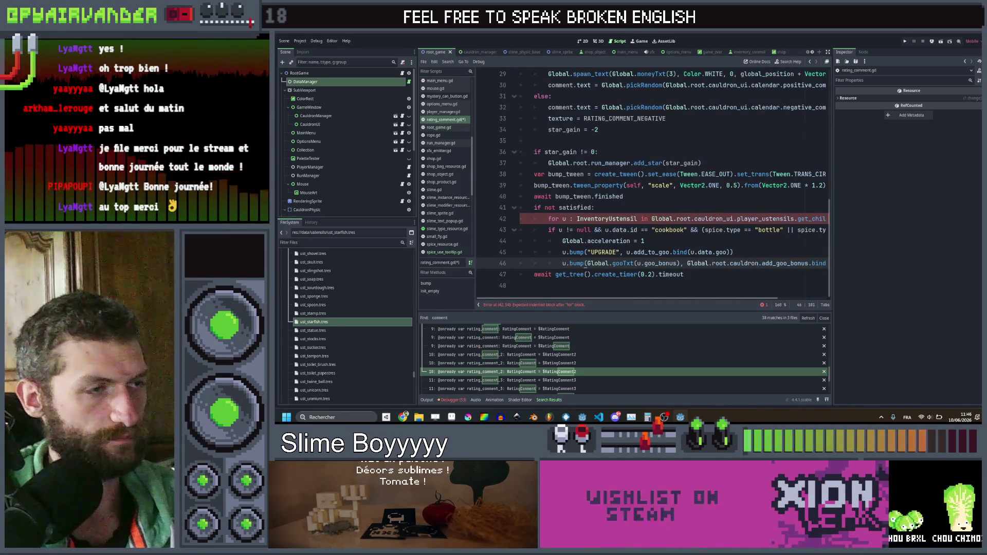
Step: Indent the inner if block on lines 43–46 one more level
left_click(547, 230)
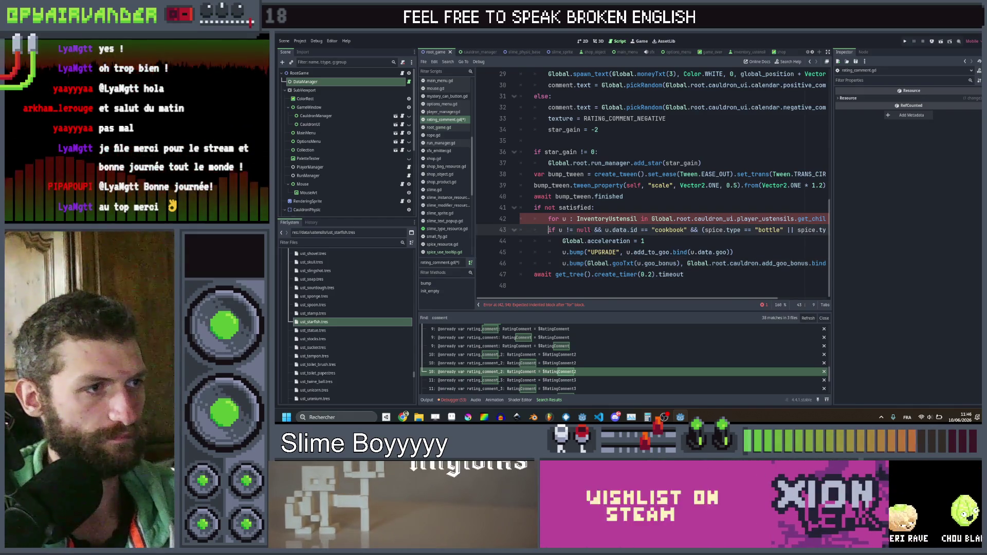
scroll(653, 180, "right", 3)
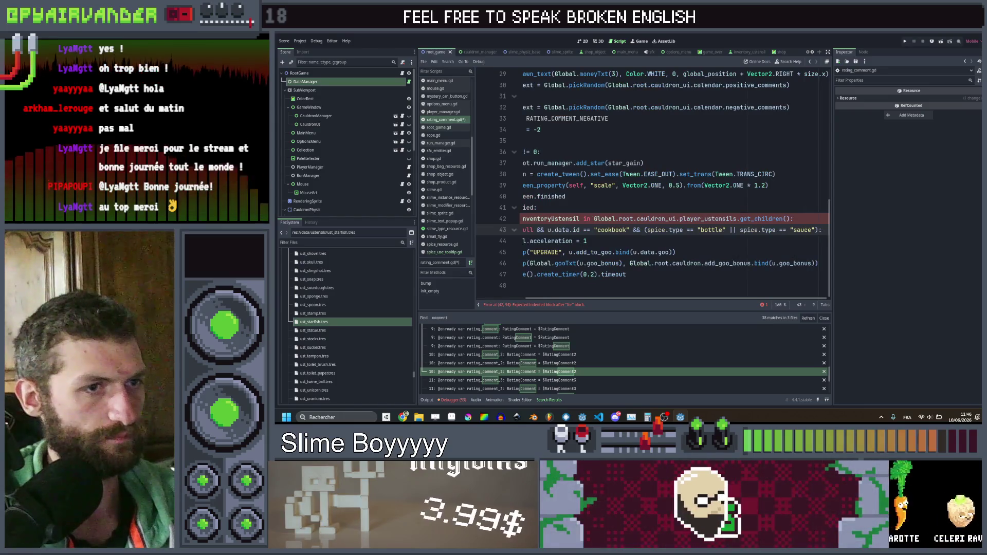
mouse_move(821, 263)
left_mouse_down()
mouse_move(576, 243)
mouse_move(545, 221)
mouse_move(549, 230)
left_mouse_up()
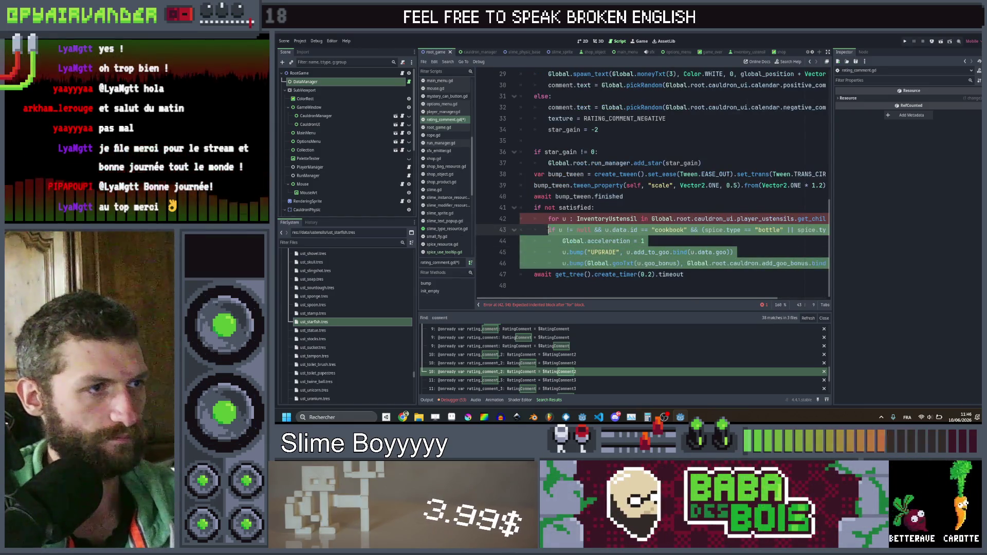
key("Tab")
Step: Make line 43 check only u.data.id == "starfish", dropping the old type checks, and save rating_comment.gd
left_click(598, 230)
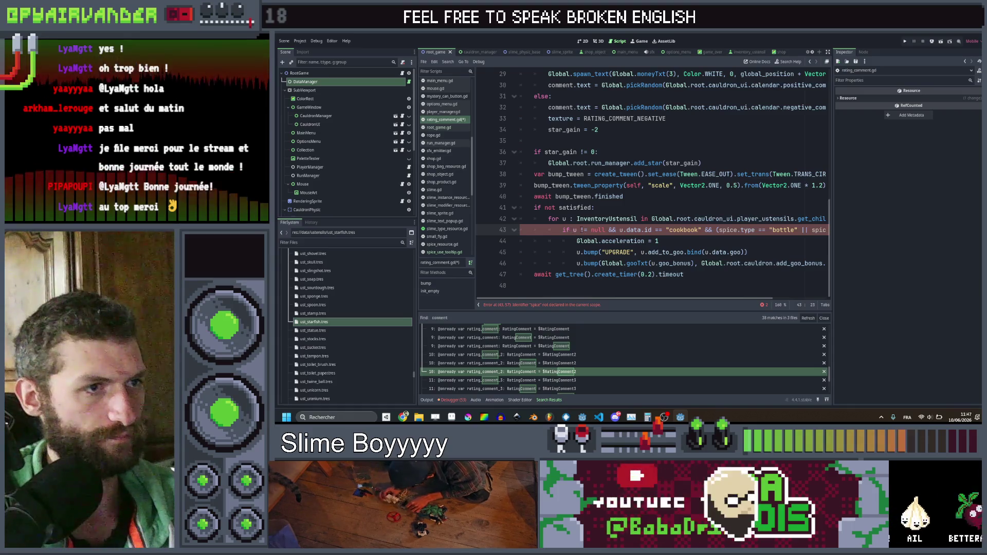
scroll(653, 180, "right", 3)
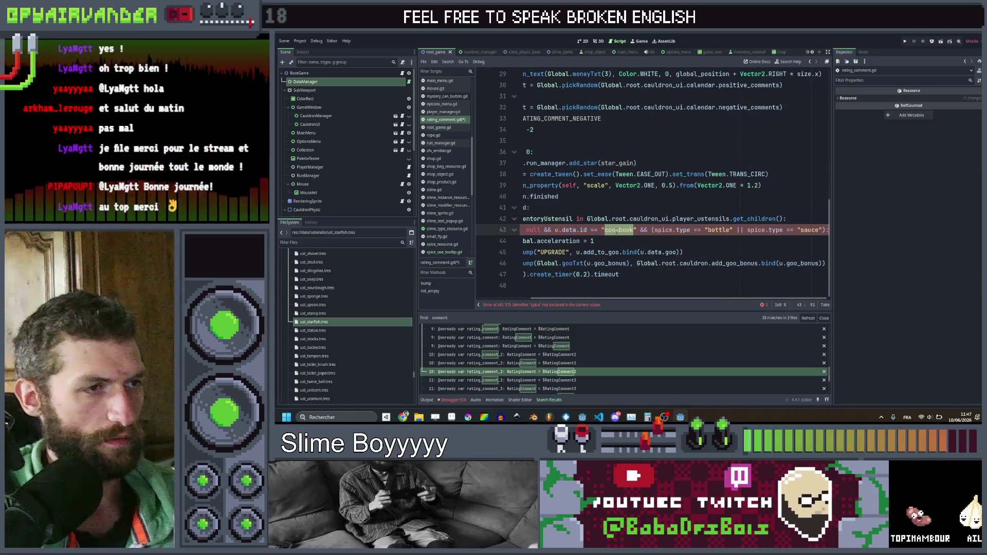
scroll(617, 231, "left", 2)
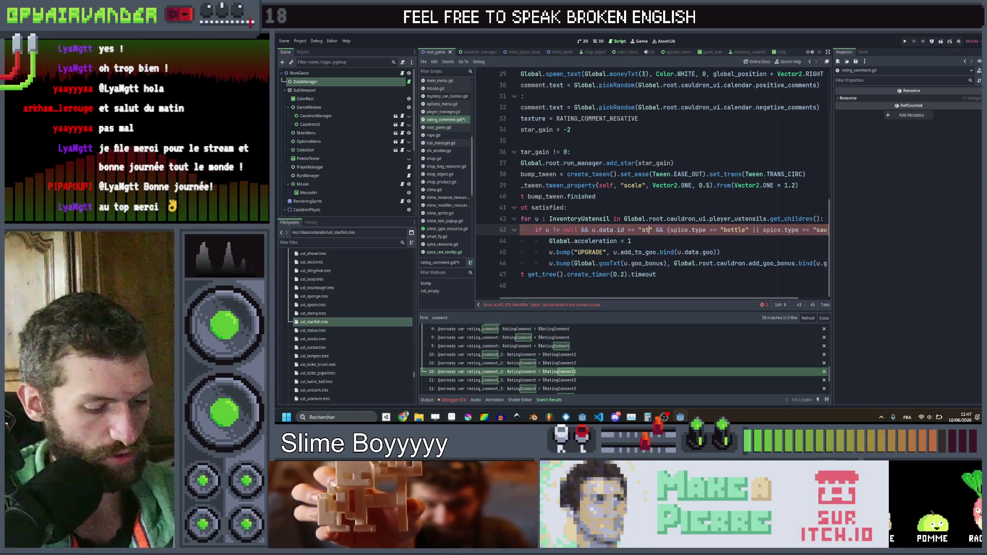
scroll(722, 196, "right", 2)
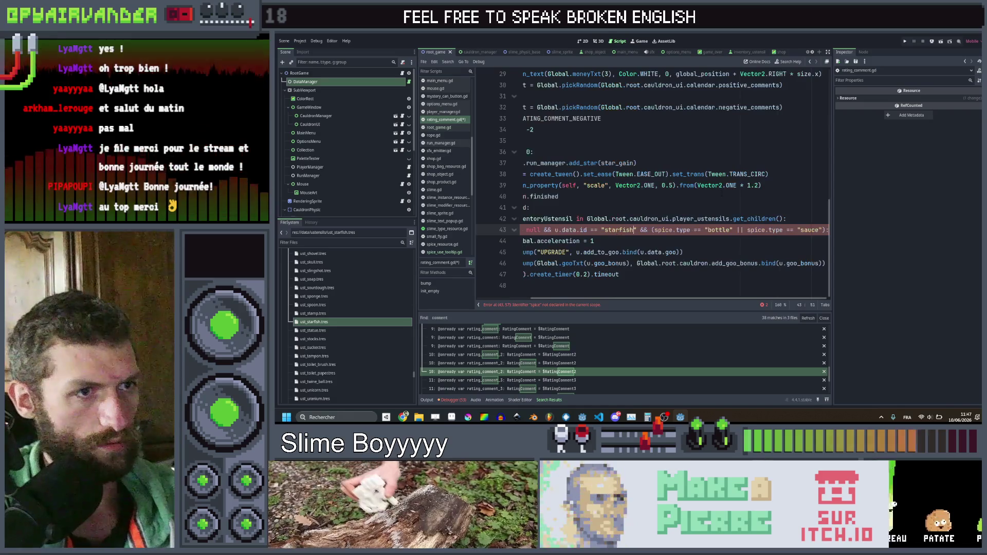
left_click_drag(827, 230, 725, 230)
left_click_drag(651, 230, 643, 230)
key("BackSpace")
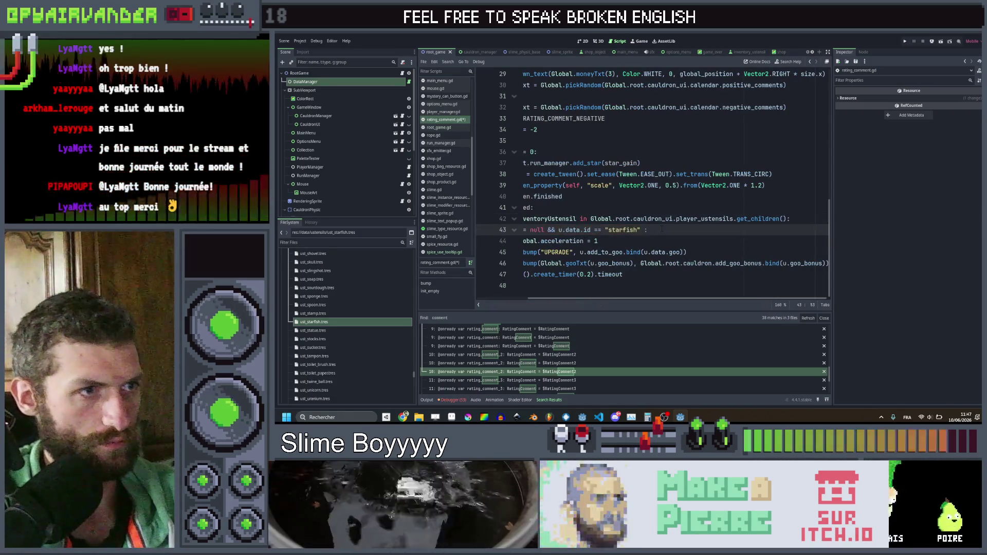
key("BackSpace")
left_click(663, 241)
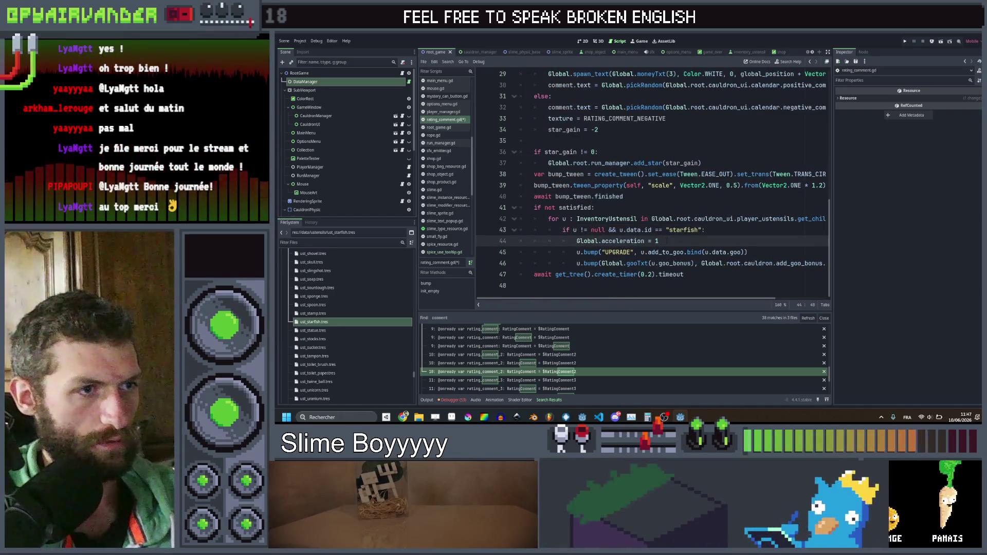
scroll(667, 240, "right", 3)
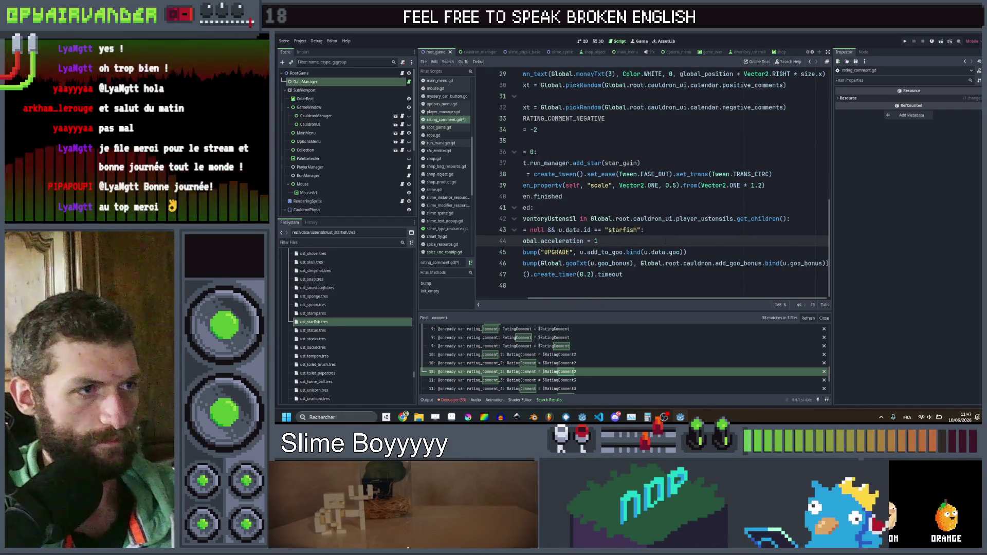
scroll(666, 240, "left", 3)
key("ctrl+s")
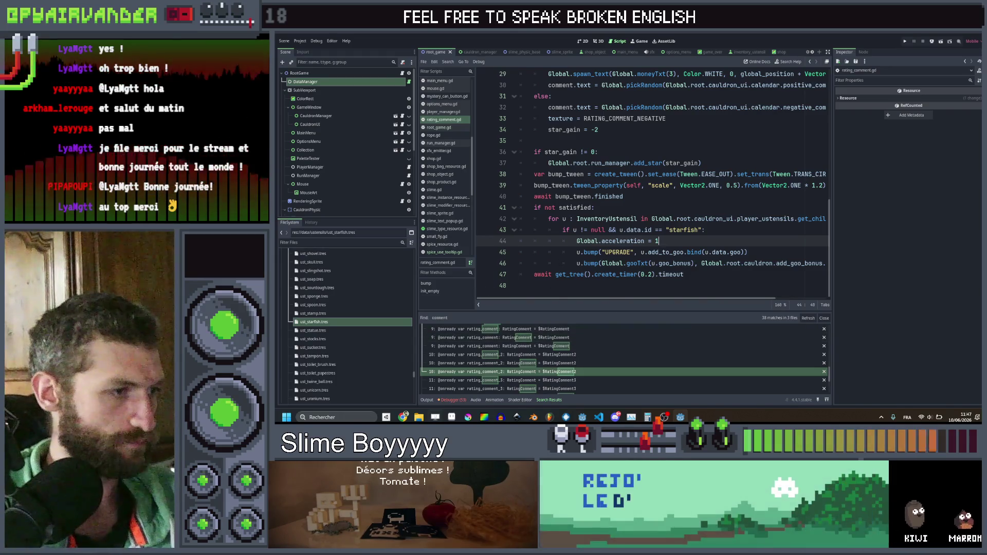
left_click(403, 417)
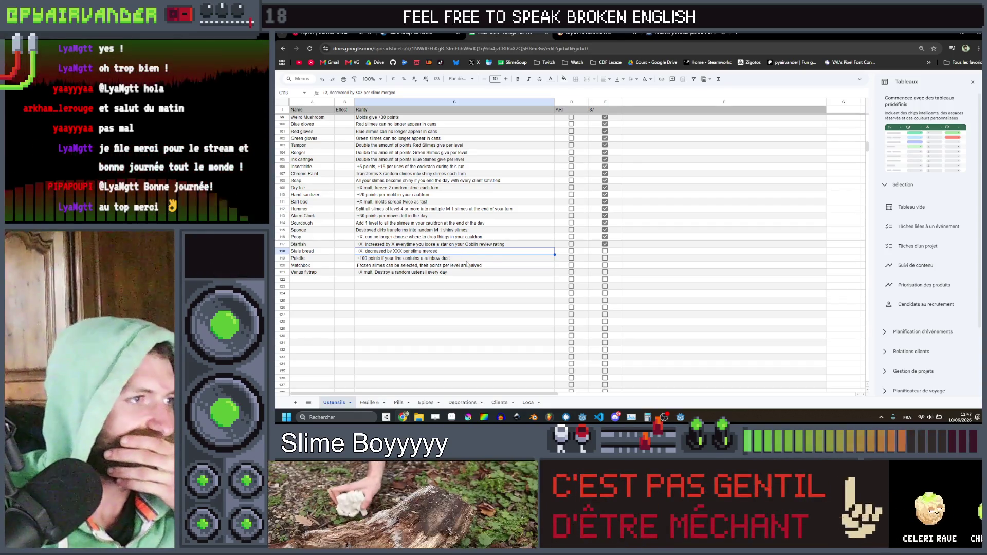
key("Down")
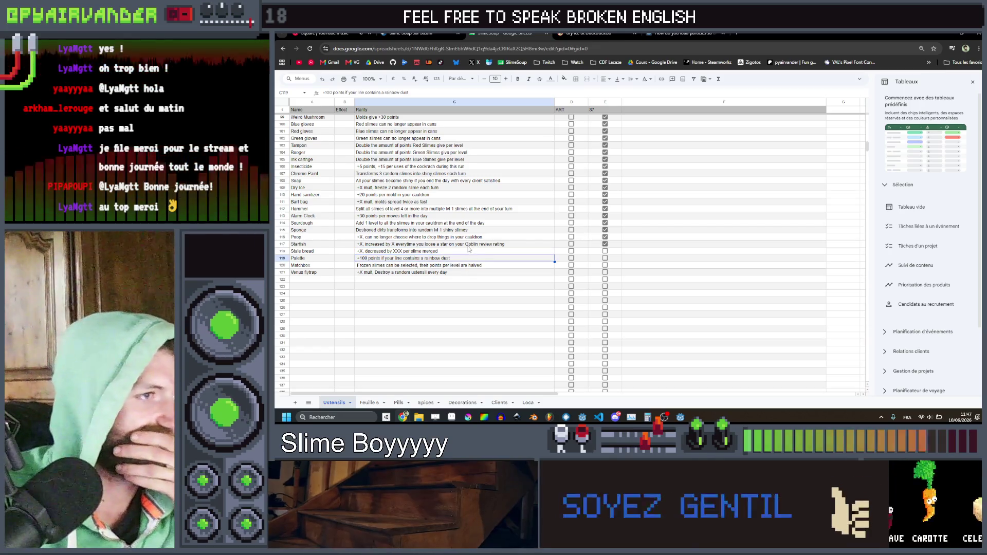
key("Up")
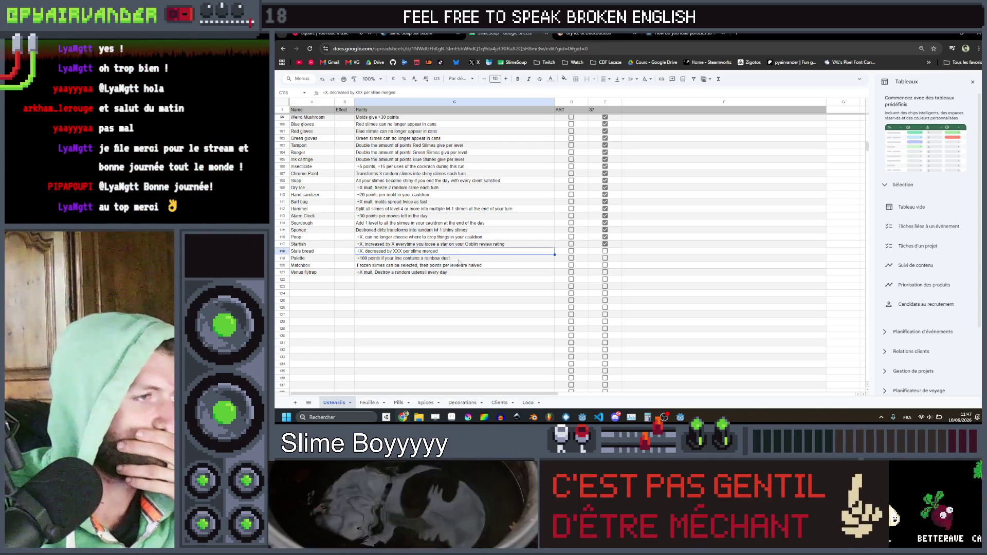
key("Down")
key("Down")
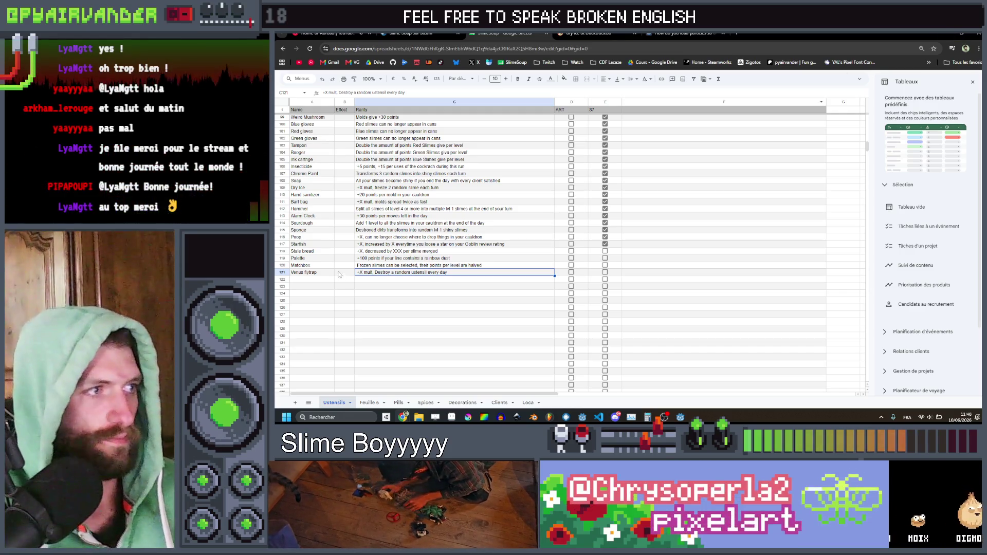
left_click(961, 32)
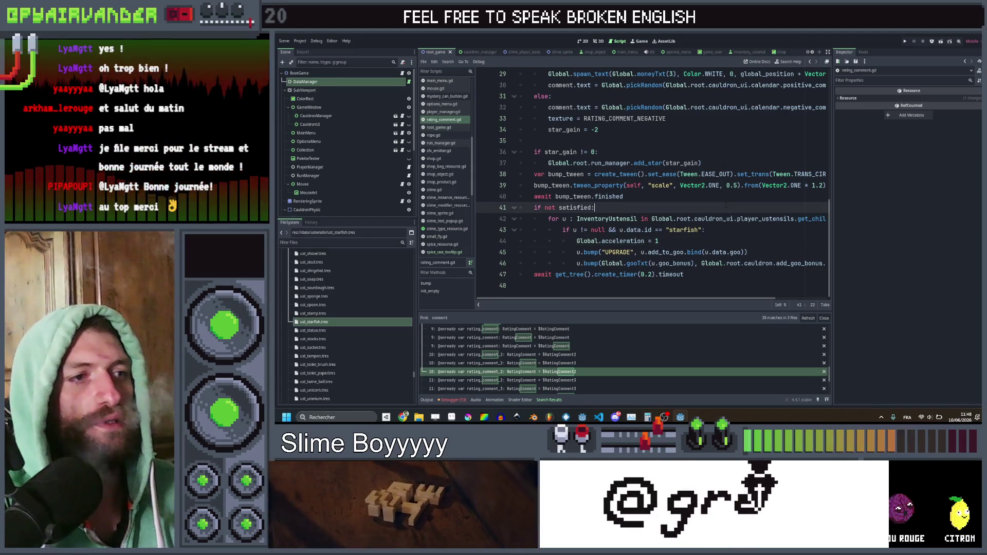
Step: Duplicate ust_bottle.tres in the FileSystem dock as ust_bread.tres and select the new copy
left_click(725, 207)
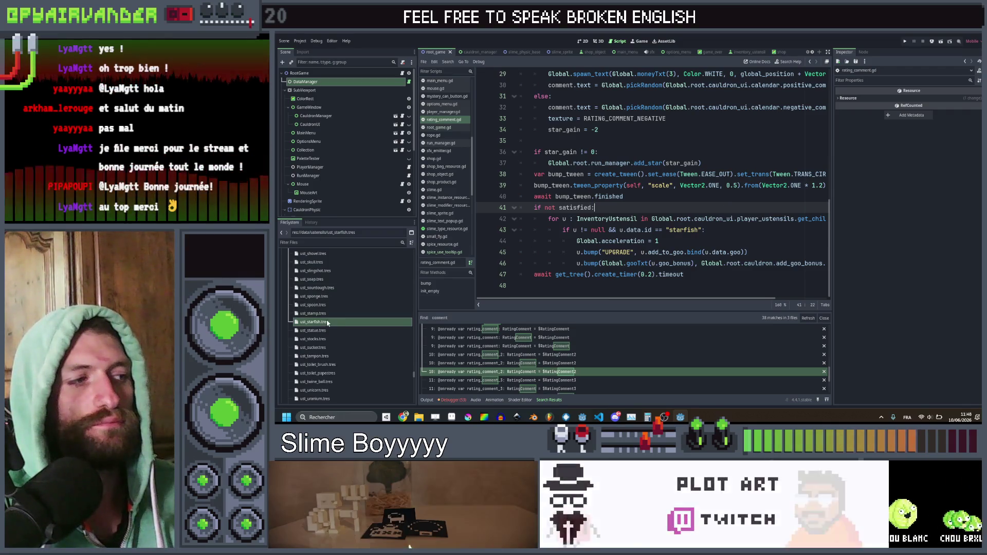
scroll(324, 307, "up", 5)
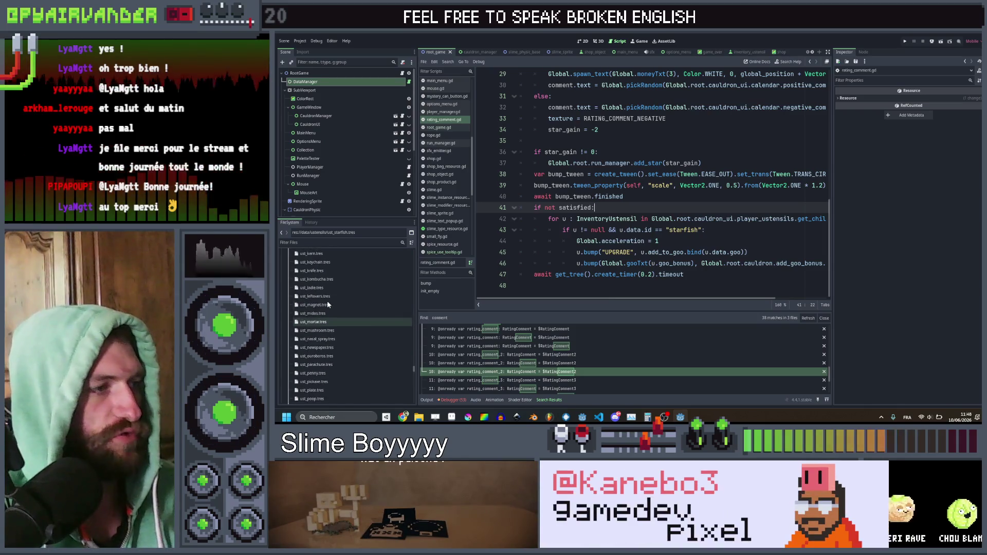
scroll(327, 301, "up", 3)
scroll(329, 298, "up", 3)
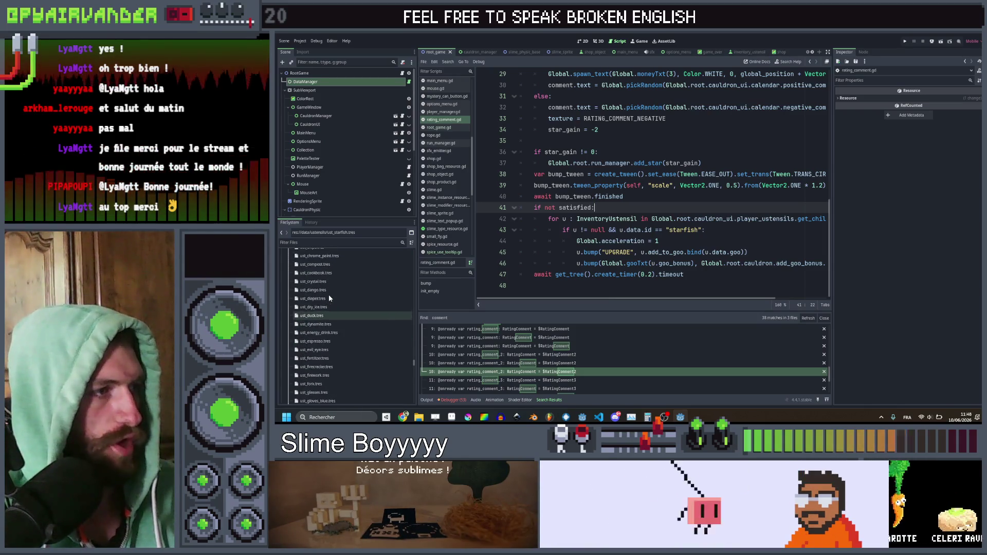
scroll(330, 293, "up", 3)
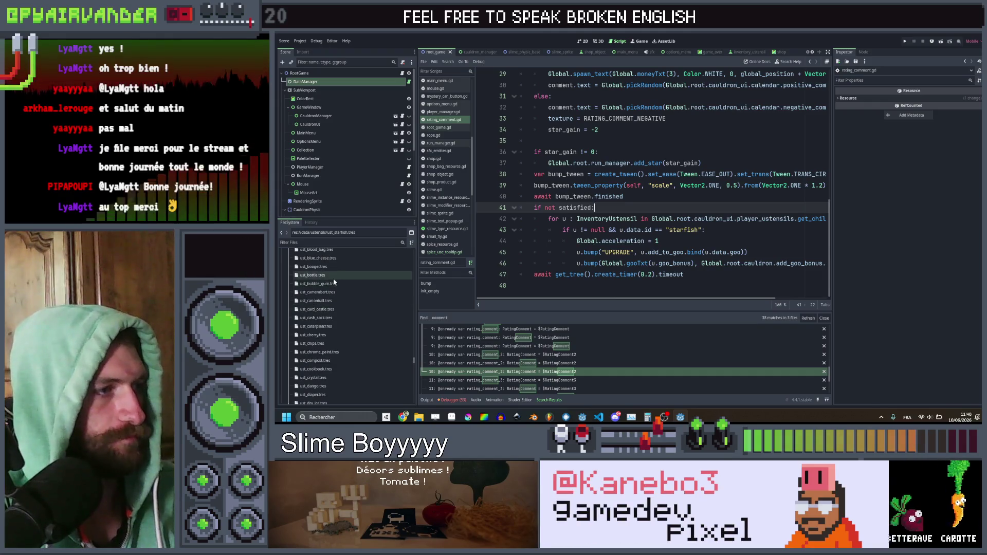
key("ctrl+d")
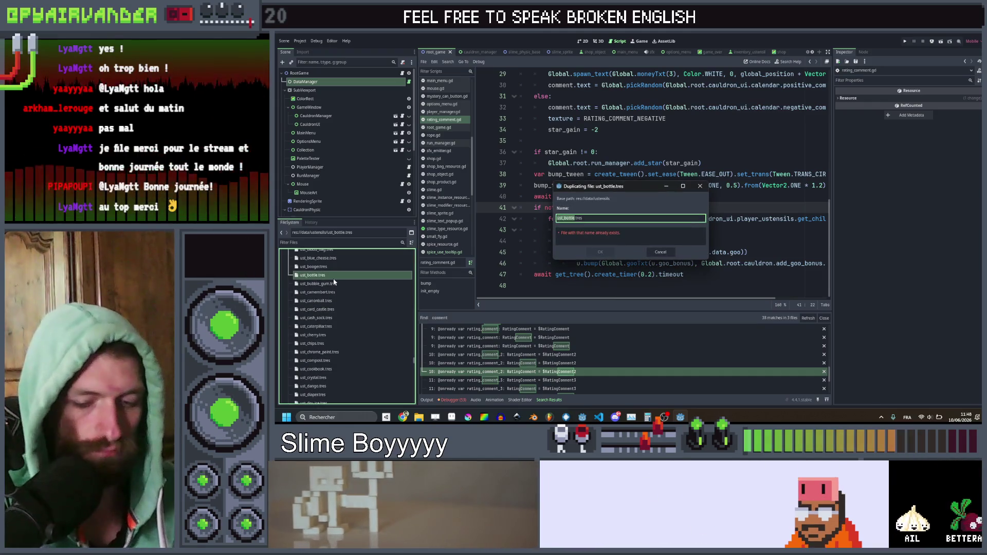
type("bread")
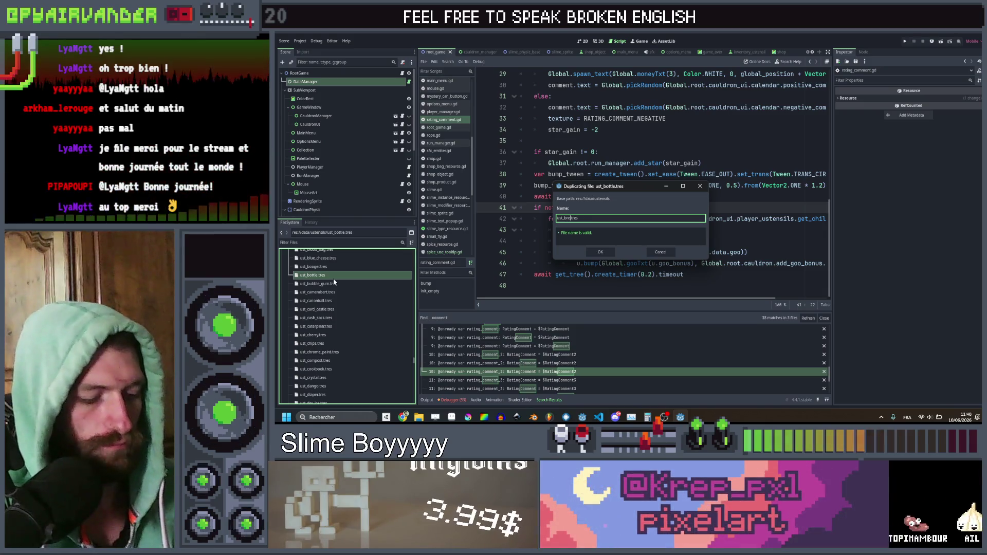
key("Return")
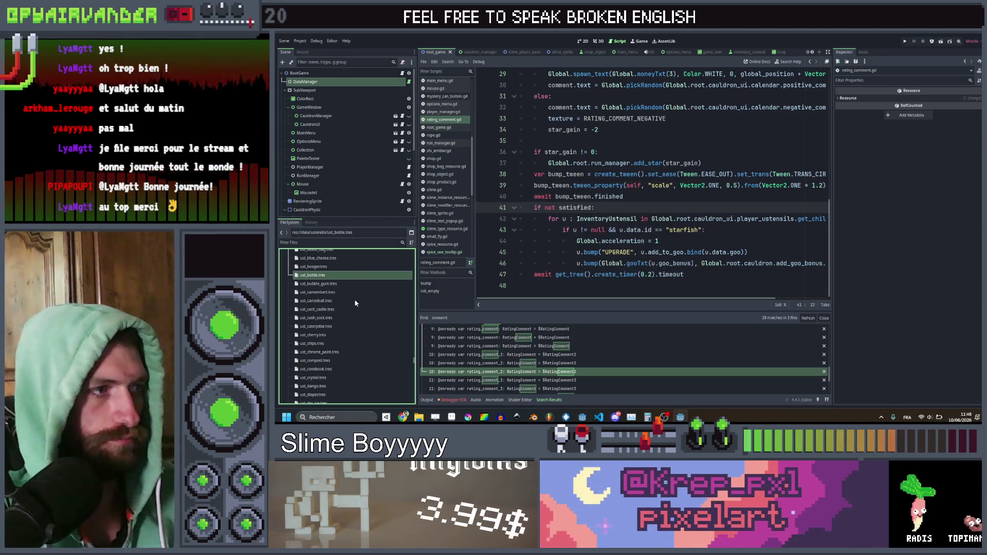
left_click(350, 284)
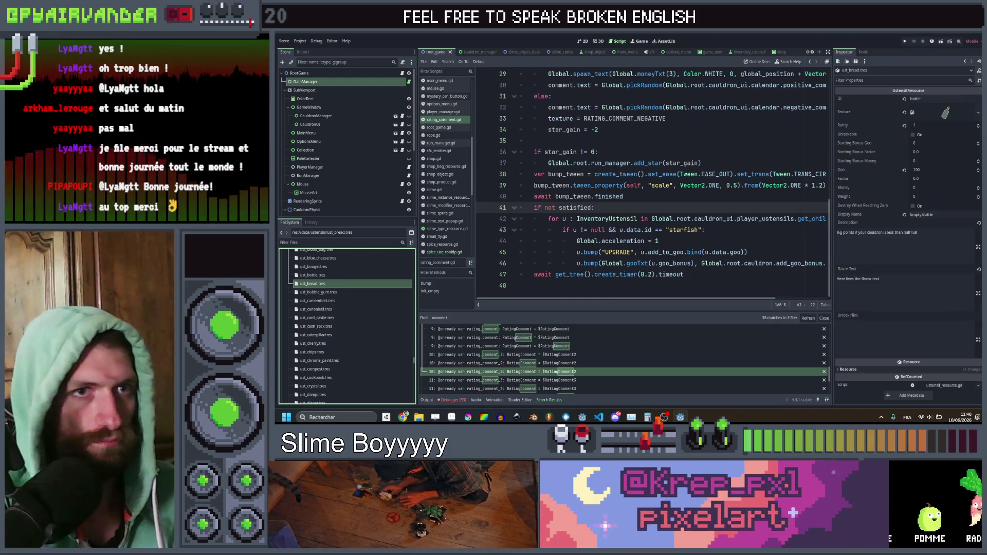
Step: Give the bread utensil the ID 'bread' and quick-load the bread image as its texture
left_click(944, 99)
type("bre")
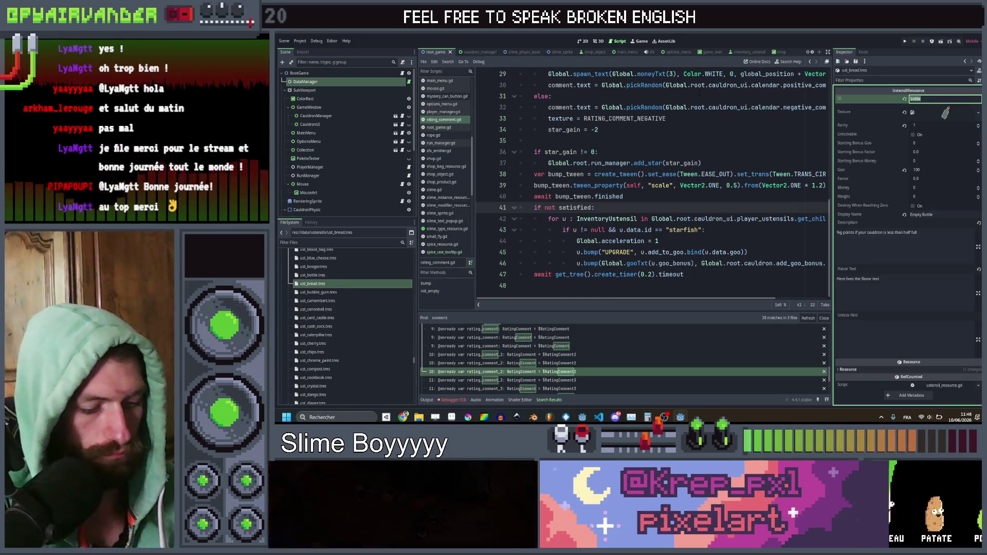
type("ad")
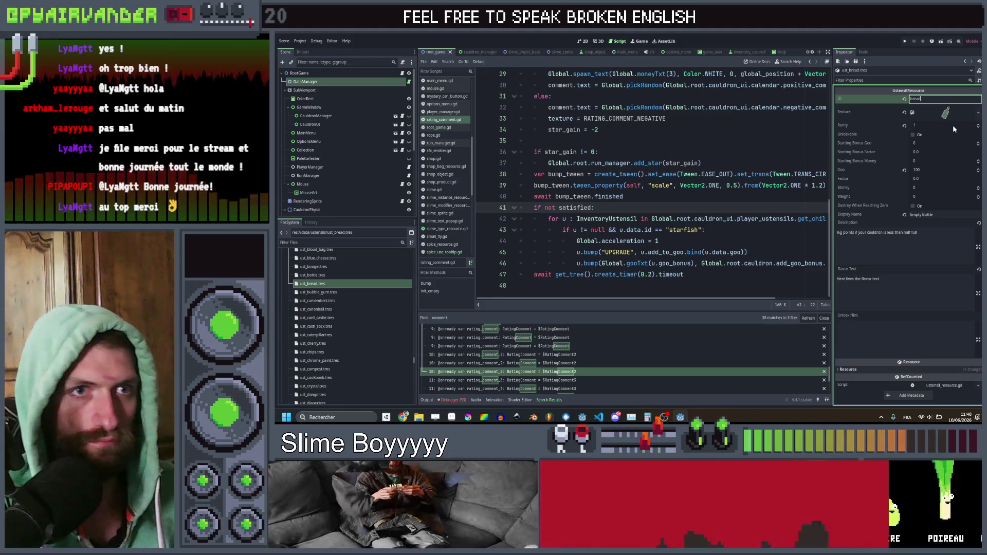
left_click(952, 125)
left_click(950, 113)
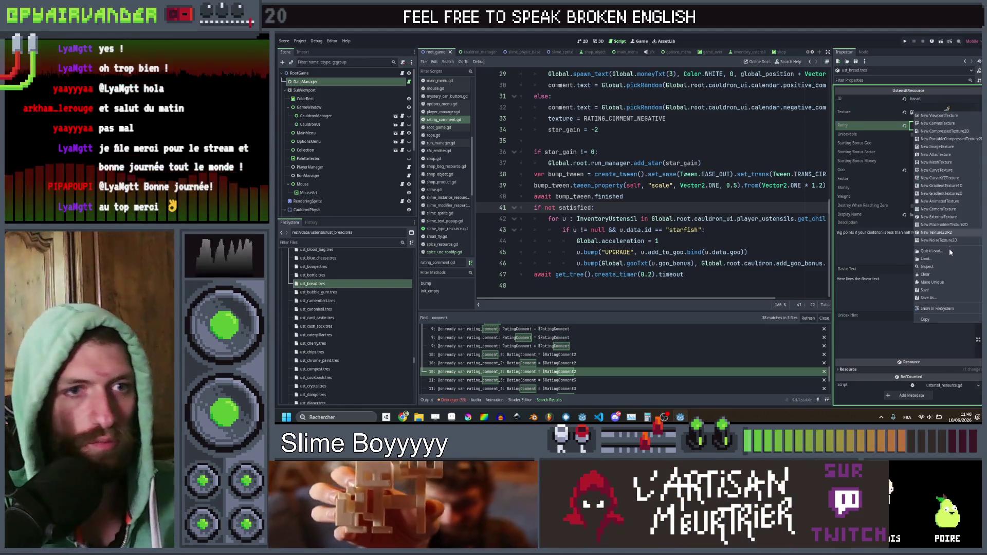
left_click(945, 252)
type("bre")
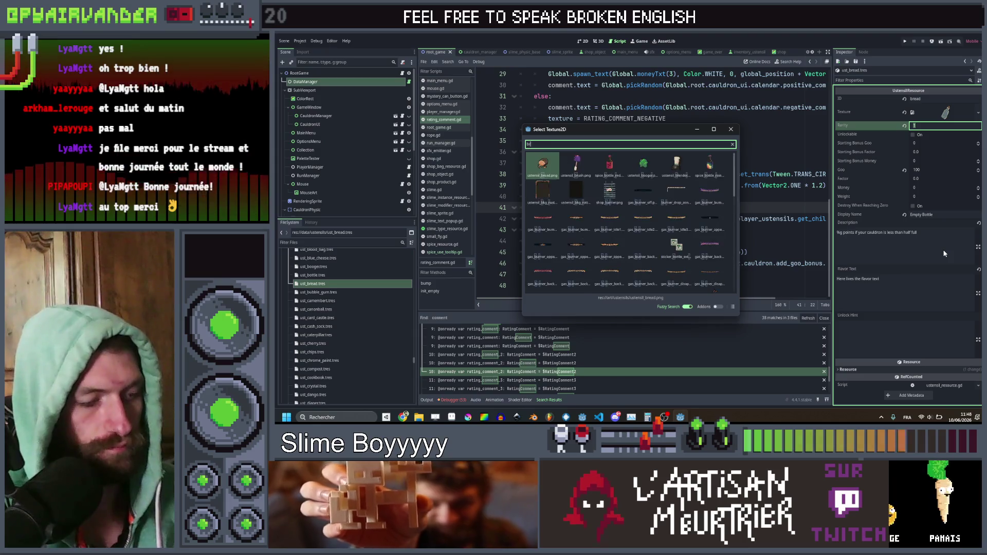
left_click(542, 169)
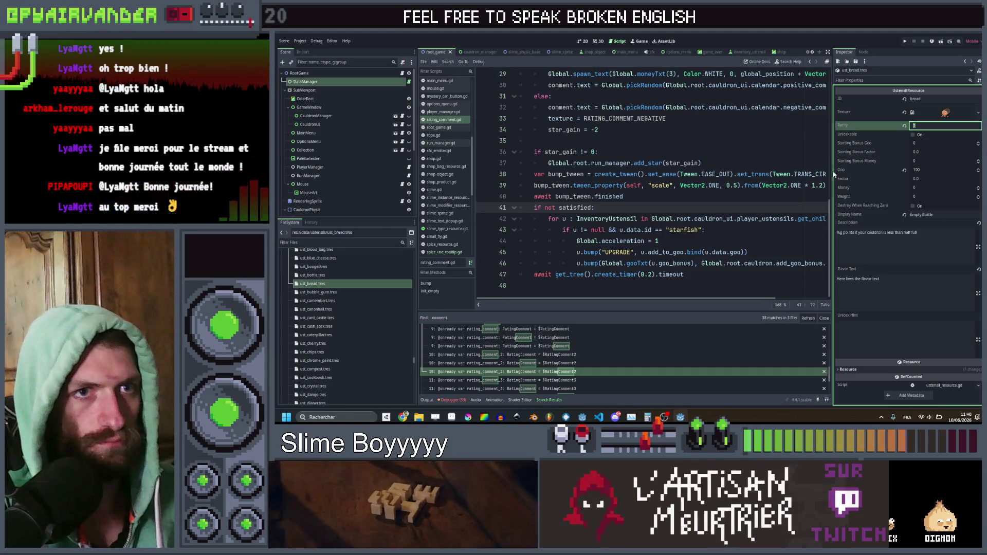
Step: Enable destroy-at-zero, set Goo 0, starting bonus factor 1.0, Factor 0.01, and name it Stale Bread
left_click(795, 175)
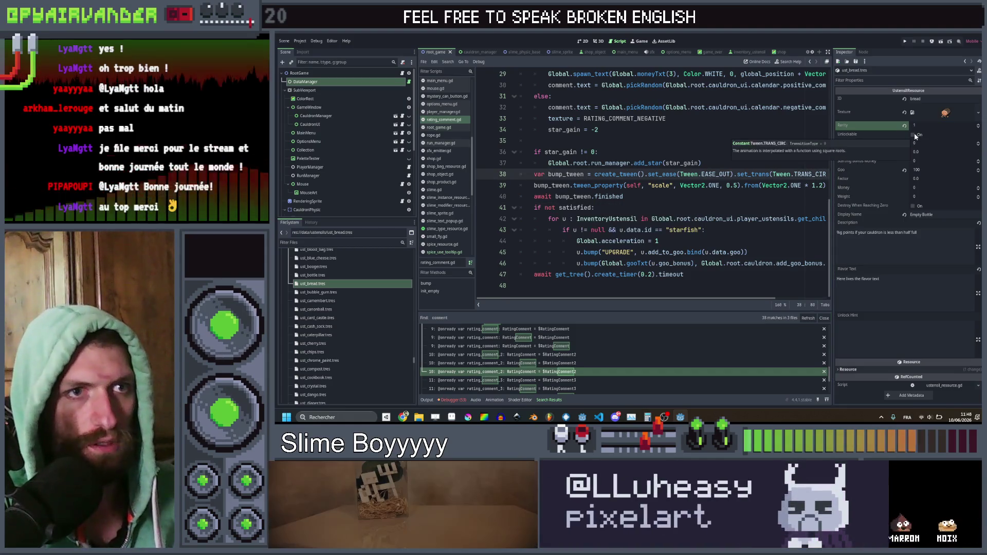
left_click(914, 207)
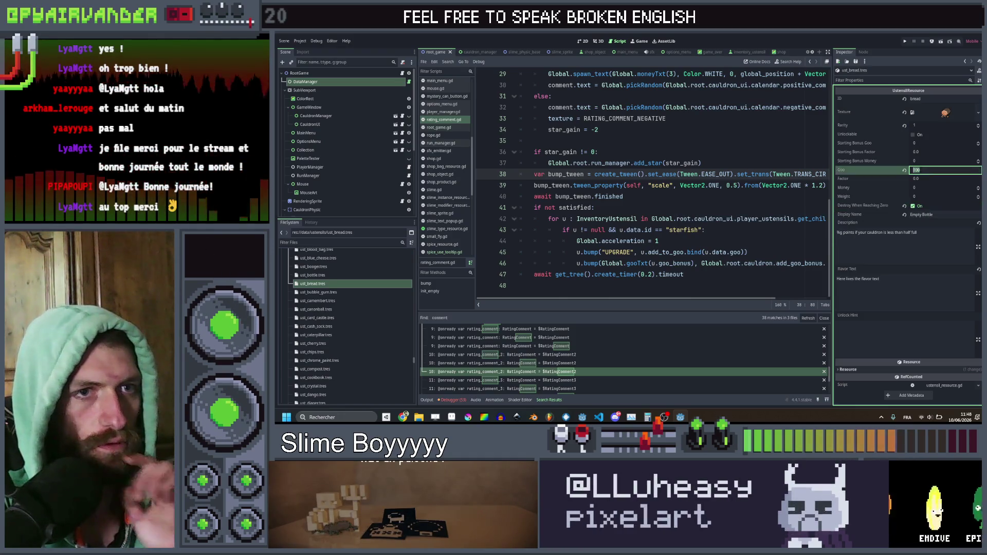
type("0")
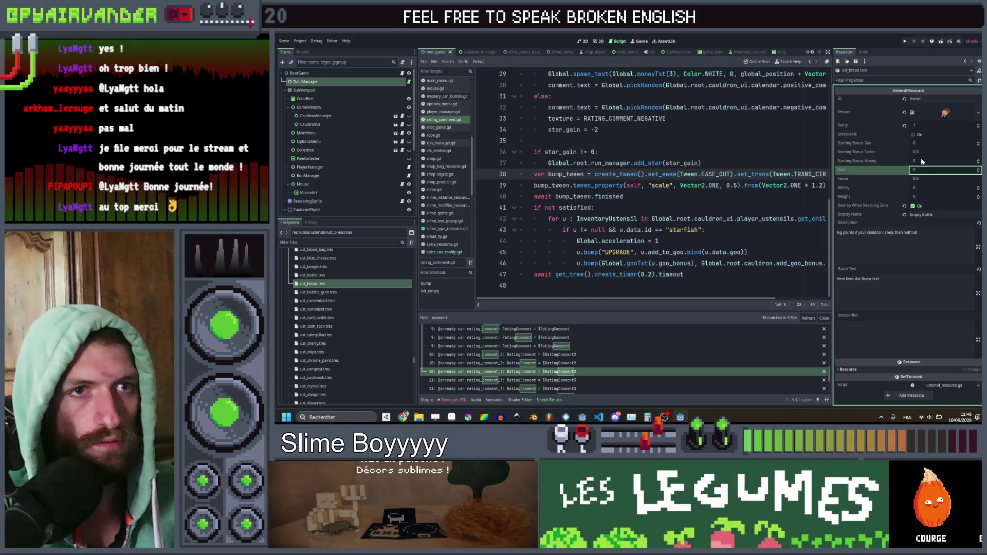
left_click(923, 152)
type("1.0")
left_click(924, 179)
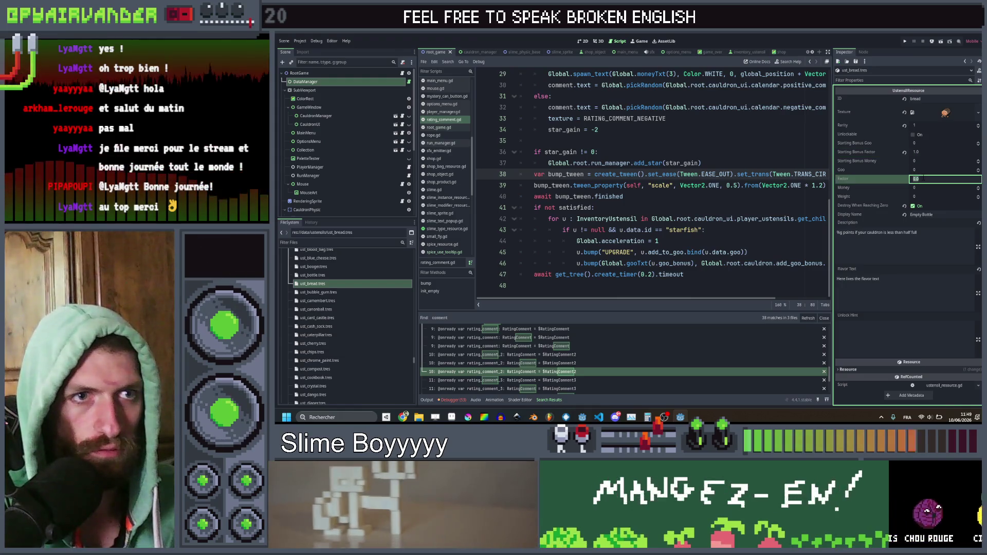
type("0.01")
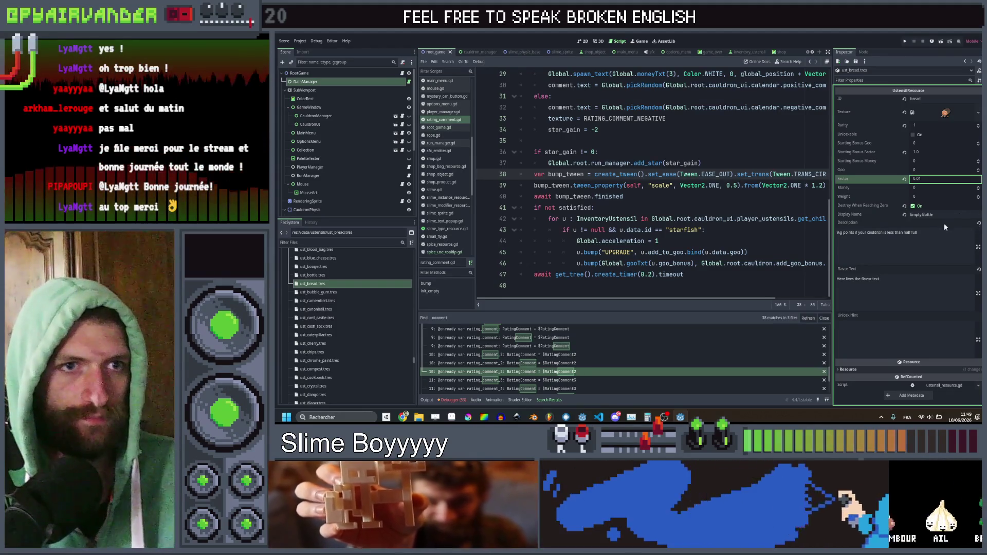
type("Stale Bread")
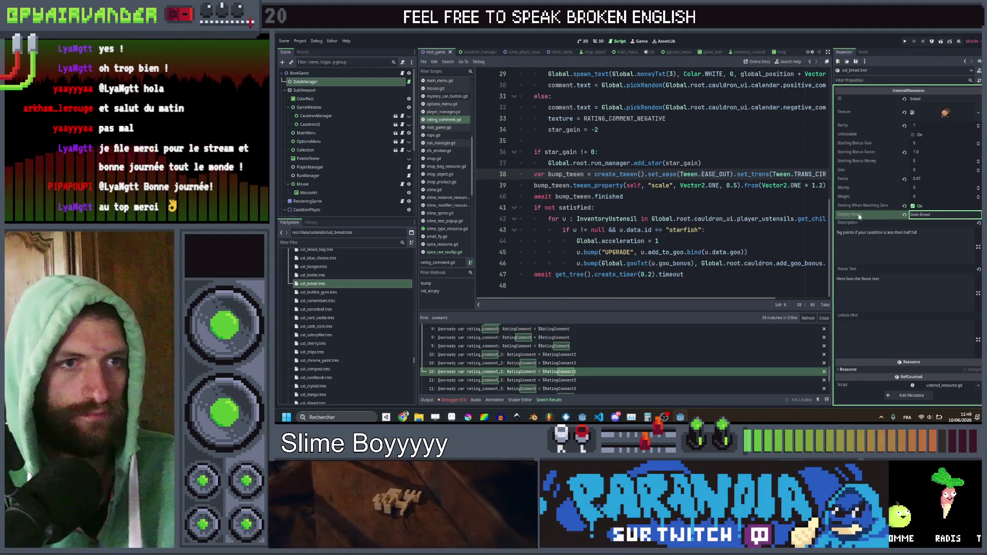
Step: Open ust_mortar.tres and copy its Description text
left_click(932, 232)
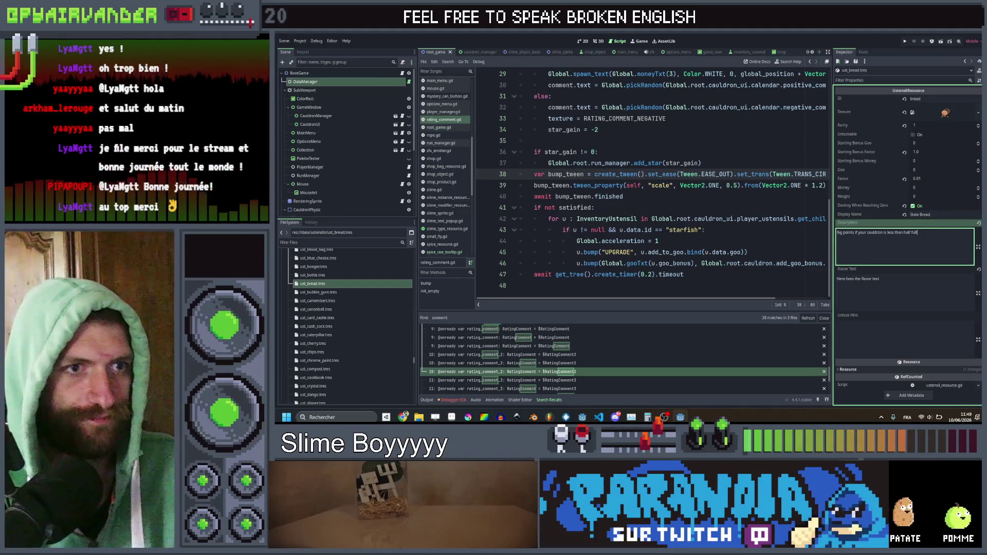
scroll(341, 295, "up", 2)
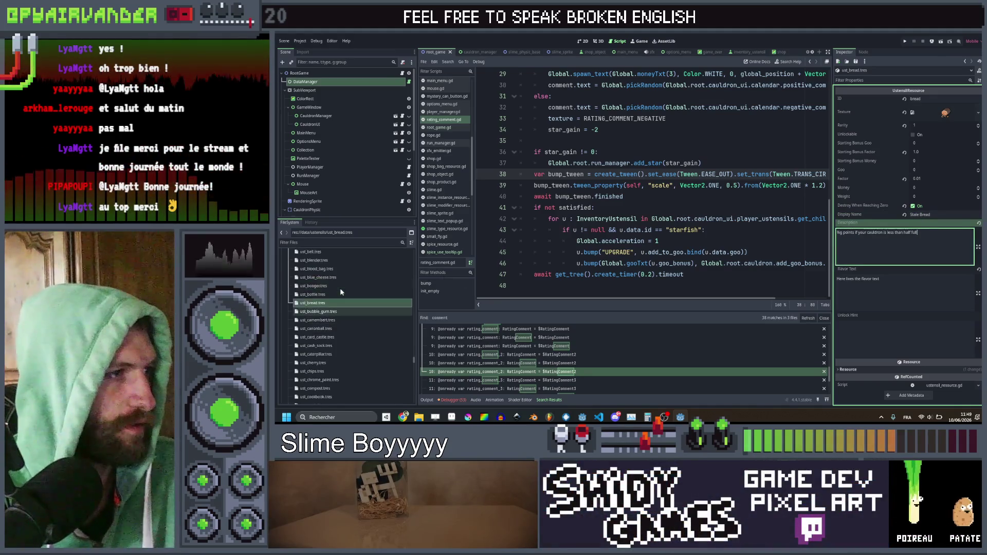
scroll(342, 288, "down", 5)
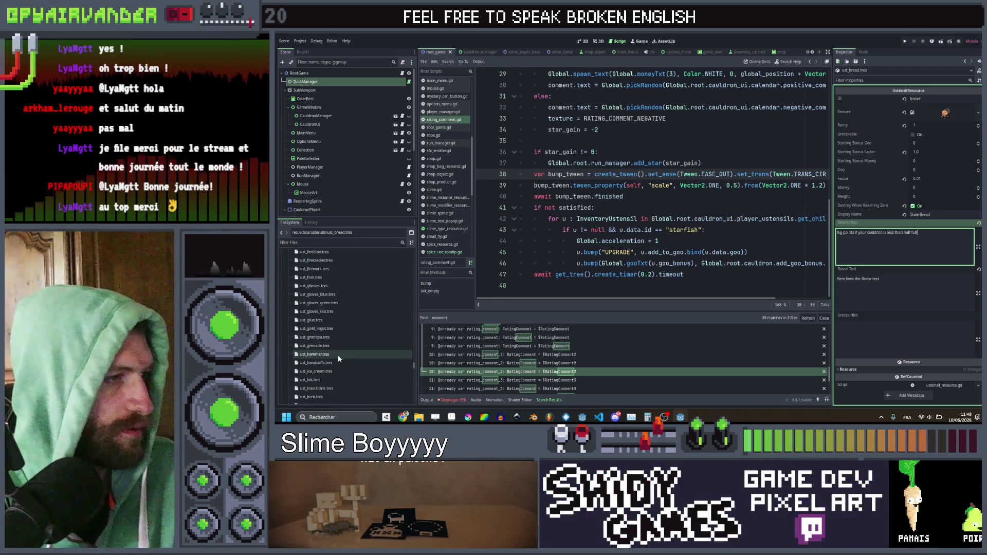
scroll(338, 355, "down", 8)
scroll(338, 355, "down", 3)
left_click(329, 366)
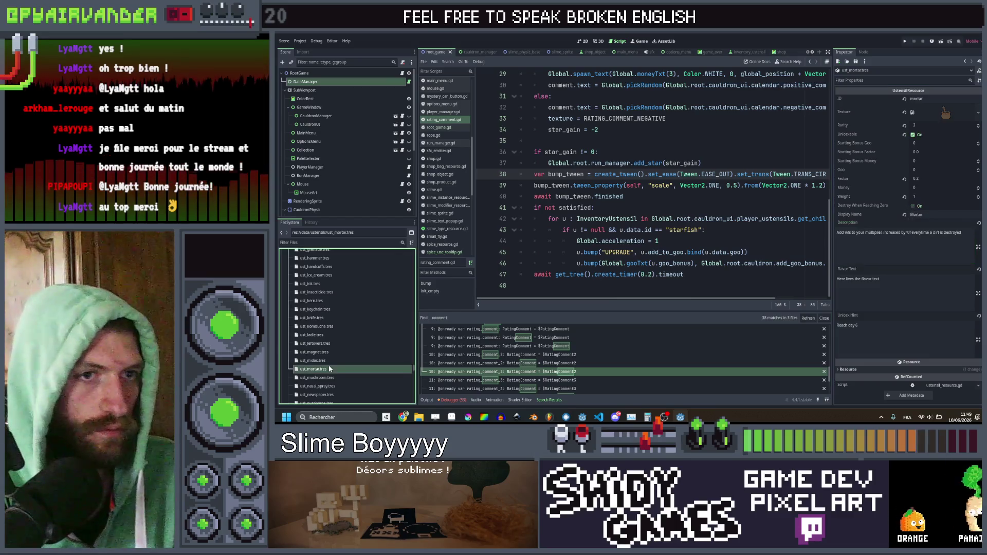
triple_click(905, 233)
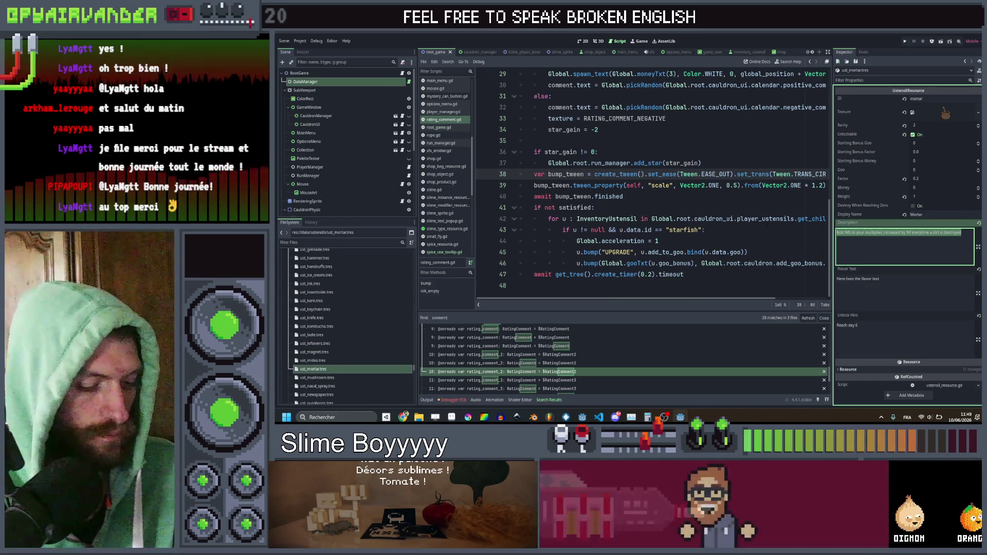
Step: Paste the description into ust_bread.tres, rewording it to 'decreased' and 'a slime is merged'
scroll(368, 303, "up", 8)
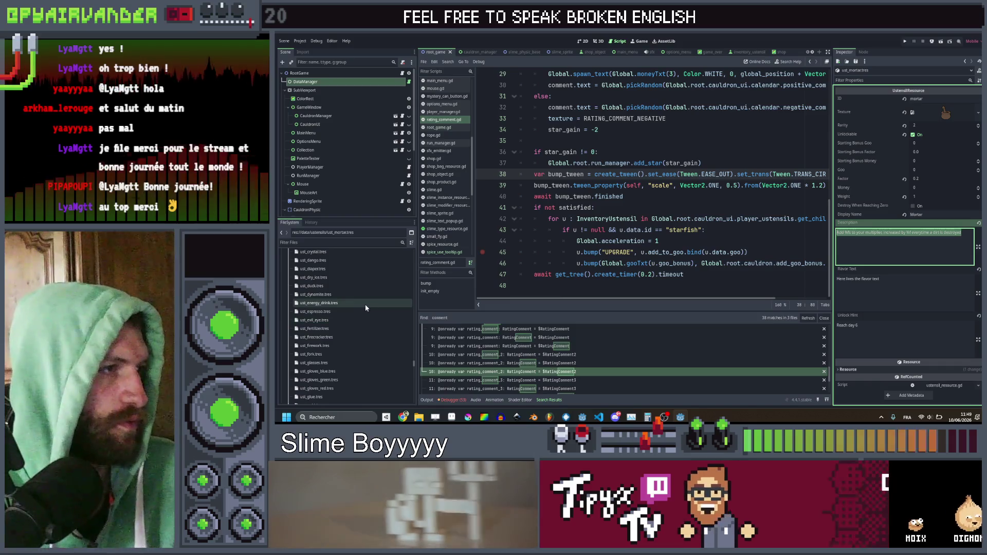
scroll(347, 301, "up", 6)
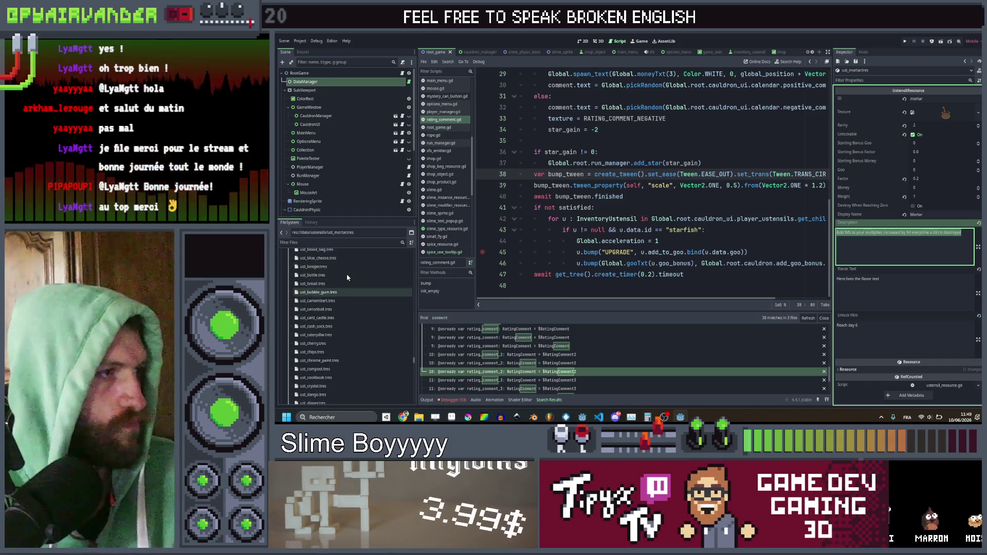
left_click(340, 303)
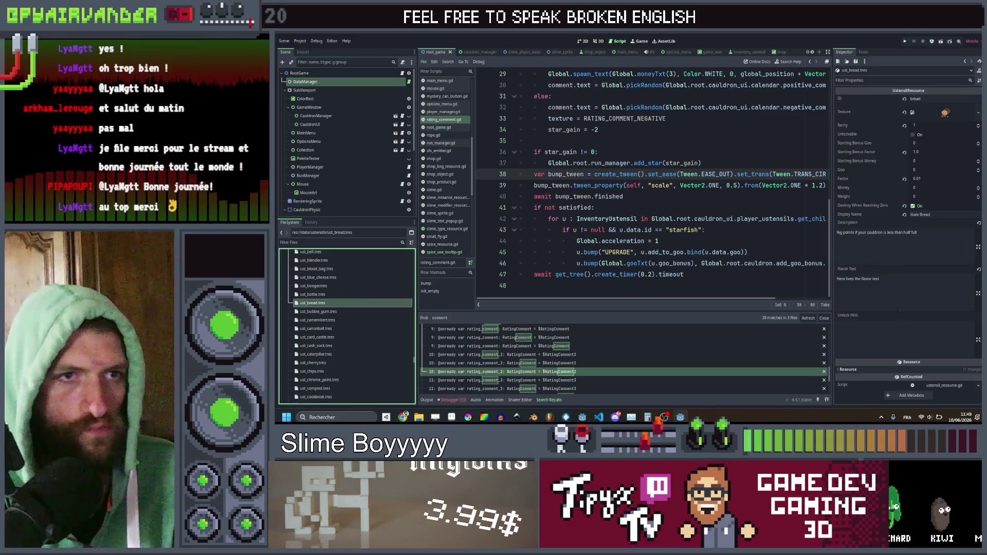
left_click(877, 233)
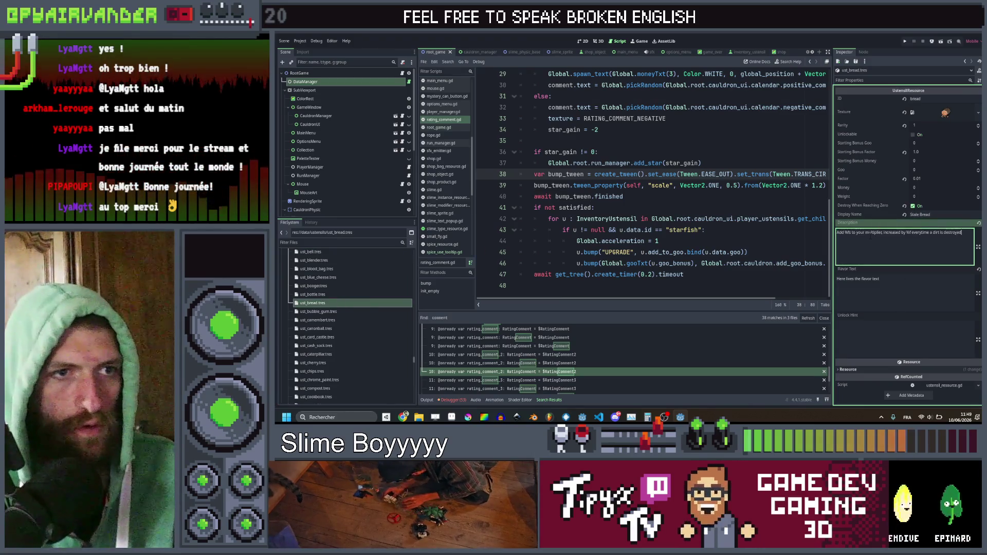
left_click(896, 232)
type("decreased")
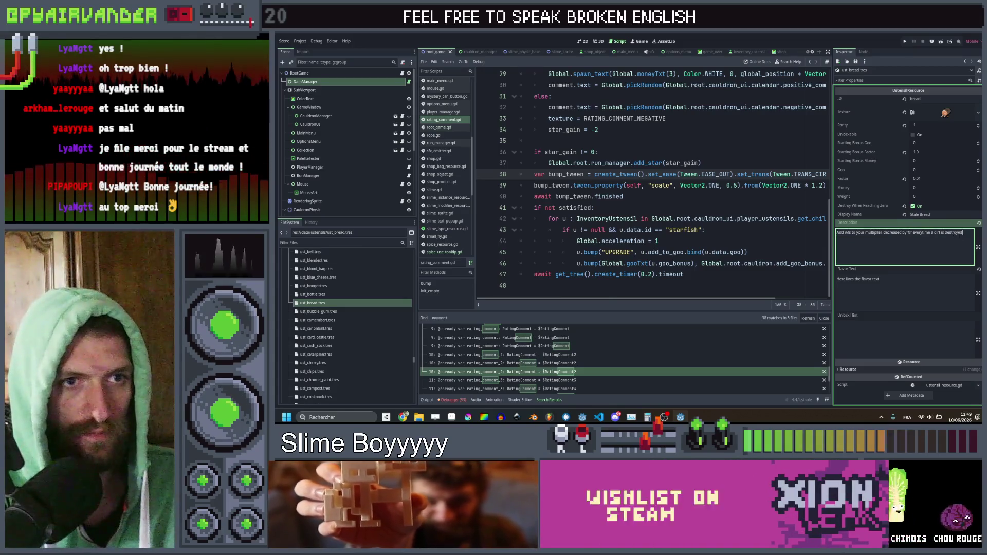
type("sl")
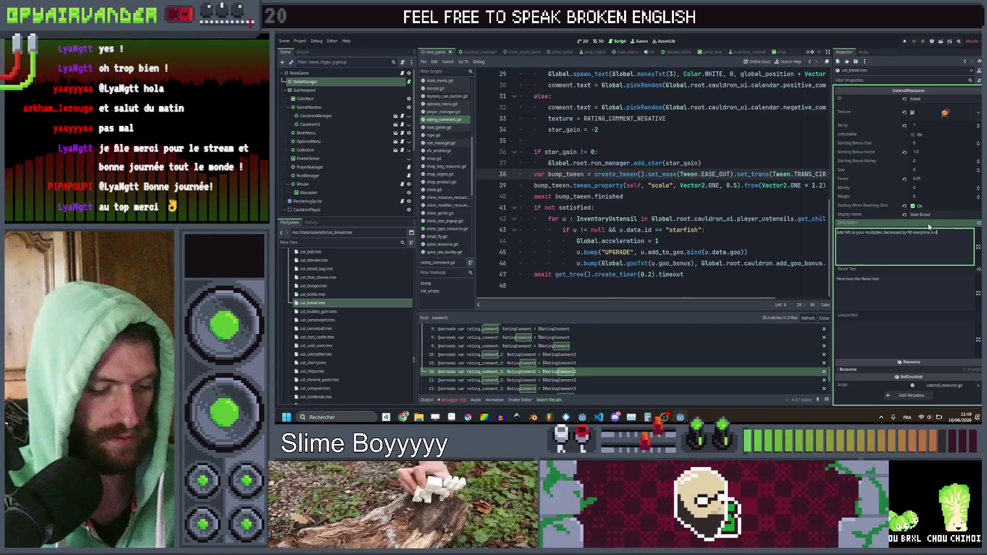
type("imerged")
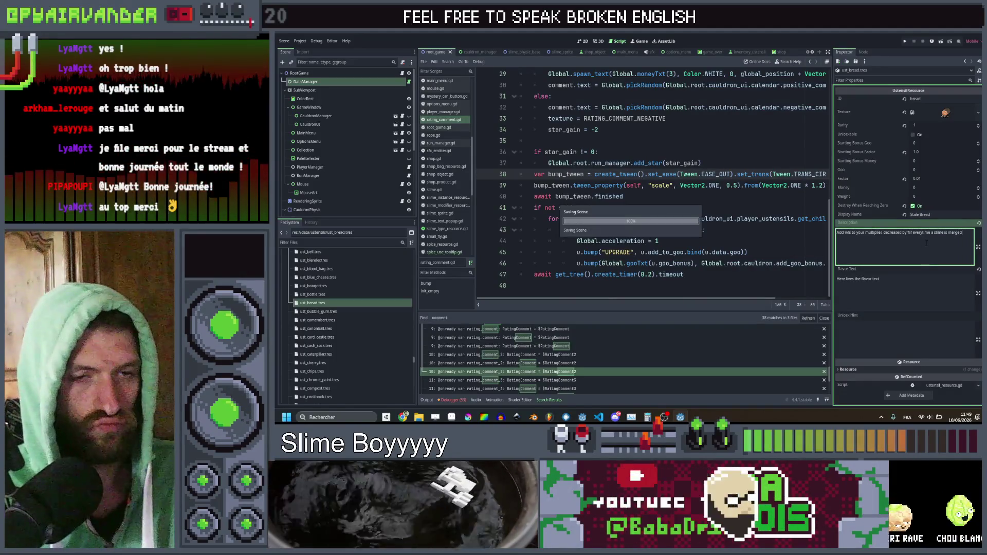
mouse_move(405, 418)
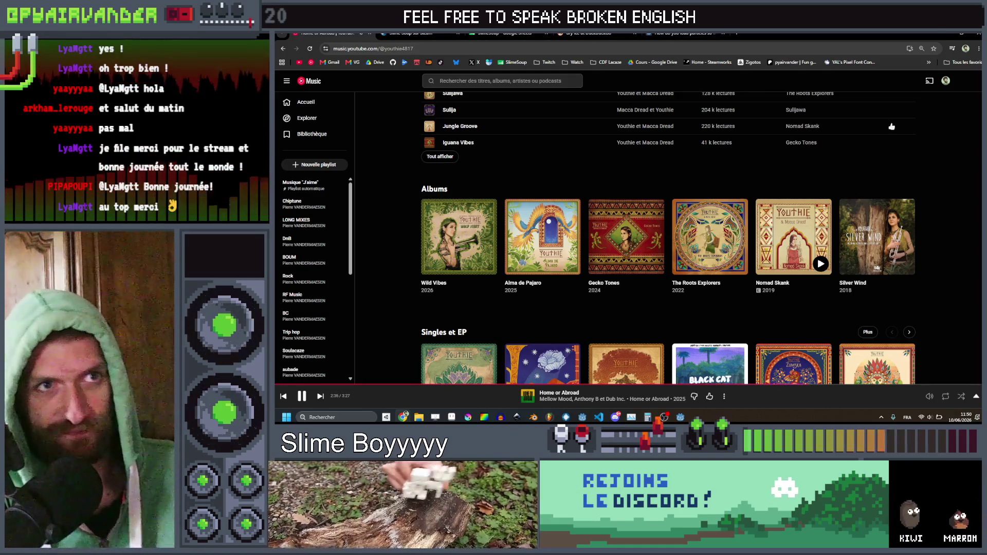
key("alt+Tab")
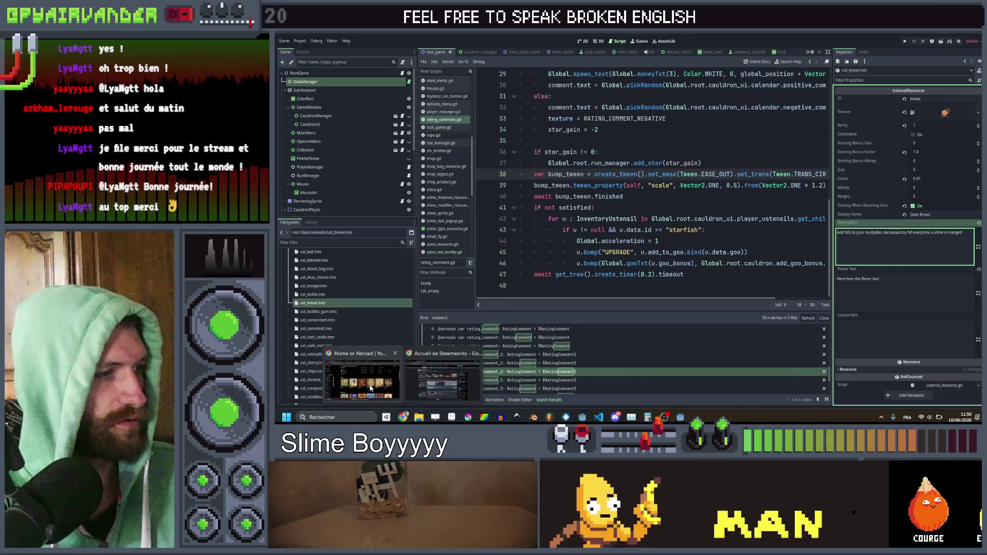
Step: Search DuckDuckGo for 'art scenic lisle sur tarn' in a new tab of the music browser window
left_click(362, 383)
left_click(738, 35)
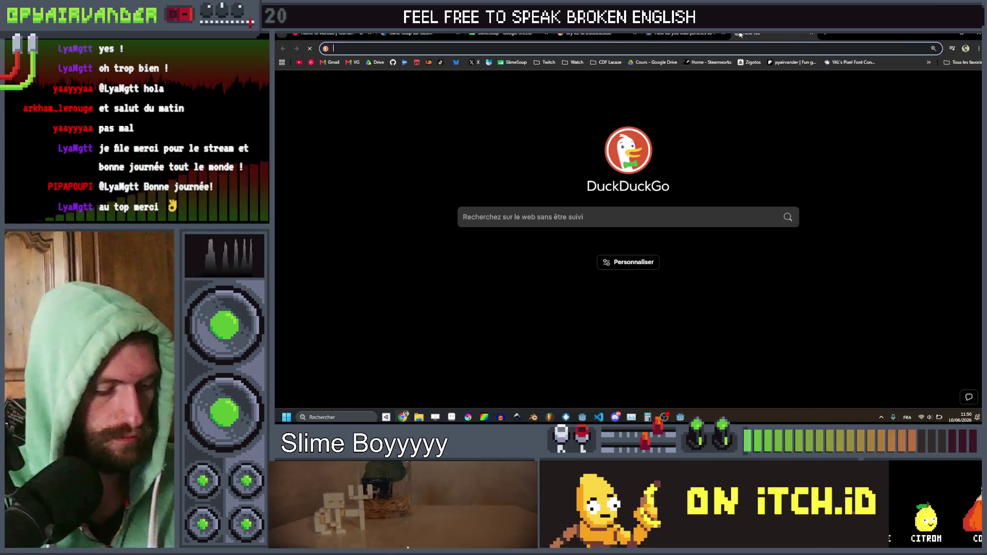
type("art ")
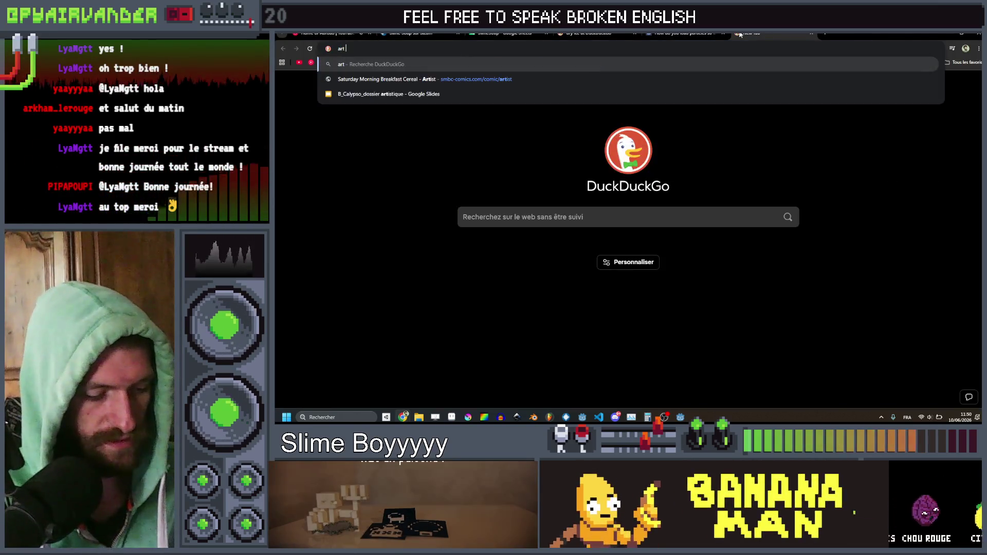
type("scenic lis")
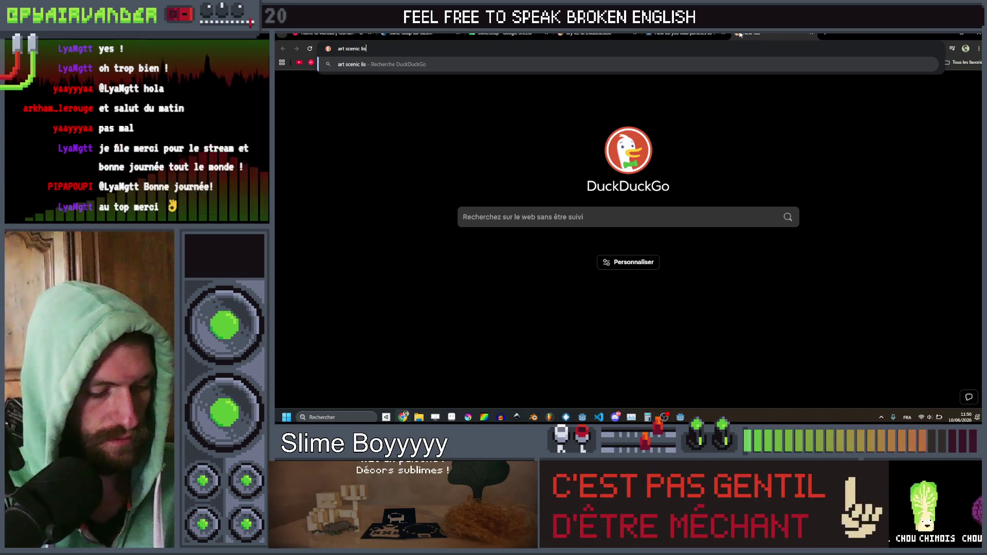
type("le sur tarn")
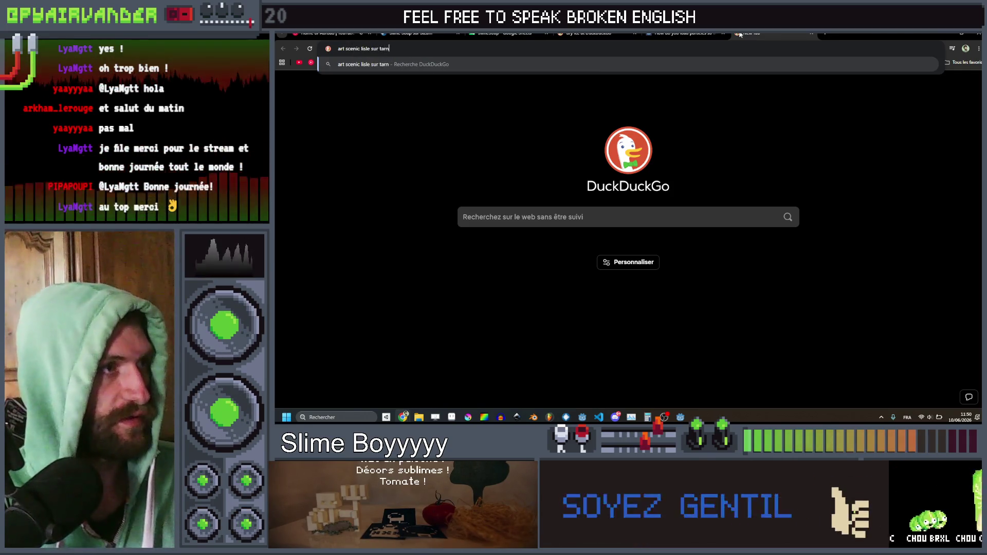
key("Return")
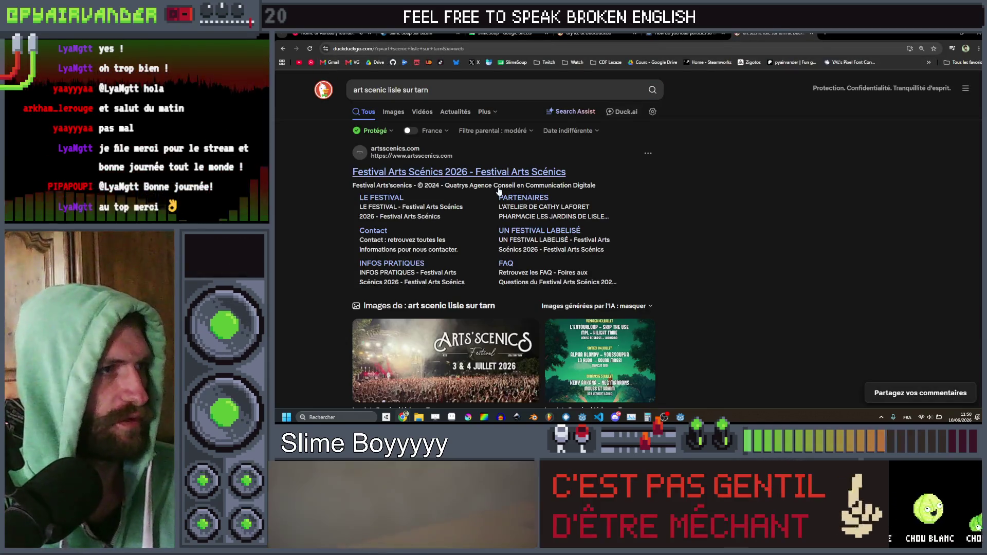
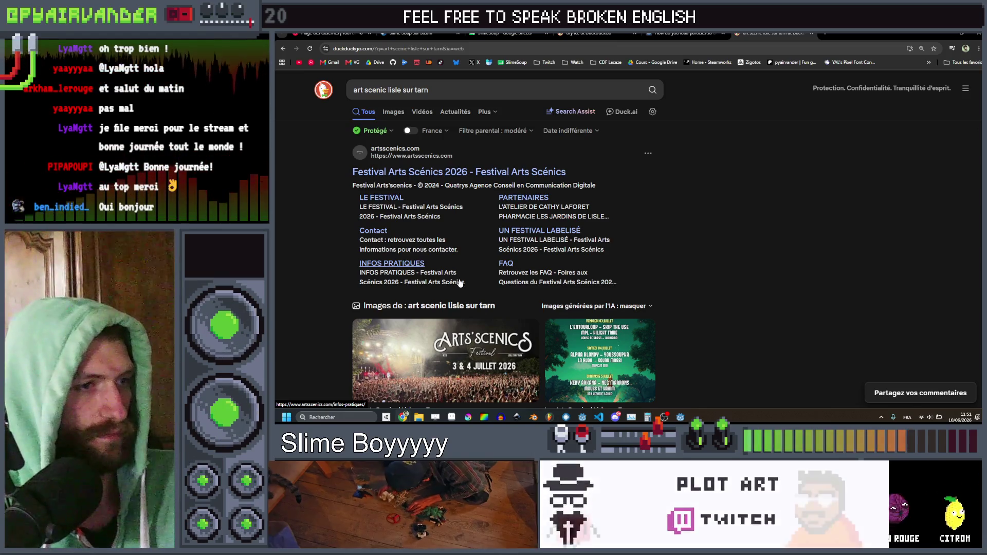
Step: Close the Arts'Scenics festival search tab in Chrome and return to rating_comment.gd in Godot
left_click(813, 34)
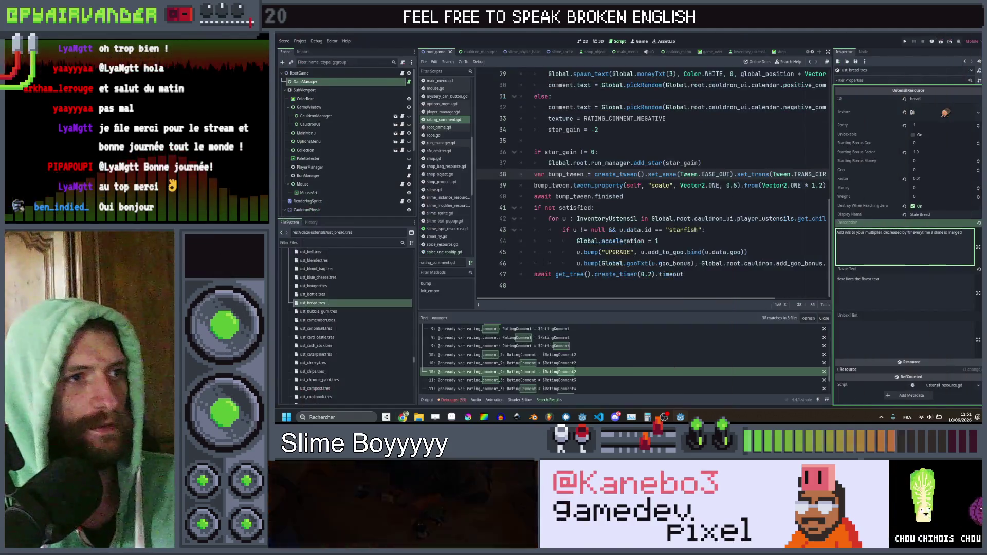
key("alt+Tab")
left_click(706, 196)
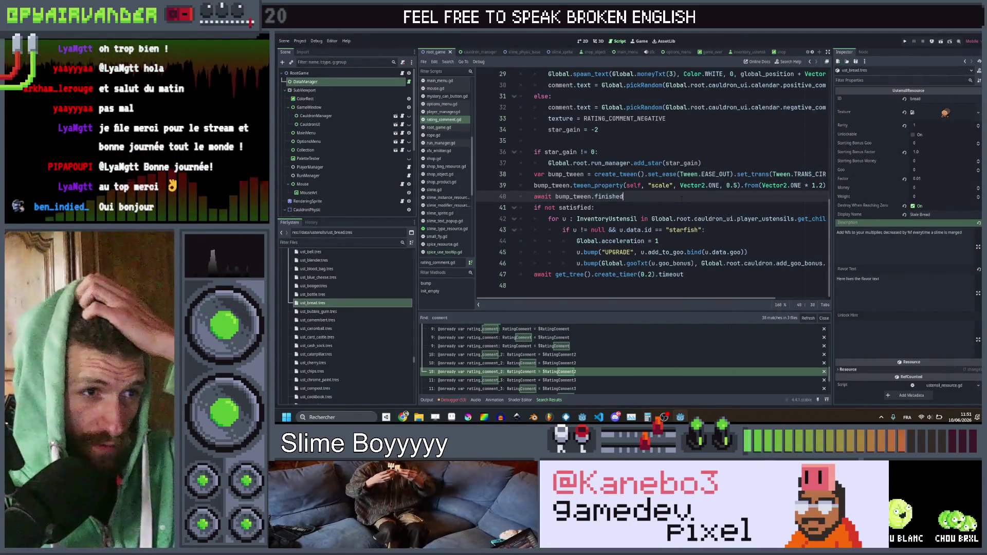
Step: Bring up the project-wide Find in Files search from the rating_comment.gd script
scroll(682, 199, "right", 3)
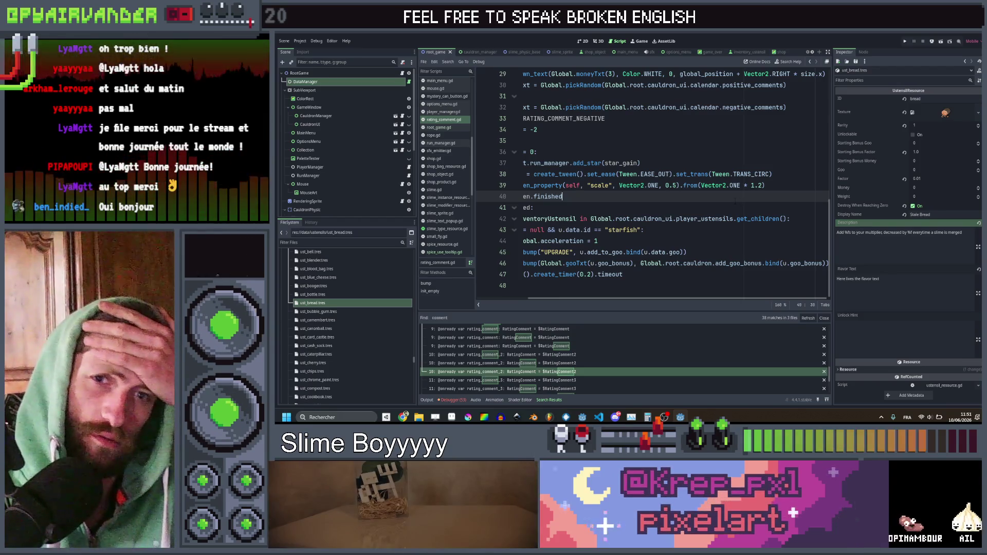
left_click(652, 218)
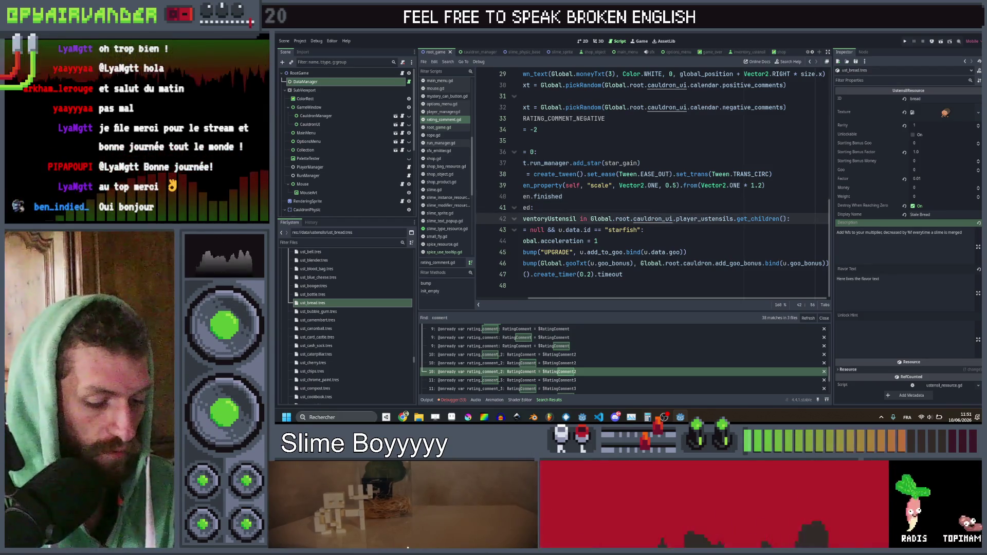
key("ctrl+shift+f")
Step: Search the project for trigger_mult and open the match in inventory_ustensil.gd
type("trigger_m")
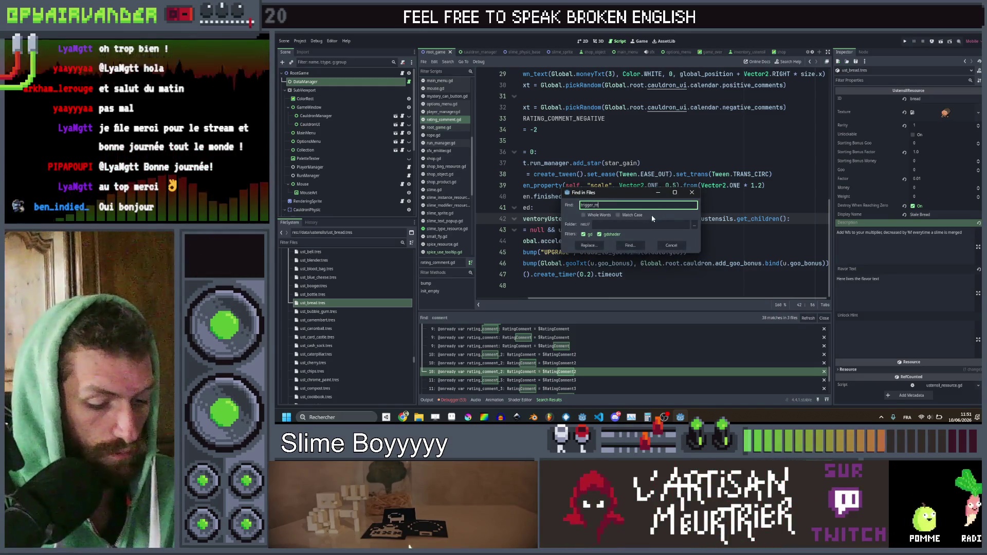
type("ult")
key("Return")
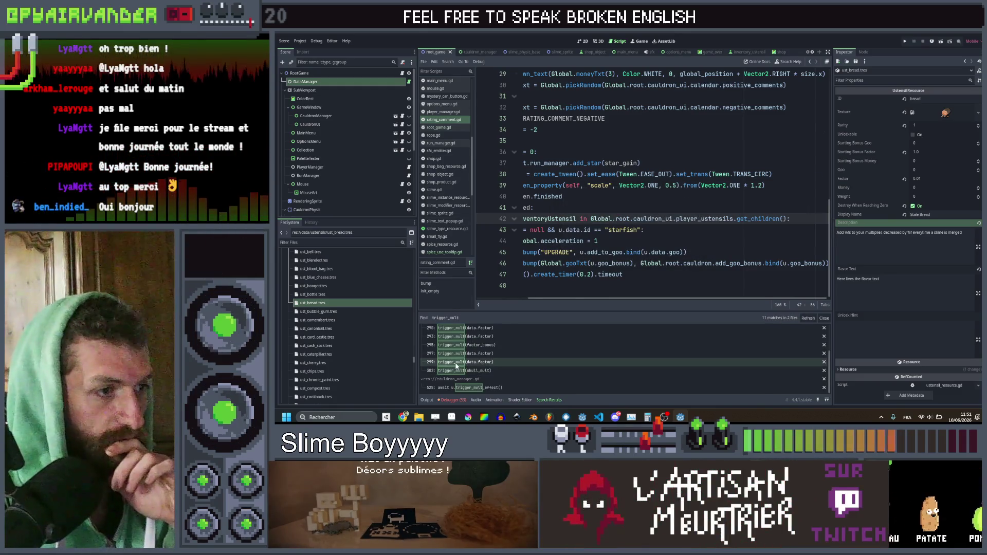
left_click(455, 363)
Step: Duplicate the mortar case line calling trigger_mult(factor_bonus) directly below itself
left_click_drag(683, 241, 552, 230)
key("ctrl+c")
key("End")
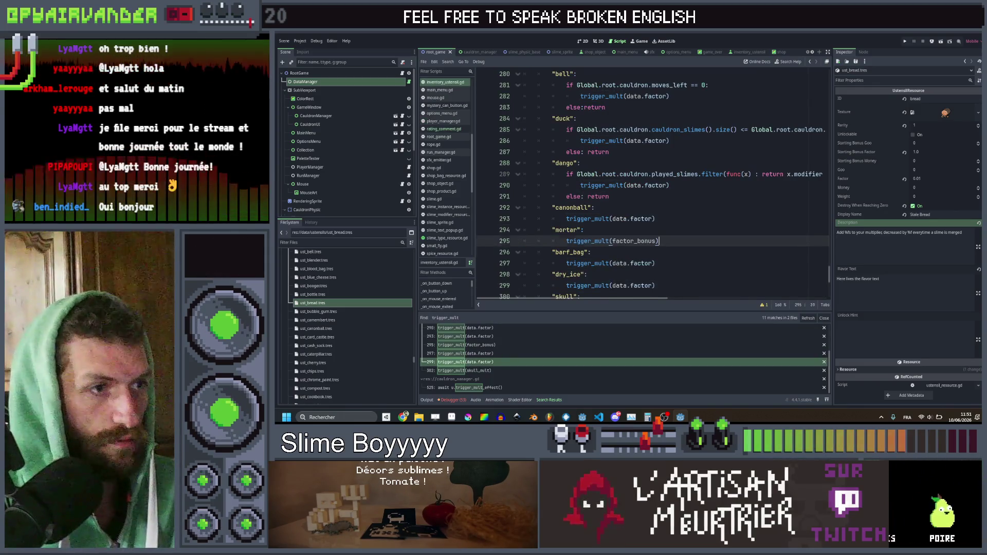
key("Return")
key("BackSpace")
key("ctrl+v")
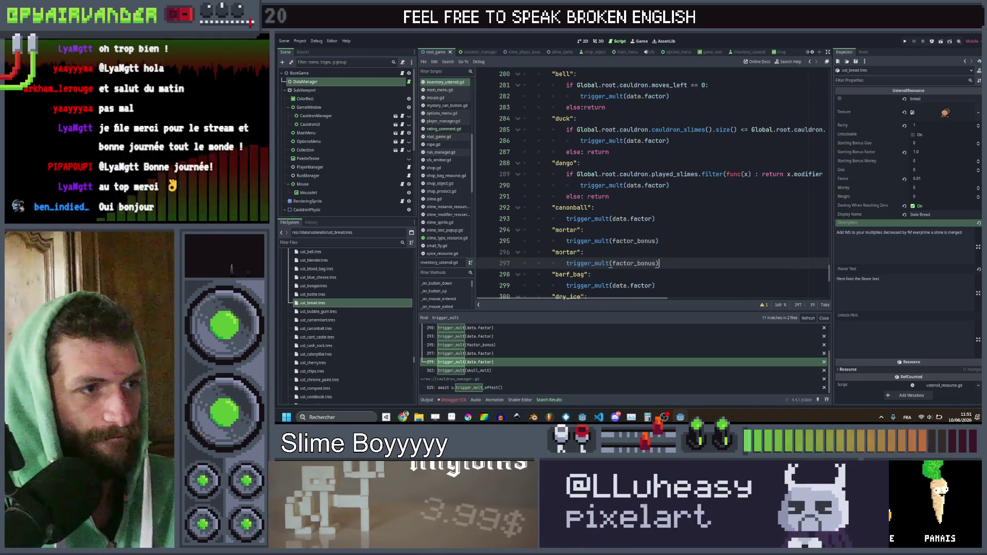
Step: Rename the copied case to bread and save the script
double_click(566, 252)
type("ad")
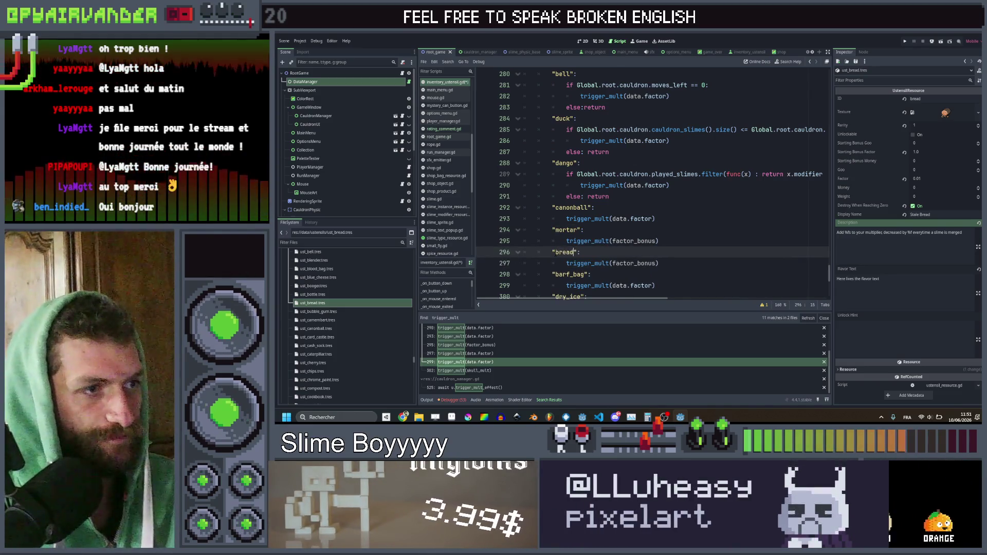
left_click(704, 239)
key("ctrl+s")
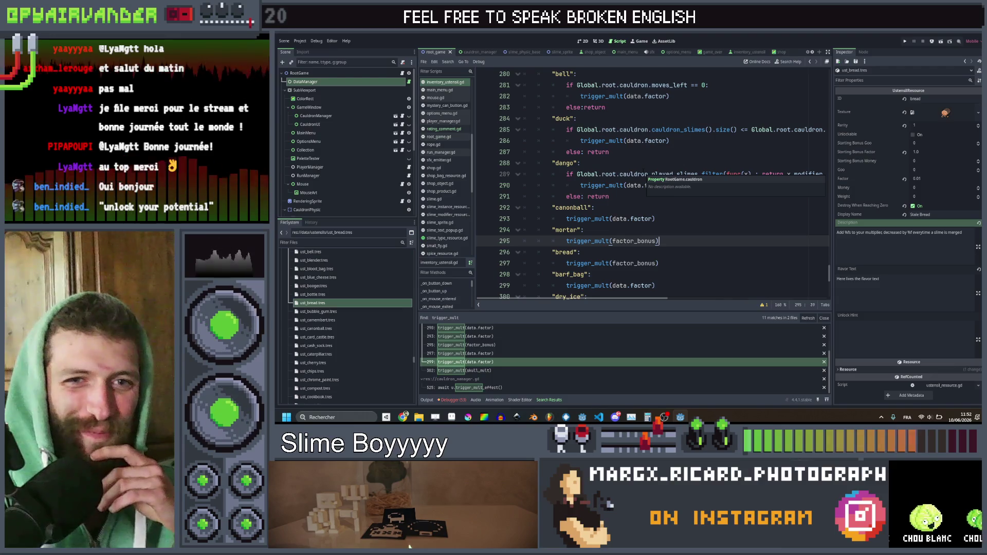
mouse_move(643, 238)
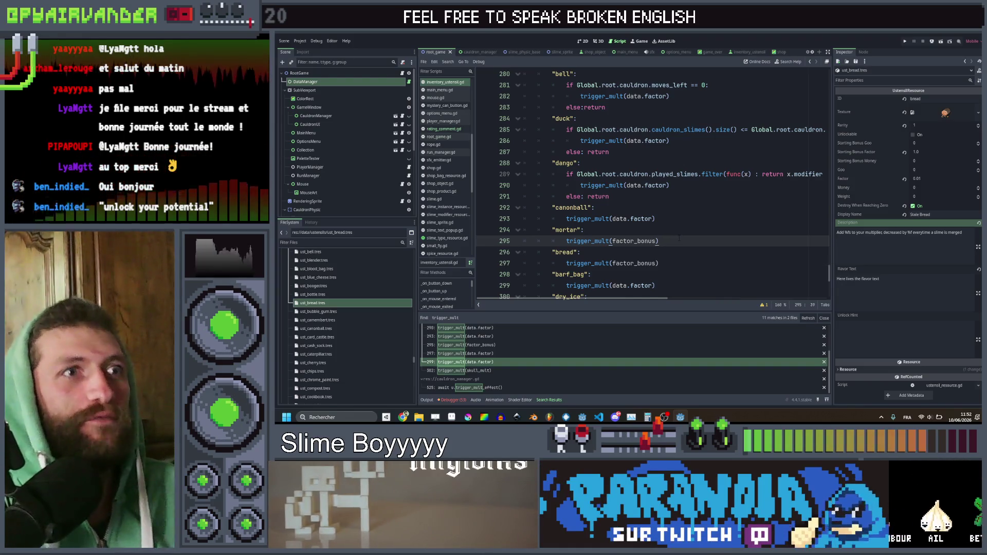
key("Down")
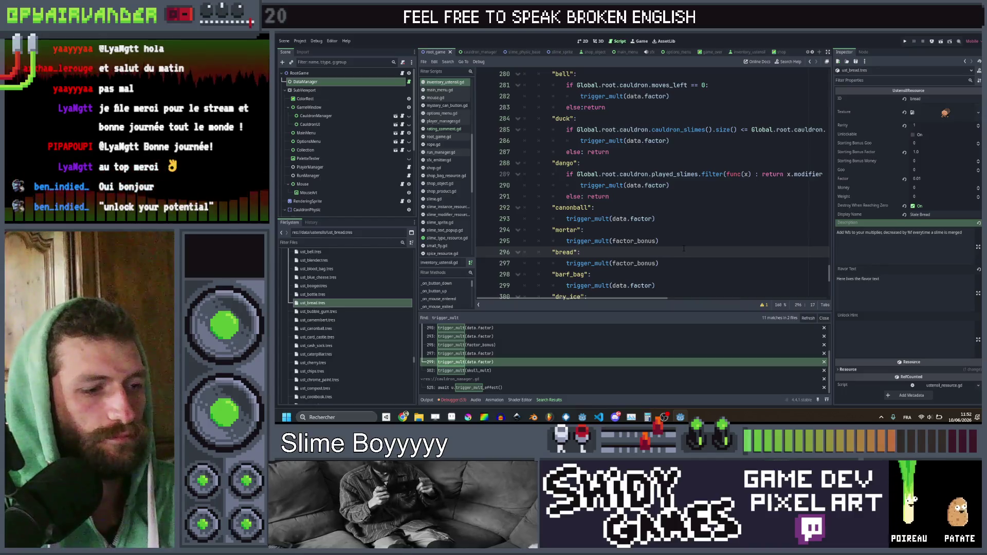
scroll(680, 238, "up", 4)
scroll(650, 185, "up", 3)
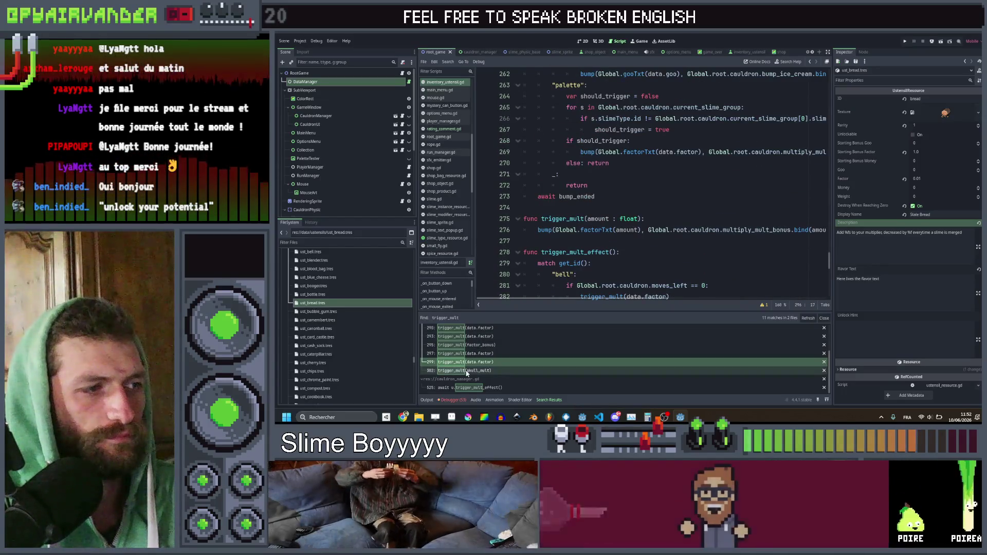
scroll(467, 380, "up", 3)
left_click(474, 337)
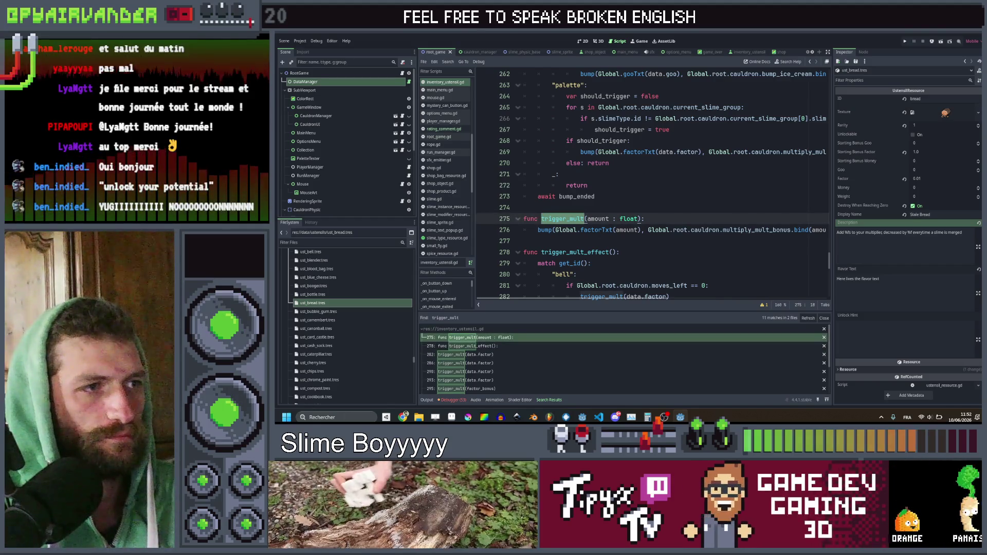
left_click(659, 197)
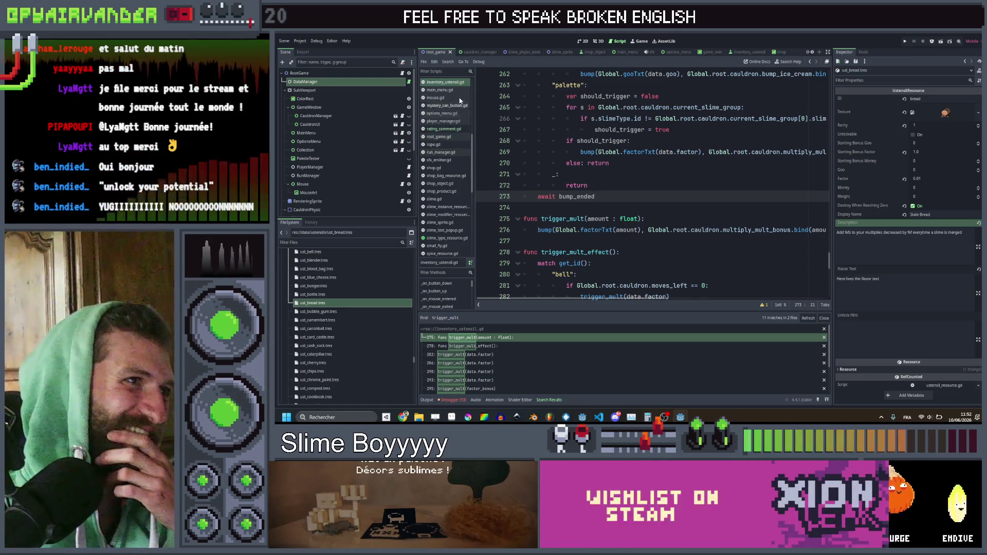
scroll(453, 153, "up", 6)
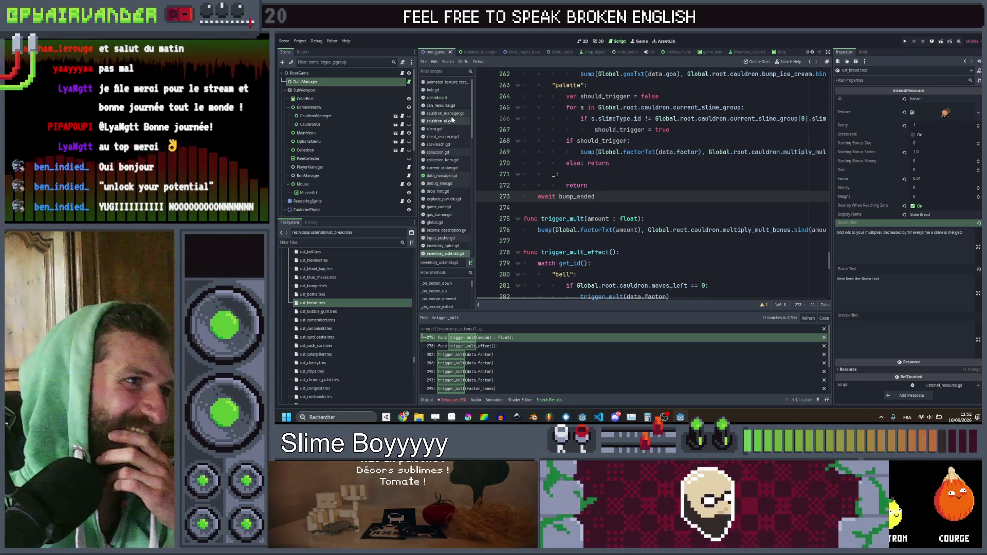
left_click(452, 115)
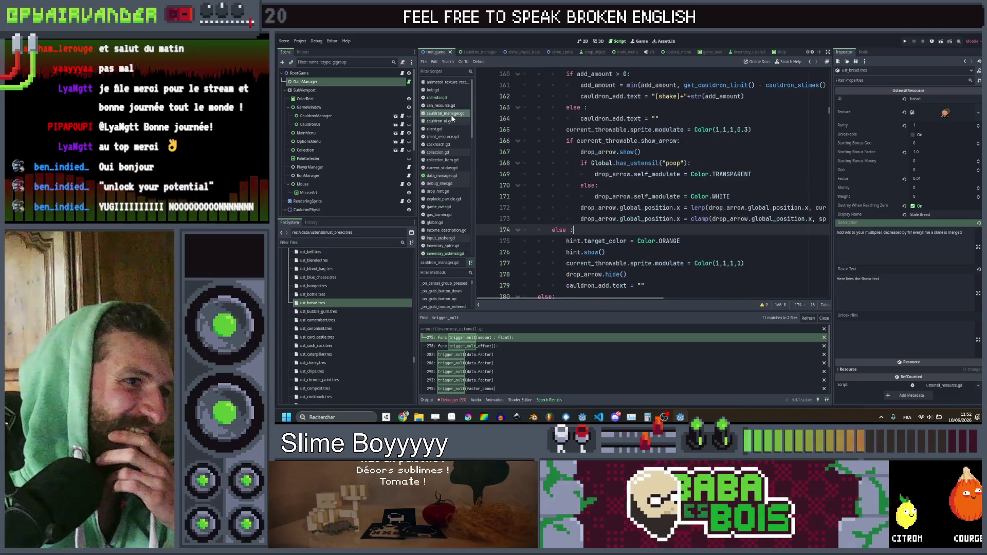
left_click(728, 162)
scroll(729, 163, "up", 9)
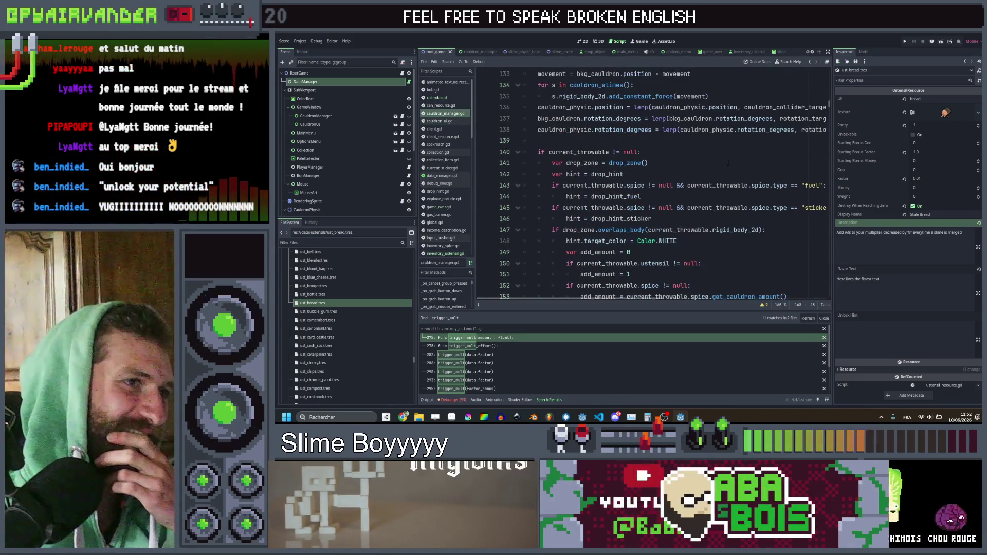
scroll(728, 163, "up", 2)
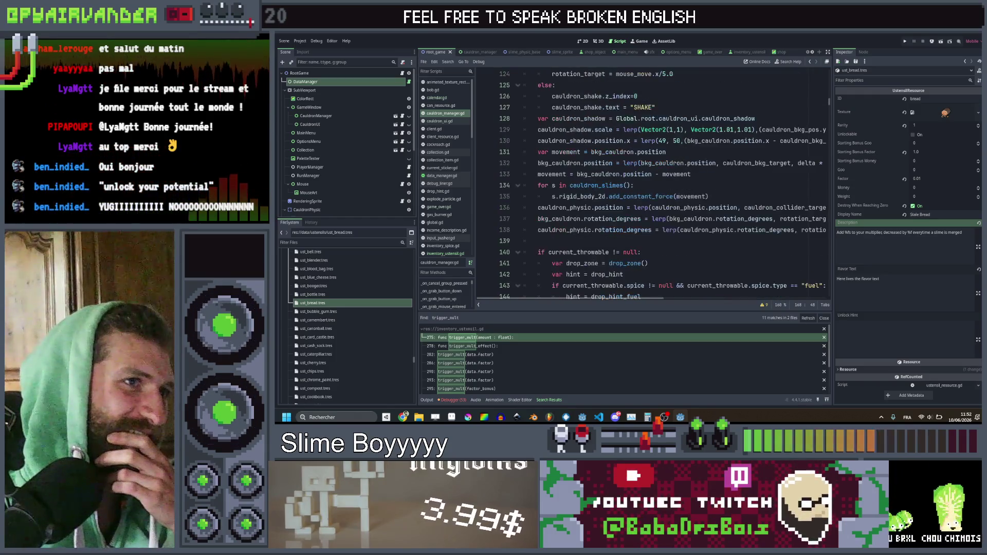
scroll(728, 162, "up", 6)
scroll(723, 166, "down", 20)
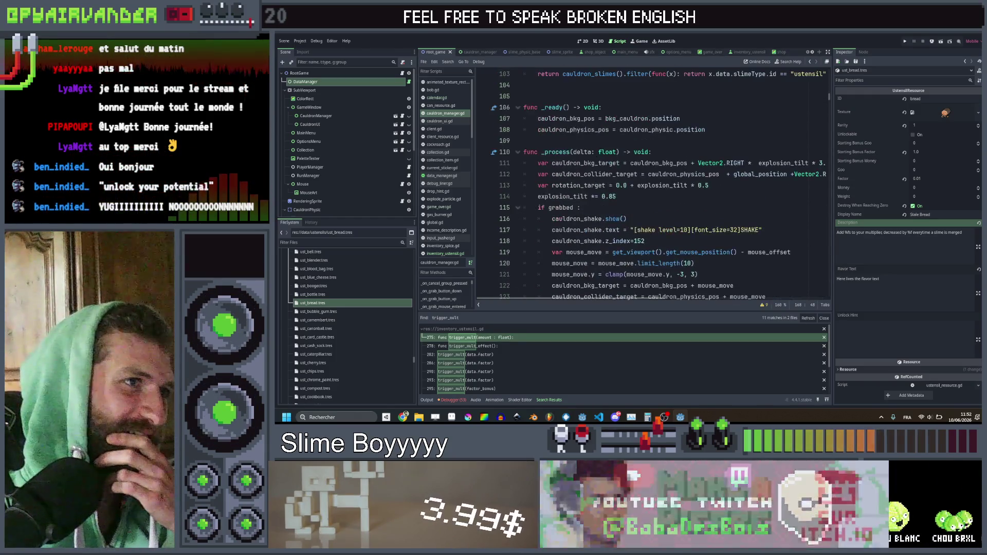
scroll(723, 166, "down", 20)
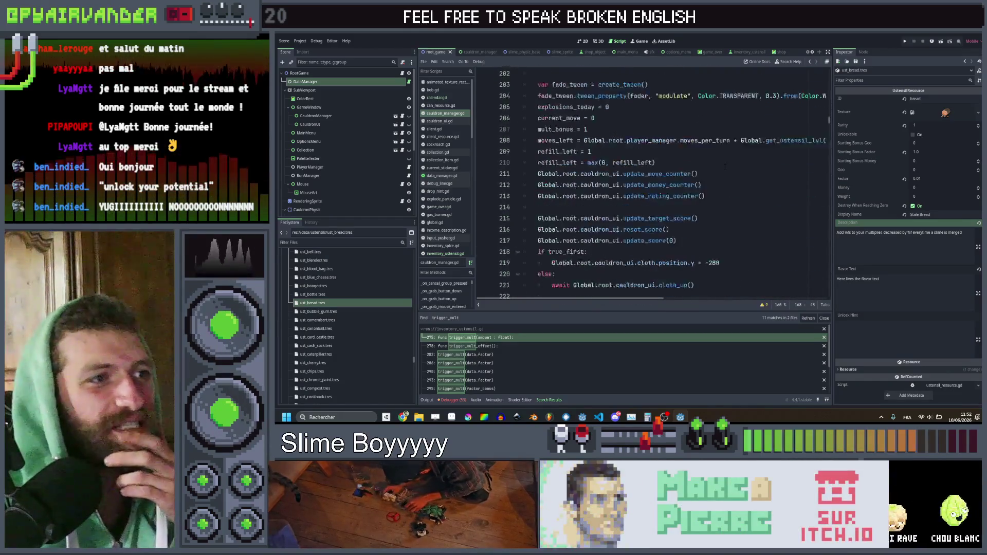
scroll(725, 166, "down", 7)
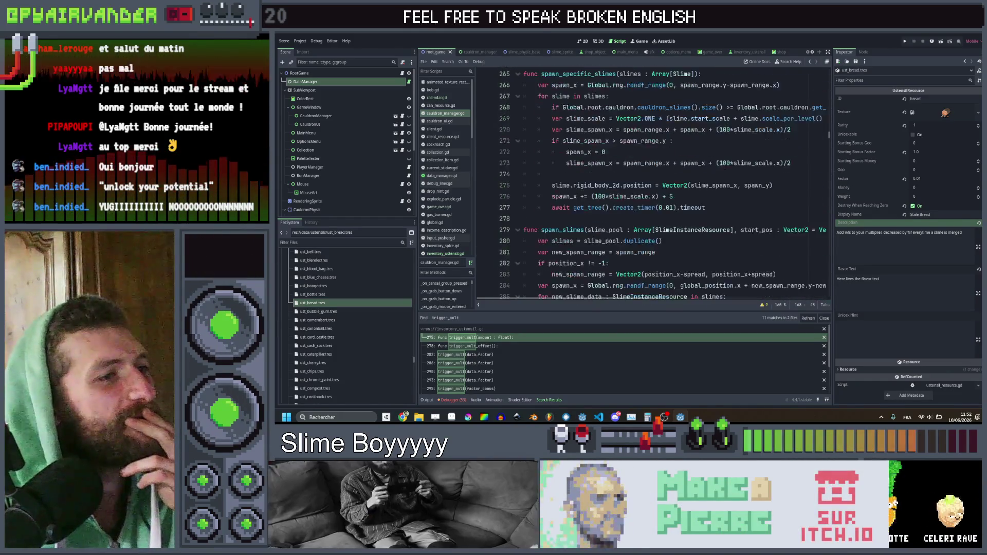
scroll(725, 166, "down", 20)
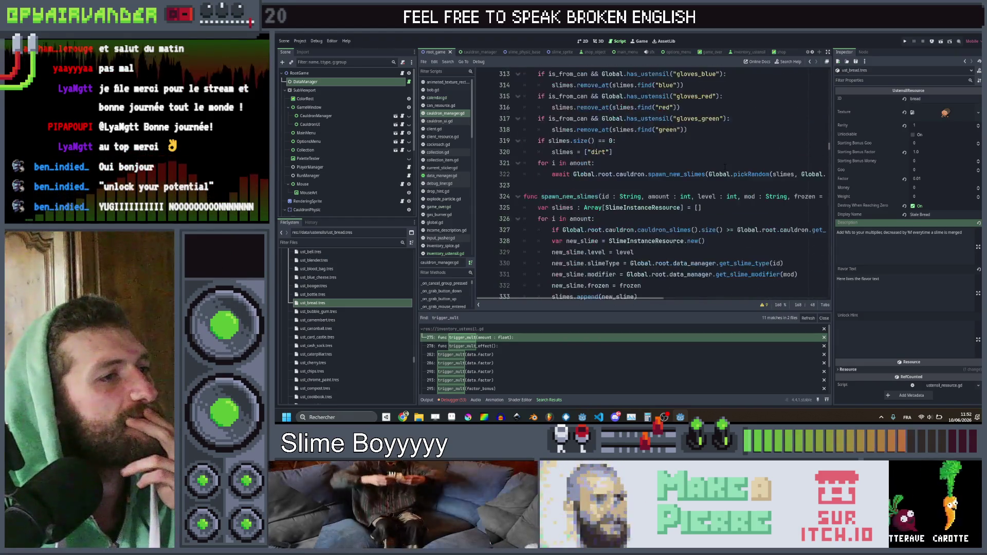
scroll(725, 166, "down", 9)
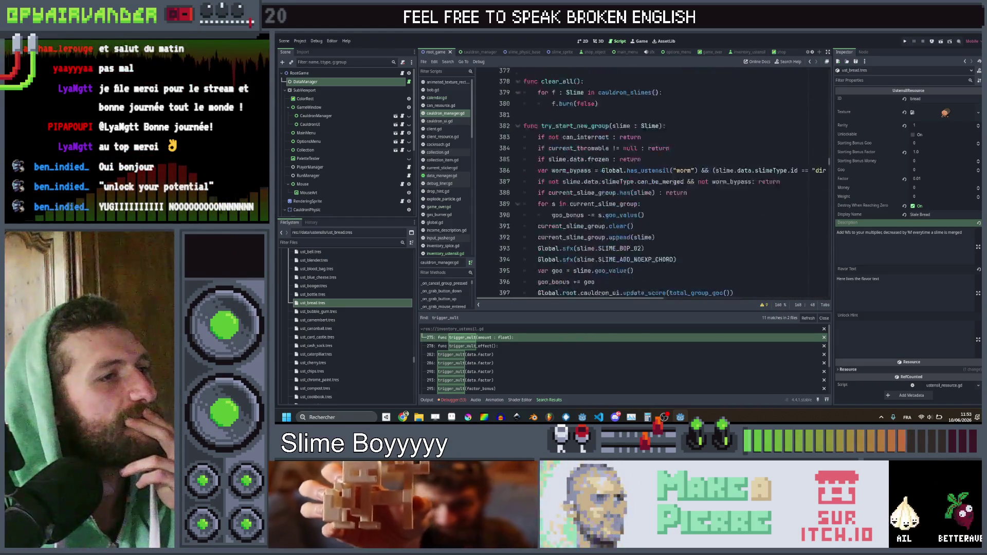
scroll(726, 166, "down", 1)
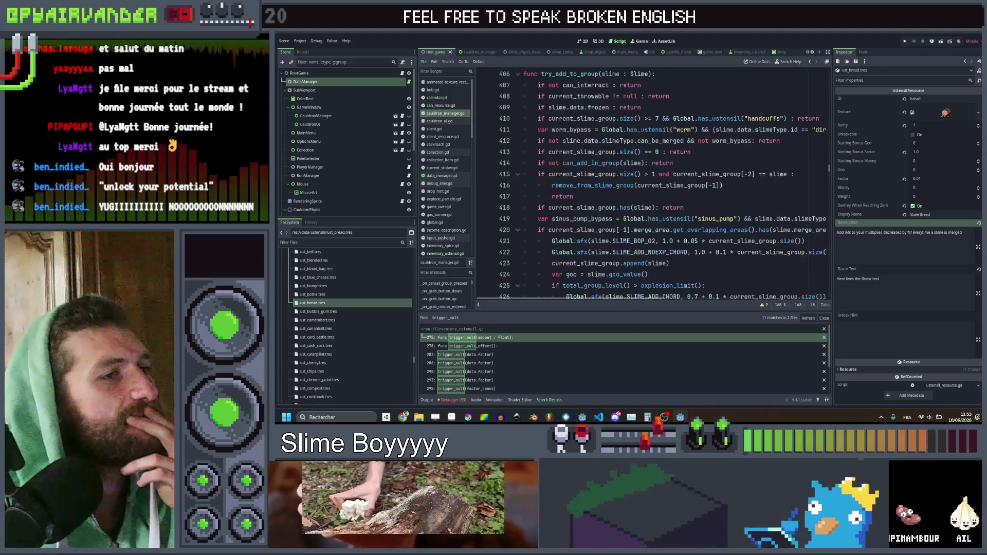
scroll(725, 168, "down", 3)
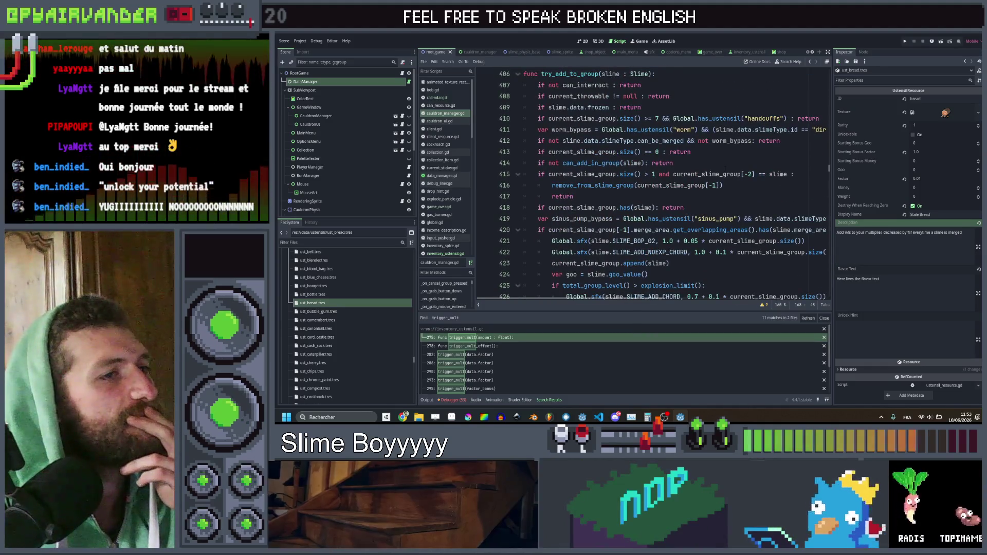
scroll(725, 168, "down", 7)
scroll(725, 169, "down", 7)
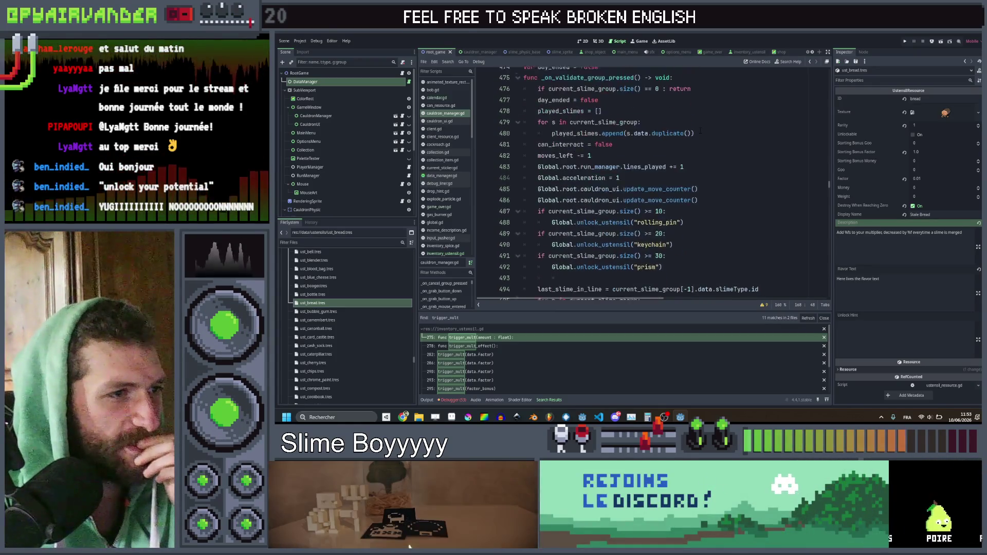
scroll(700, 130, "down", 1)
scroll(701, 130, "down", 3)
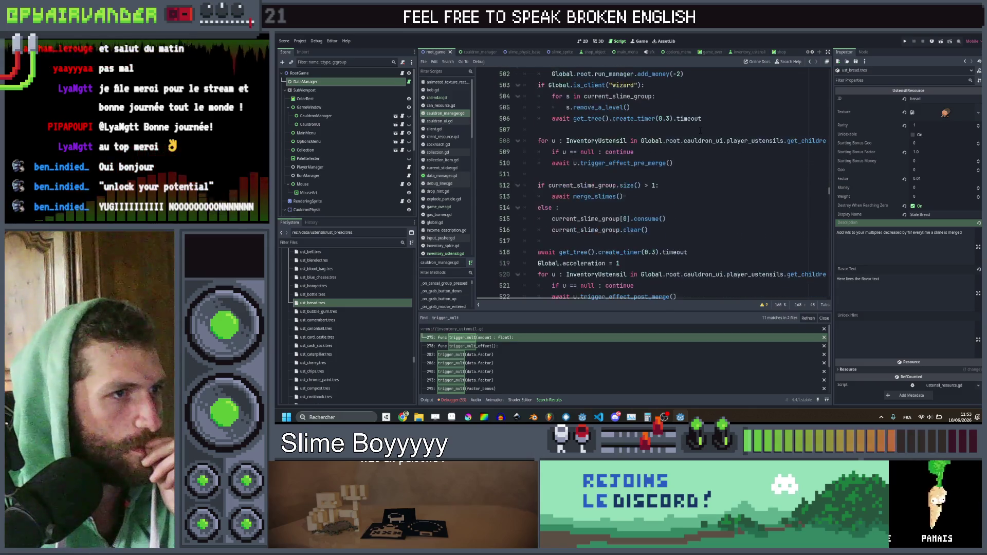
scroll(700, 131, "down", 1)
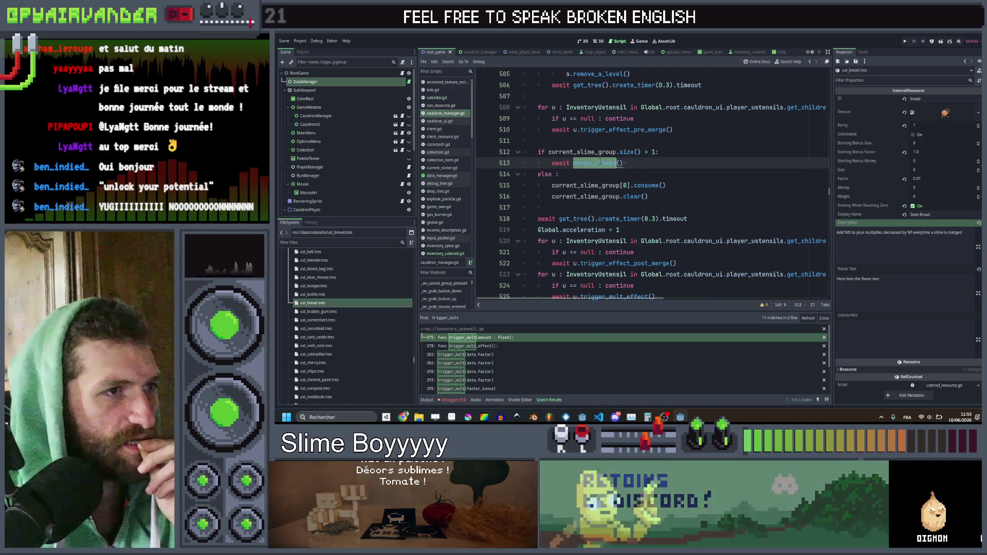
scroll(654, 182, "down", 8)
scroll(653, 182, "down", 16)
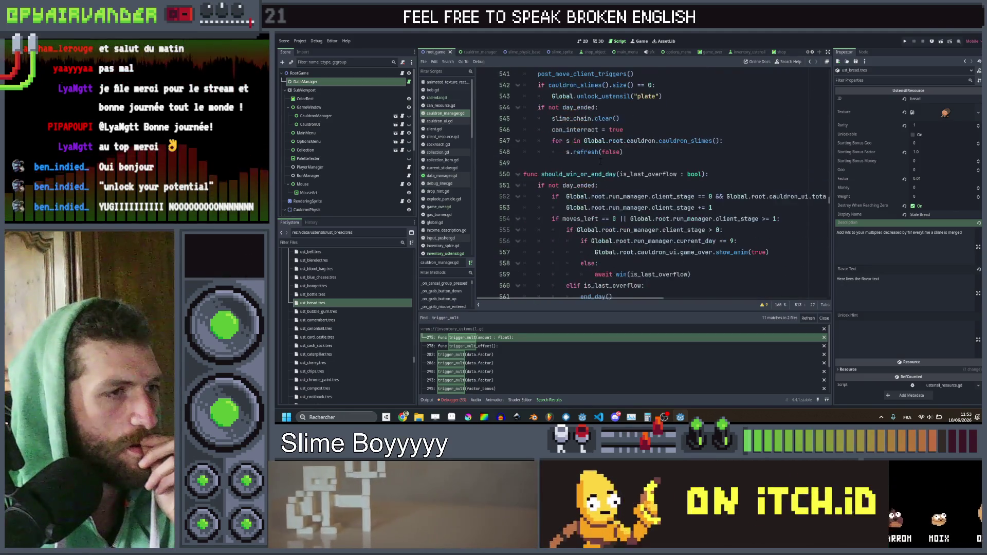
scroll(653, 183, "down", 15)
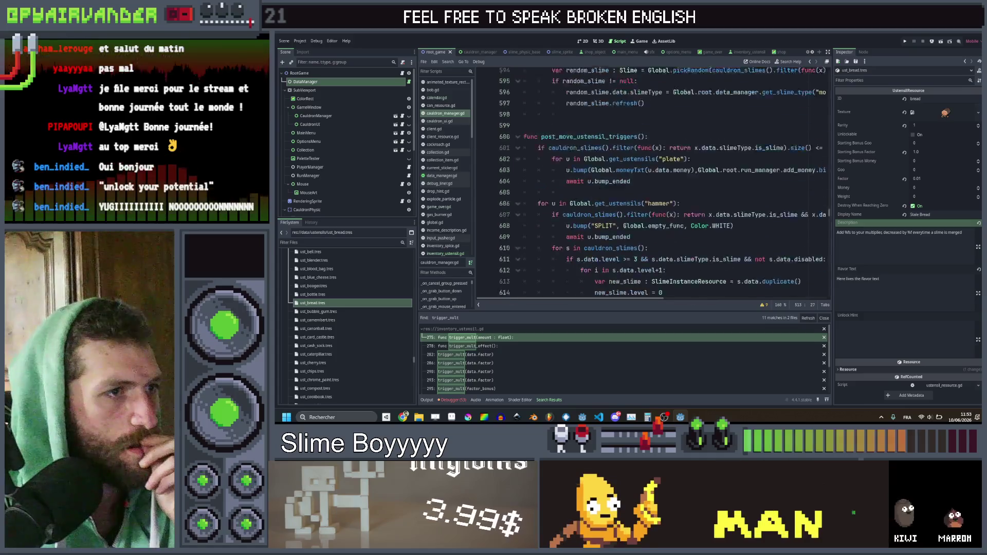
scroll(653, 182, "down", 20)
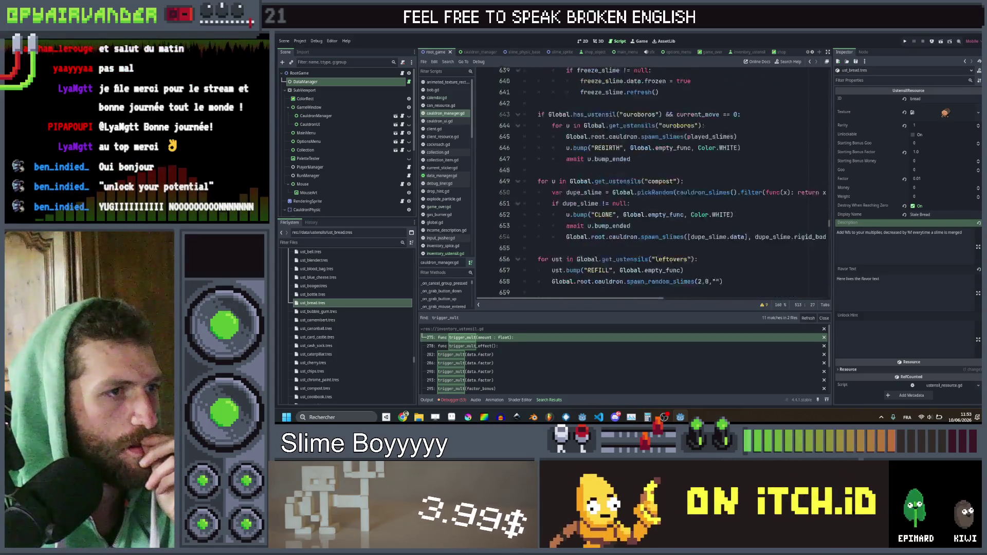
scroll(653, 182, "down", 2)
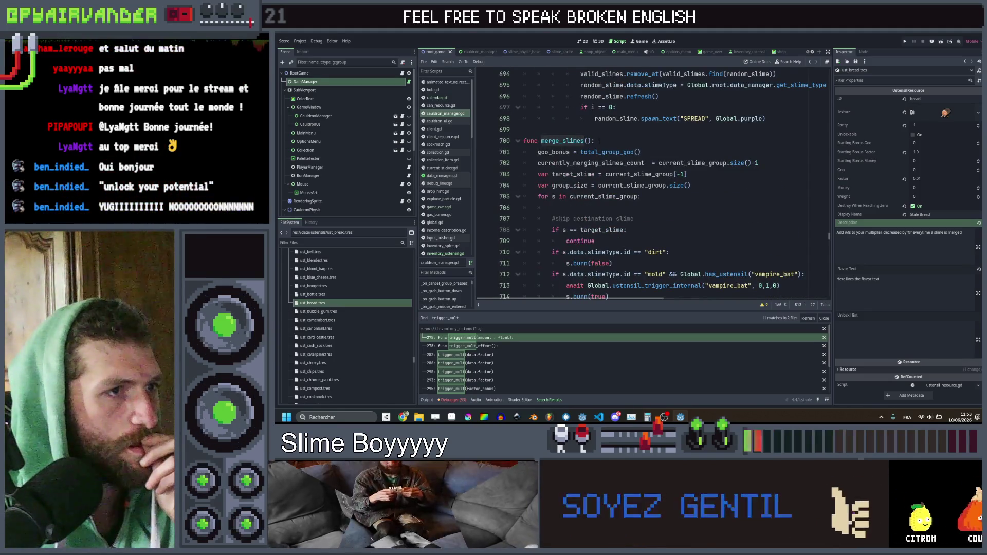
double_click(591, 163)
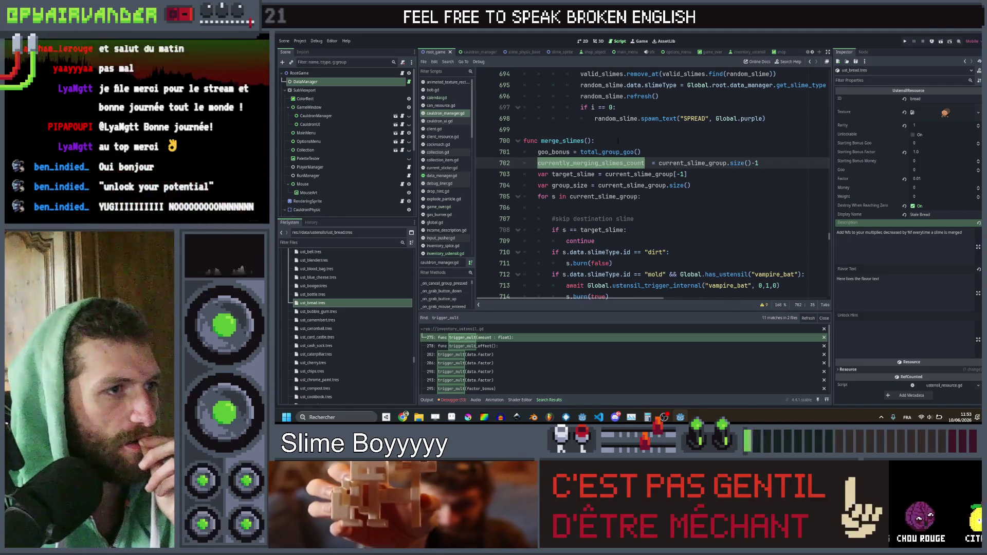
scroll(619, 140, "down", 4)
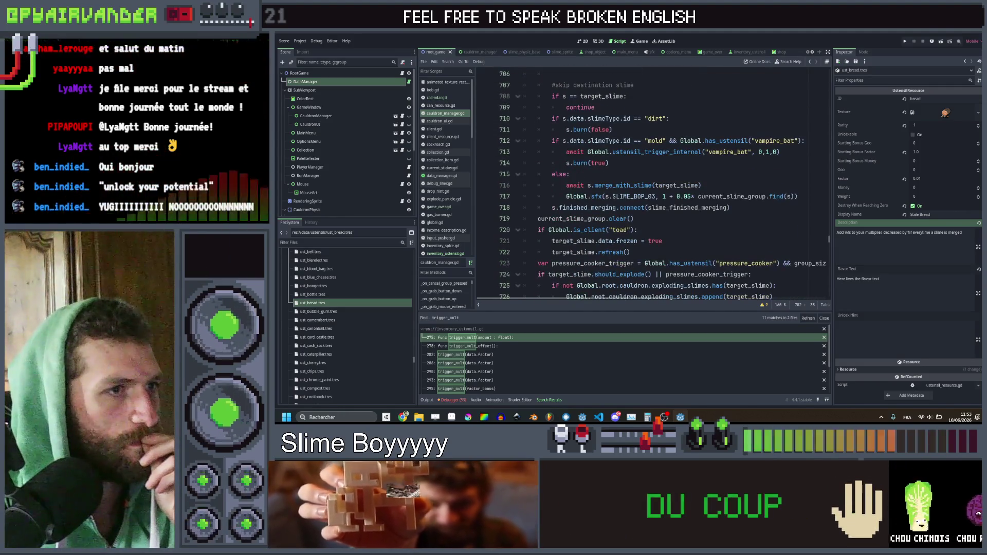
double_click(624, 185)
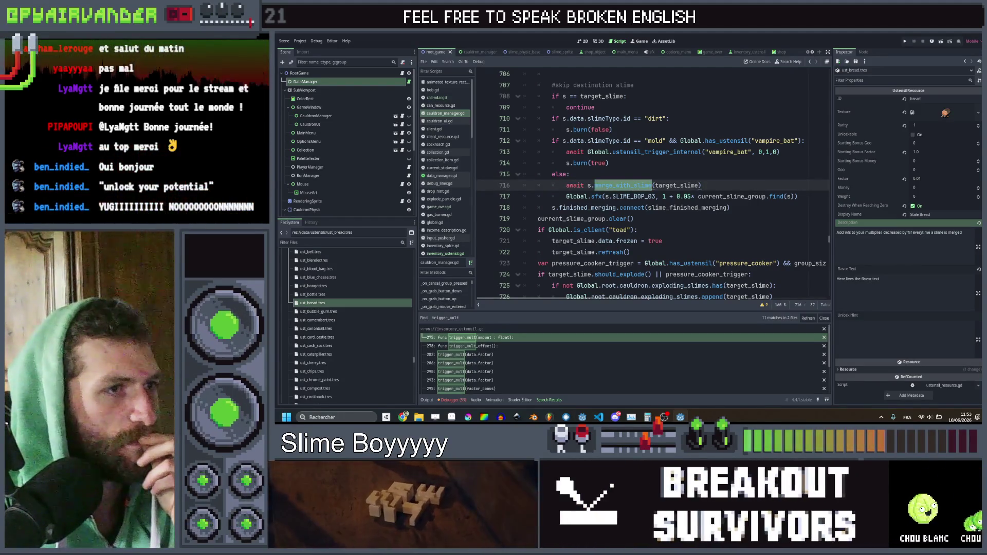
left_click_drag(610, 163, 511, 149)
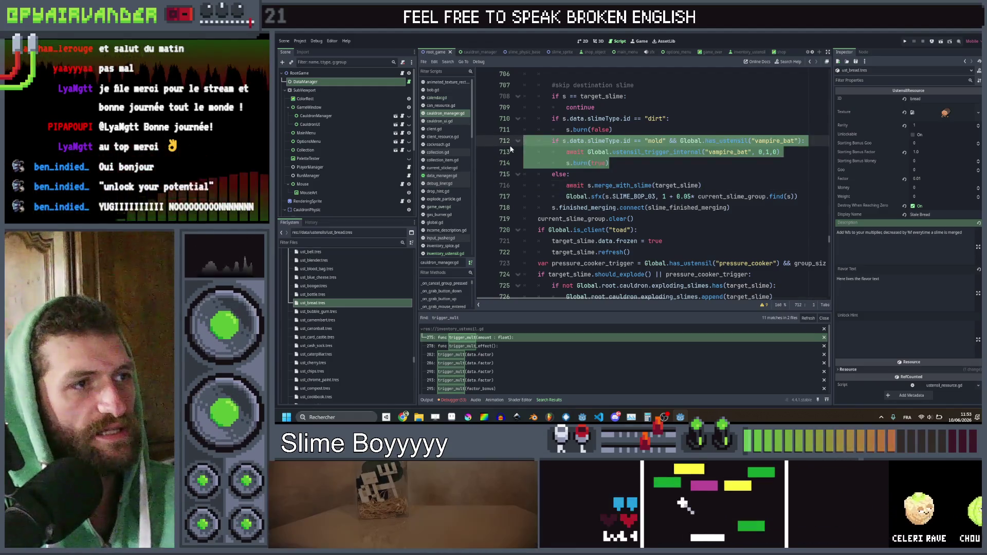
Step: Delete the mold vampire_bat branch from cauldron_manager.gd
key("BackSpace")
key("BackSpace")
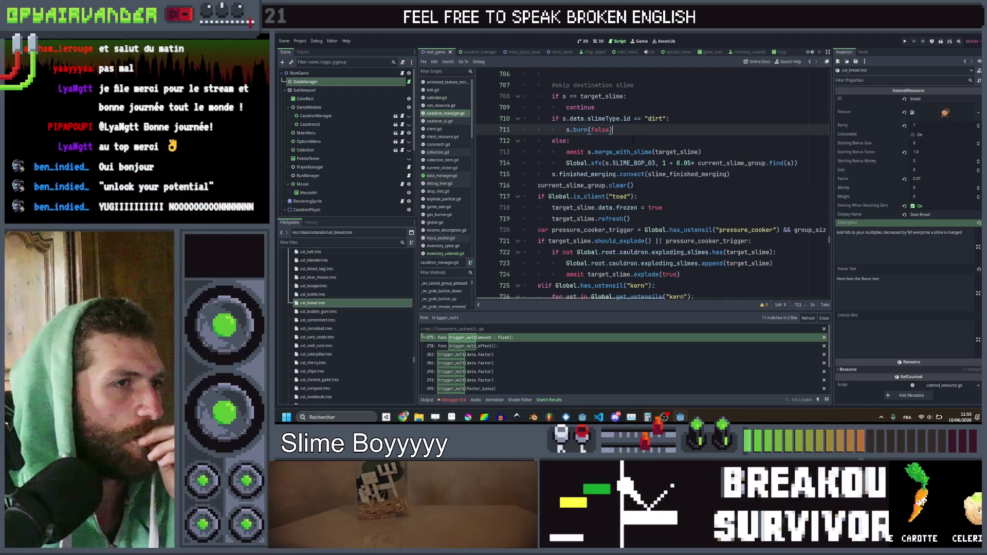
scroll(648, 147, "up", 2)
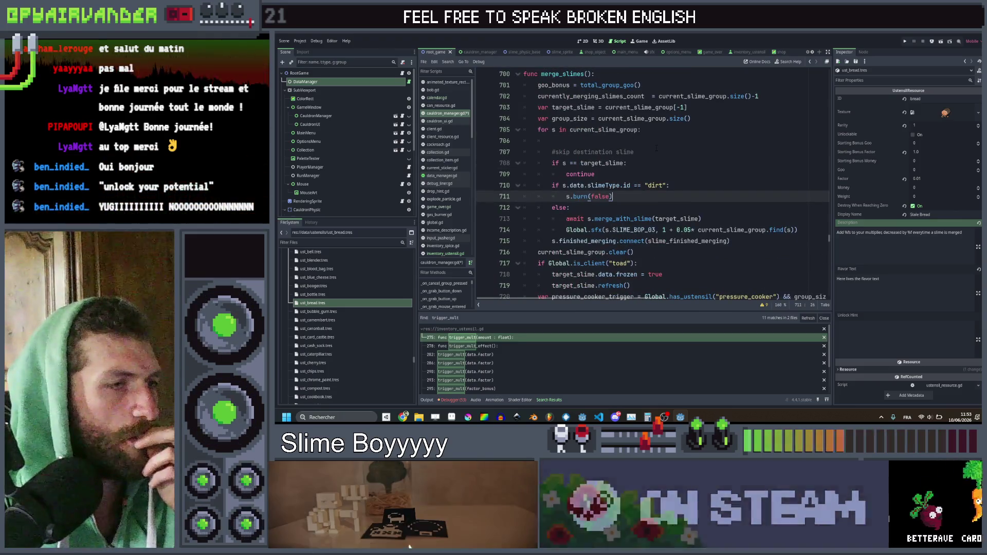
scroll(657, 149, "down", 1)
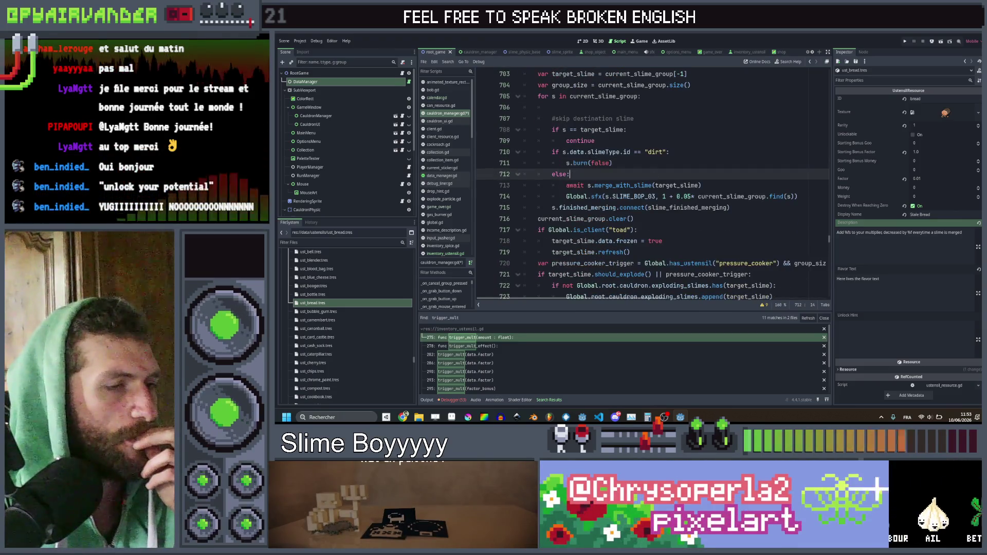
Step: Declare var slimes_merged_count = 0 on a new line above merge_slimes
left_click(707, 186)
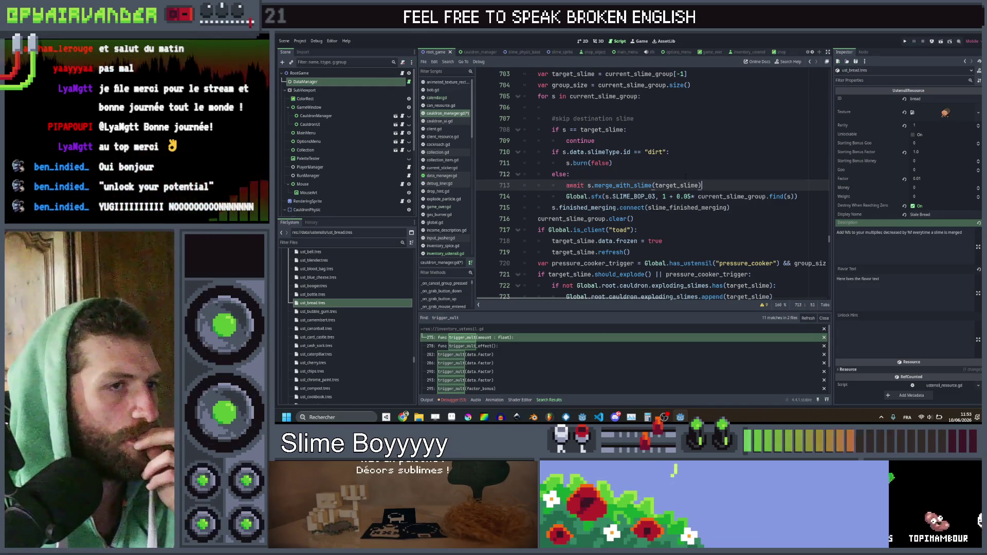
scroll(686, 176, "up", 4)
left_click(591, 163)
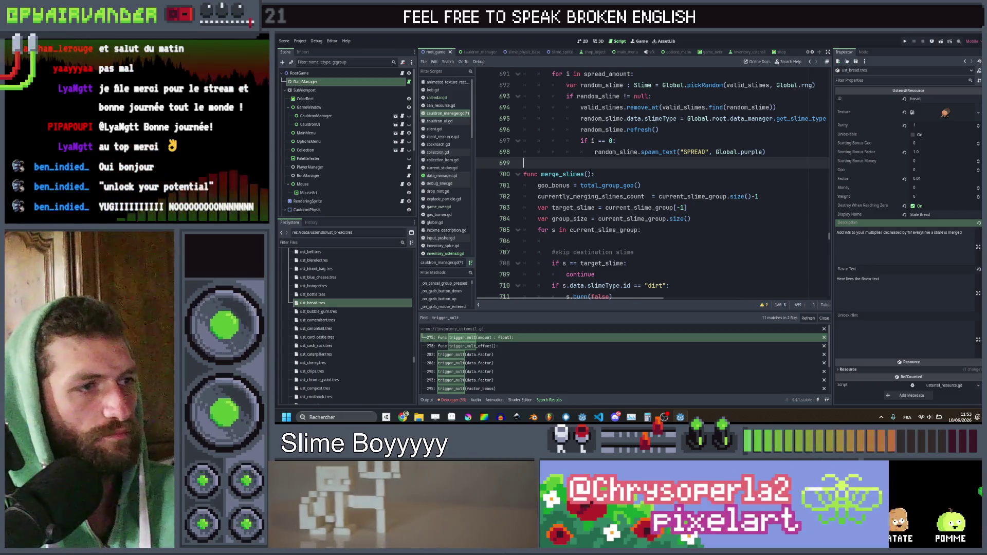
key("Return")
scroll(653, 185, "down", 1)
key("Return")
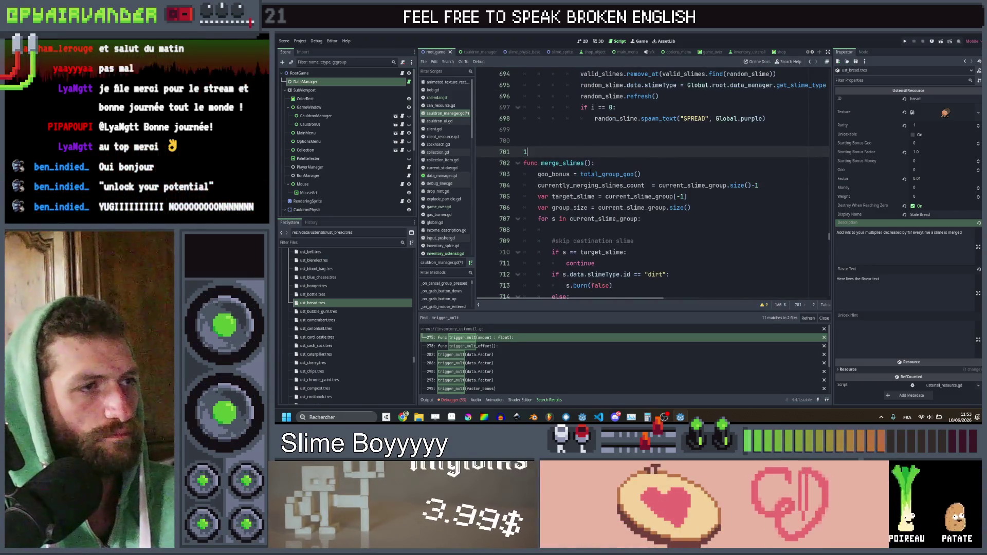
key("BackSpace")
key("Up")
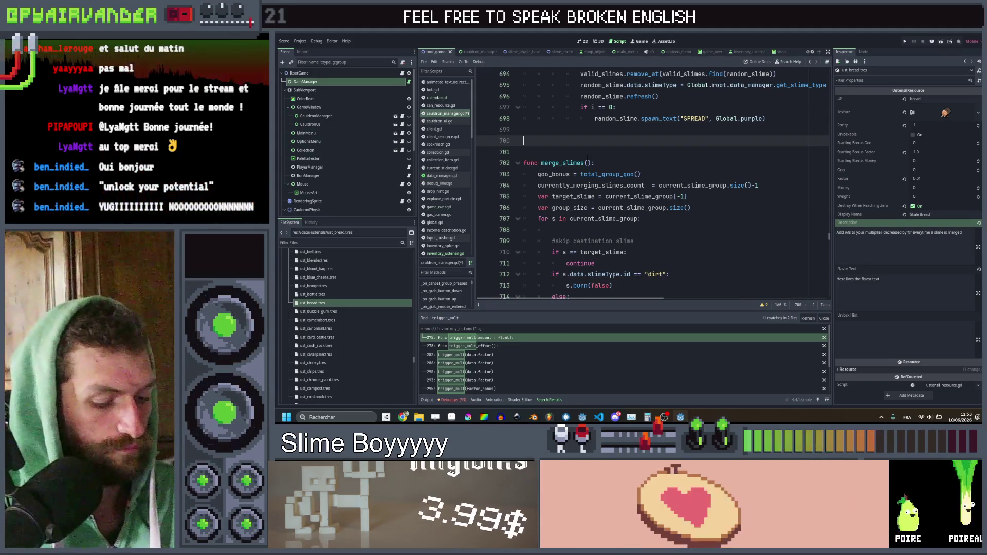
type("r slimes")
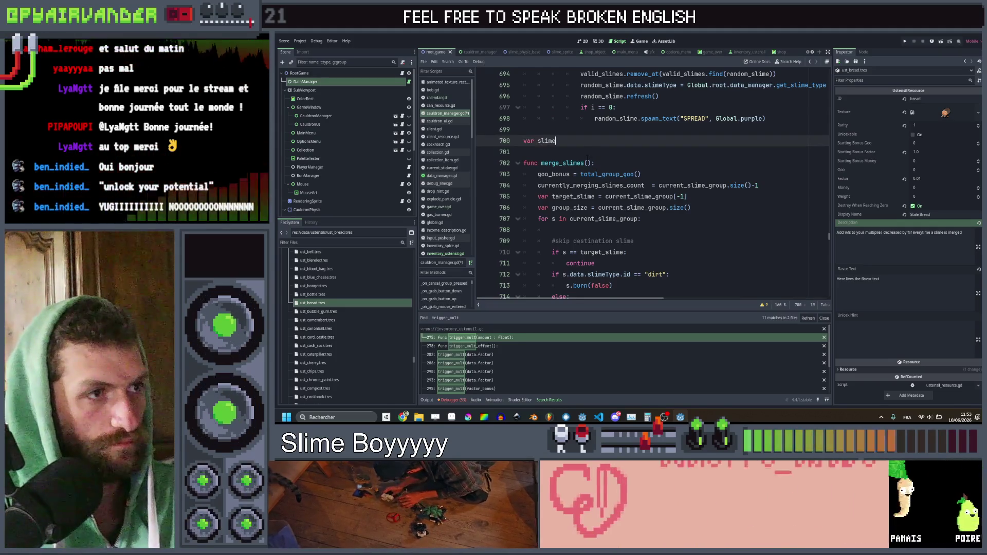
type("_merg")
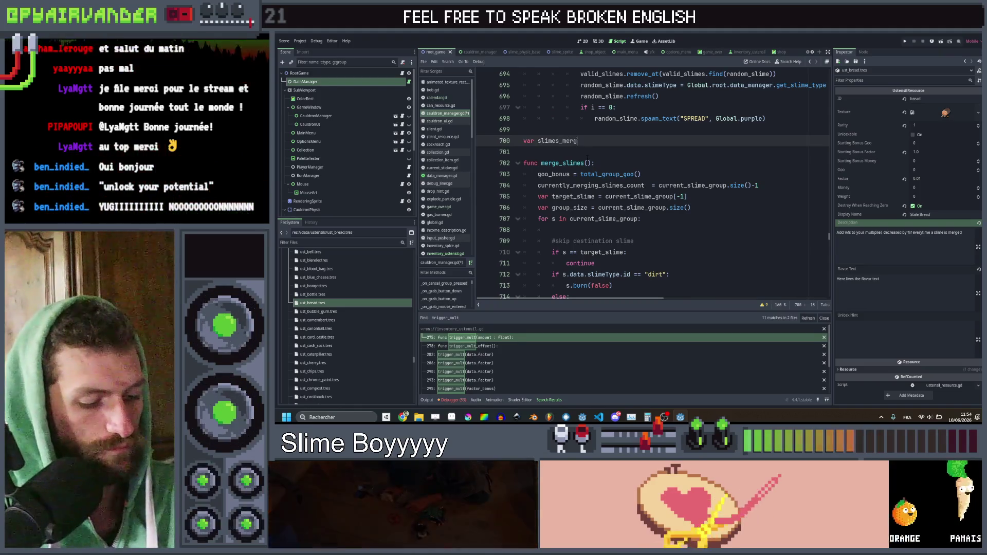
type("ed_")
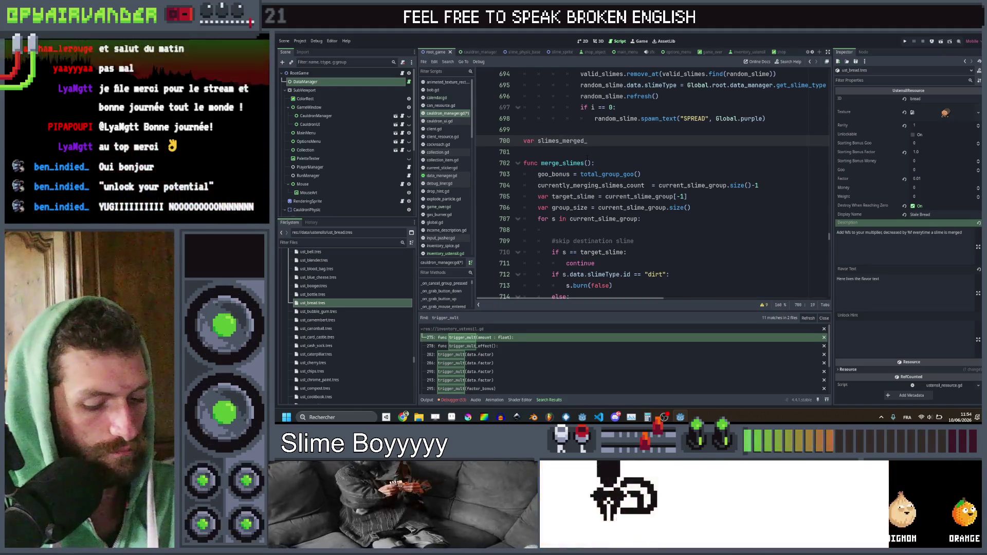
type("count = 0")
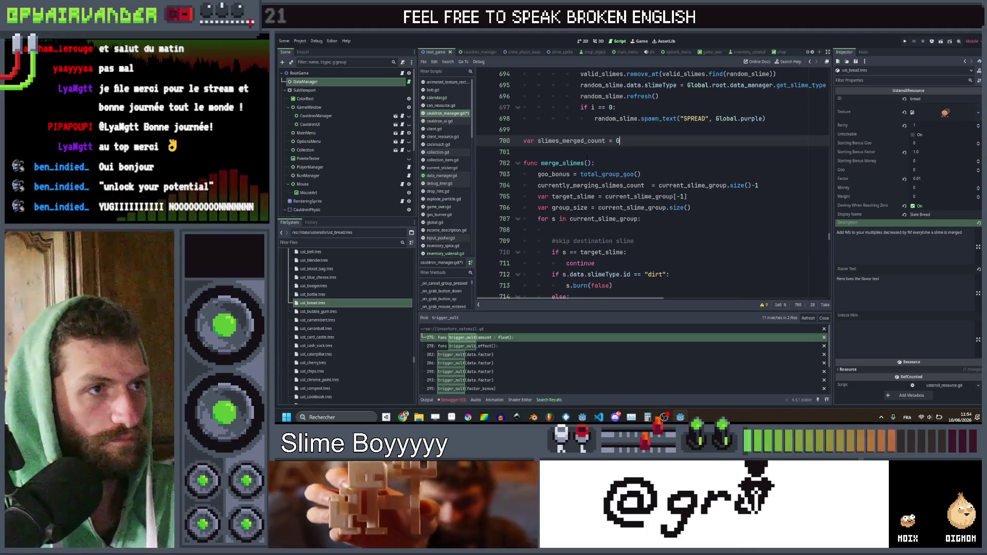
Step: Reset slimes_merged_count = 0 at the top of merge_slimes and save
key("ctrl+shift+Left")
key("ctrl+shift+Left")
key("ctrl+shift+Left")
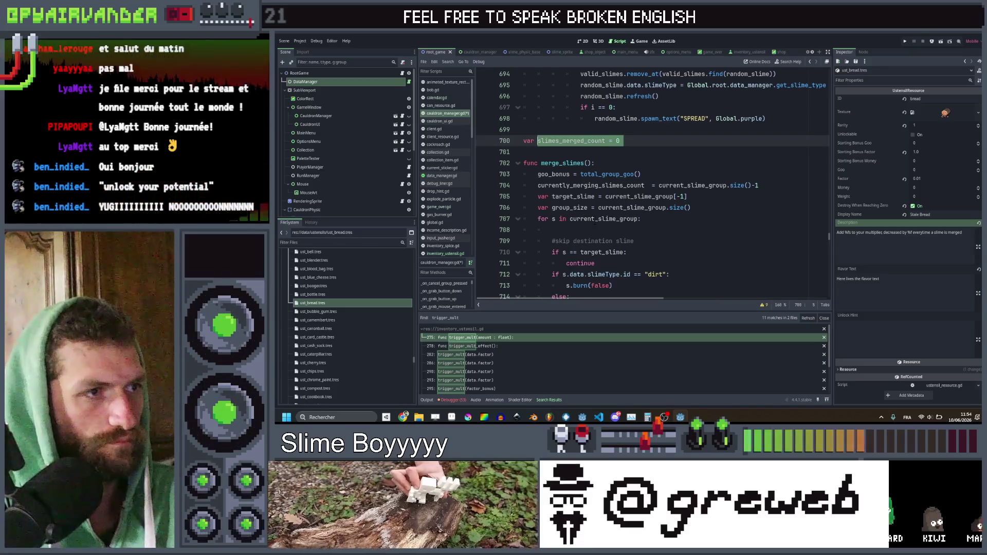
key("ctrl+c")
left_click(594, 219)
key("ctrl+v")
key("ctrl+z")
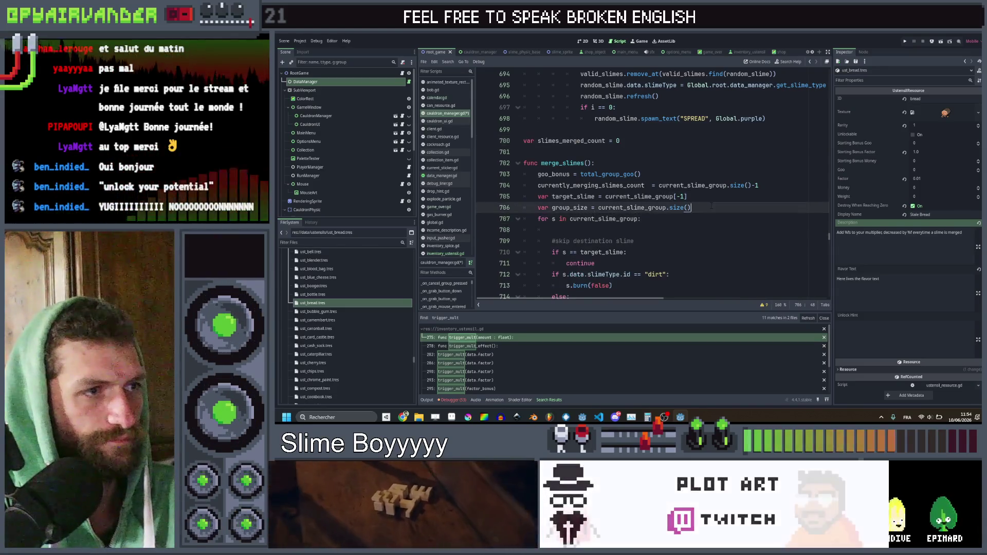
left_click(736, 191)
left_click(761, 185)
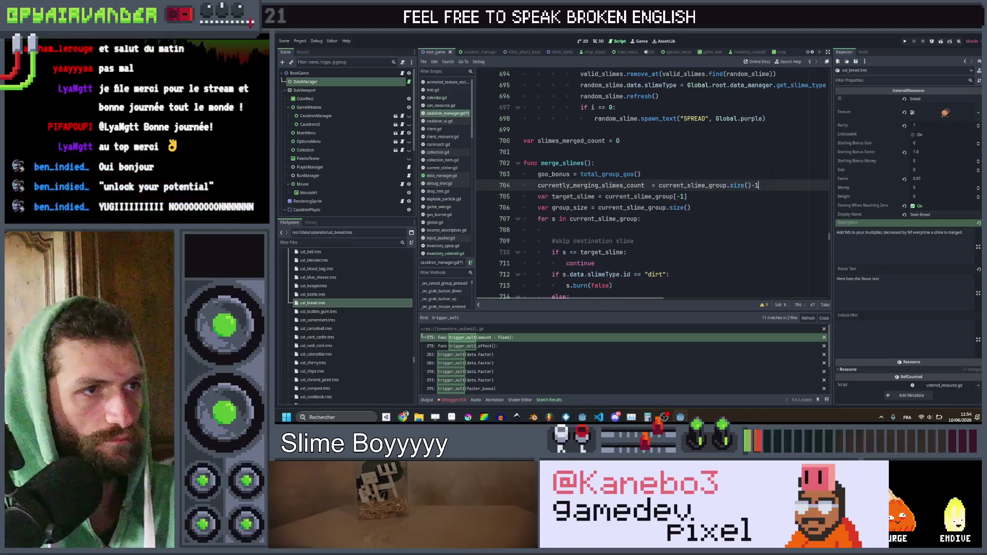
key("Return")
key("ctrl+v")
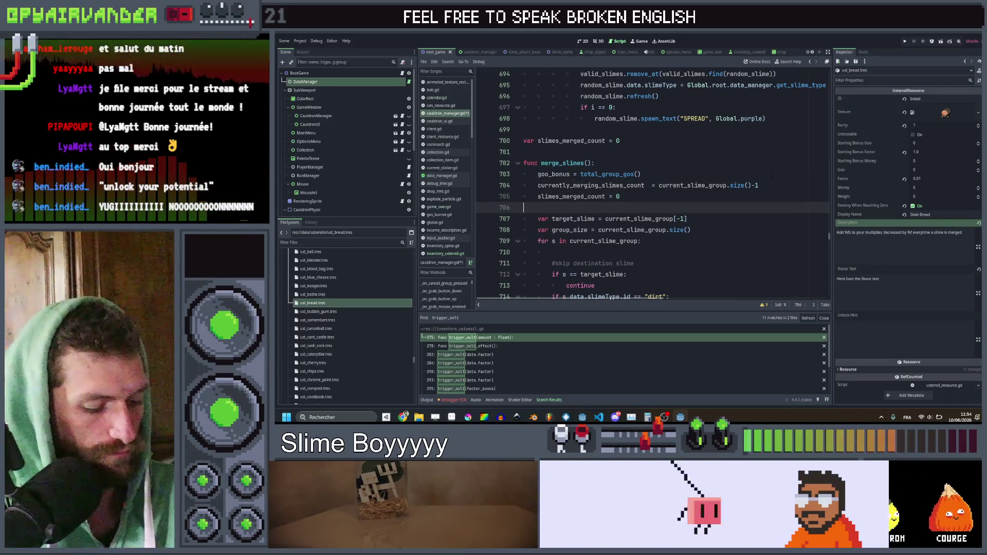
key("Delete")
key("ctrl+s")
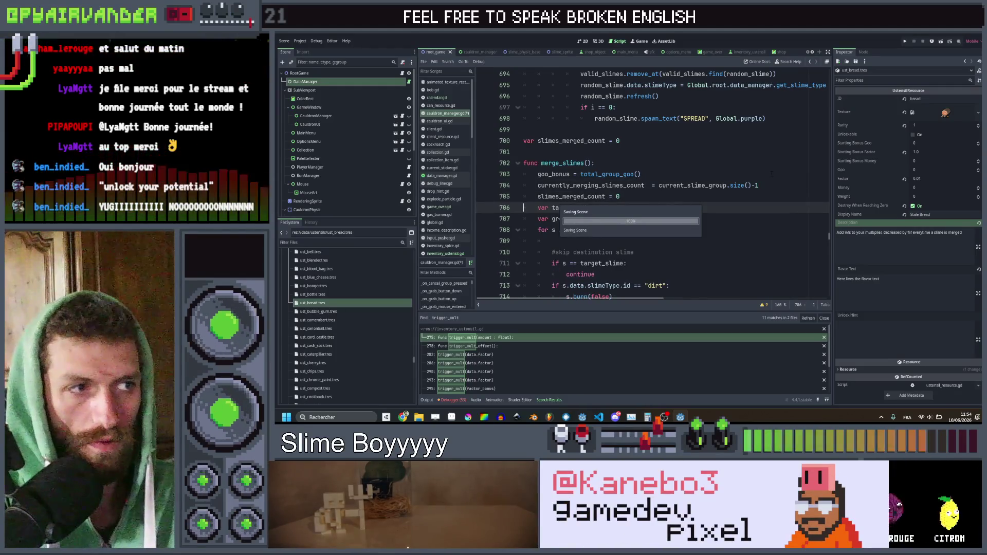
Step: Add slimes_merged_count += 1 inside the merge's else branch
scroll(653, 185, "down", 5)
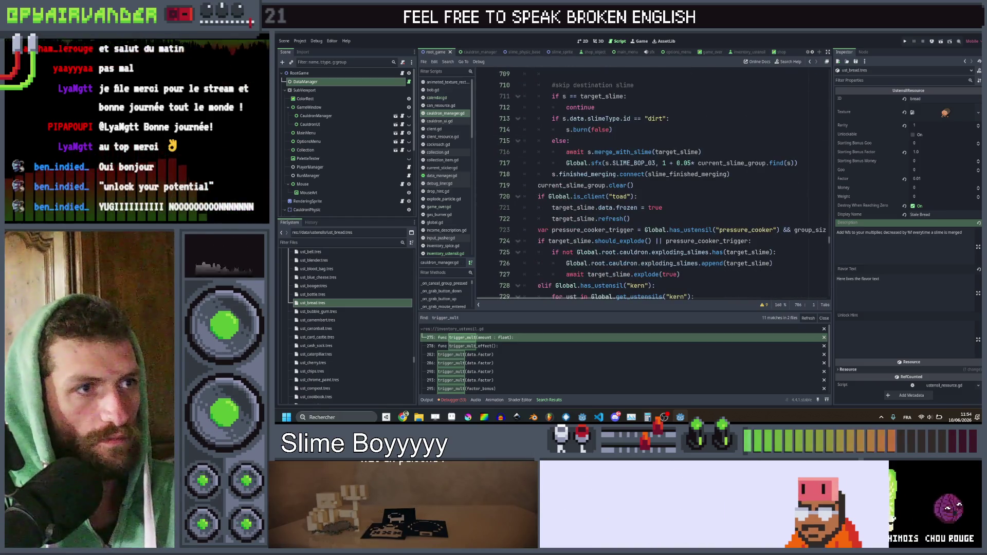
left_click(697, 141)
key("Return")
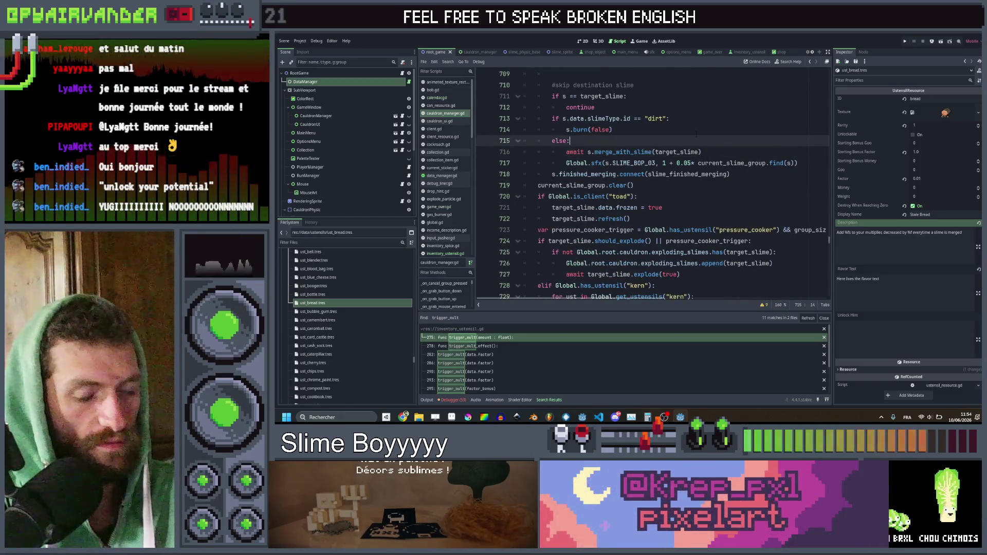
type("sli")
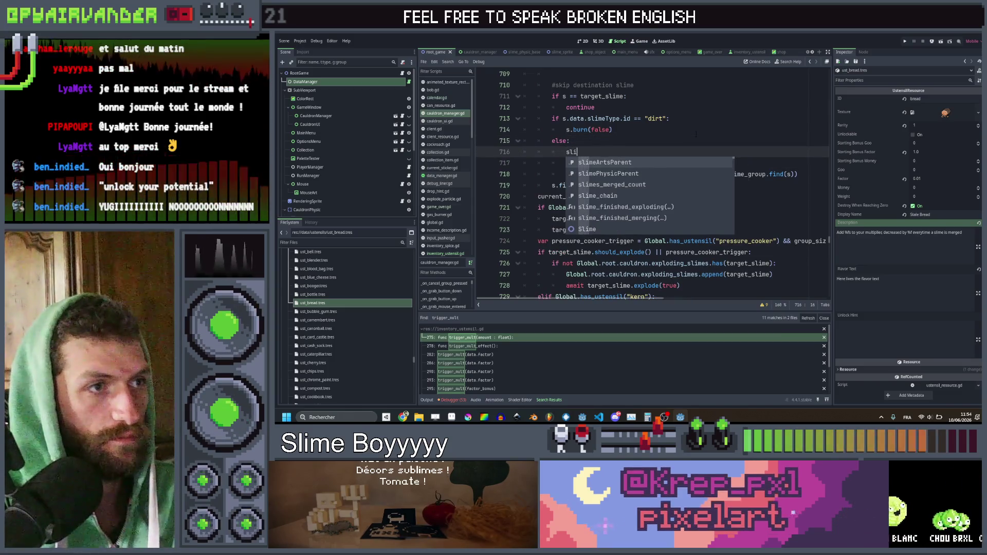
type("mes_merged_count ")
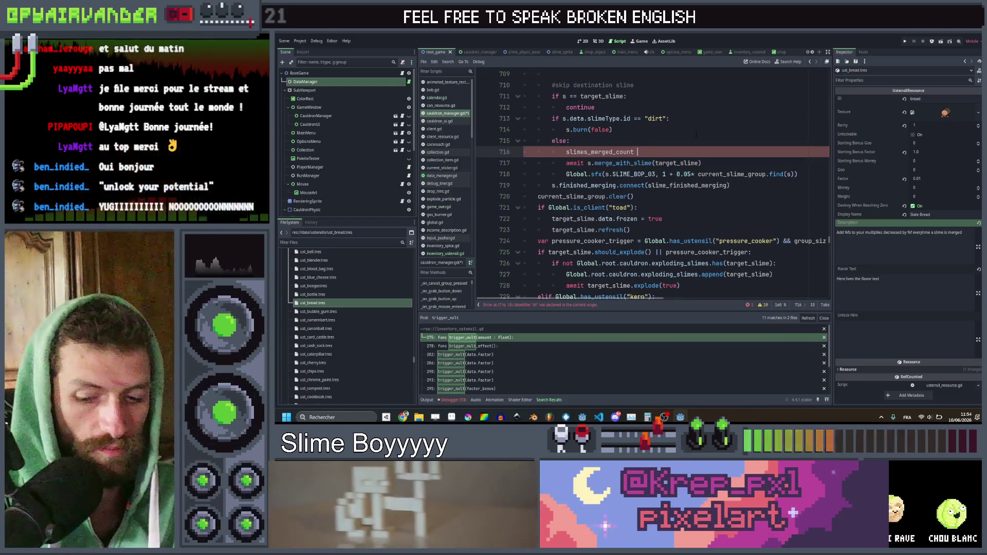
type("+= 1")
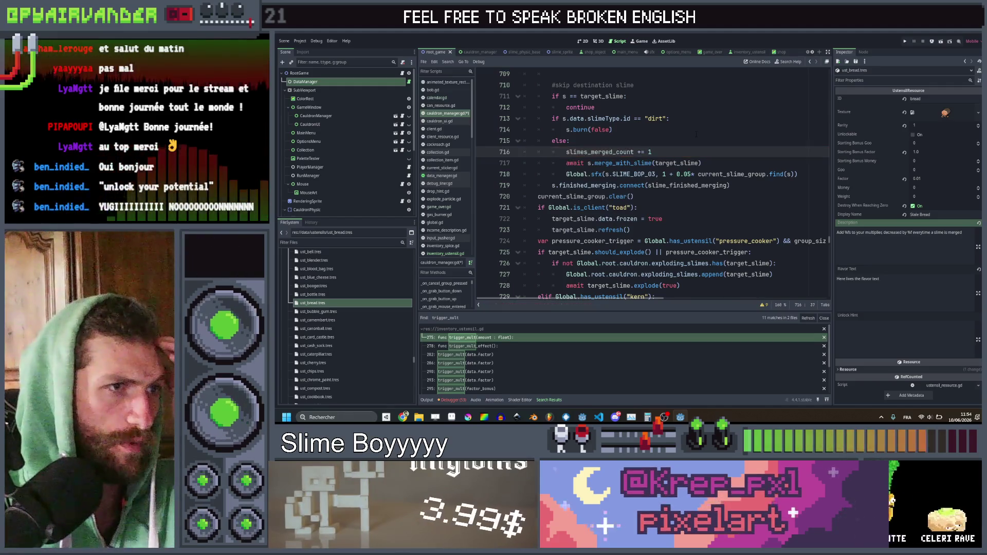
scroll(705, 128, "up", 7)
scroll(707, 126, "down", 12)
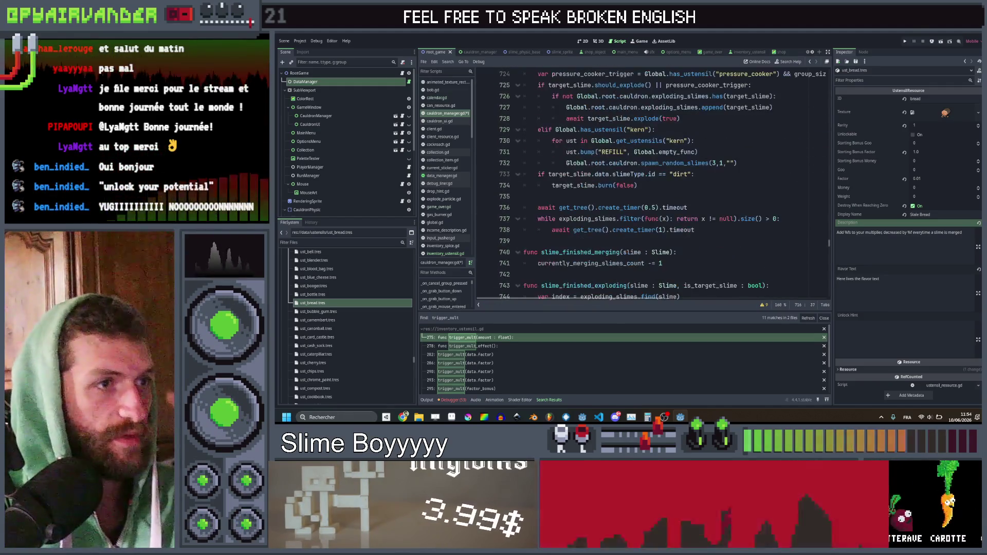
scroll(654, 185, "up", 2)
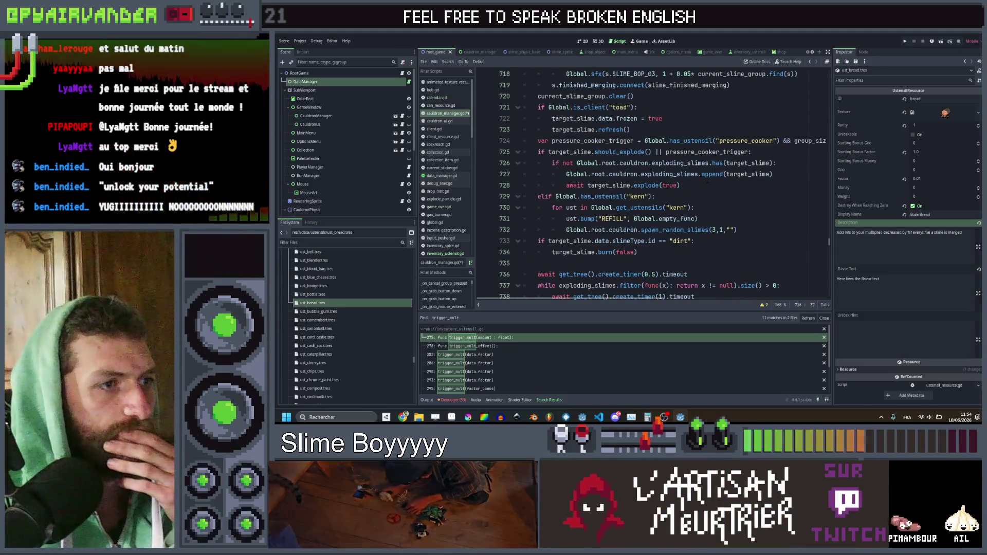
scroll(671, 196, "down", 2)
left_click(671, 195)
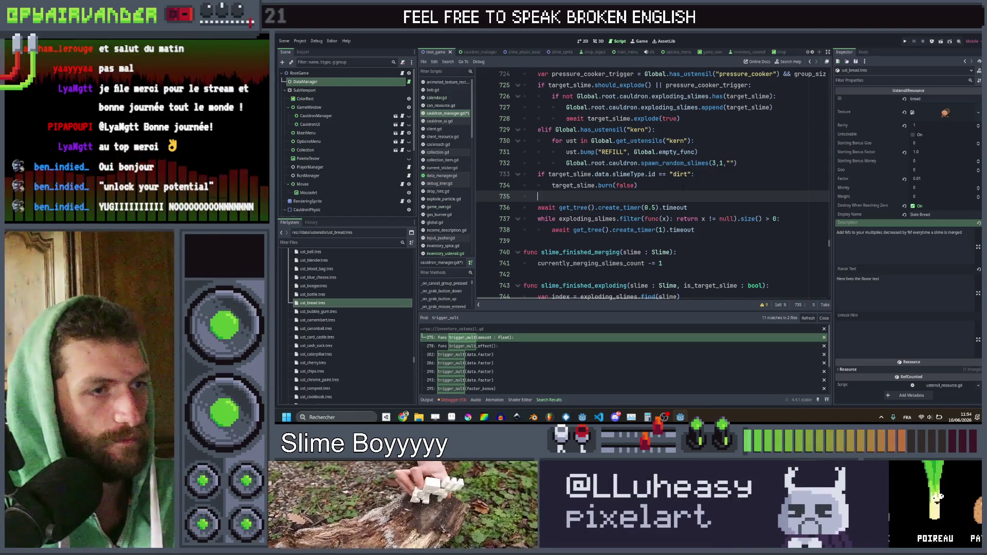
Step: Search the project for mortar and open the first match in slime.gd
left_click(684, 187)
key("ctrl+shift+f")
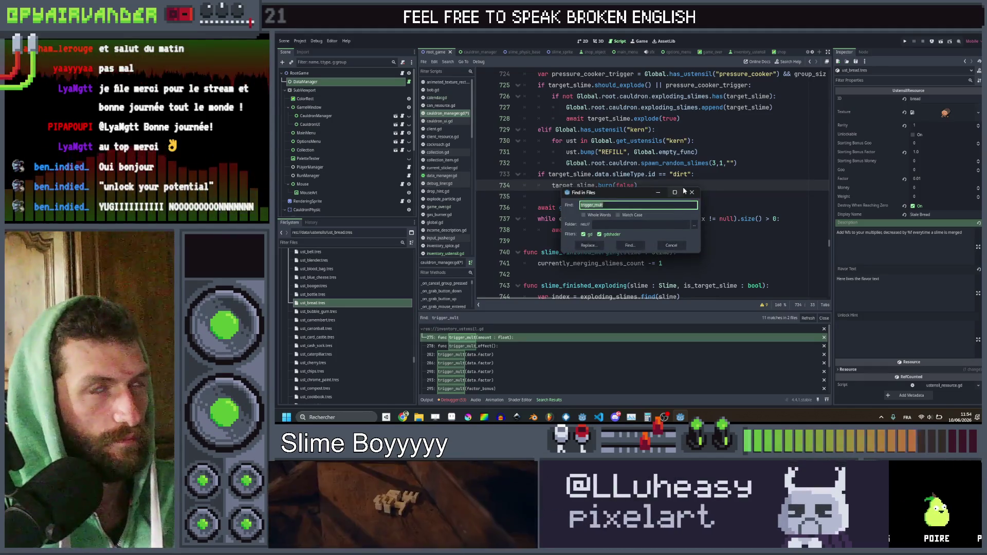
key("super+z")
type("mortar")
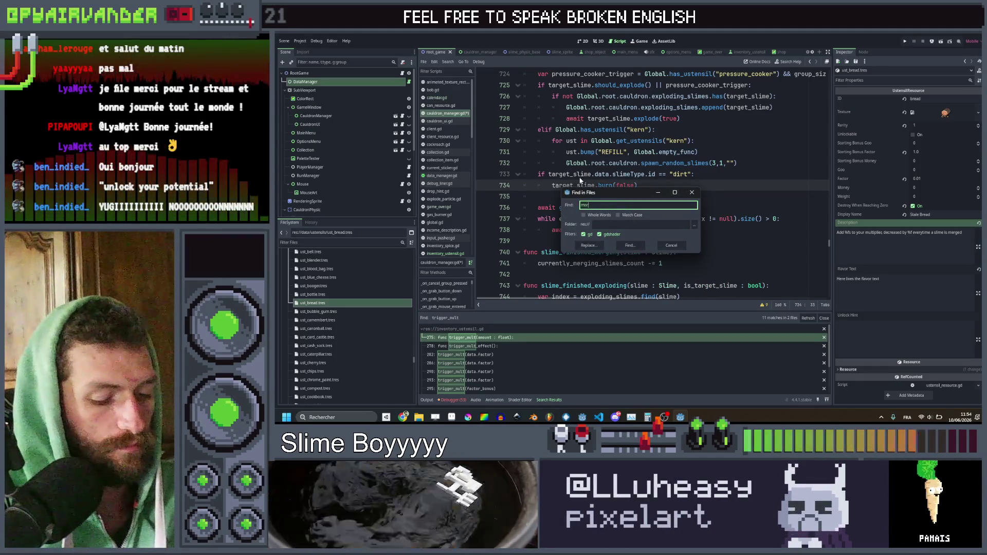
key("Return")
left_click(493, 338)
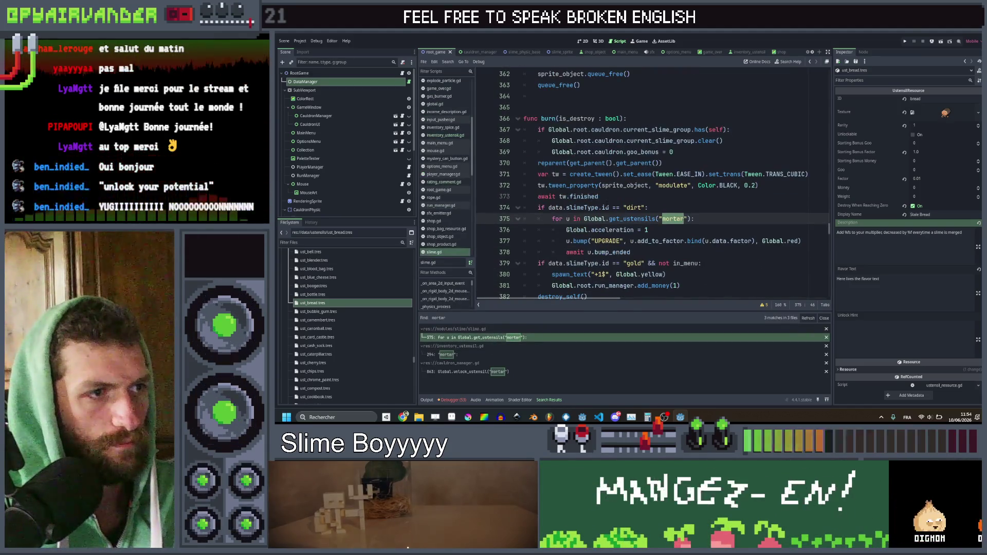
Step: Add 'if u == null: continue' under the mortar loop's for line
left_click(708, 188)
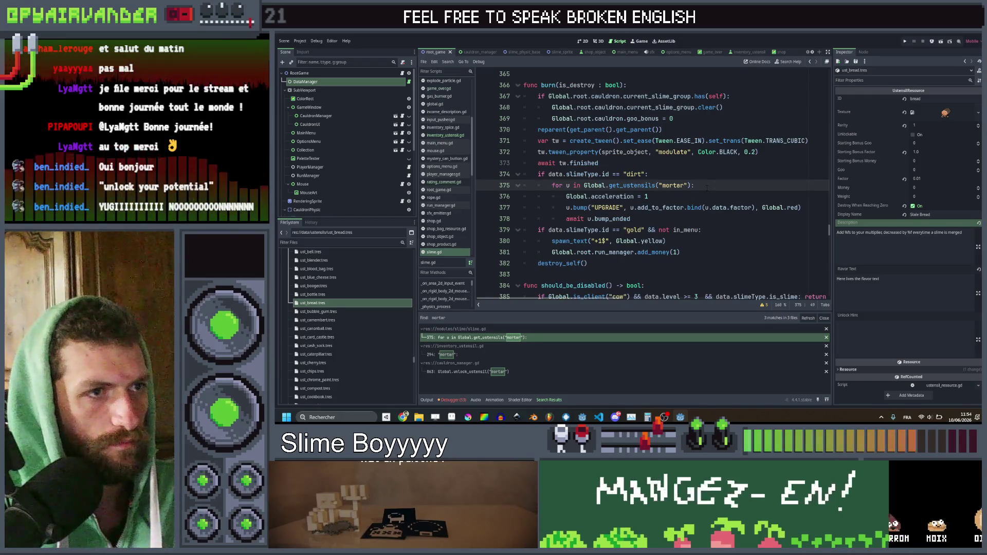
key("Return")
type("if u")
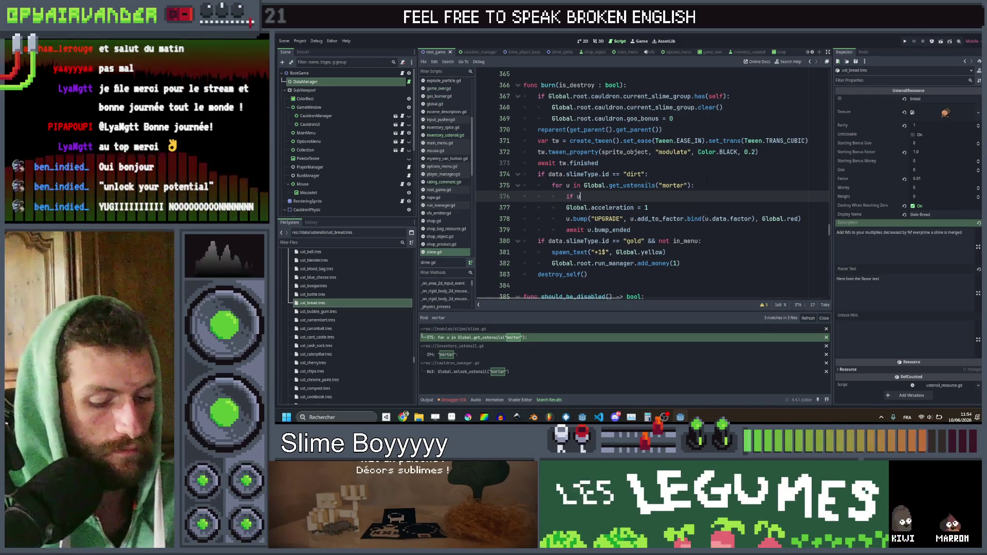
type(" == nul")
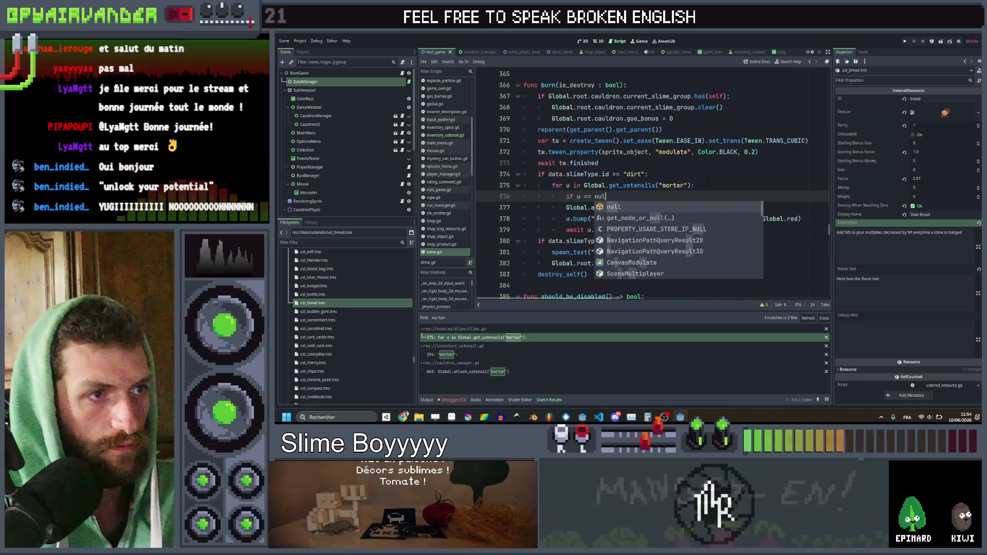
key("Return")
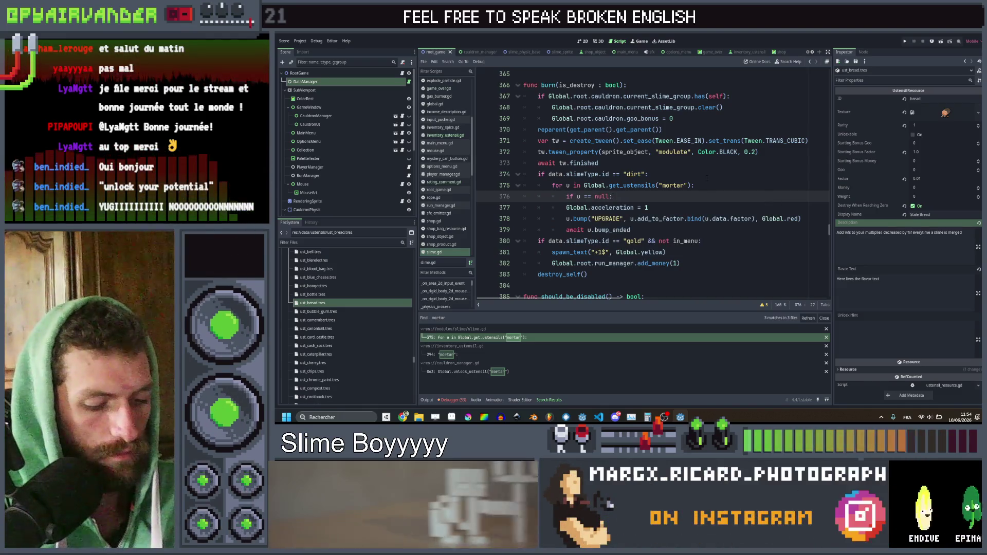
type("contnive")
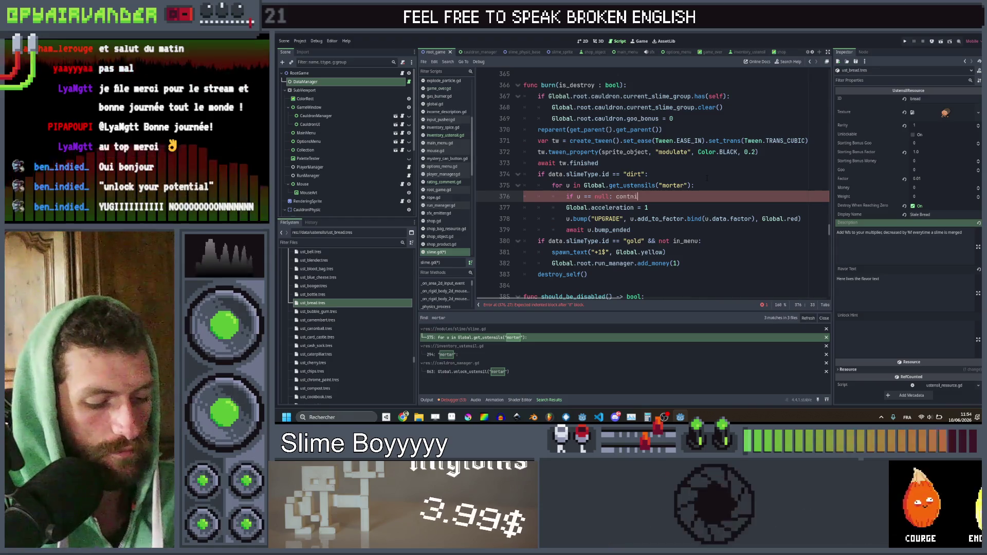
key("BackSpace")
key("BackSpace")
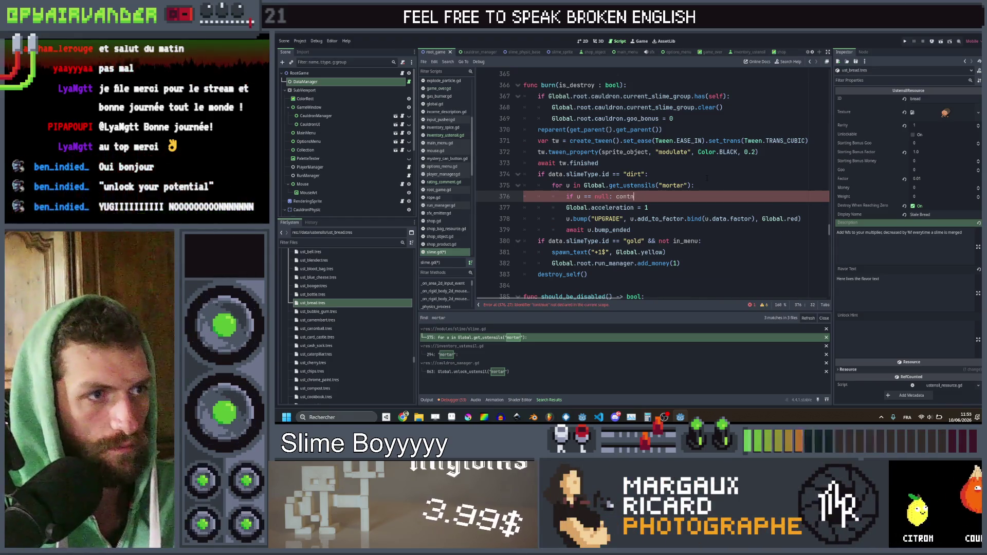
type("inu")
key("Return")
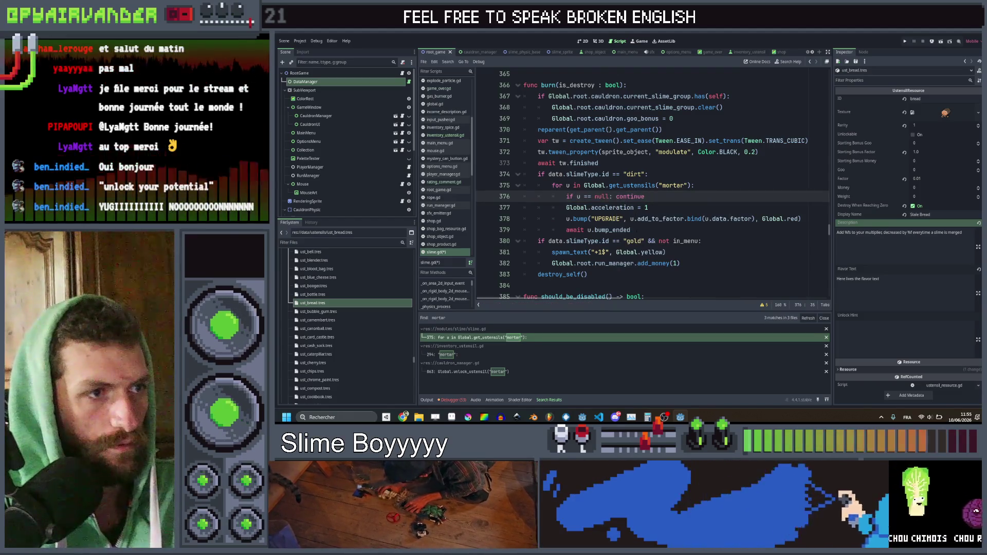
Step: Copy the mortar loop, lines 375–379, and save slime.gd
mouse_move(632, 230)
left_mouse_down()
mouse_move(592, 217)
mouse_move(559, 187)
left_mouse_up()
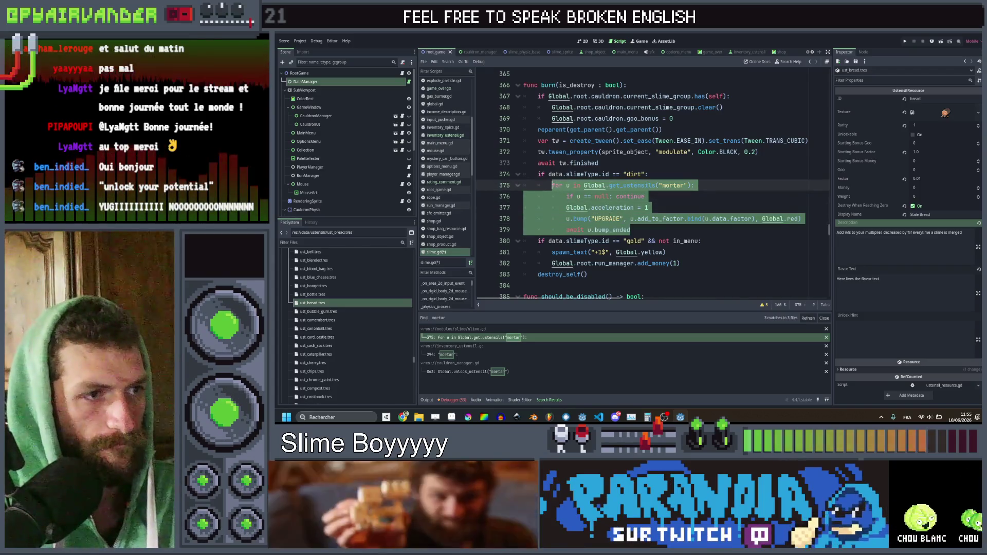
left_click(709, 183)
key("ctrl+s")
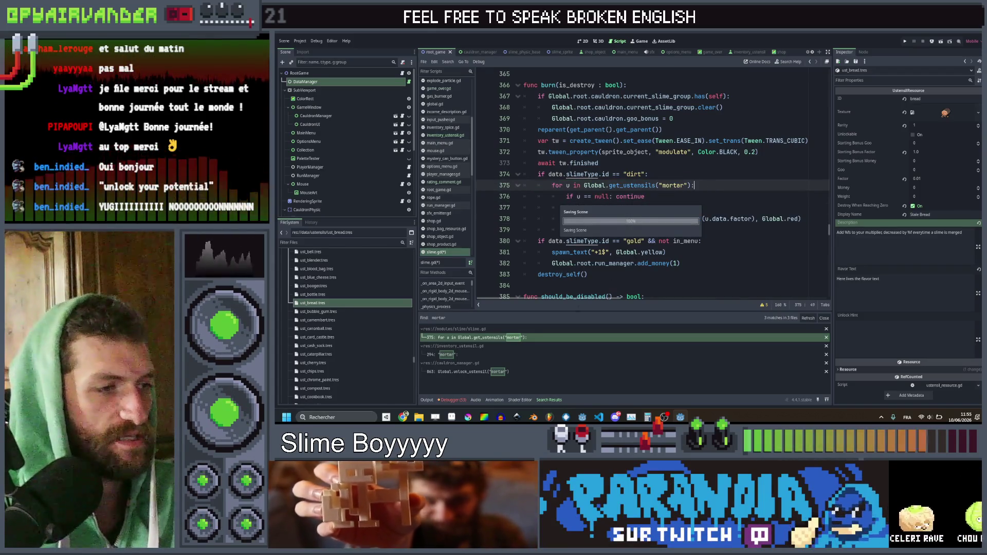
left_click(810, 62)
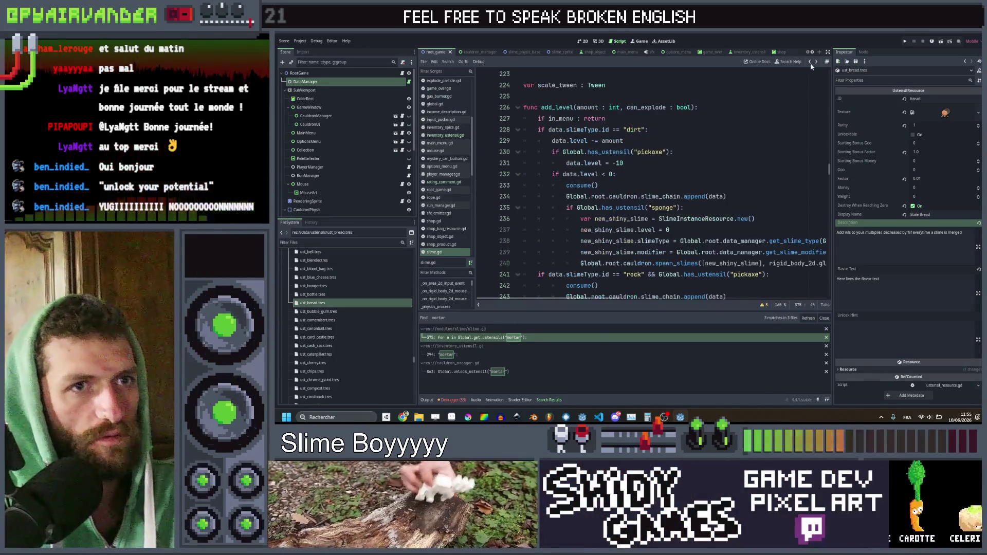
Step: Paste the copied mortar loop on the empty line after target_slime.burn(false) in cauldron_manager.gd
left_click(812, 66)
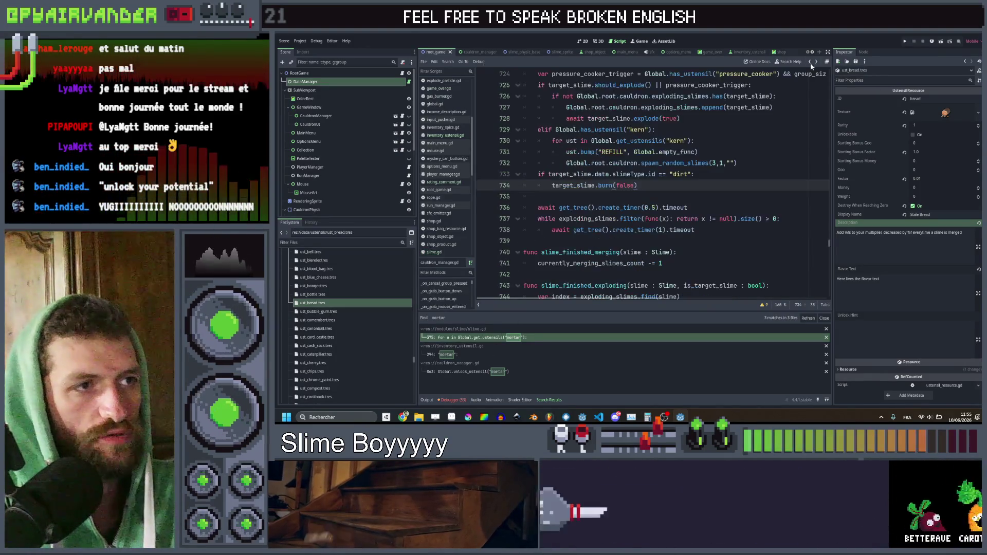
left_click(639, 196)
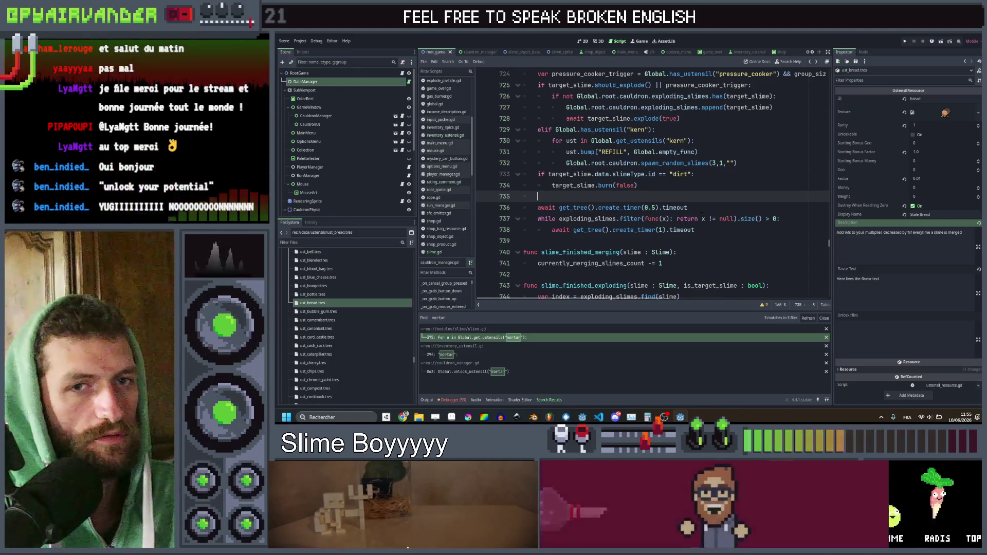
mouse_move(703, 219)
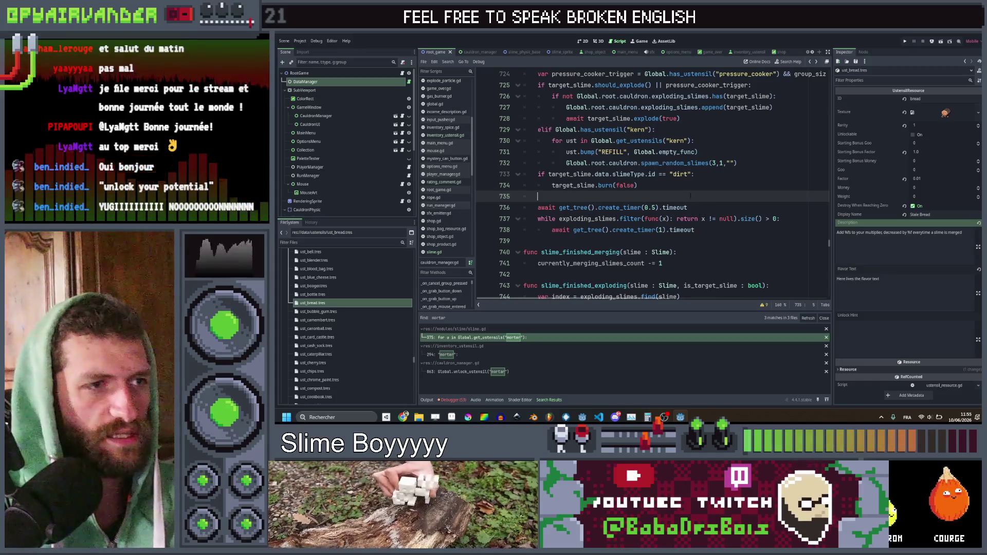
scroll(706, 216, "up", 1)
type("for u in Global.get_ustensils(\"mortar\"): \t\tif u == null: continue \t\tGlobal.acceleration = 1 \t\tu.bump(\"UPGRADE\", u.add_to_factor.bind(u.data.factor), Global.red) \t\tawait u.bump_ended")
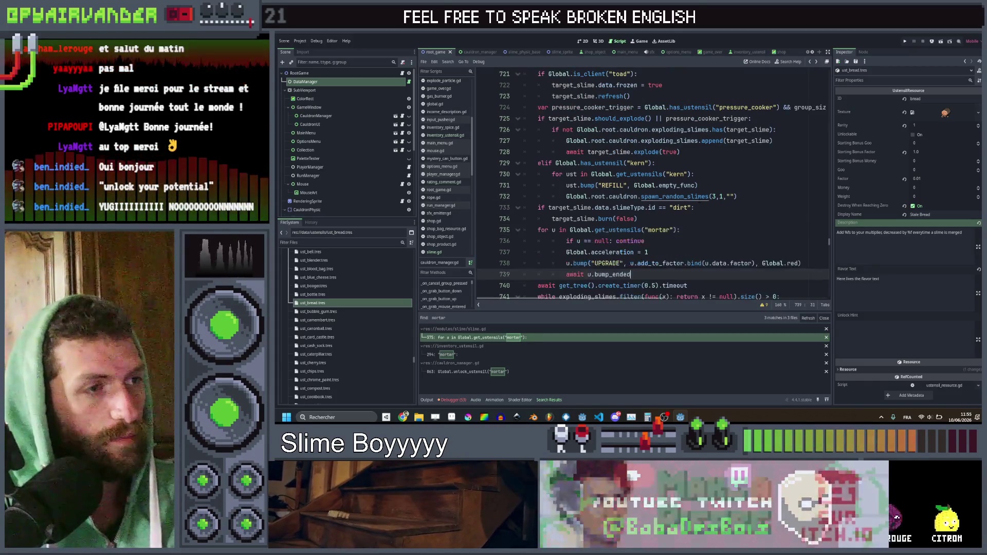
Step: Change the pasted loop's utensil from mortar to bread and its bump messages to CRUMBLE
double_click(662, 230)
type("bread")
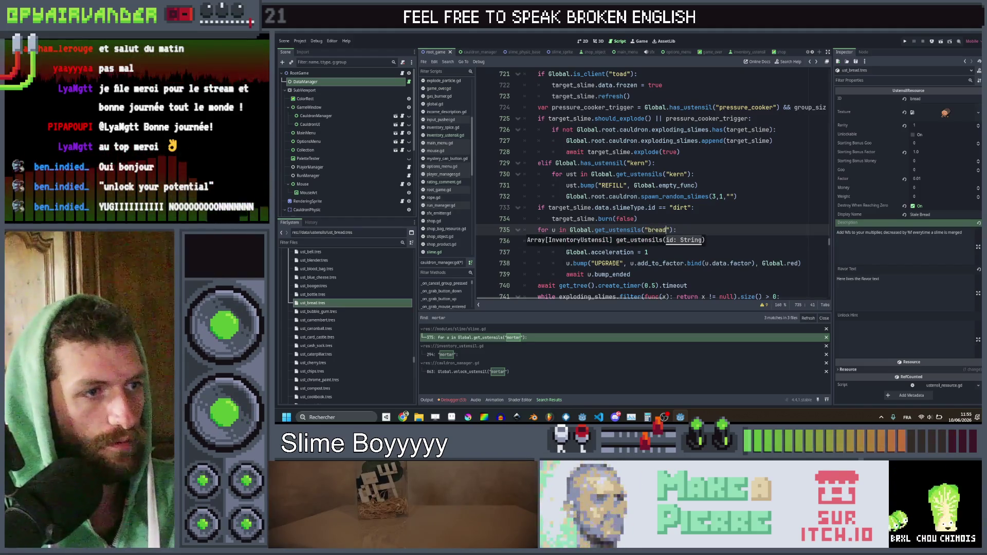
double_click(608, 263)
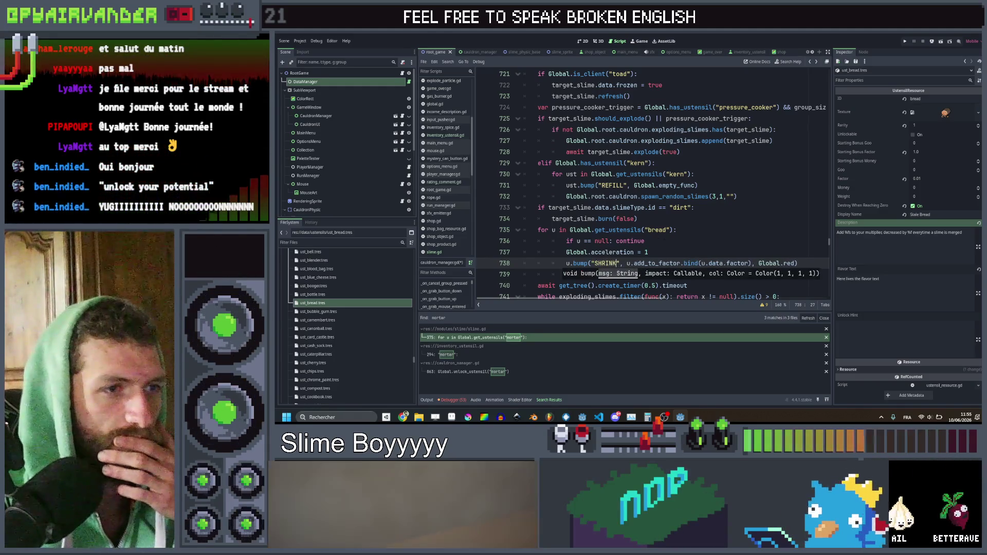
type("K")
left_click(662, 241)
left_click(665, 251)
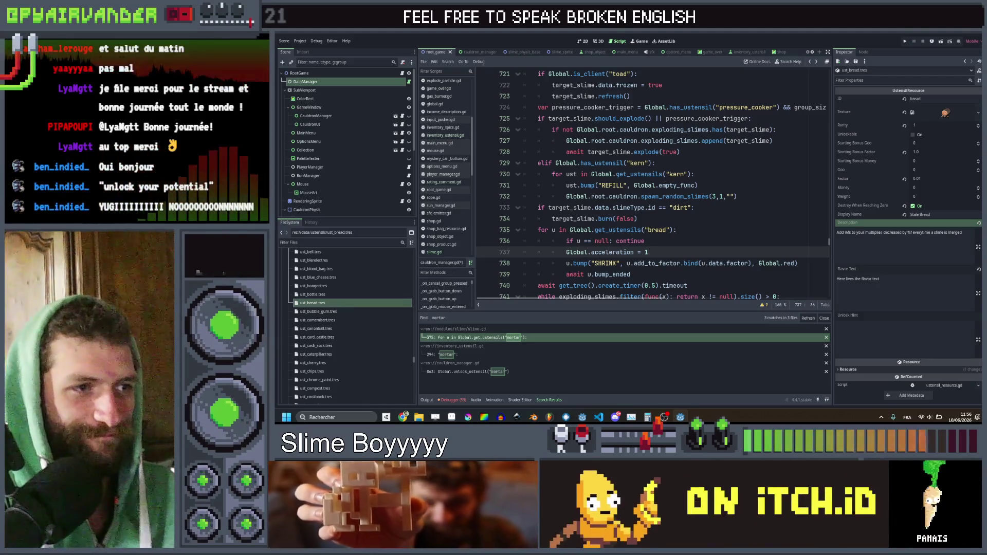
double_click(604, 263)
type("CRUN")
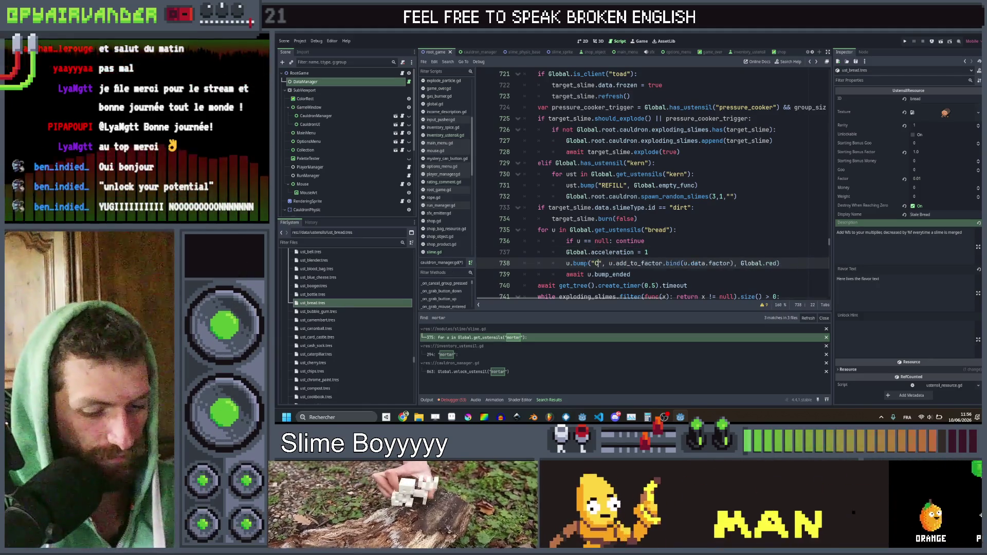
type("BLE")
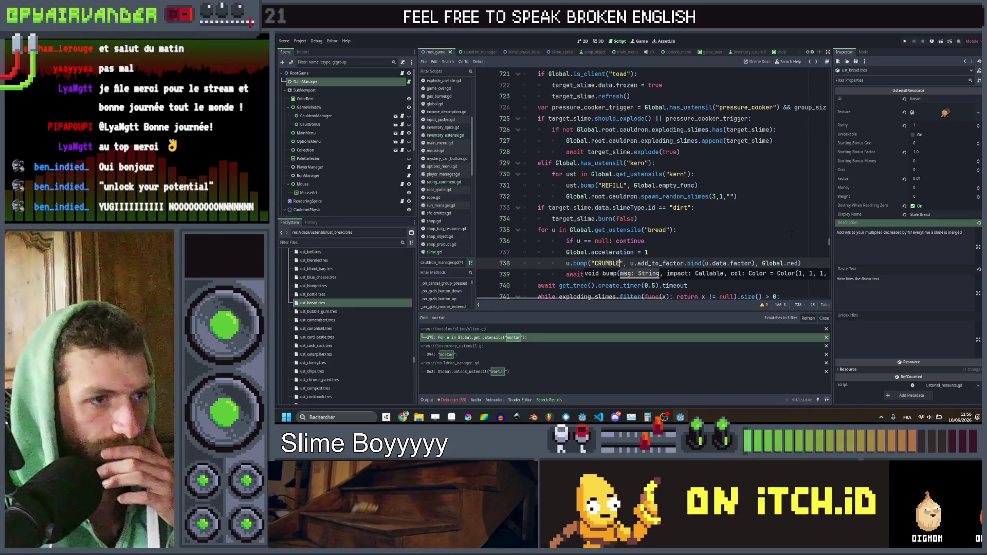
key("Escape")
scroll(654, 185, "down", 1)
left_click(678, 197)
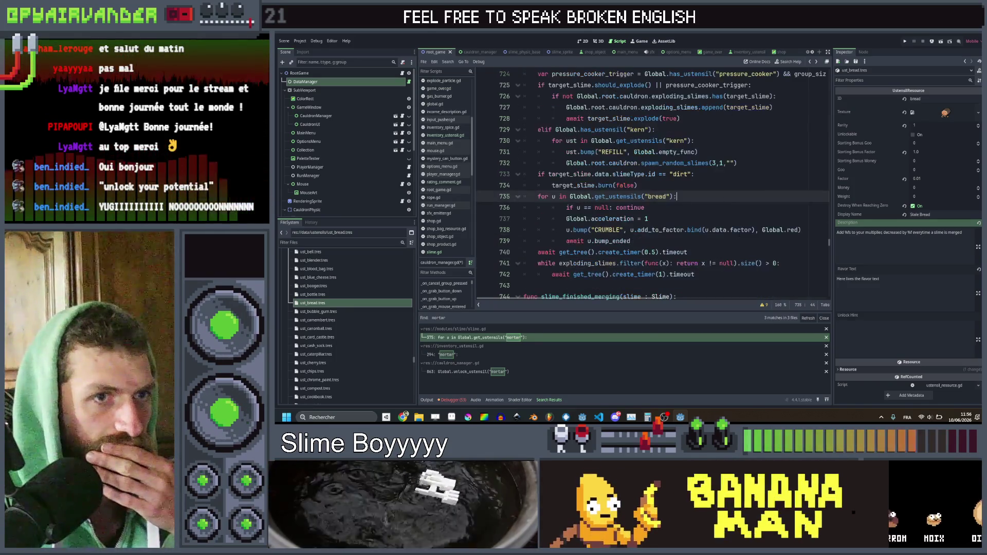
Step: Tweak the bread loop's bind arguments, outdent its body one level, and save
left_click(705, 230)
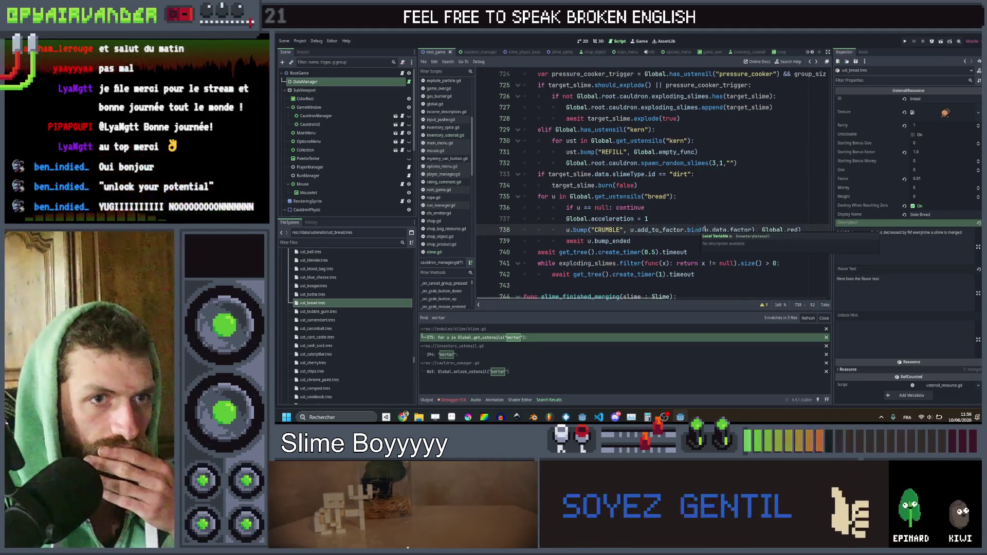
type("-")
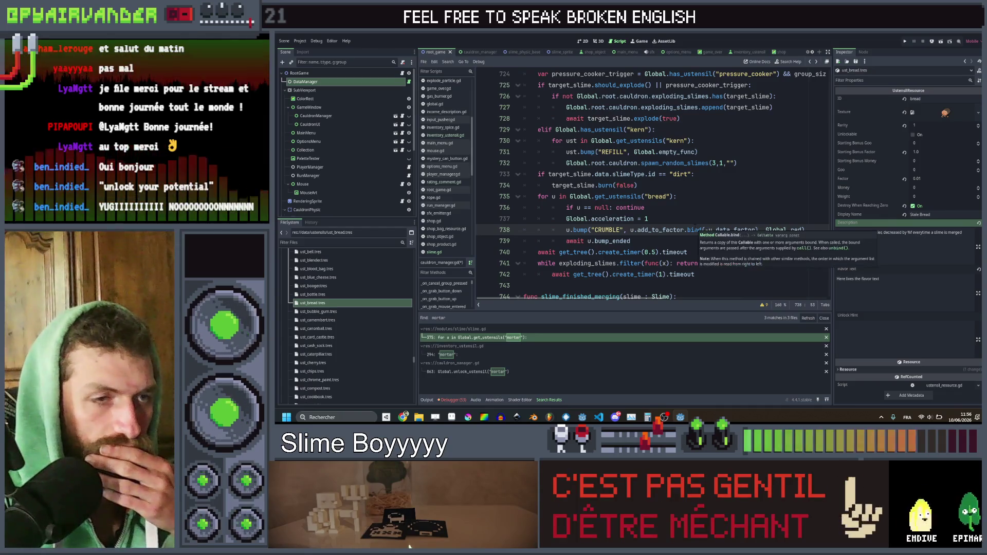
left_click(649, 218)
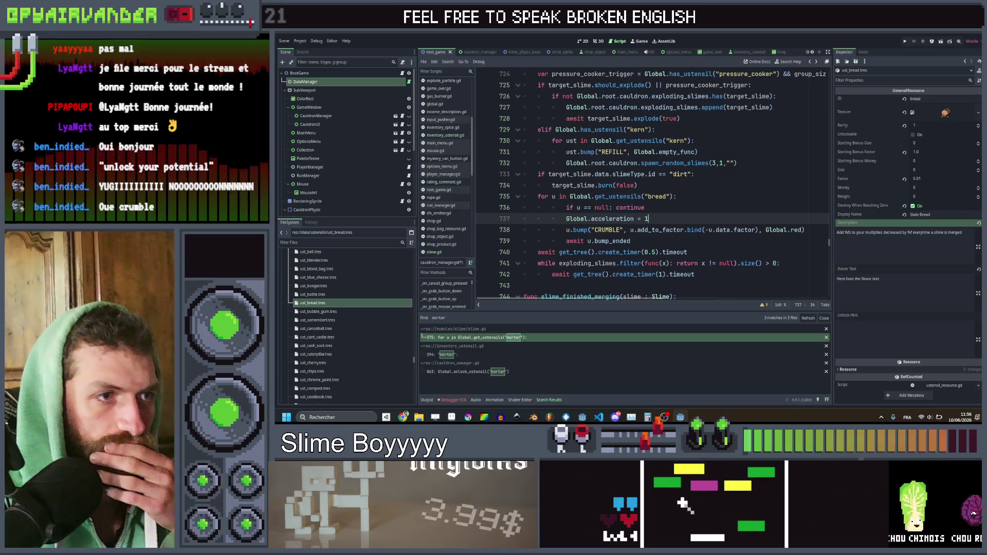
left_click(684, 241)
left_click(684, 222)
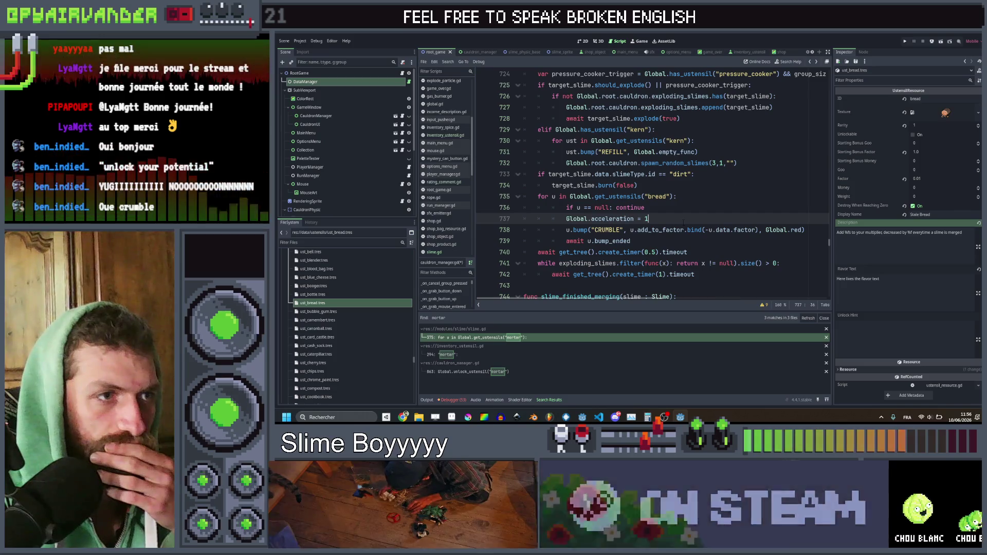
mouse_move(639, 241)
left_mouse_down()
mouse_move(566, 220)
mouse_move(565, 208)
left_mouse_up()
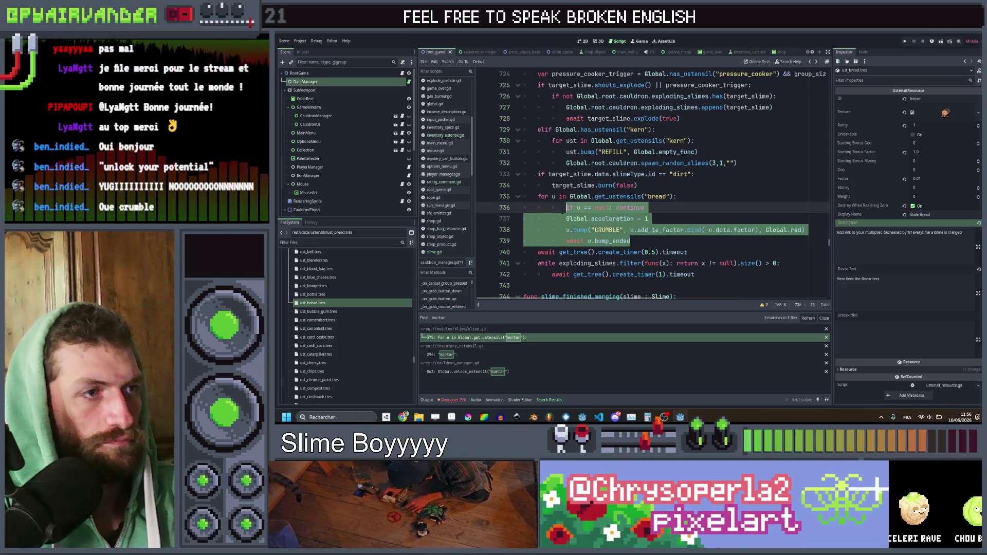
left_click(630, 207)
key("ctrl+s")
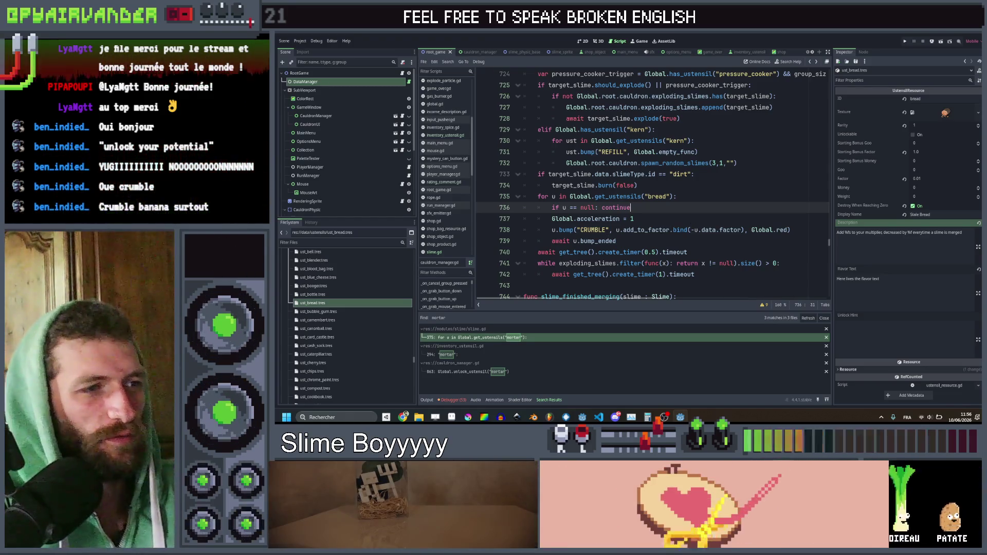
Step: Check bump_ended and add_to_factor, then switch to inventory_ustensil.gd
double_click(598, 241)
left_click(638, 230)
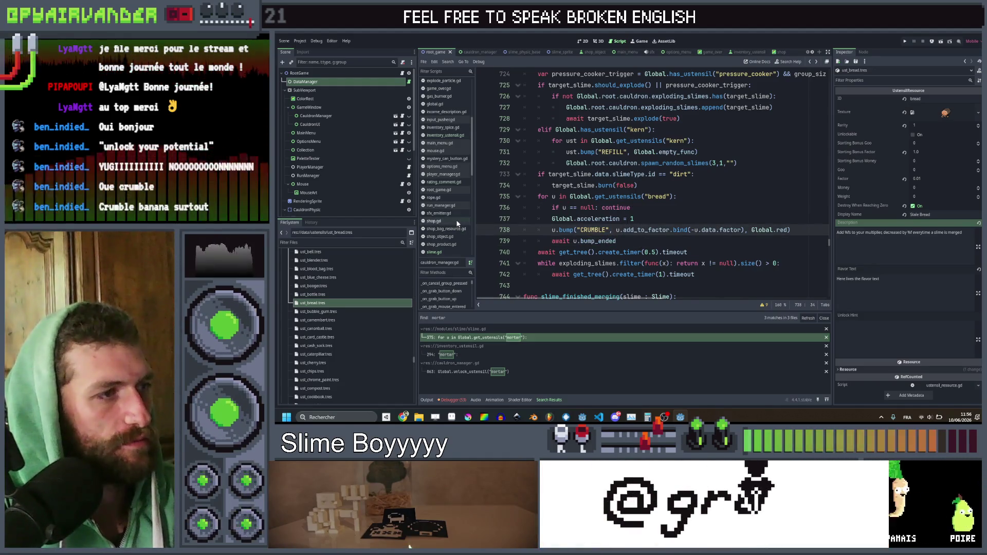
scroll(456, 221, "down", 8)
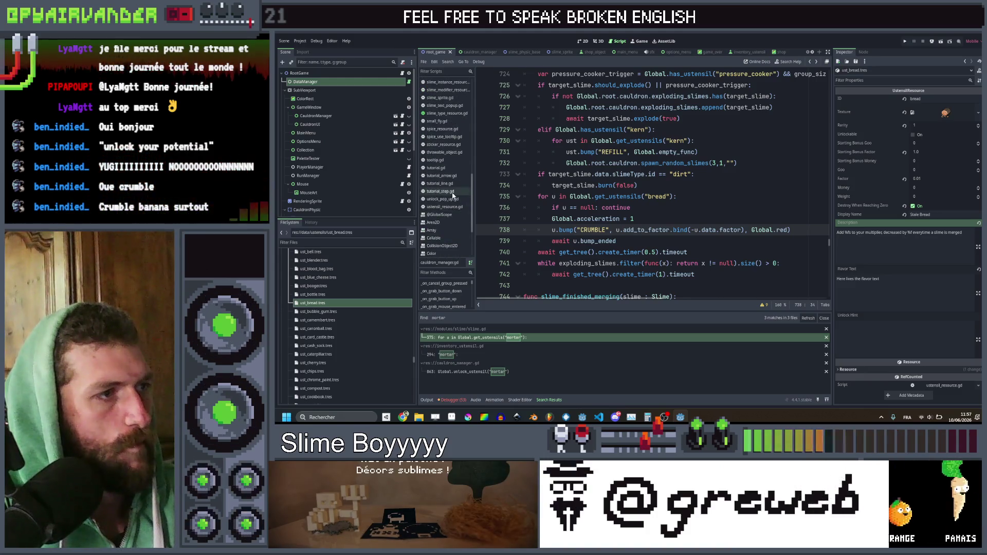
scroll(452, 195, "up", 10)
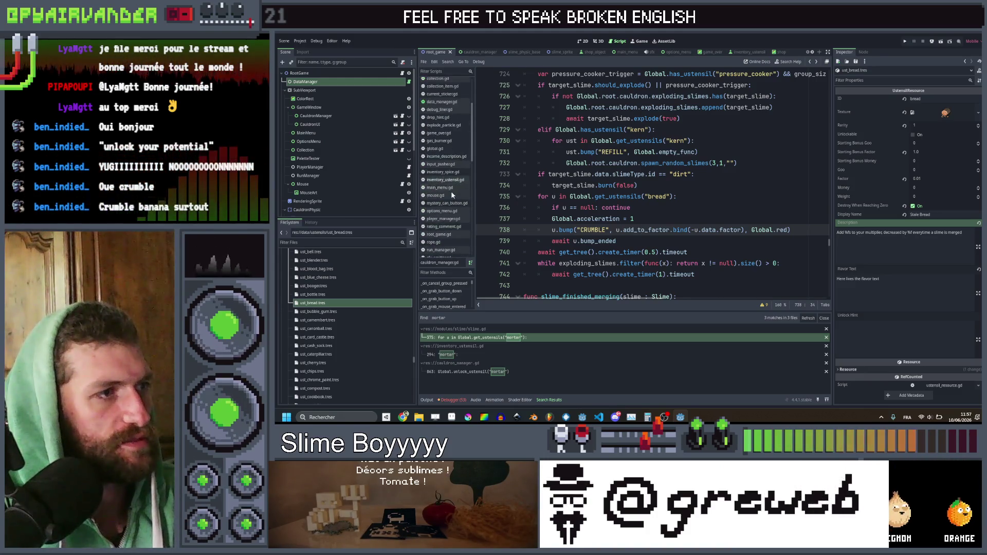
left_click(446, 179)
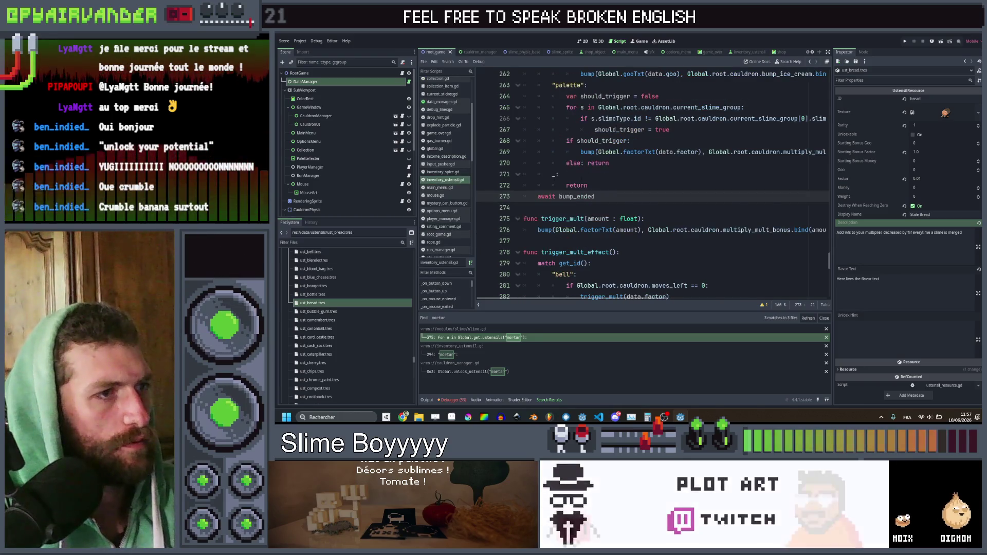
scroll(600, 204, "down", 1)
scroll(588, 211, "down", 12)
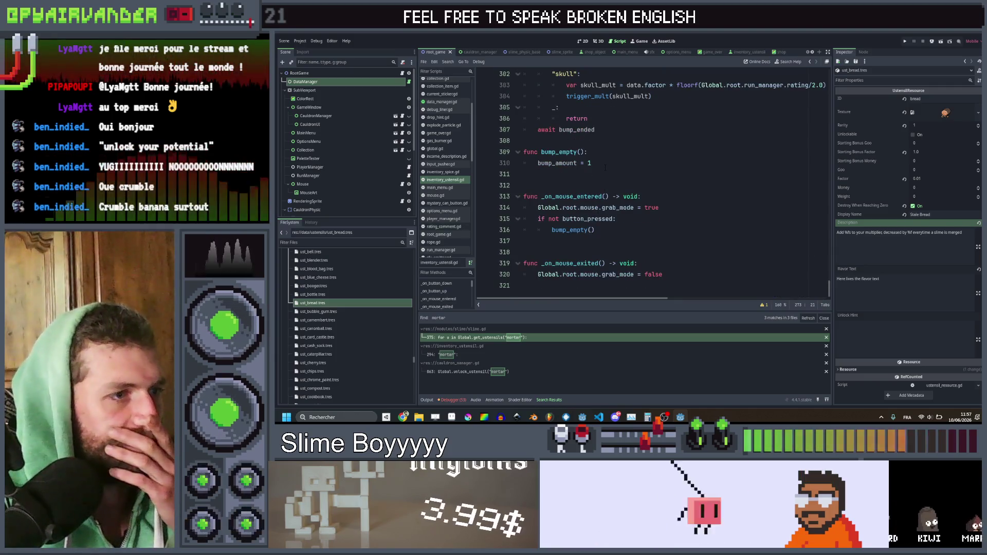
scroll(606, 167, "up", 20)
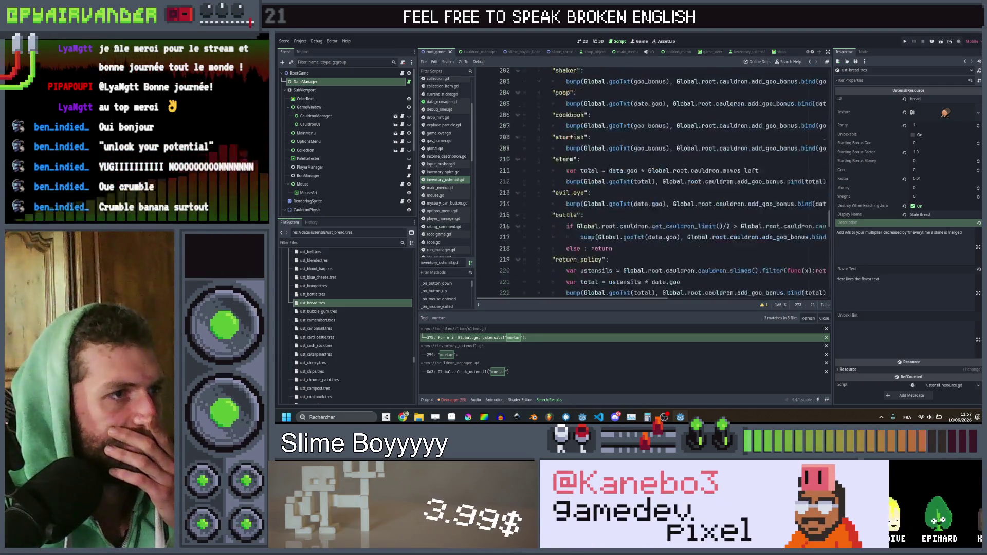
scroll(608, 171, "up", 15)
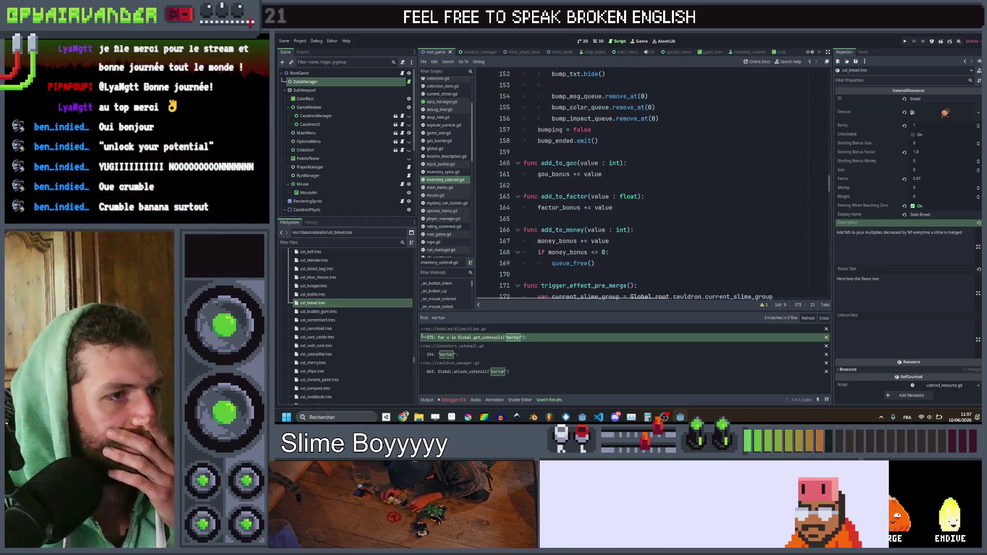
scroll(607, 171, "up", 10)
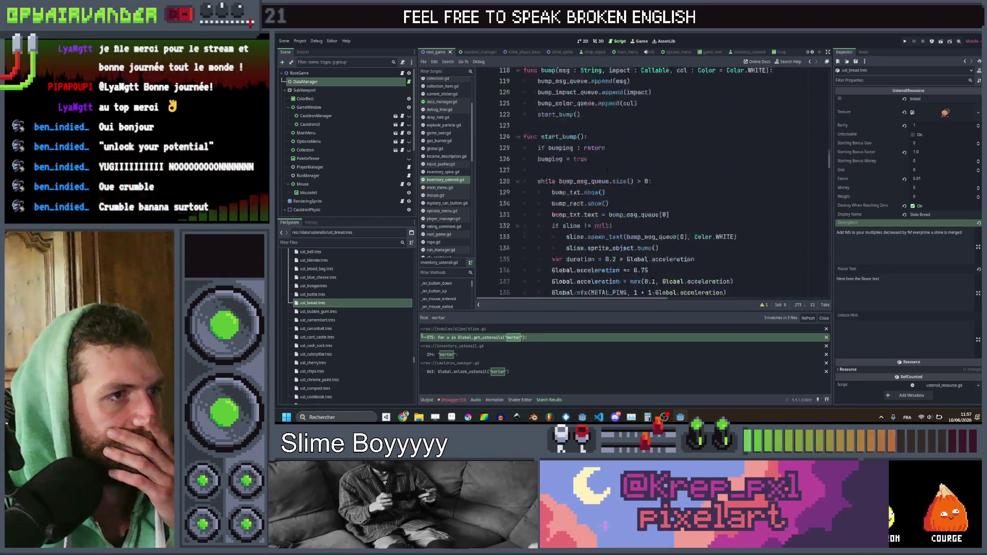
scroll(608, 171, "up", 8)
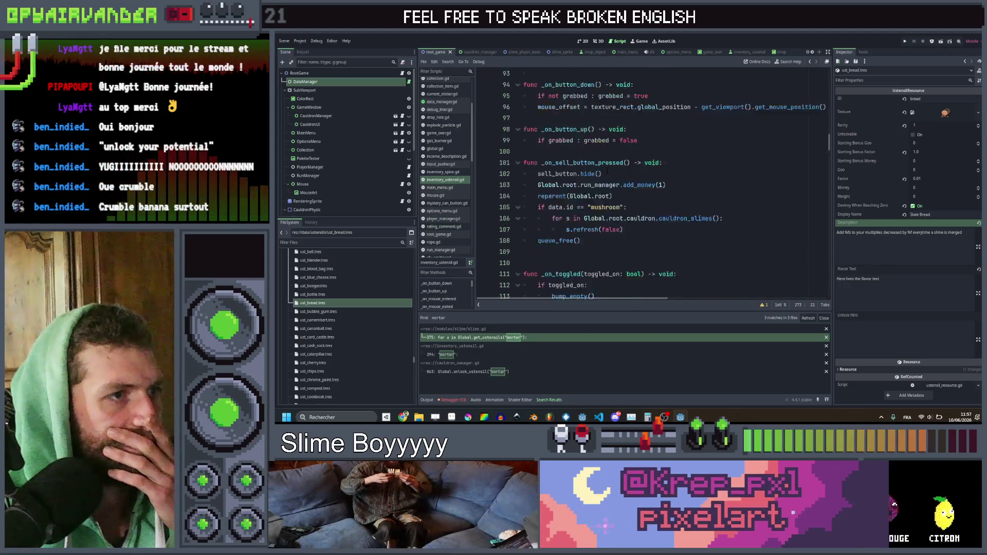
scroll(608, 171, "up", 2)
left_click(597, 229)
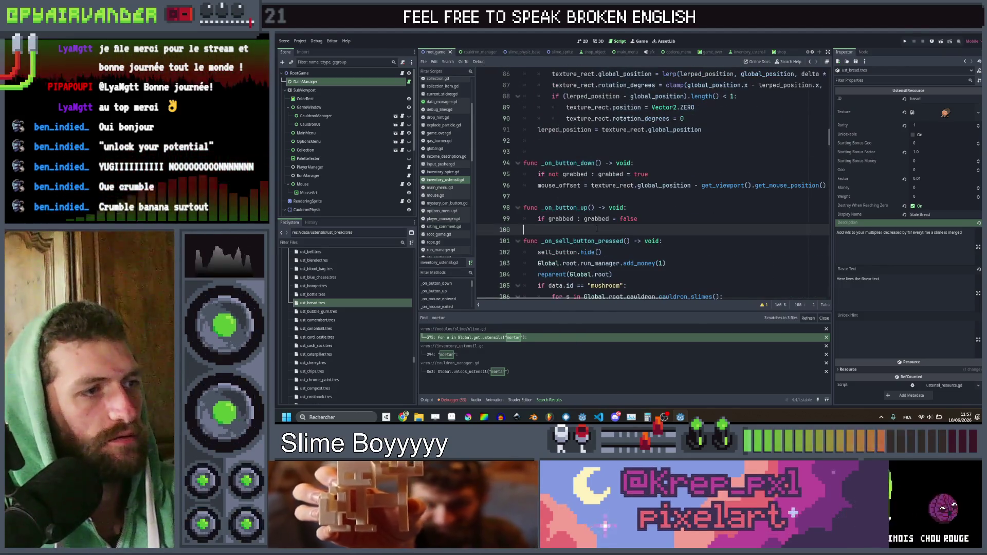
scroll(597, 230, "up", 4)
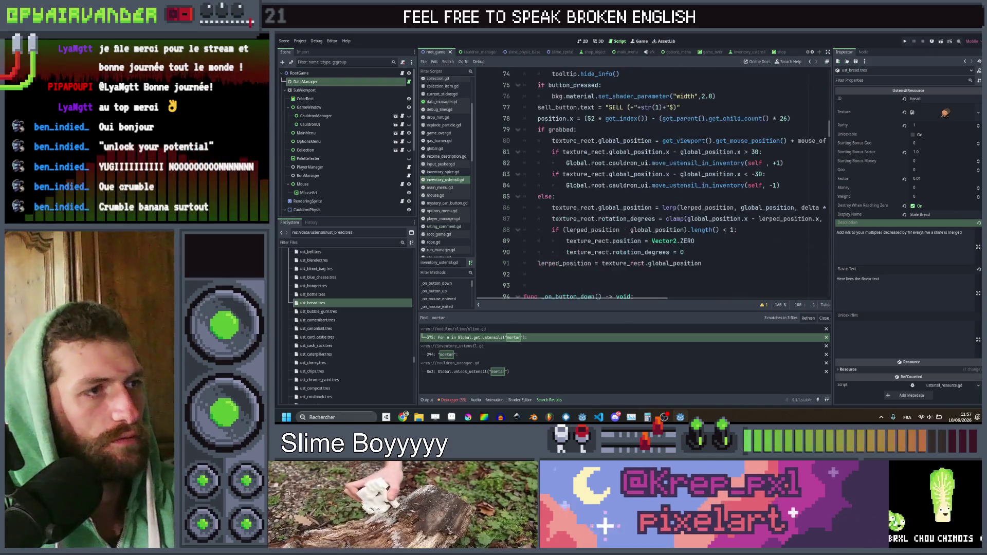
scroll(562, 271, "up", 11)
left_click(562, 274)
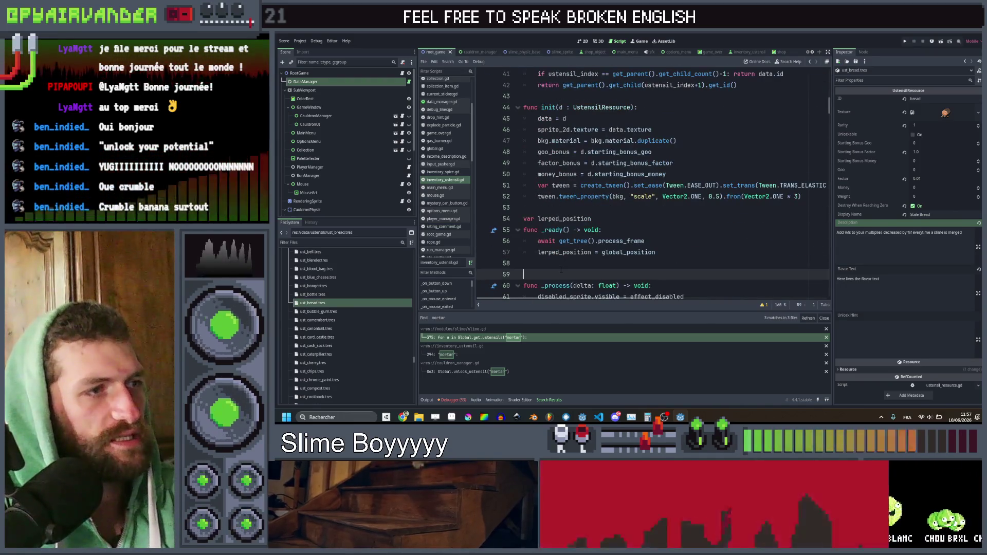
Step: Insert an _exit_tree() function below _ready using the override suggestions
key("Return")
key("Return")
key("Up")
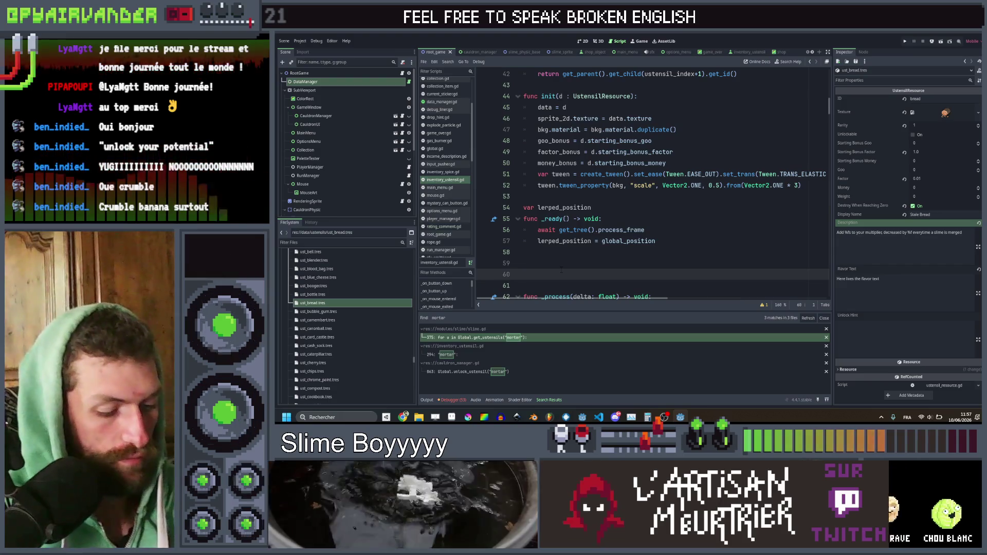
type("func _")
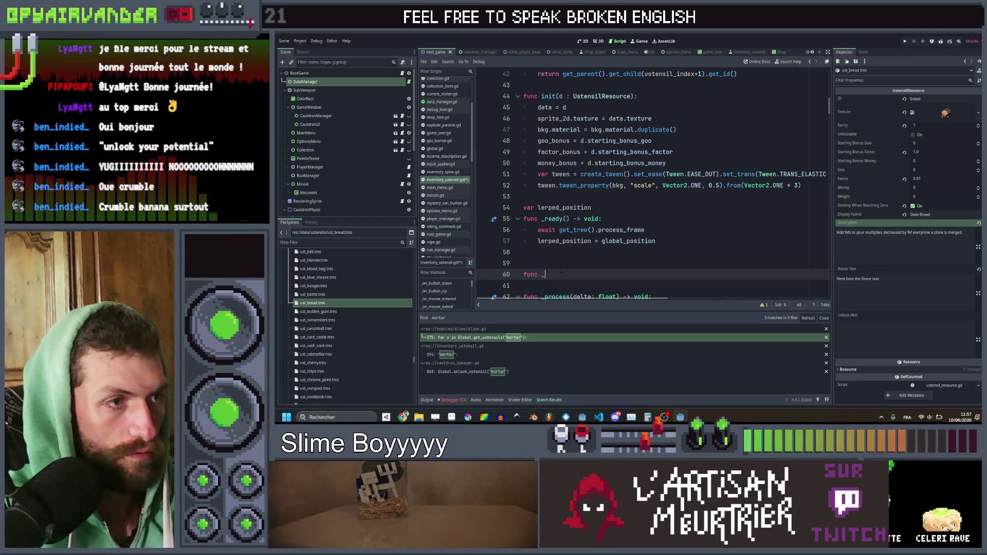
type("on")
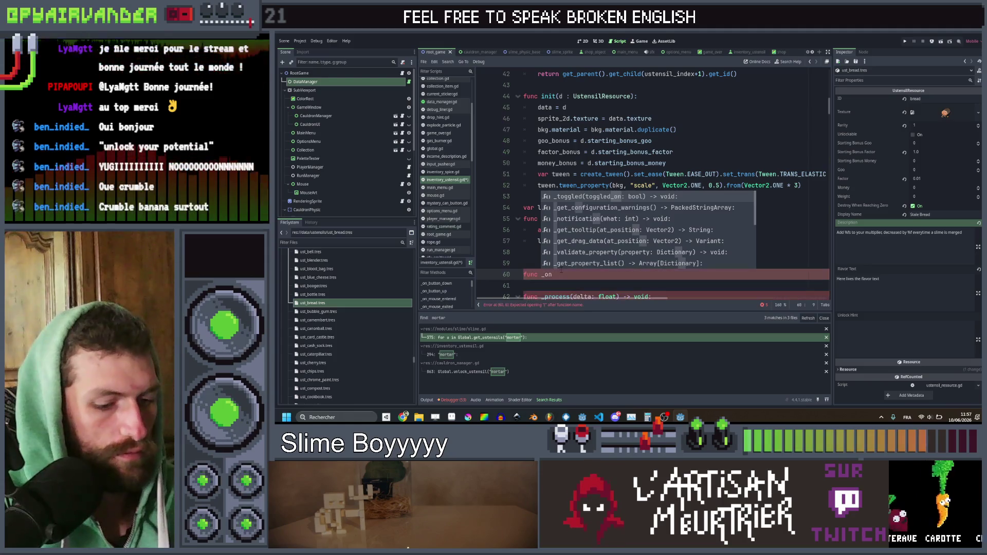
type("_")
key("BackSpace")
key("BackSpace")
key("BackSpace")
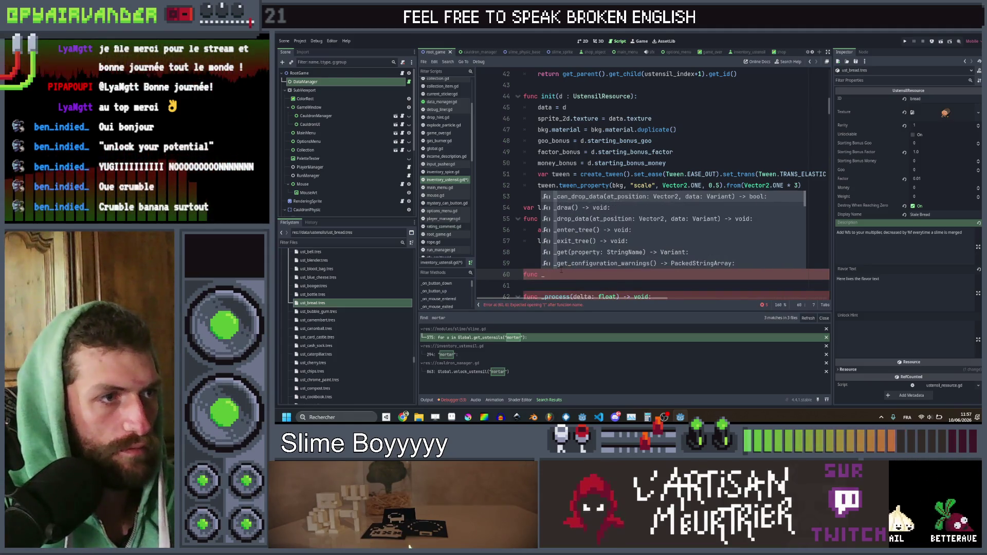
type("fr")
key("BackSpace")
key("BackSpace")
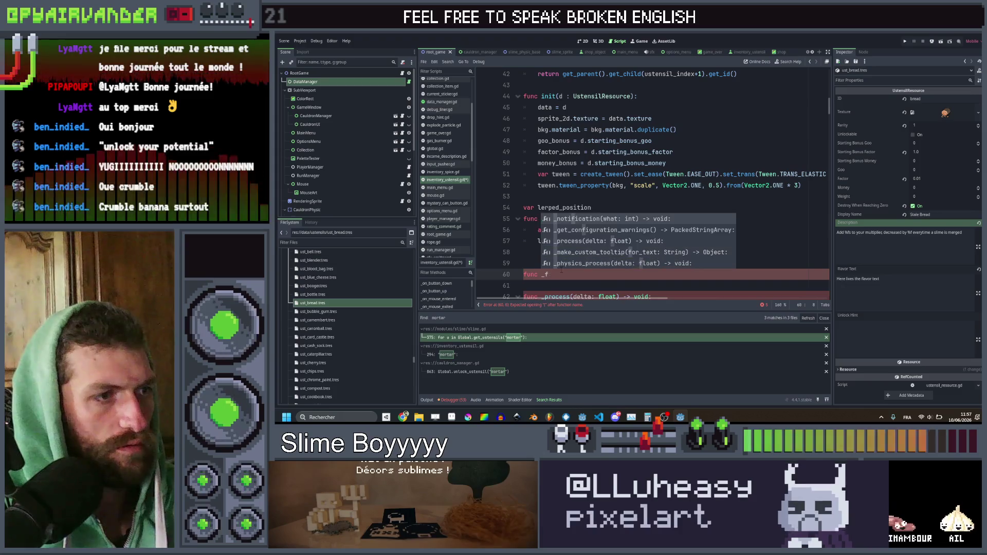
key("Down")
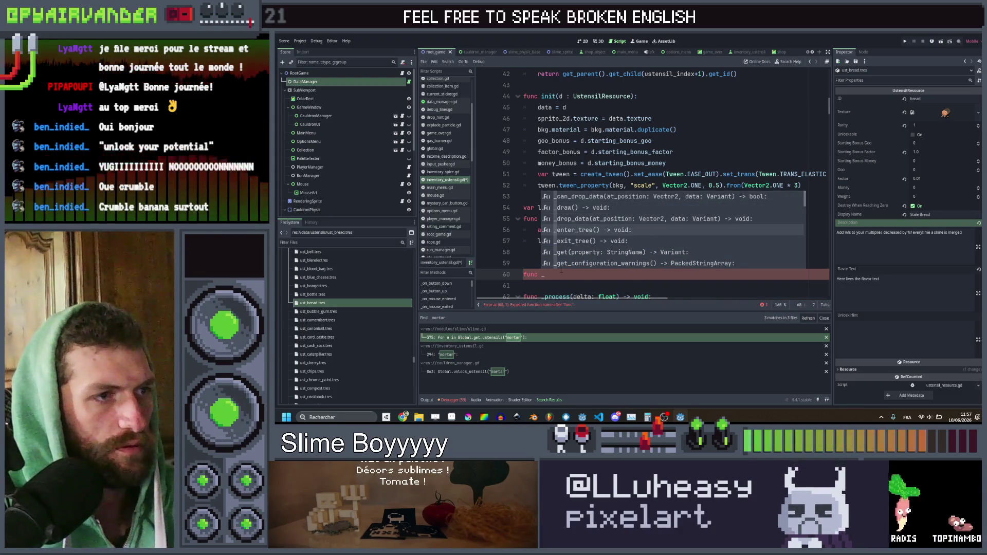
key("Down")
key("Return")
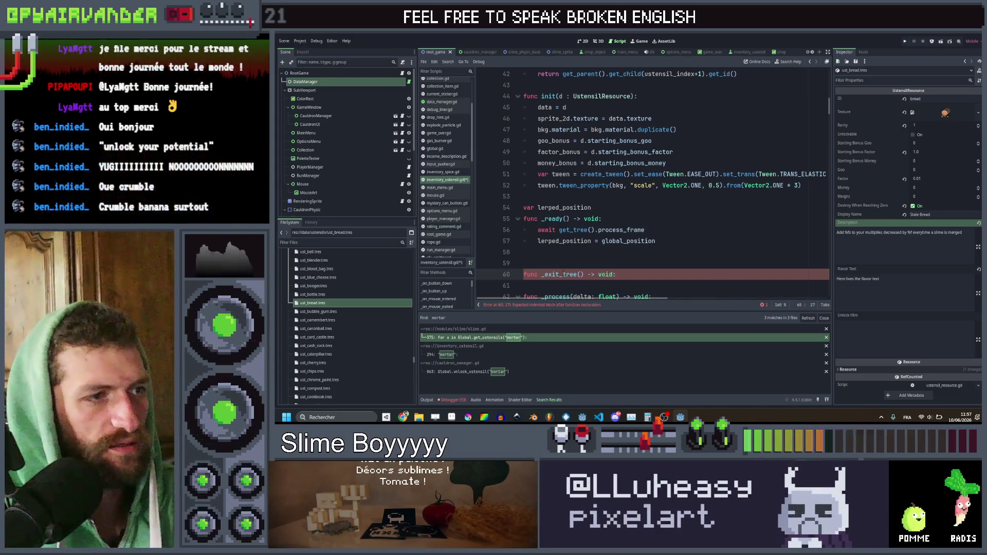
mouse_move(565, 276)
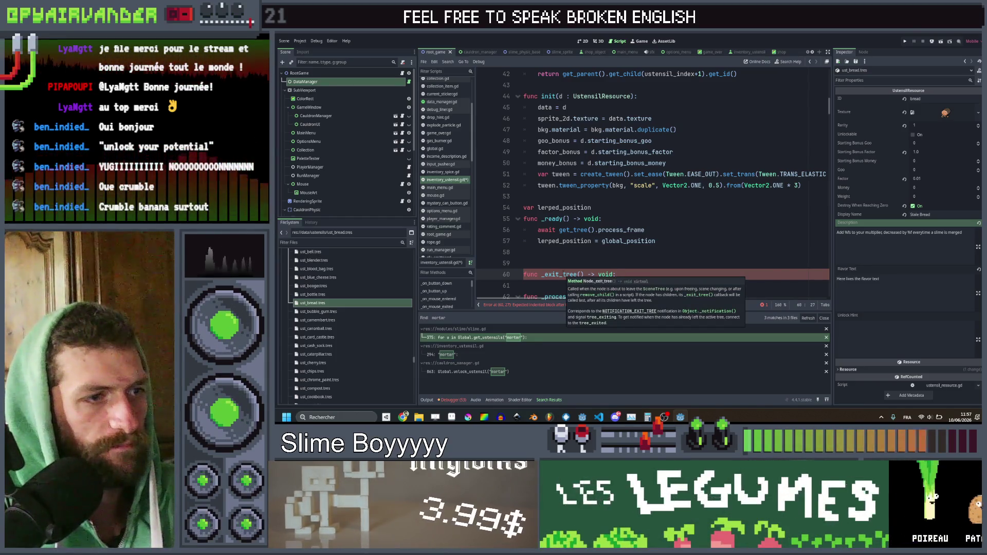
Step: Give _exit_tree the body 'if bumping: bump_ended.emit()' and save the script
key("Return")
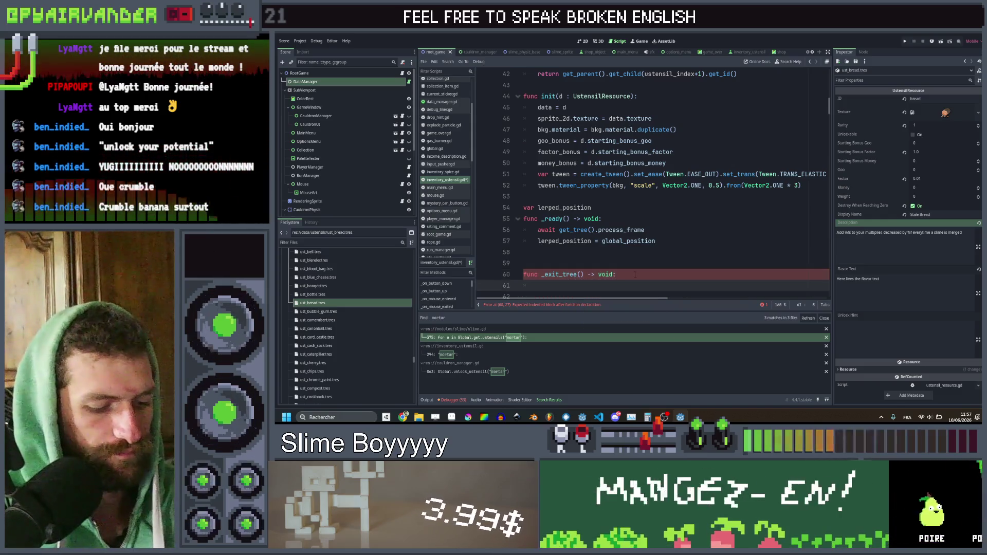
type("if bu")
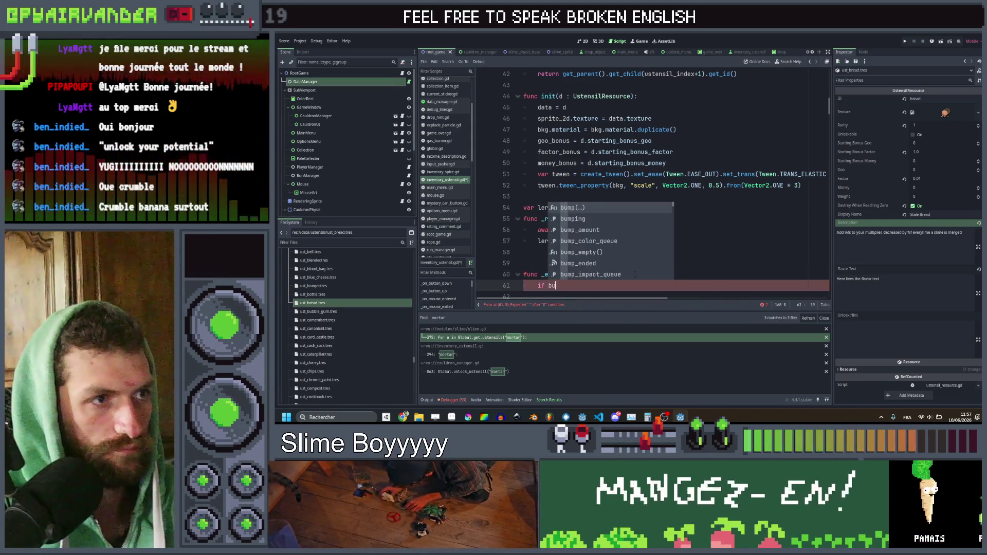
type("mping:")
key("Return")
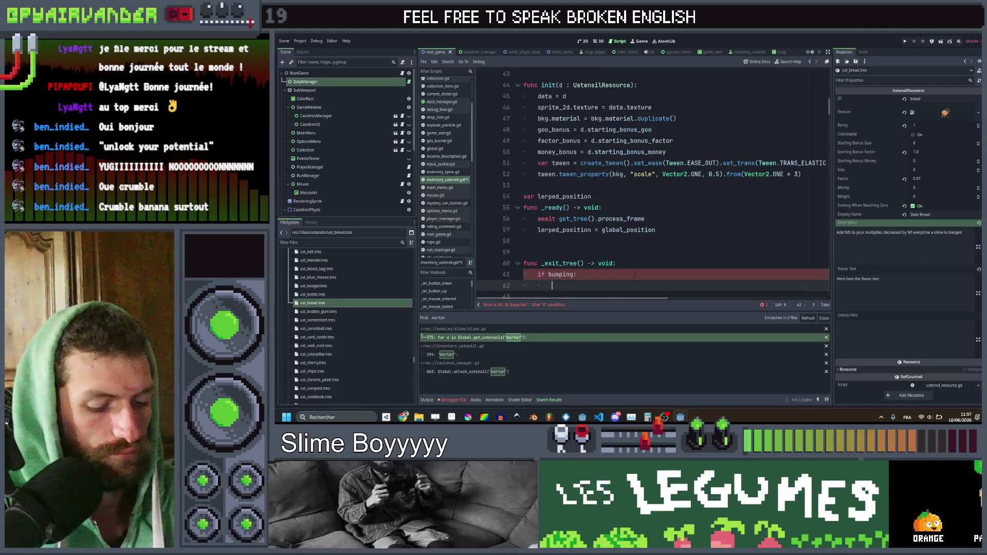
type("bum")
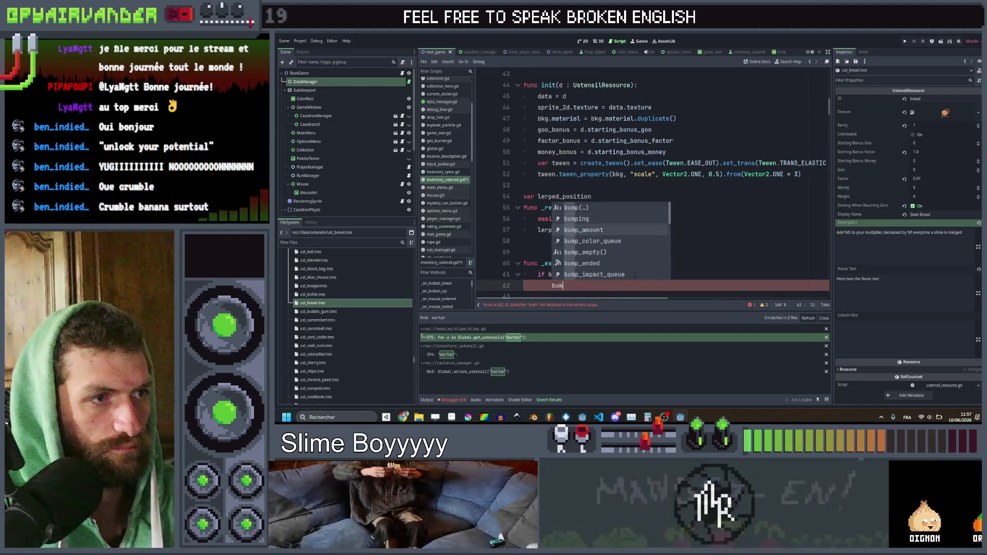
key("Return")
type(".em")
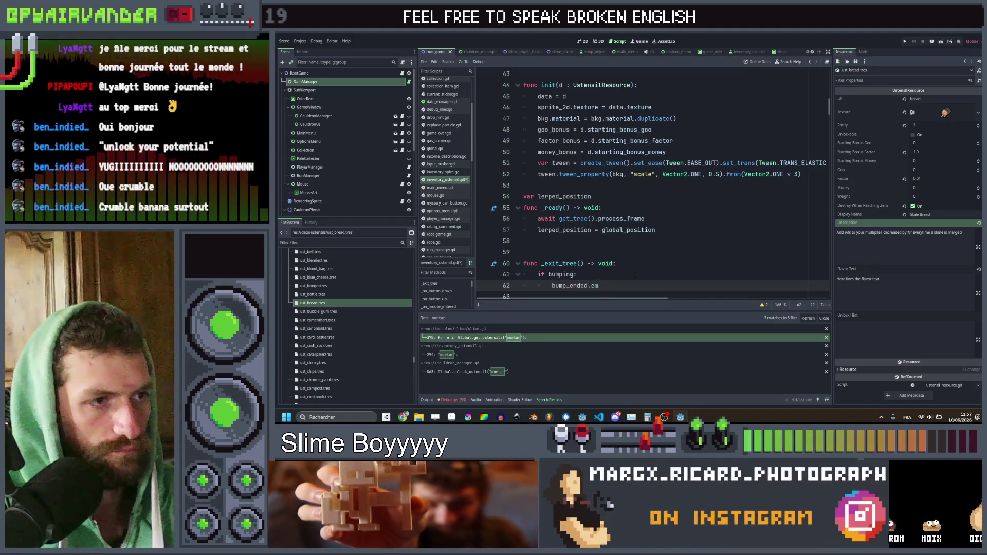
key("Return")
key("ctrl+s")
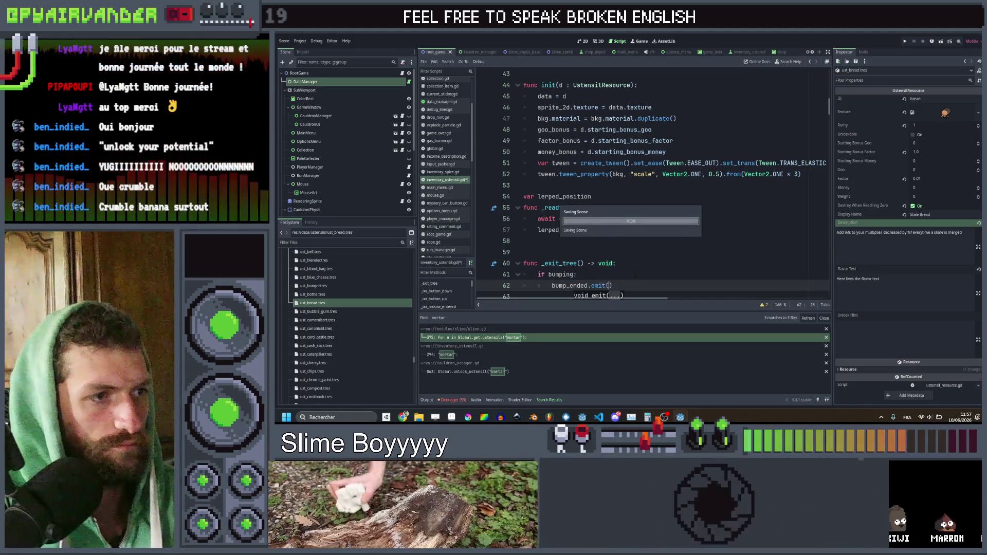
scroll(664, 260, "down", 3)
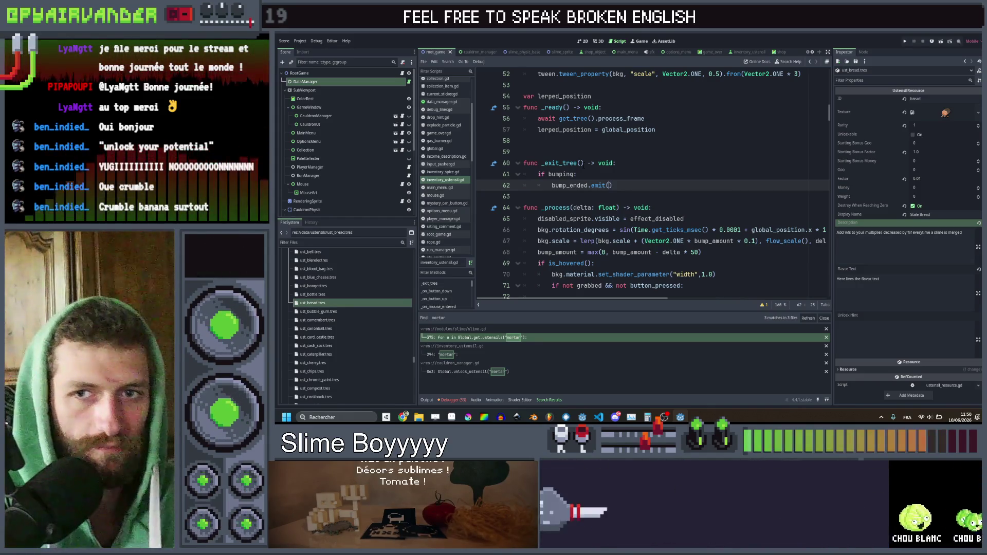
scroll(584, 164, "down", 6)
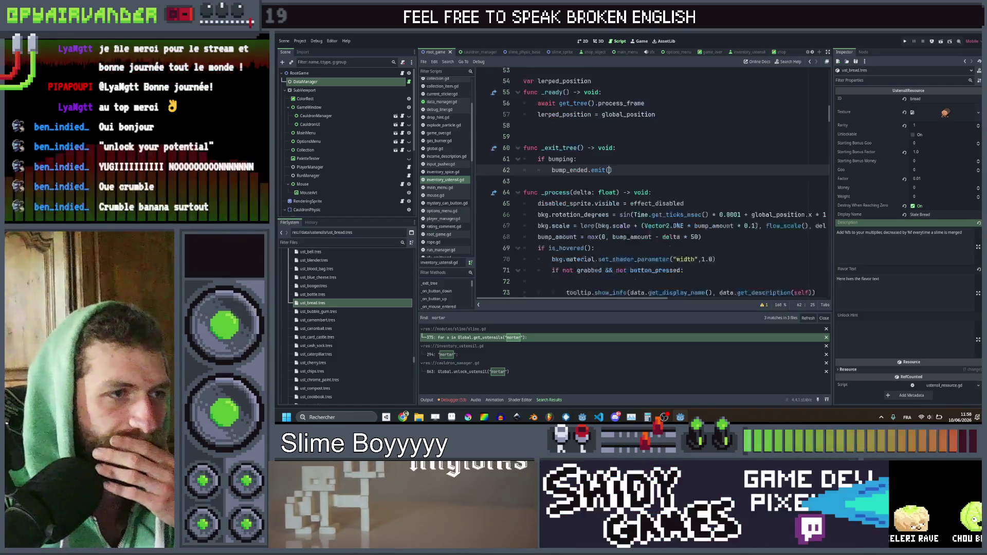
scroll(596, 190, "down", 20)
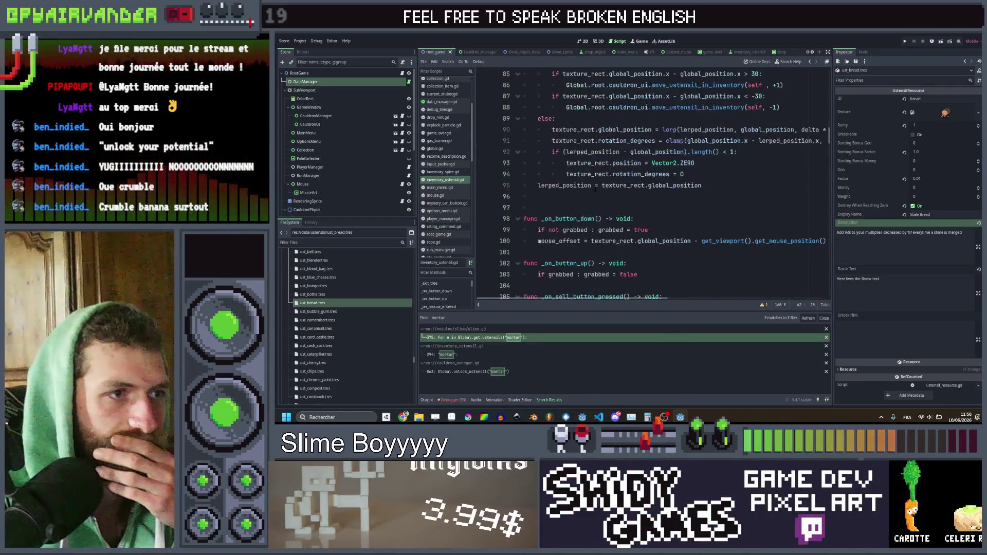
scroll(599, 188, "down", 6)
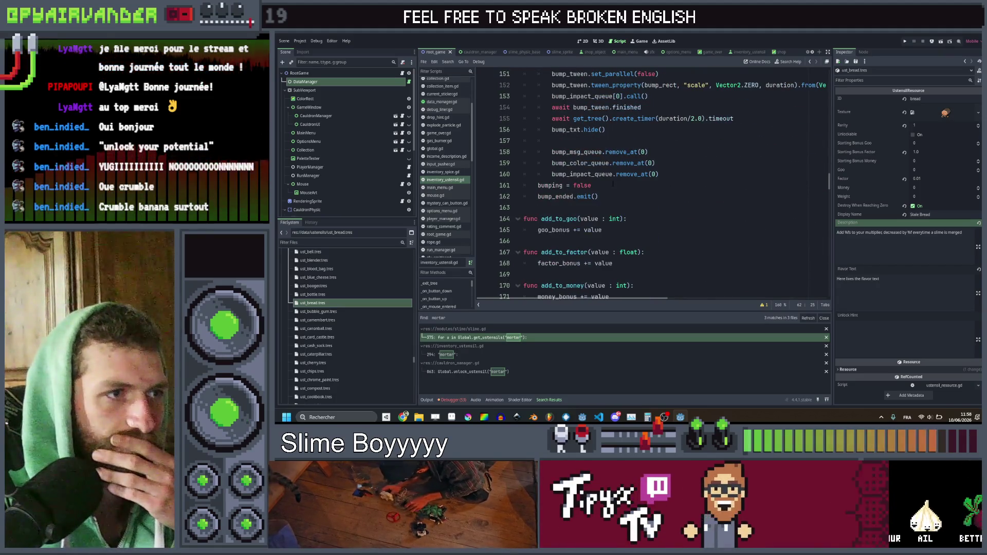
scroll(613, 184, "up", 2)
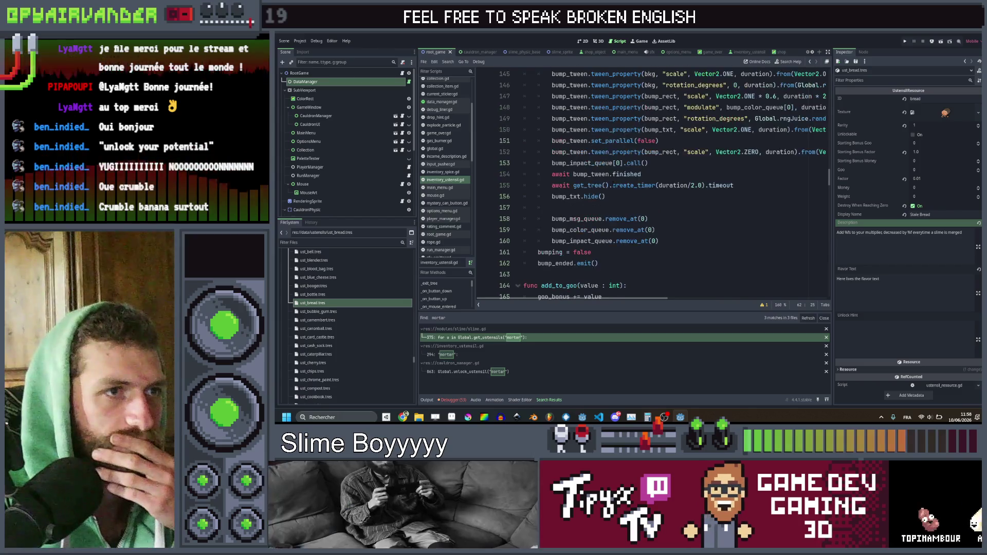
scroll(609, 189, "up", 2)
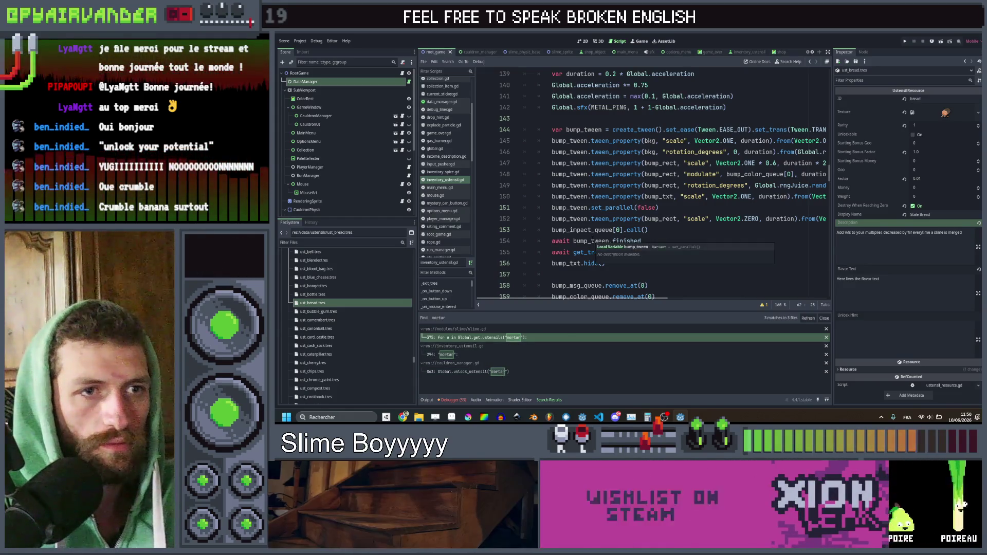
Step: Search the project for bread and review the mortar and bread handling at line 300
left_click(648, 114)
key("ctrl+shift+f")
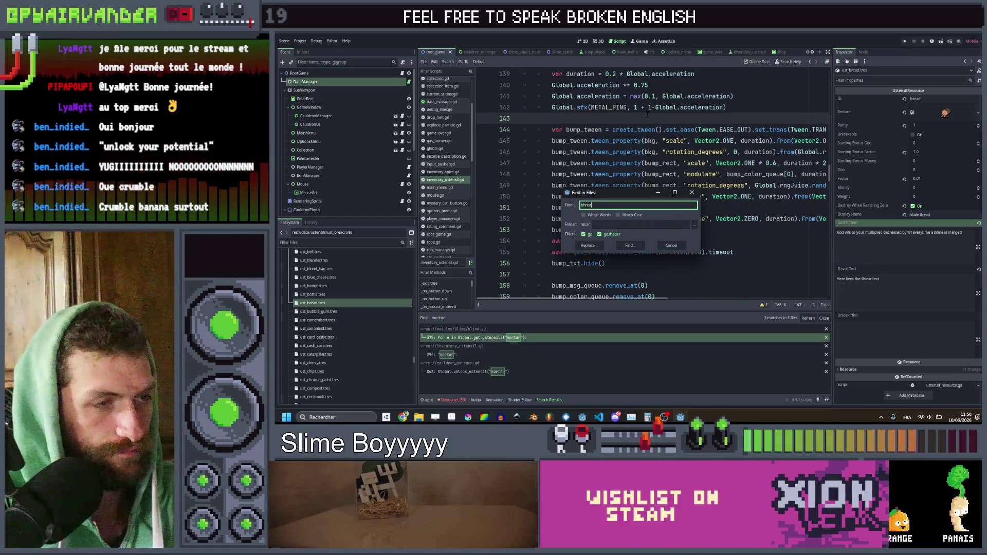
key("BackSpace")
key("BackSpace")
key("BackSpace")
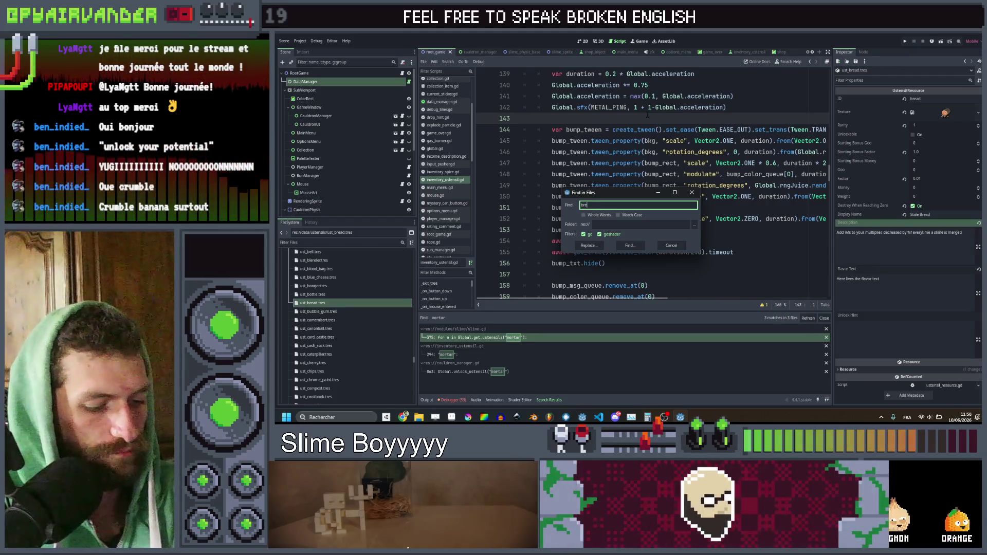
key("Return")
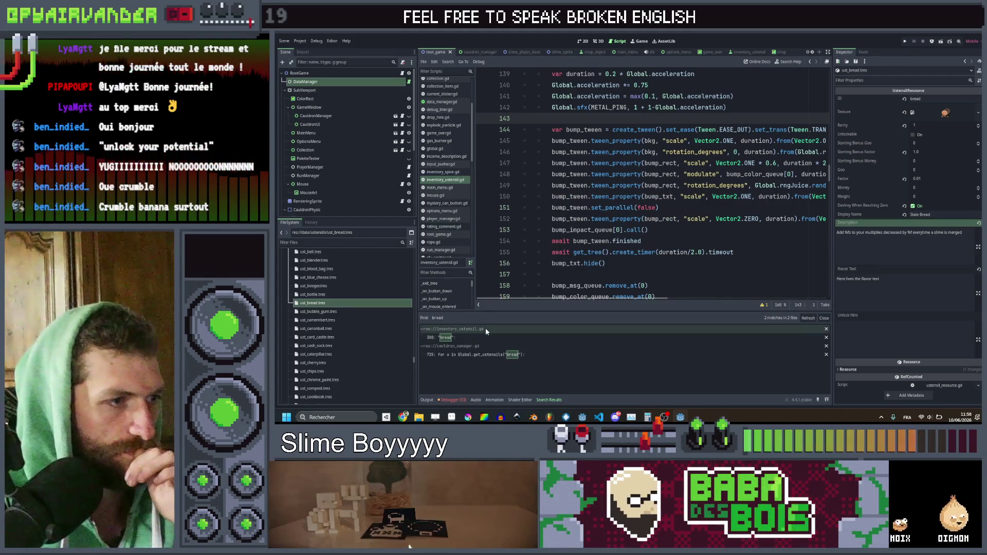
left_click(487, 337)
scroll(680, 210, "down", 2)
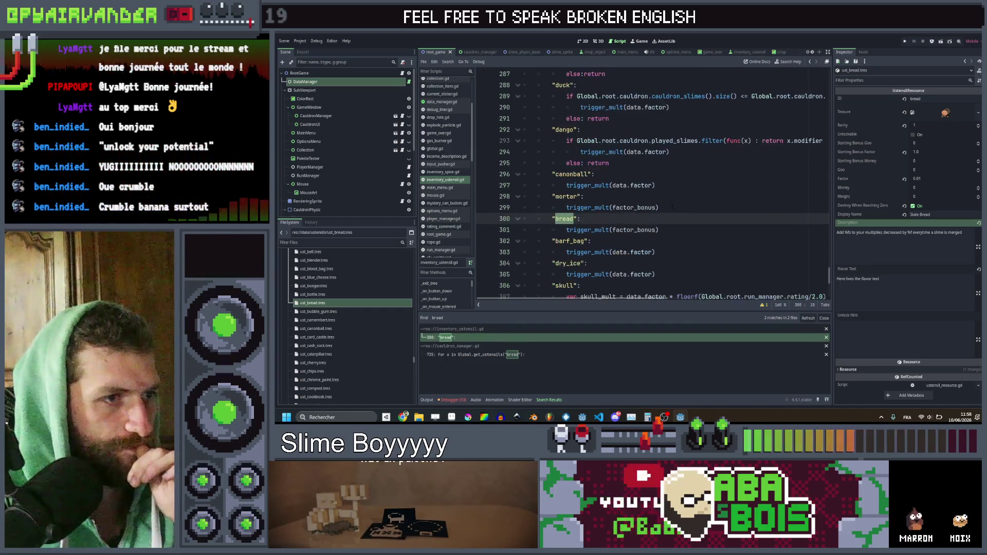
left_click(680, 209)
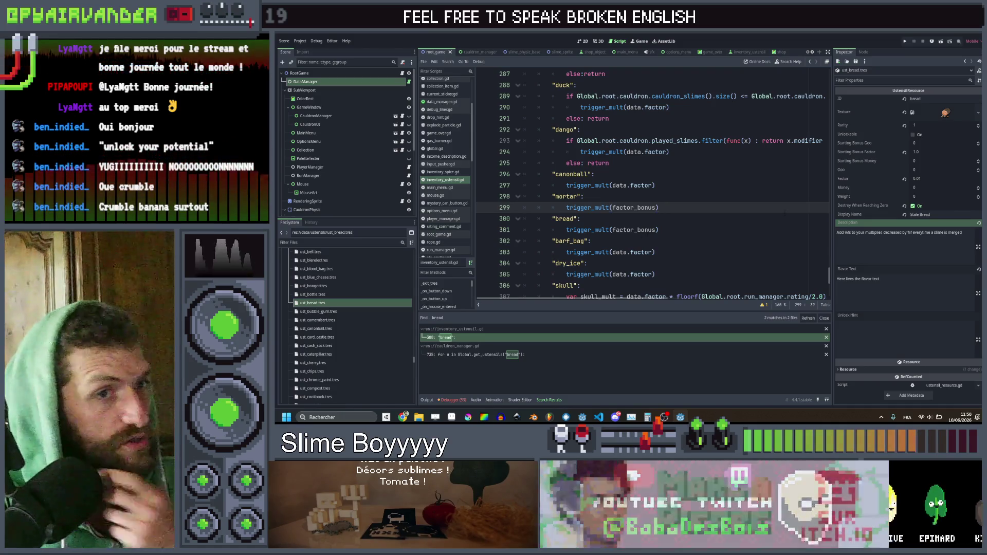
key("Down")
Step: Search for destroy_when and open its match in ustensil_resource.gd
key("ctrl+shift+f")
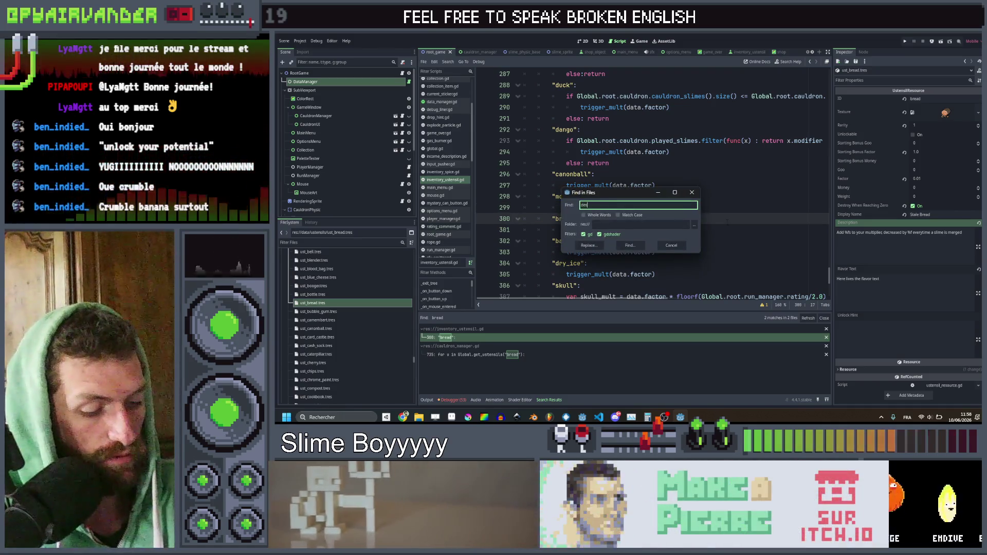
type("troy_when")
key("Return")
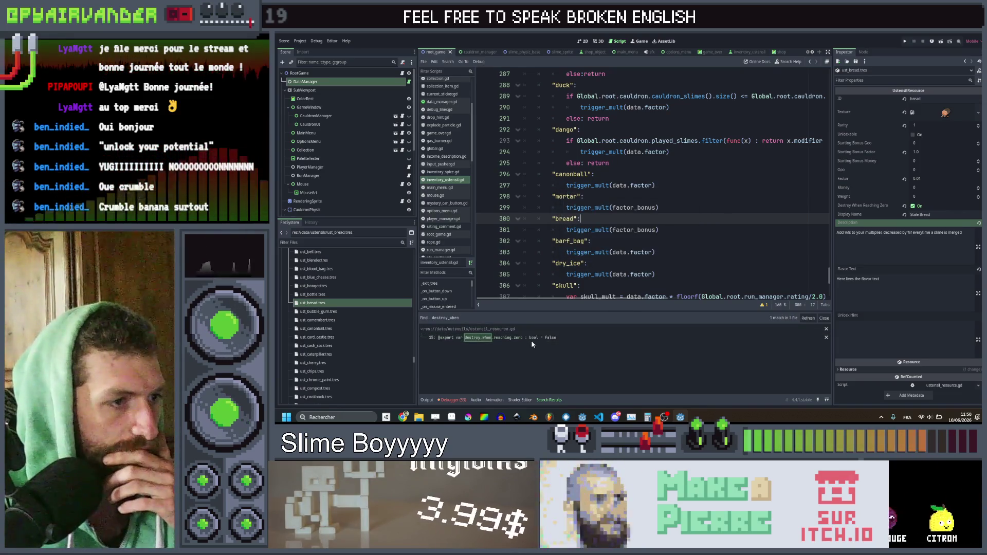
left_click(532, 338)
Step: Search the project for every use of destroy_when_reaching_zero
scroll(612, 141, "up", 2)
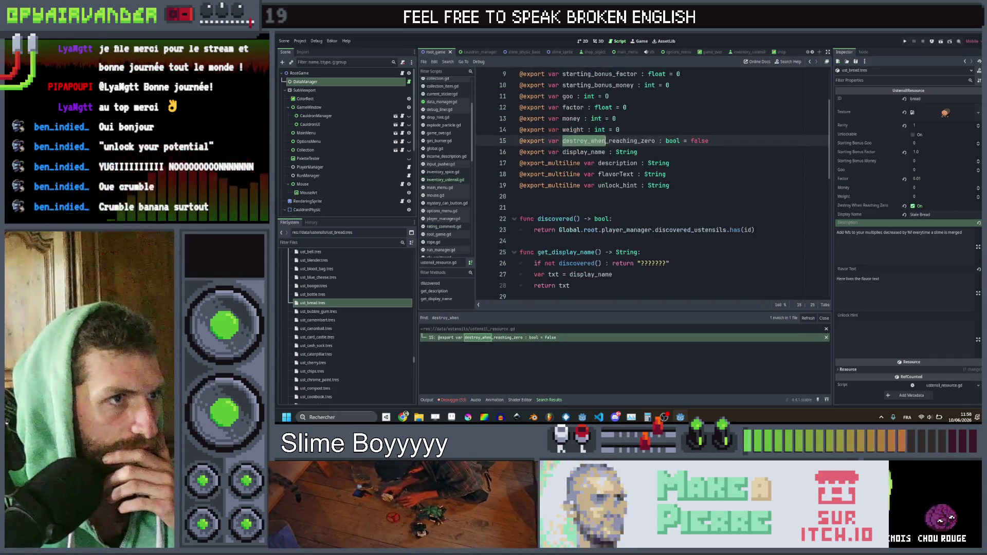
double_click(612, 140)
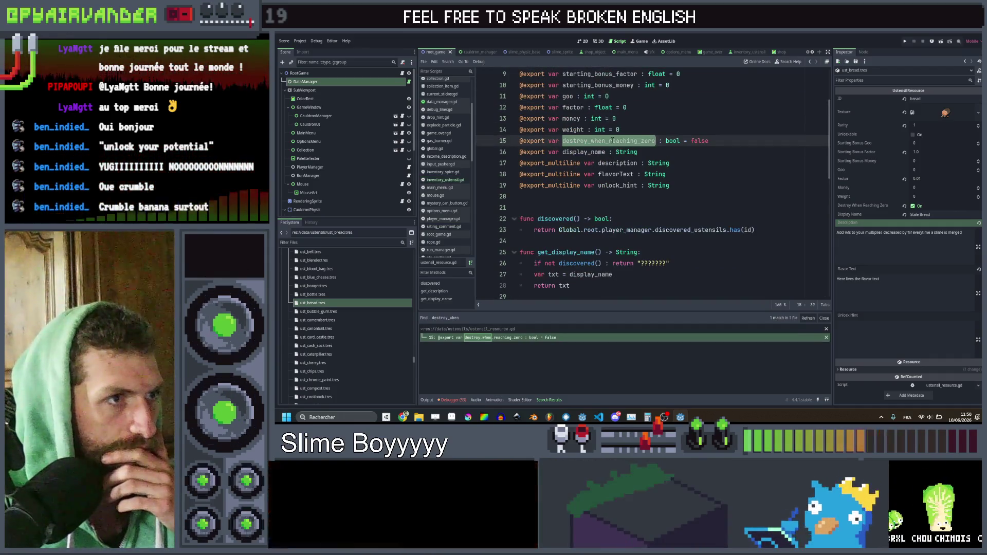
key("ctrl+shift+f")
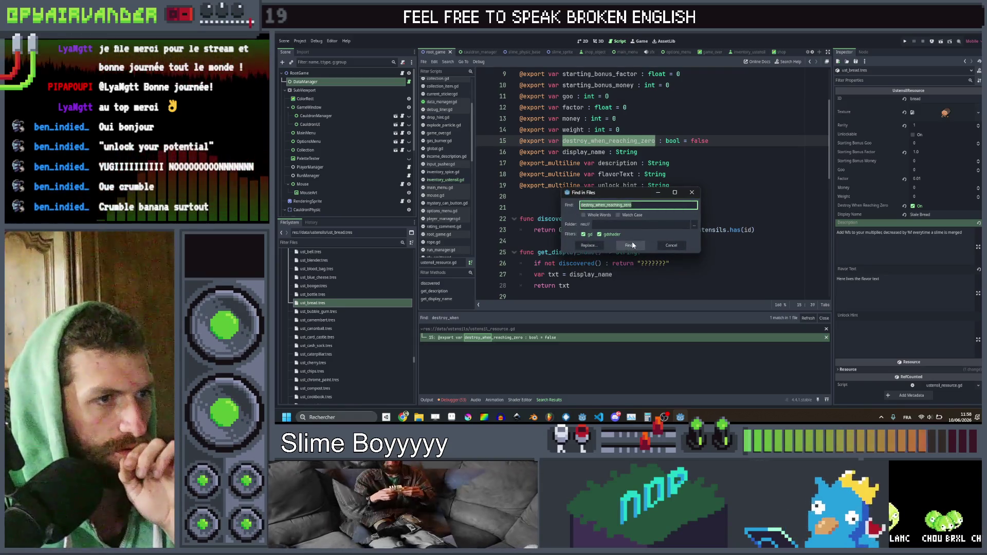
left_click(630, 245)
scroll(633, 243, "down", 10)
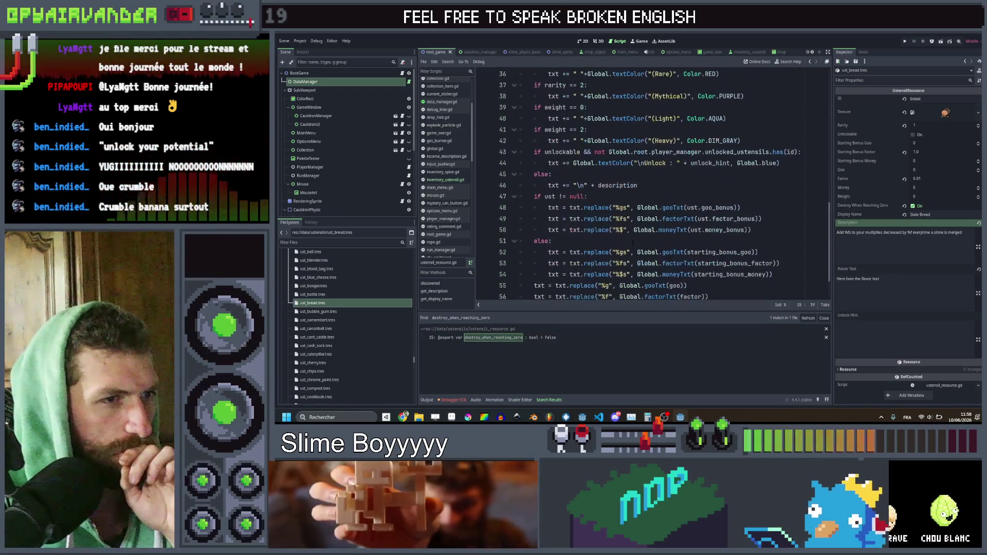
scroll(646, 197, "up", 10)
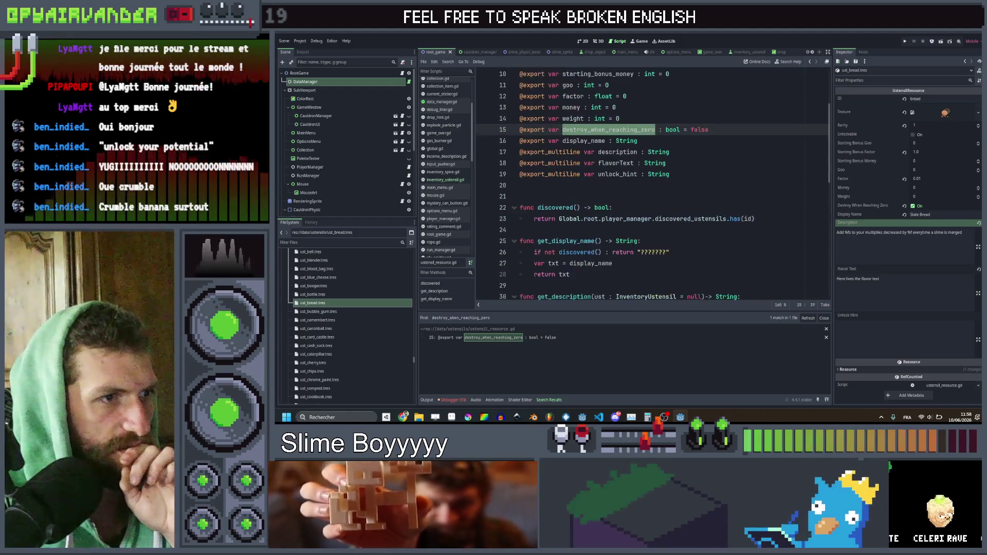
Step: Search the project for 'chips' and open the chips loop at line 618
left_click(646, 197)
key("ctrl+shift+f")
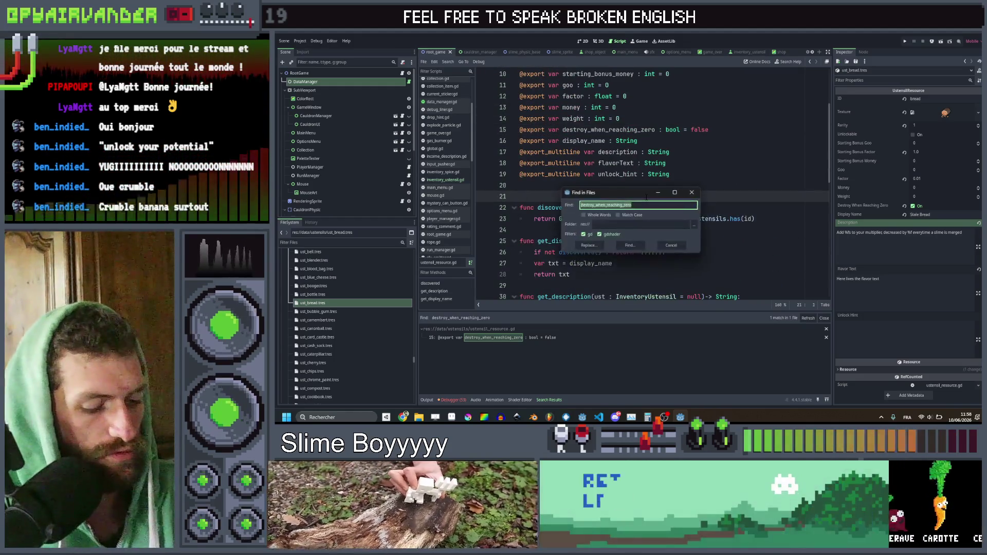
type("chips")
key("Return")
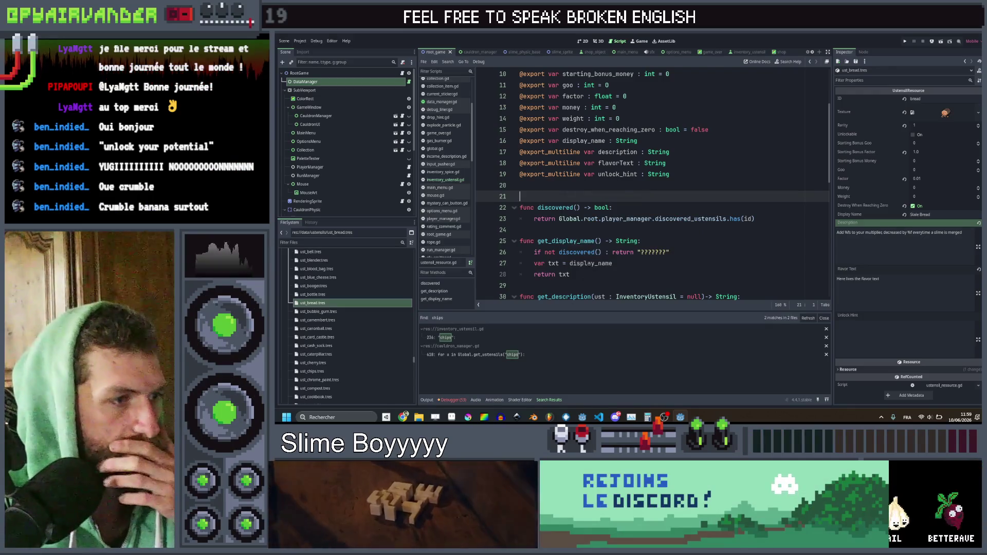
left_click(511, 354)
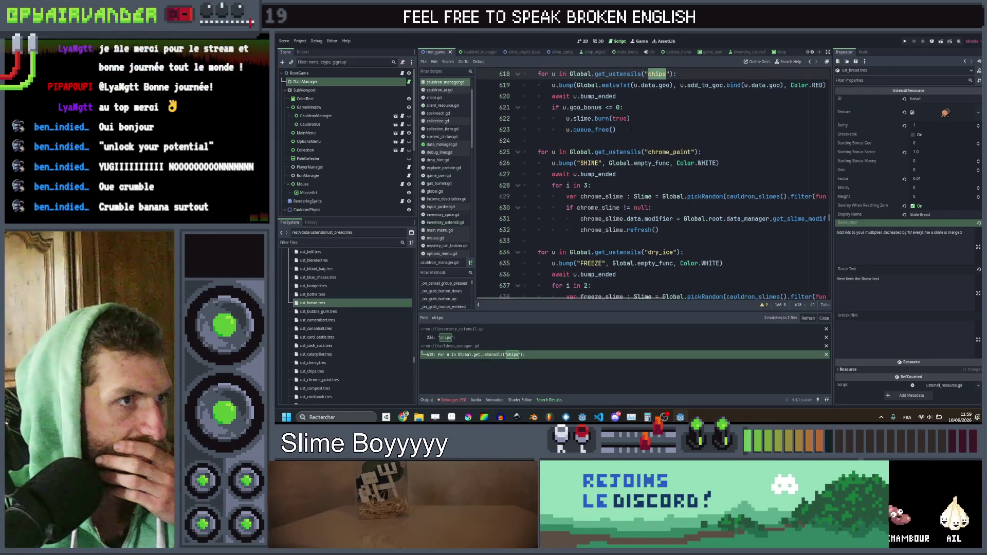
Step: Select the lines that burn and free empty chips, then switch to ustensil_resource.gd
scroll(631, 128, "up", 1)
left_click_drag(617, 163, 553, 141)
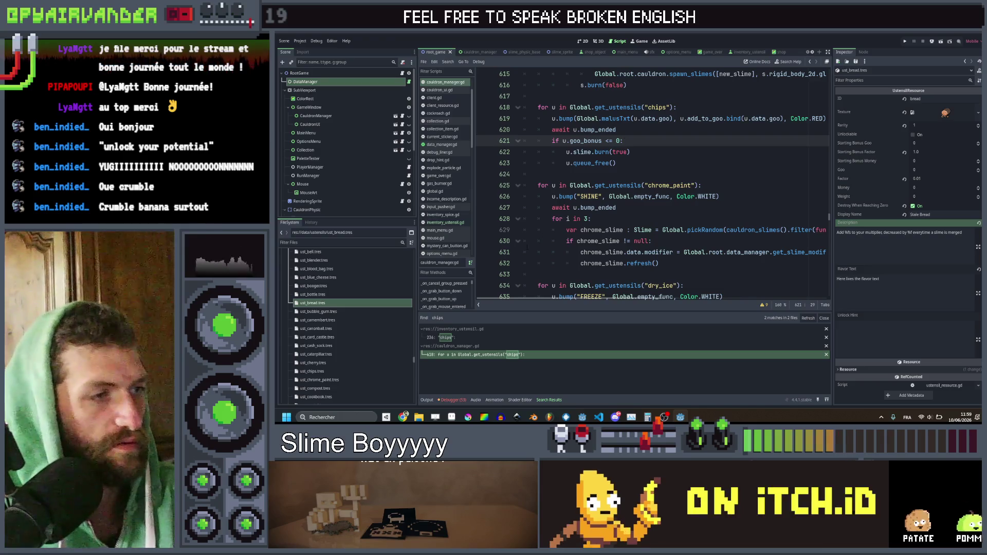
scroll(436, 215, "down", 7)
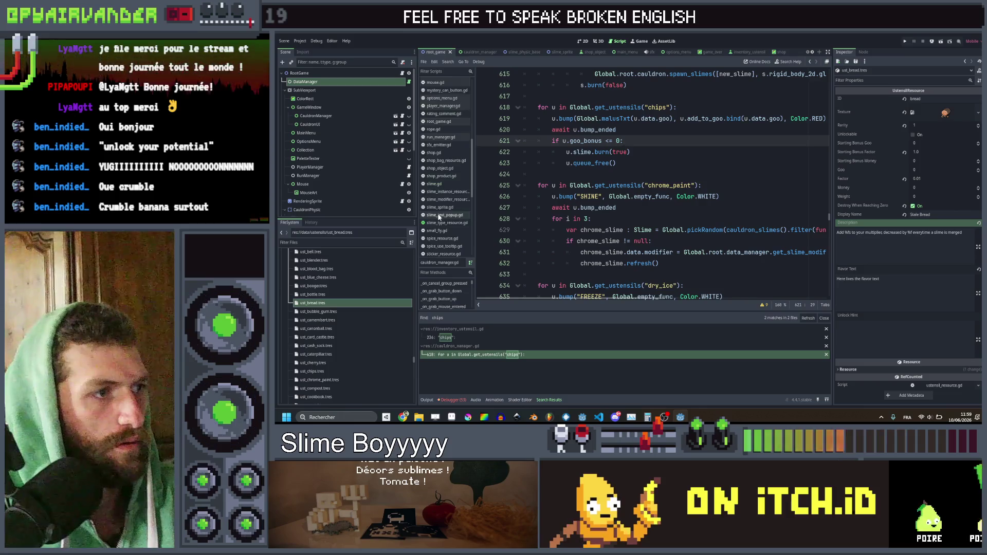
scroll(439, 217, "down", 5)
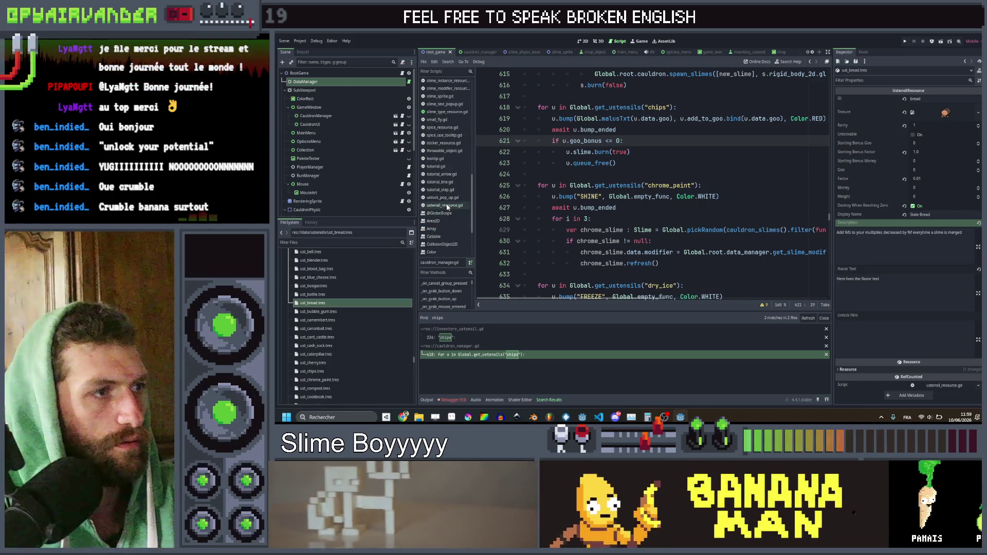
left_click(446, 205)
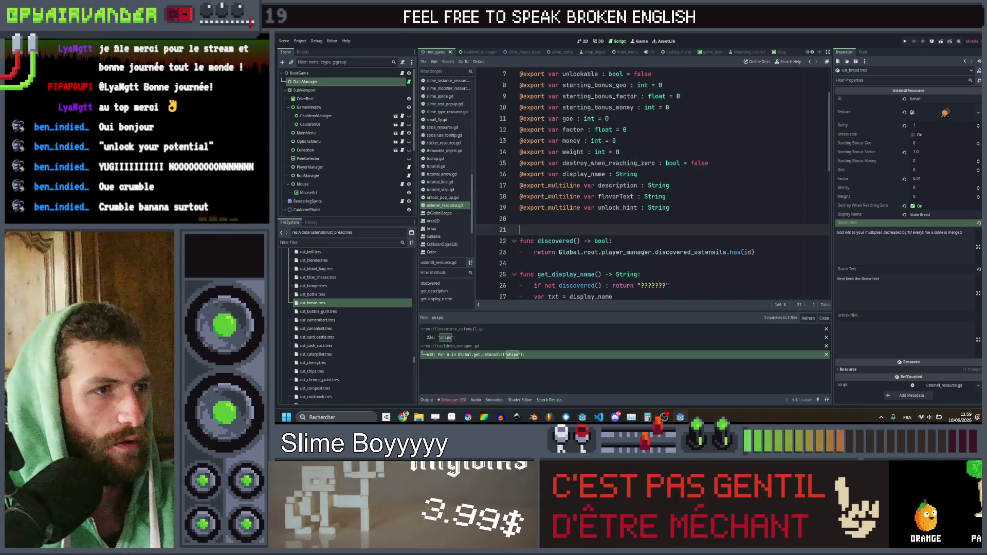
Step: Delete the destroy_when_reaching_zero declaration on line 15 and save the script
scroll(648, 195, "up", 2)
left_click_drag(722, 232, 519, 231)
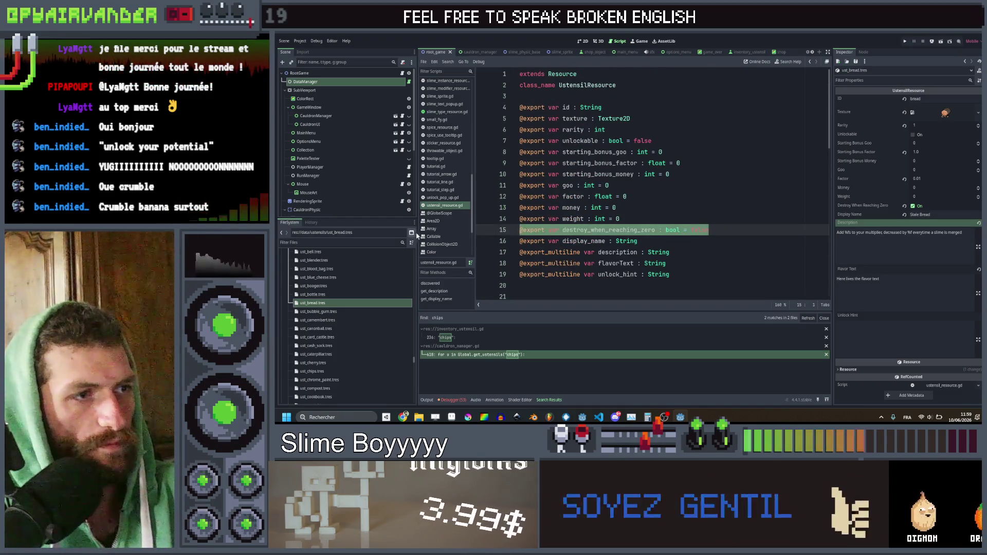
key("BackSpace")
key("BackSpace")
key("ctrl+s")
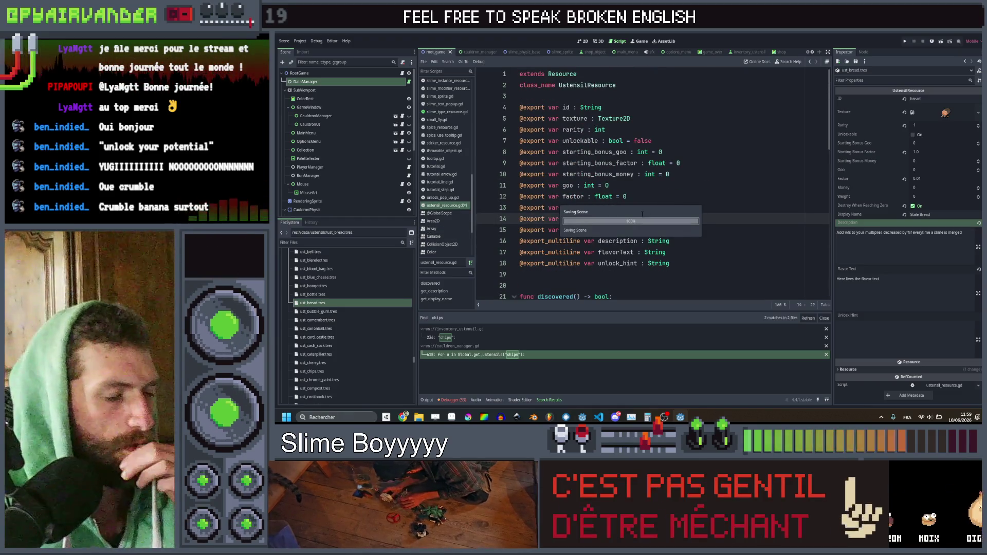
Step: Search the project for 'bread' and open the bread loop at line 735
left_click(649, 196)
key("ctrl+shift+f")
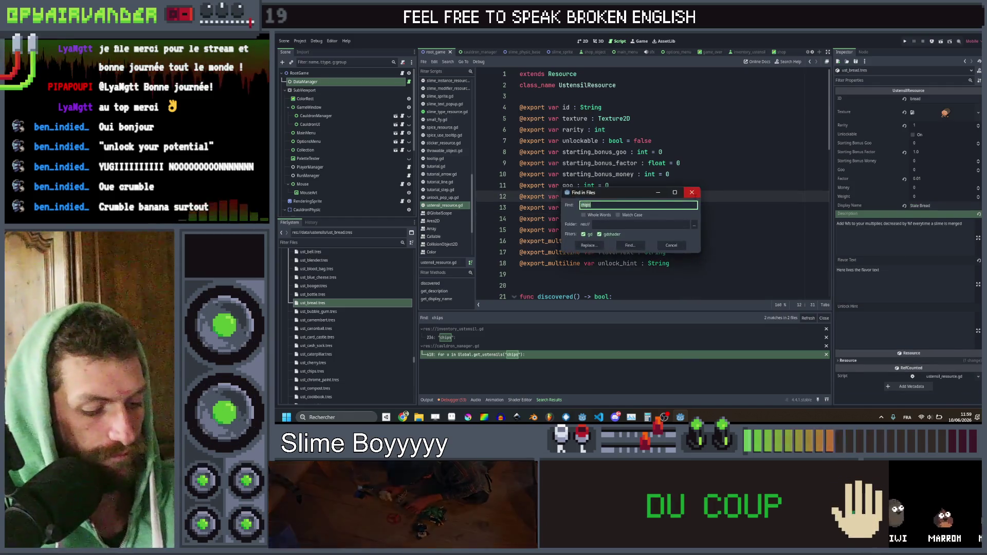
key("Return")
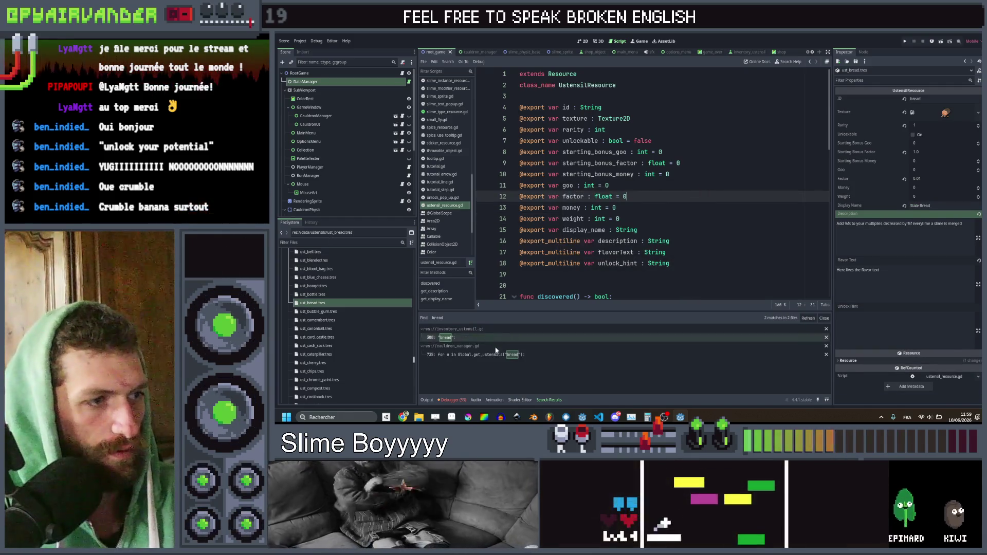
left_click(500, 355)
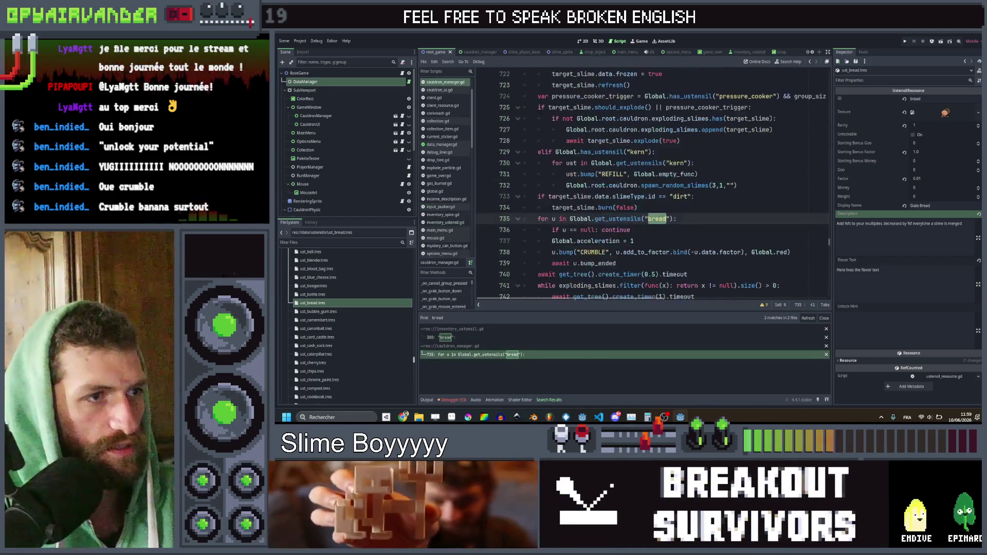
Step: Add an 'if u.factor_bonus <= 0:' block calling u.slime.burn(true) and u.queue_free()
left_click(637, 229)
key("Return")
type("if u.goo_bonus <= 0:")
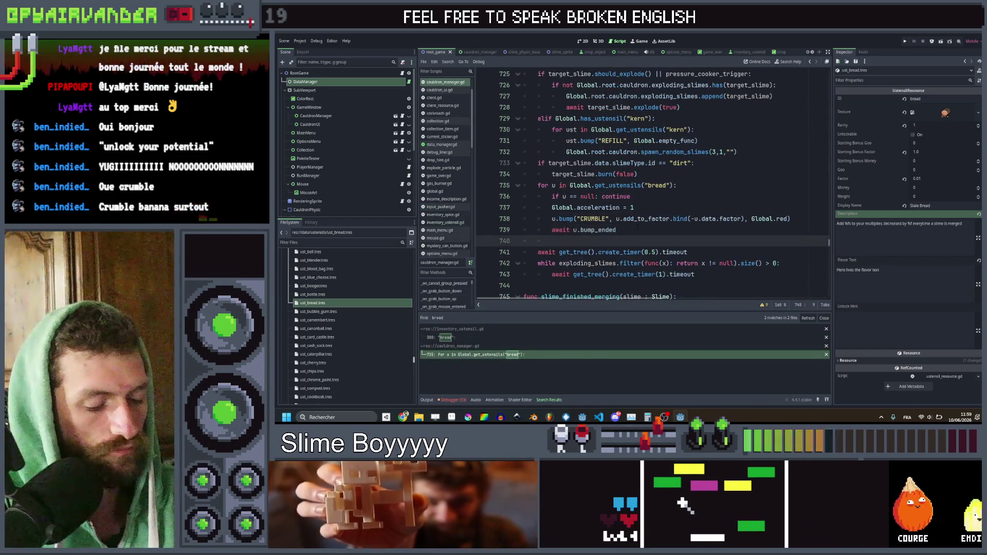
key("Return")
type("u.slime.burn(true)")
key("Return")
type("u.queue_free()")
double_click(586, 241)
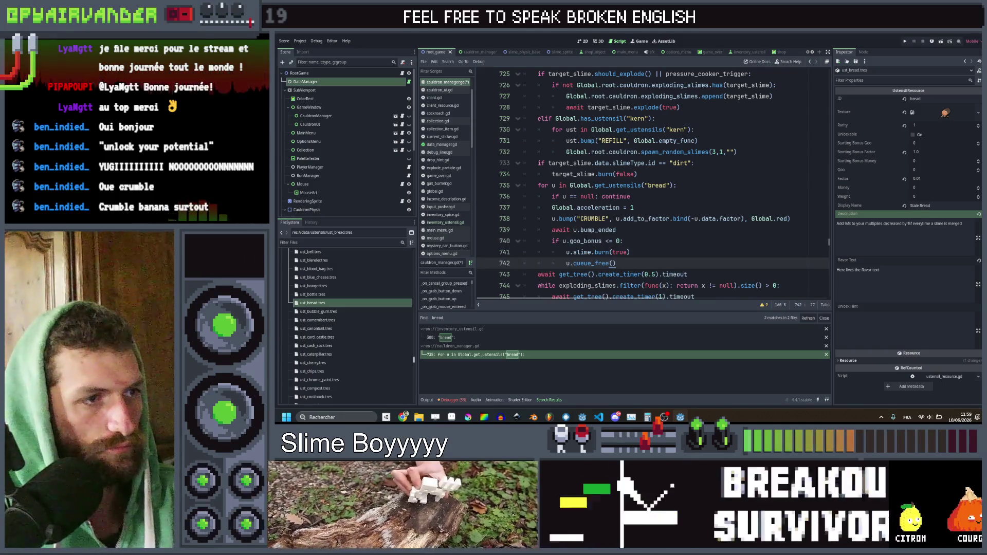
type("factor_bonus")
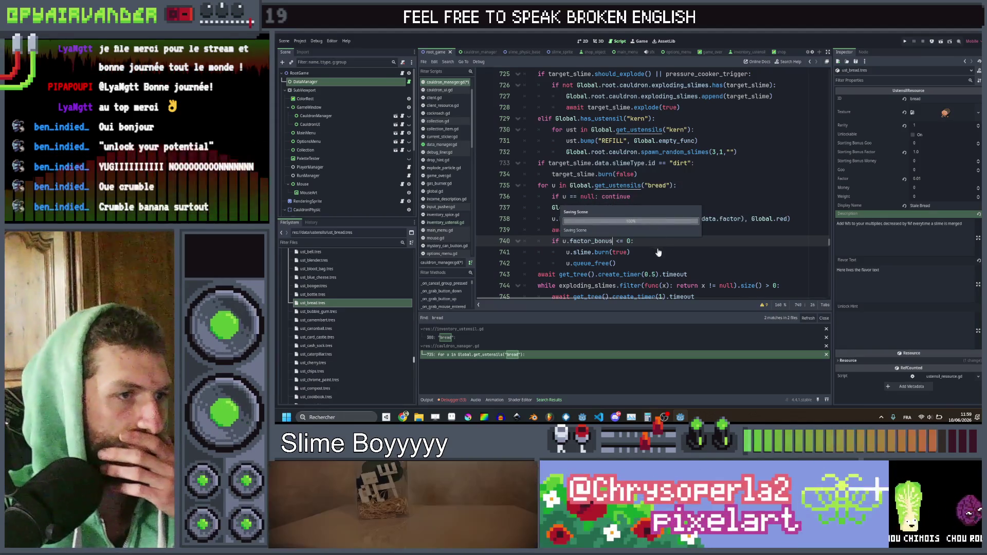
left_click(657, 250)
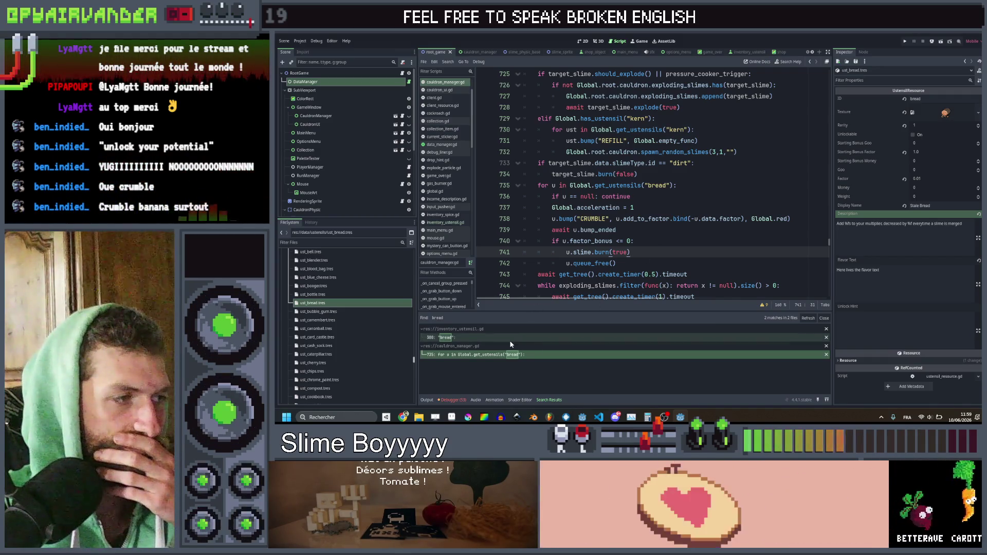
left_click(620, 230)
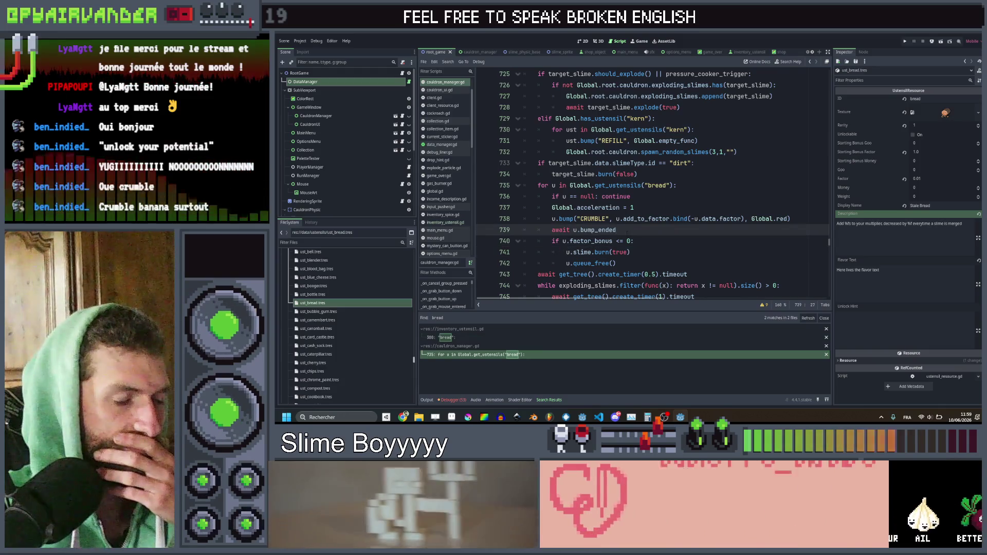
key("ctrl+shift+f")
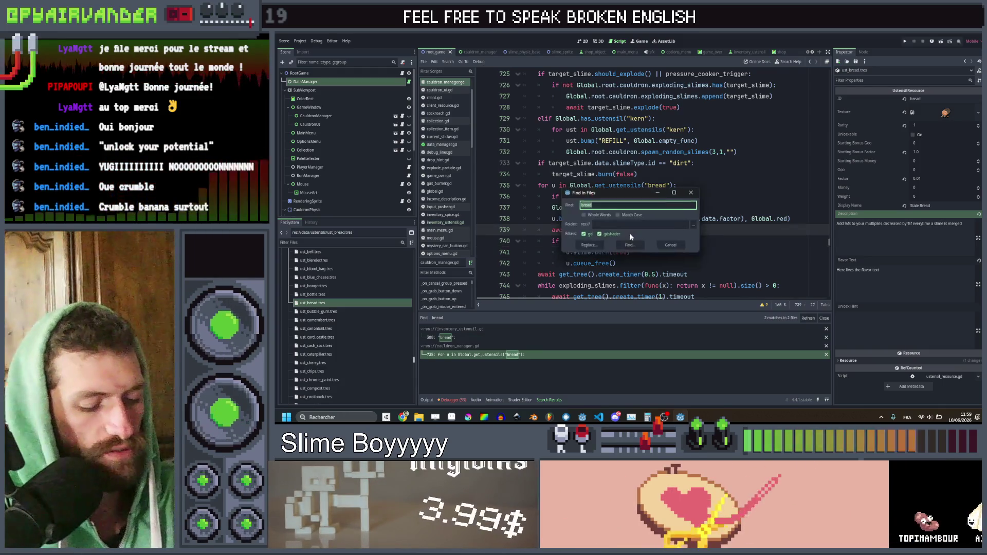
Step: Search for 'chips' and view its matches in cauldron_manager.gd and the inventory ustensil script
type("hips")
key("Return")
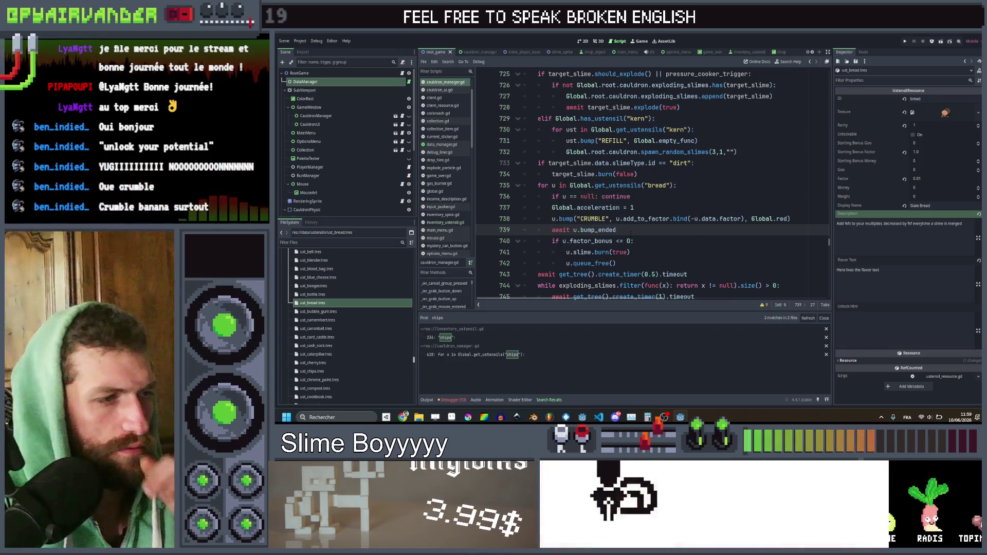
left_click(533, 354)
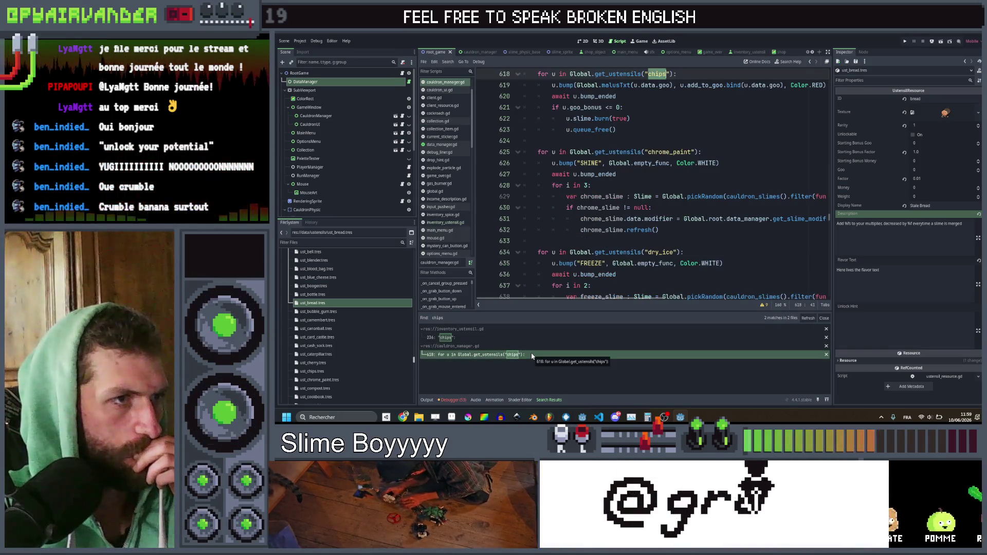
scroll(662, 123, "up", 1)
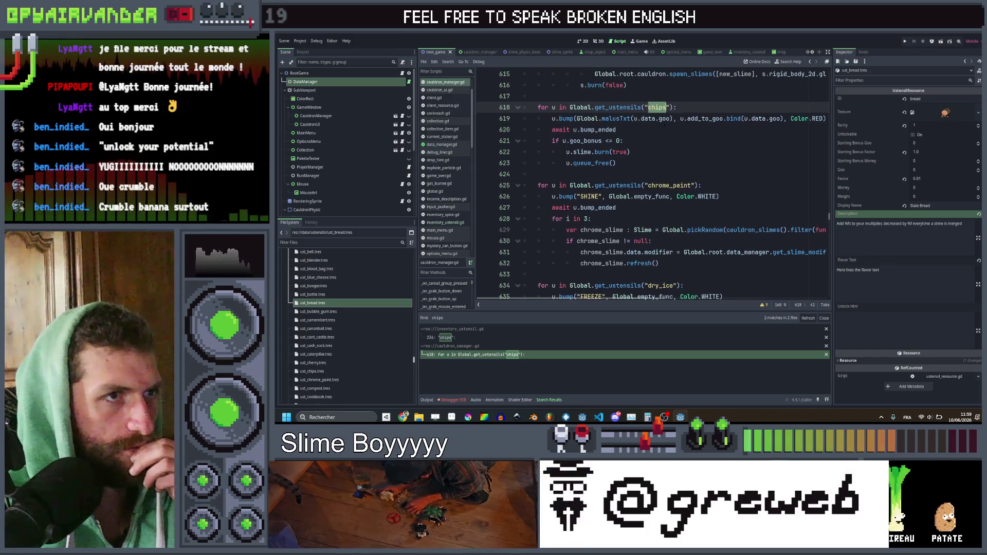
left_click(462, 338)
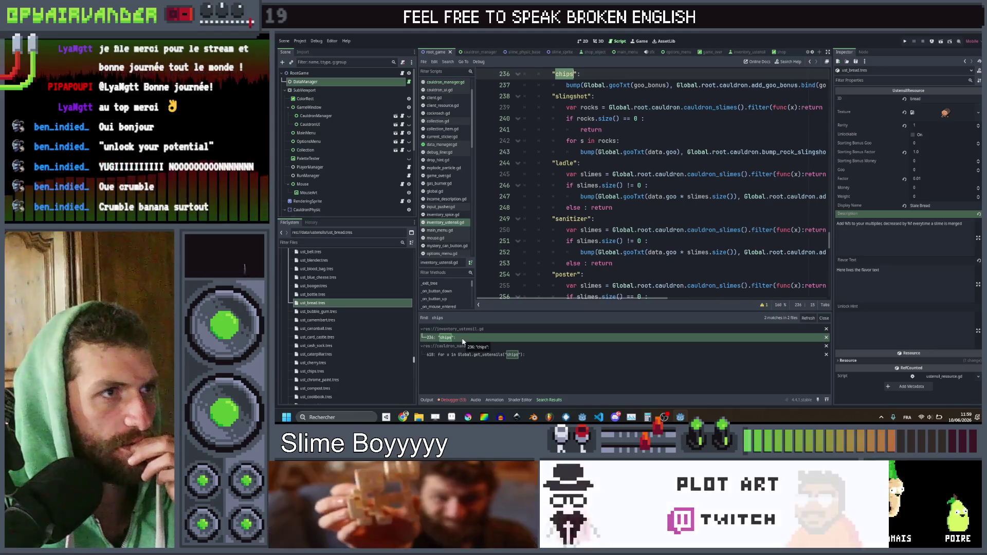
Step: Search the project for 'bread' and open its loop at line 735 in cauldron_manager.gd
left_click(698, 132)
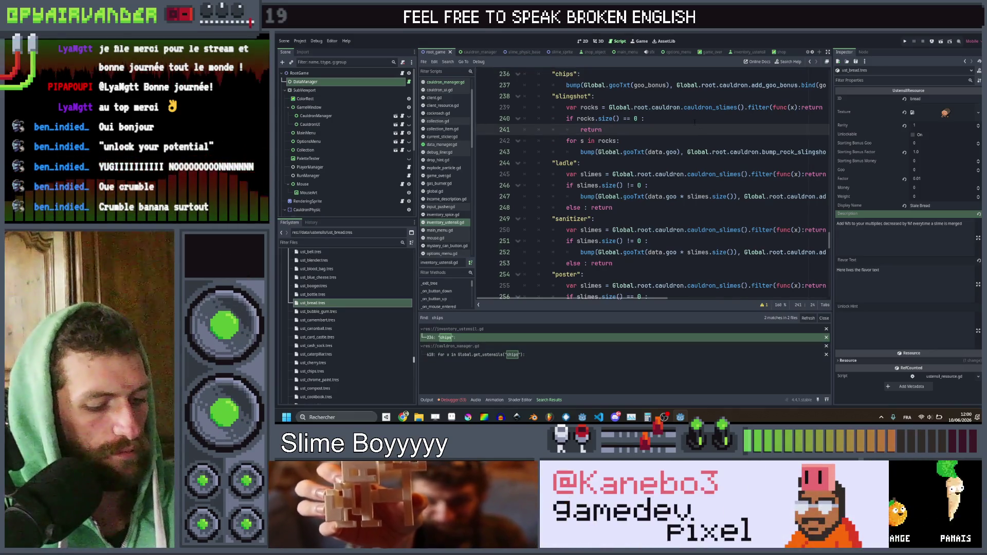
key("ctrl+shift+f")
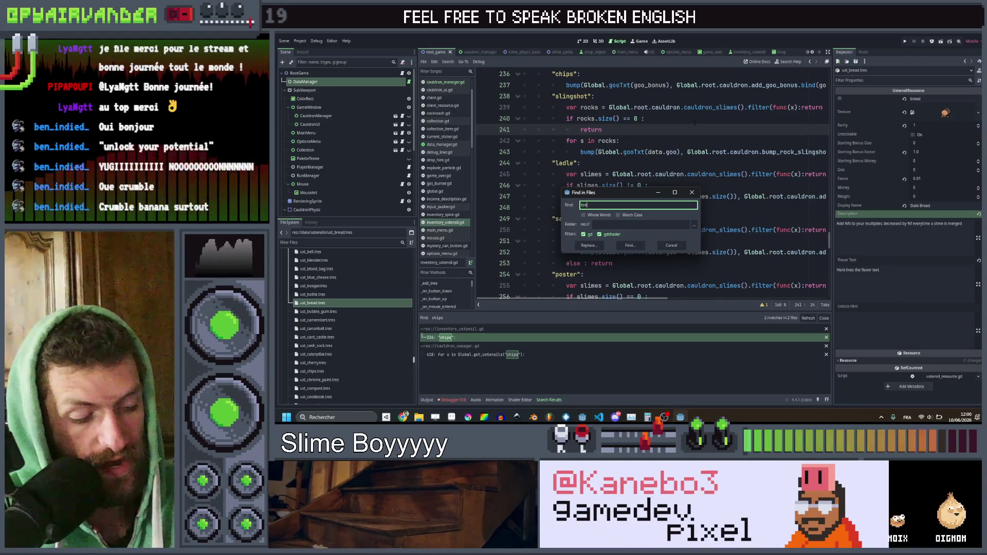
type("ad")
key("Return")
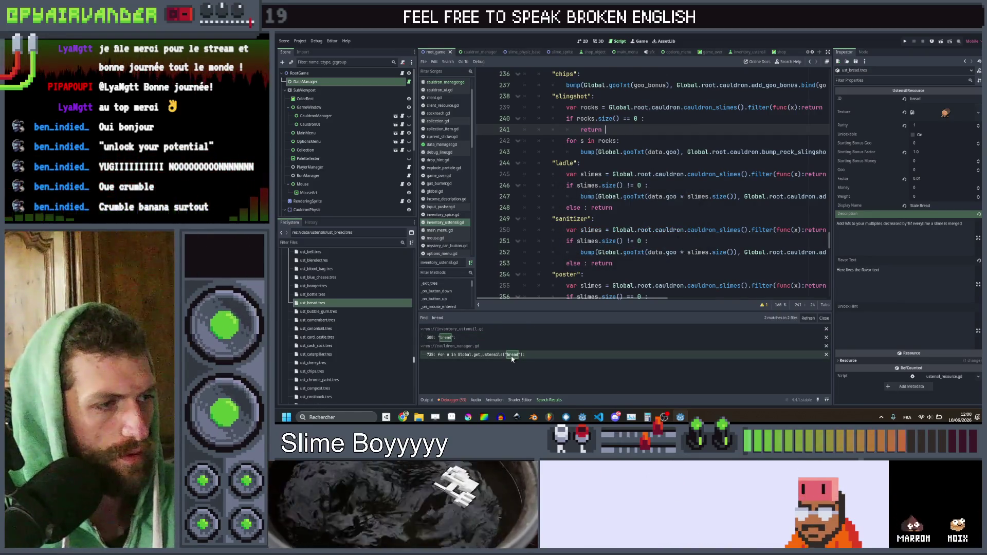
left_click(512, 355)
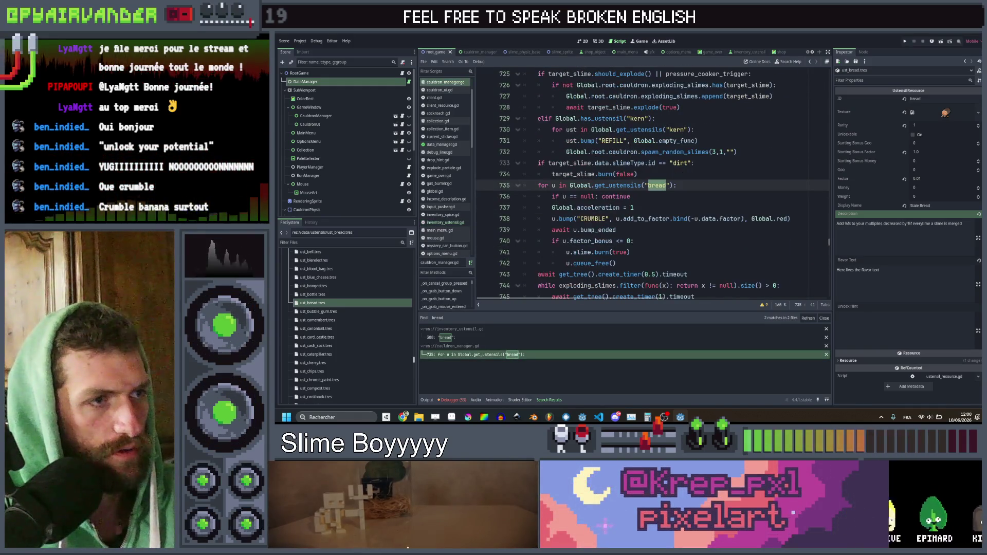
Step: Replace the CRUMBLE label on line 738 with Global.malusTxt(-u.data.factor) and save
left_click(580, 219)
key("Left")
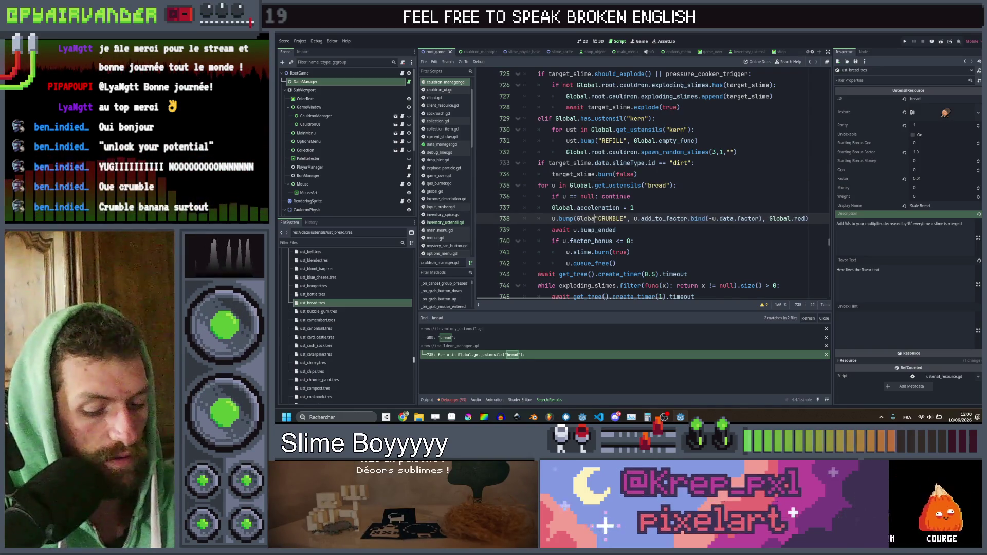
type("Global.")
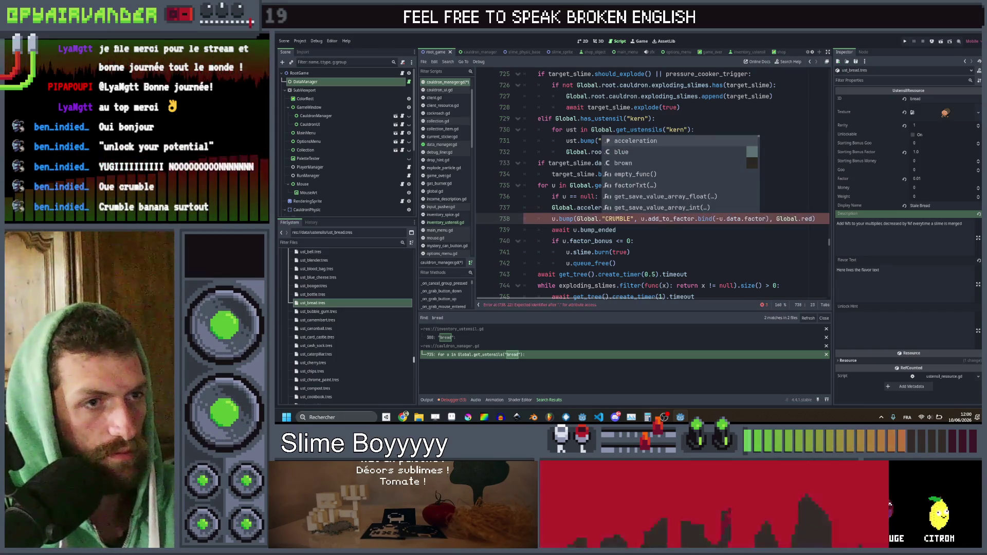
type("r")
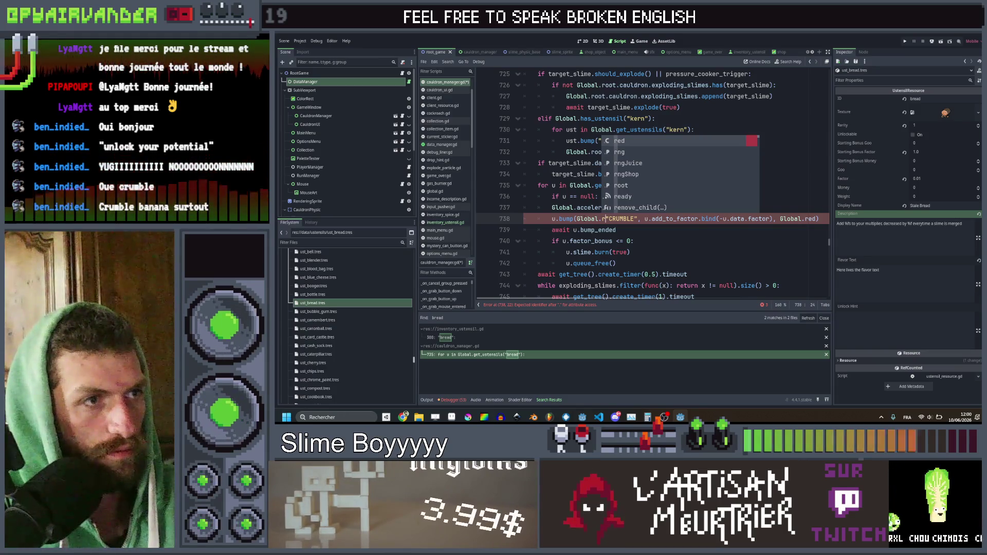
key("BackSpace")
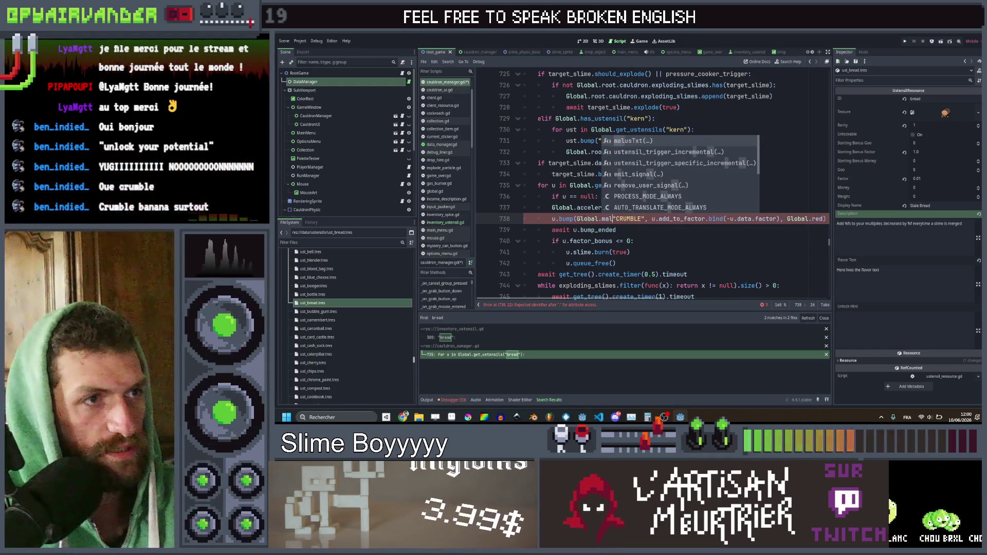
key("Return")
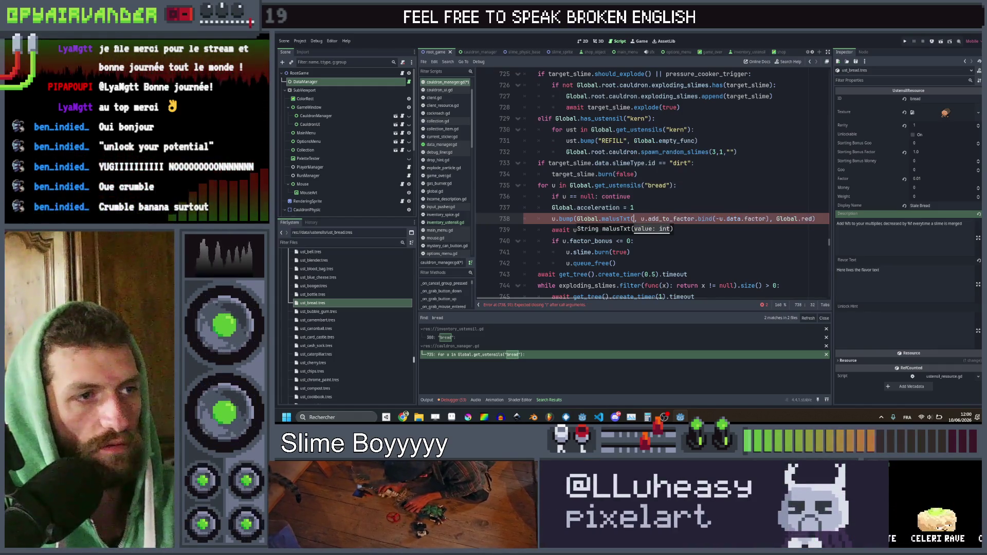
type(")")
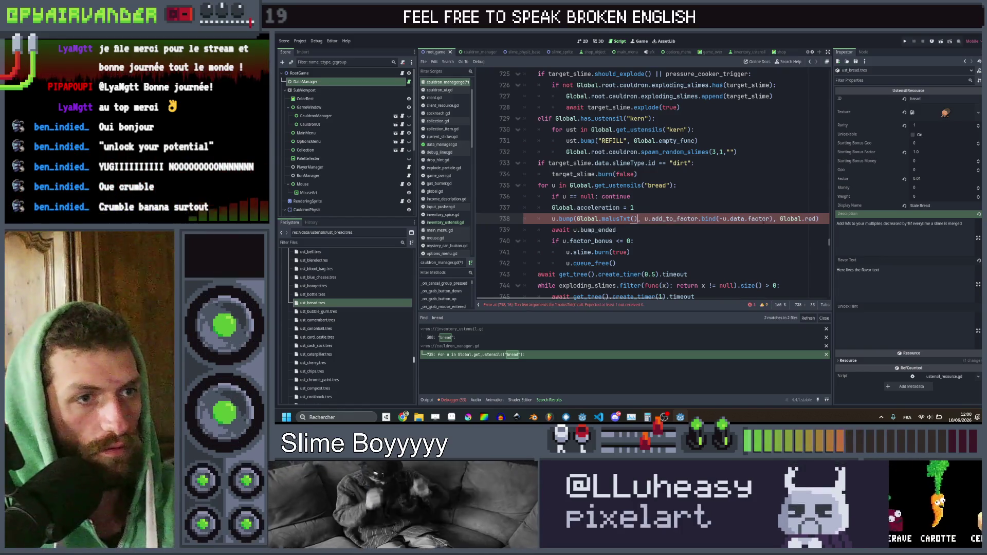
key("ctrl+shift+Left")
key("ctrl+shift+Left")
key("ctrl+shift+Left")
type("-u.data.factor")
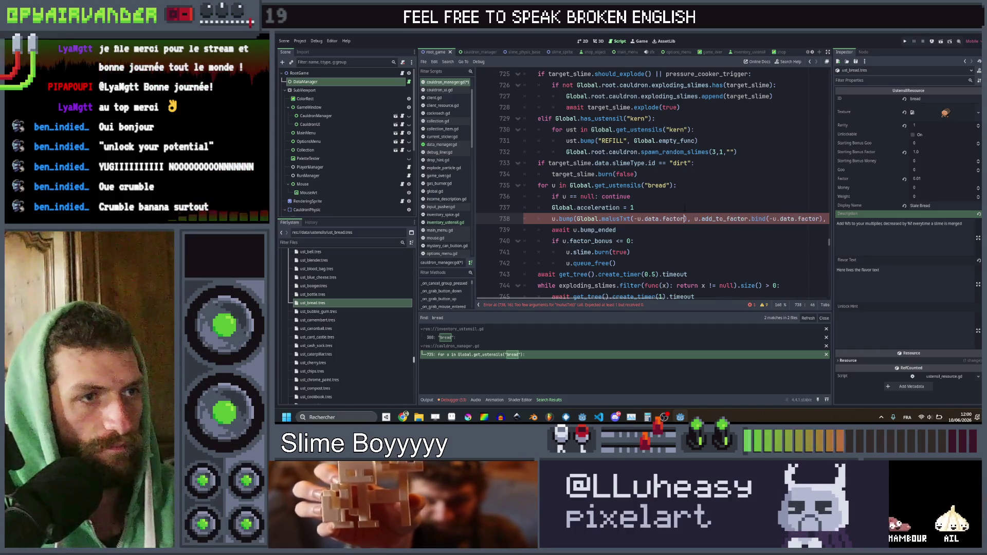
left_click(686, 207)
key("ctrl+s")
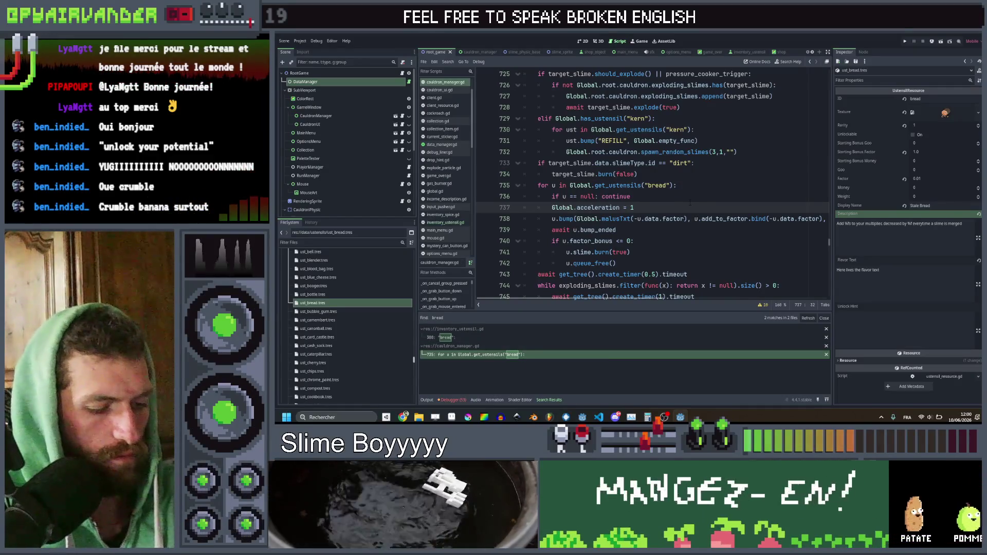
key("ctrl+shift+f")
Step: Search for 'chips' again, open the line 618 chips loop, and save
type("chips")
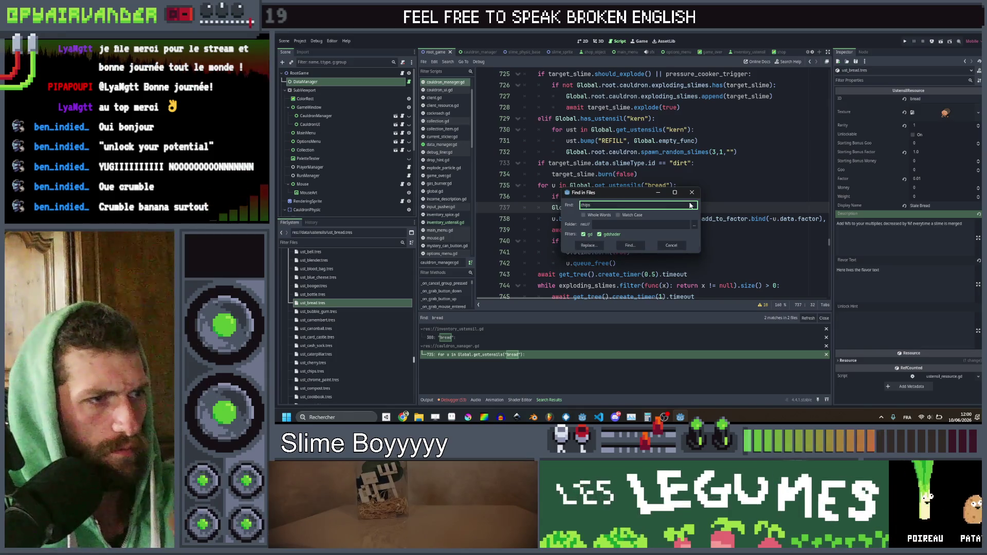
key("Return")
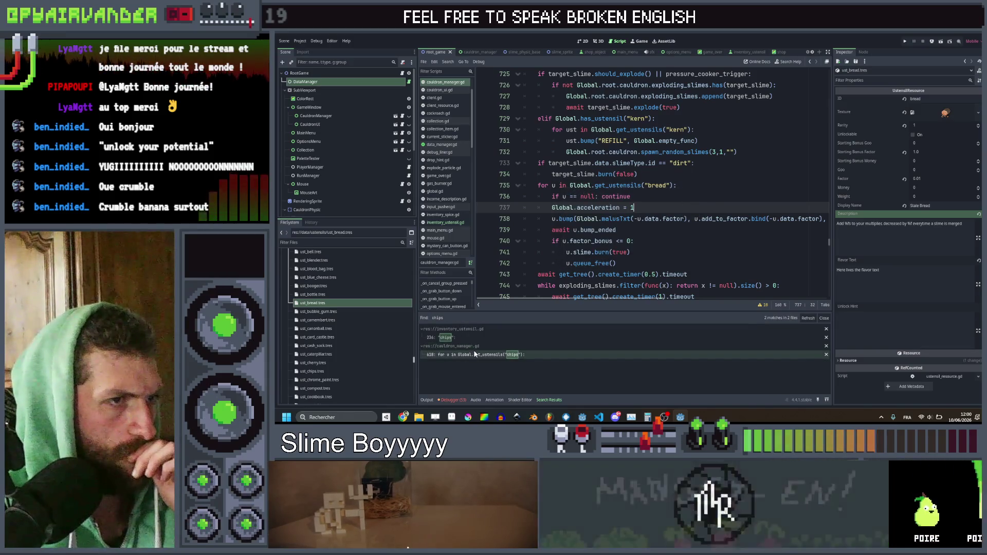
left_click(471, 355)
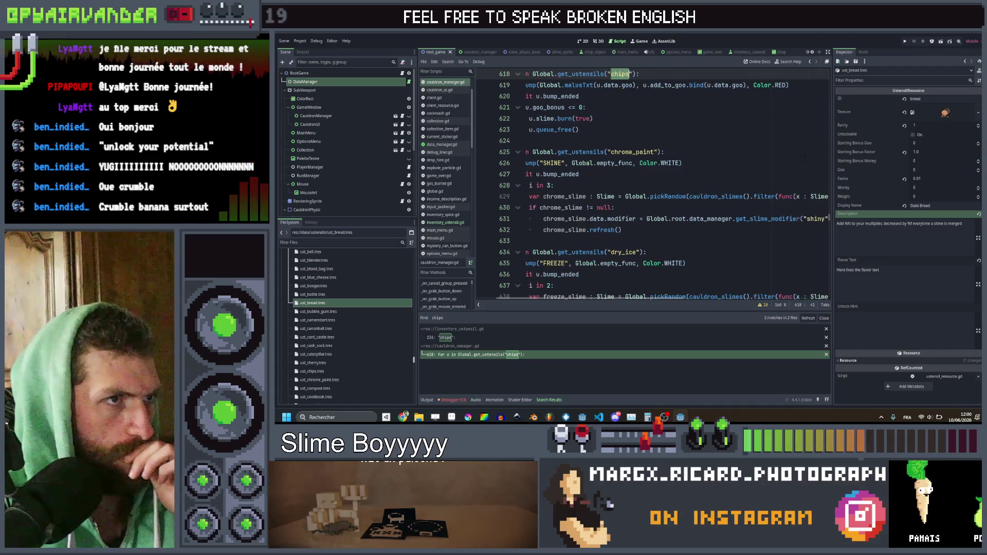
scroll(790, 162, "up", 2)
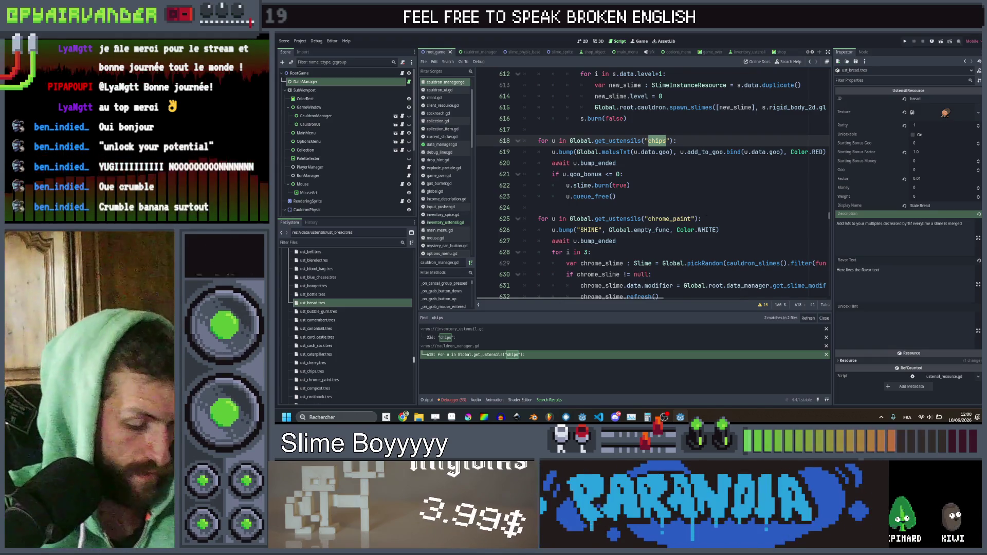
key("ctrl+s")
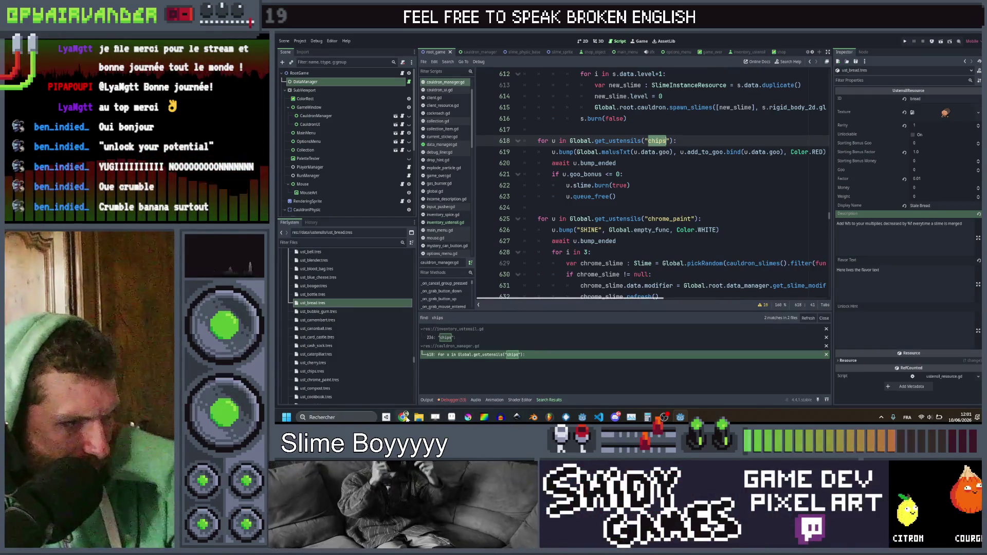
Step: In the SlimeSoup sheet, tick column E for Stale bread, review Palette's effect, then return to Godot
mouse_move(404, 418)
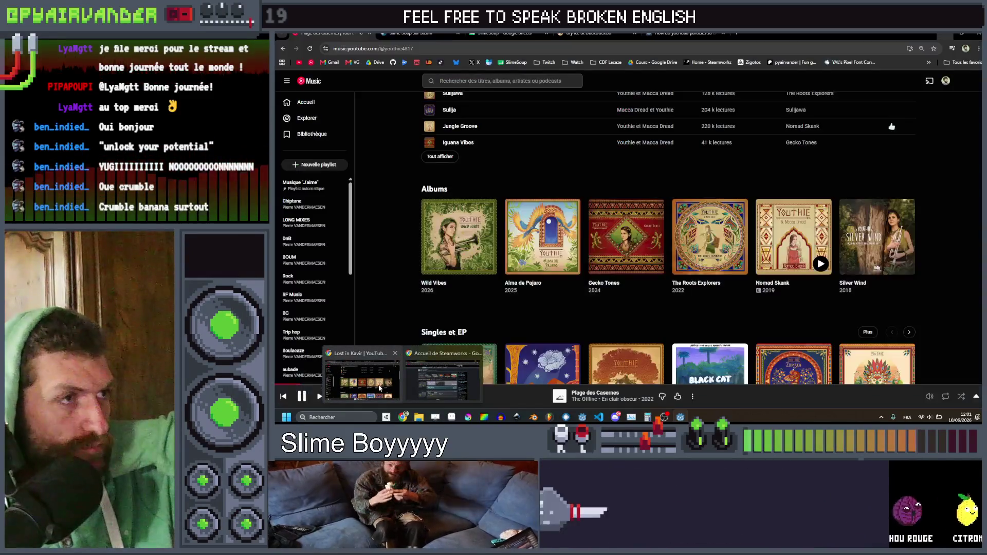
left_click(379, 388)
left_click(491, 34)
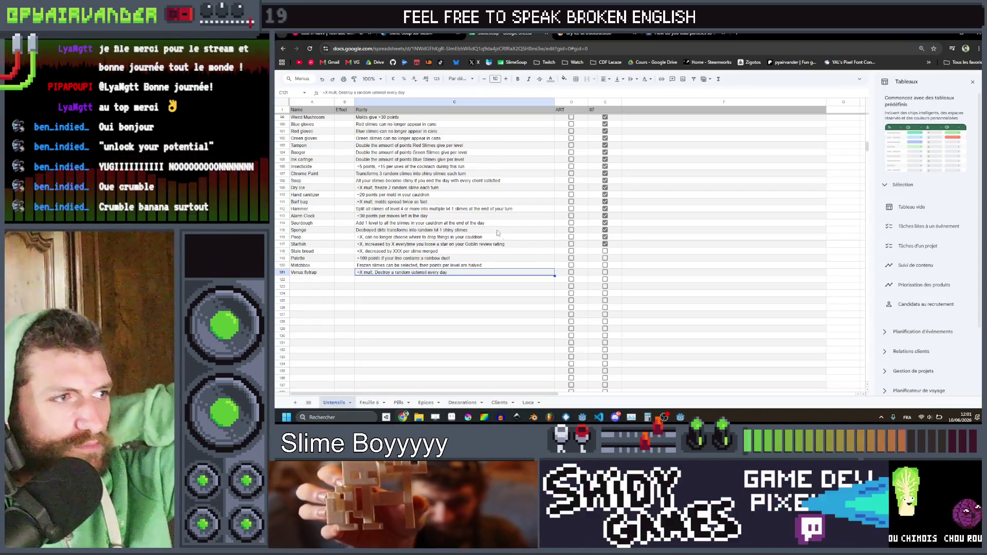
left_click(605, 252)
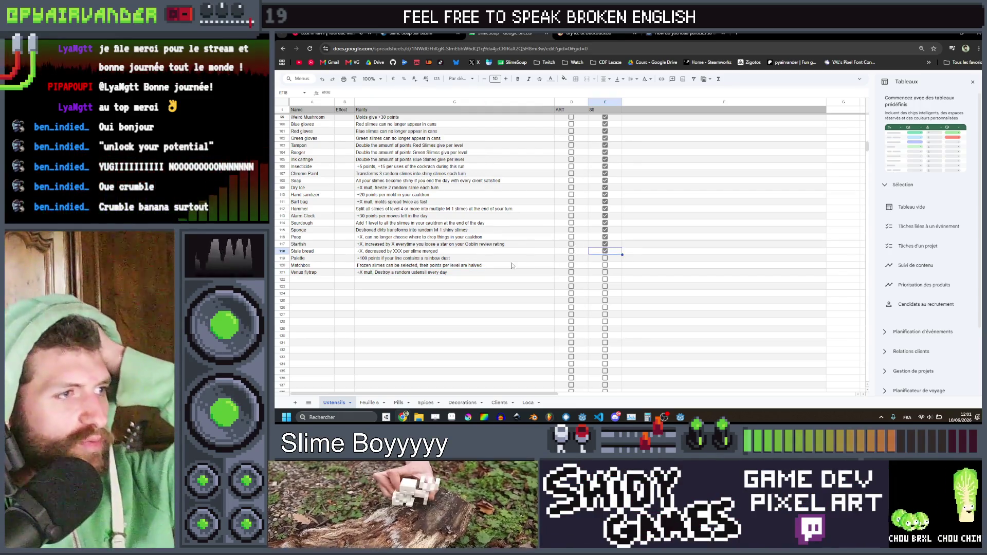
left_click(437, 258)
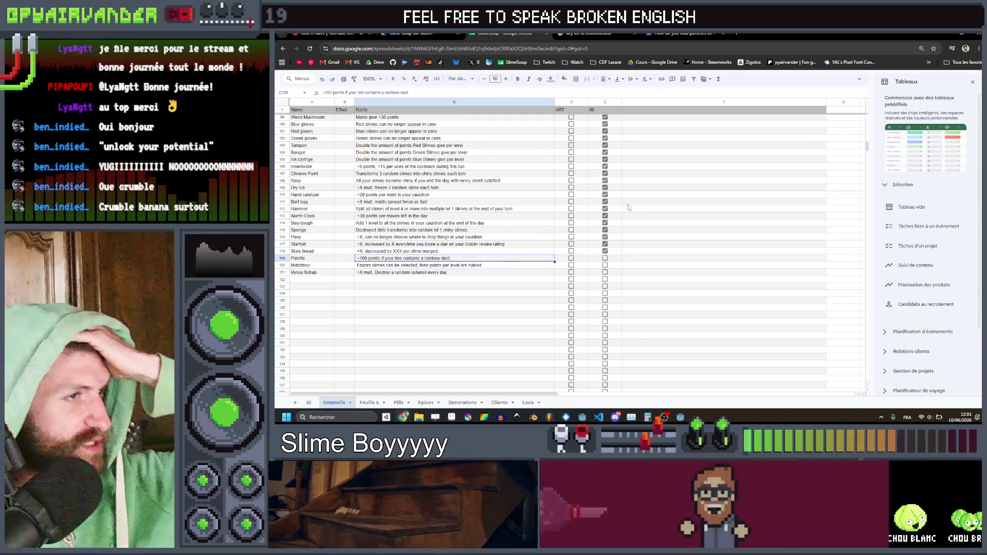
left_click(954, 34)
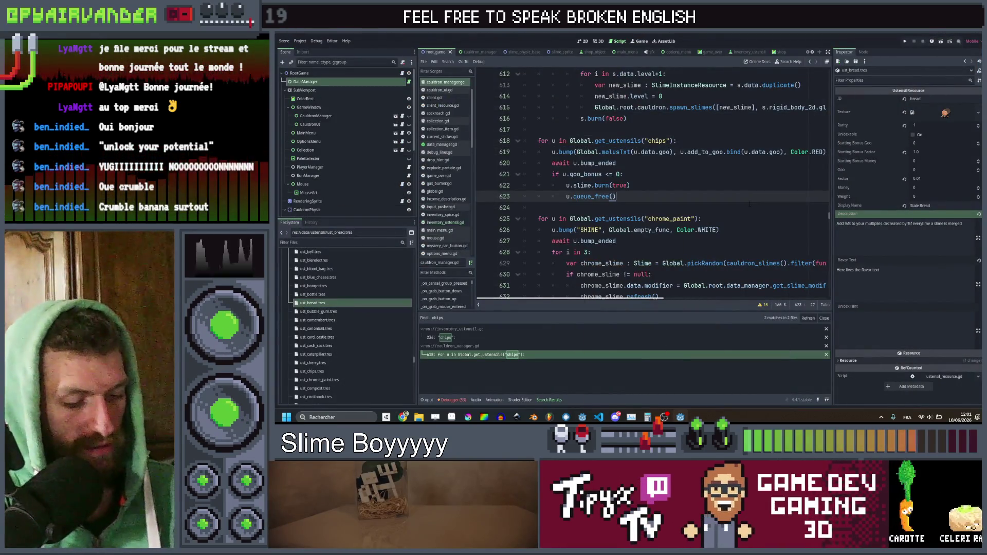
Step: Search the project for pre_merge to find trigger_effect_pre_merge at line 175 of inventory_ustensil.gd
key("ctrl+shift+f")
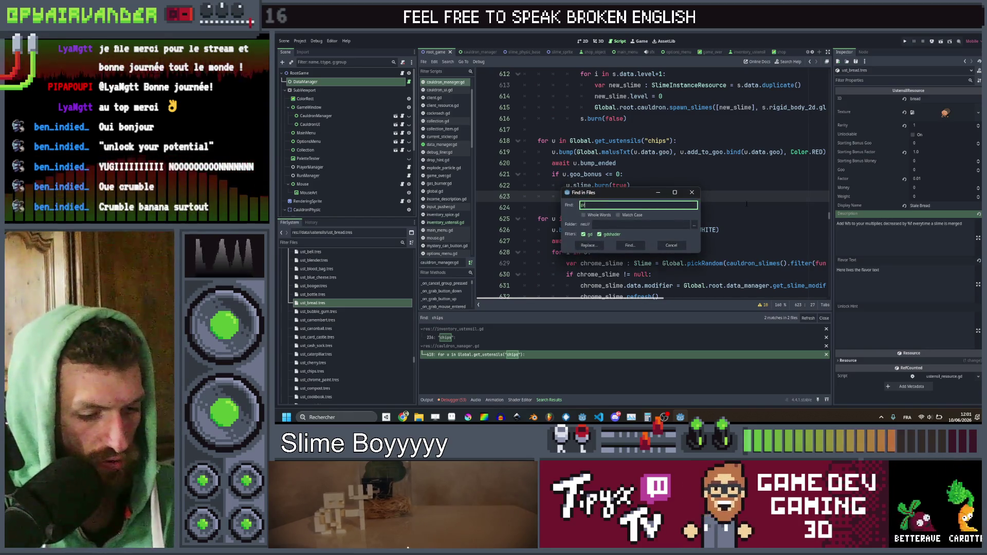
type("pre_merge")
key("Return")
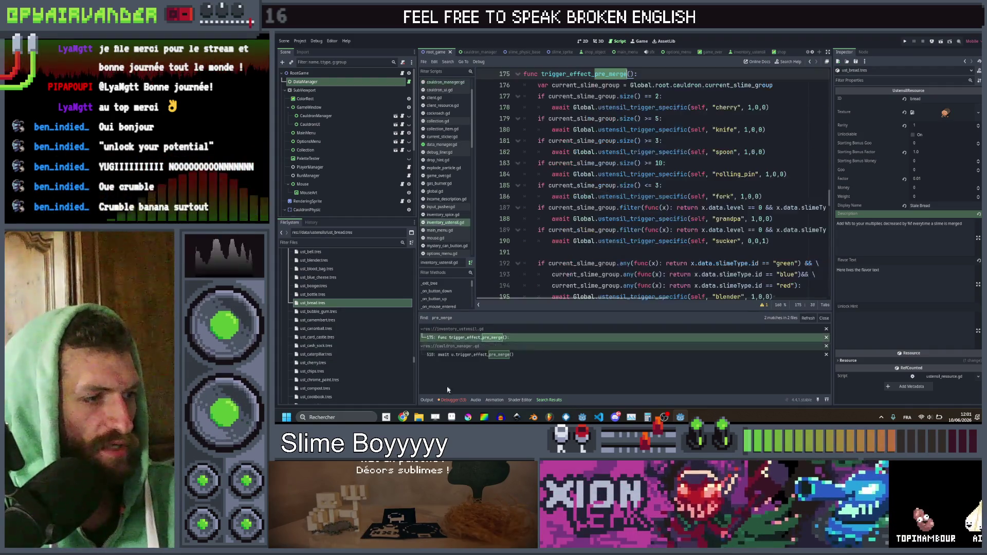
mouse_move(403, 417)
mouse_move(389, 398)
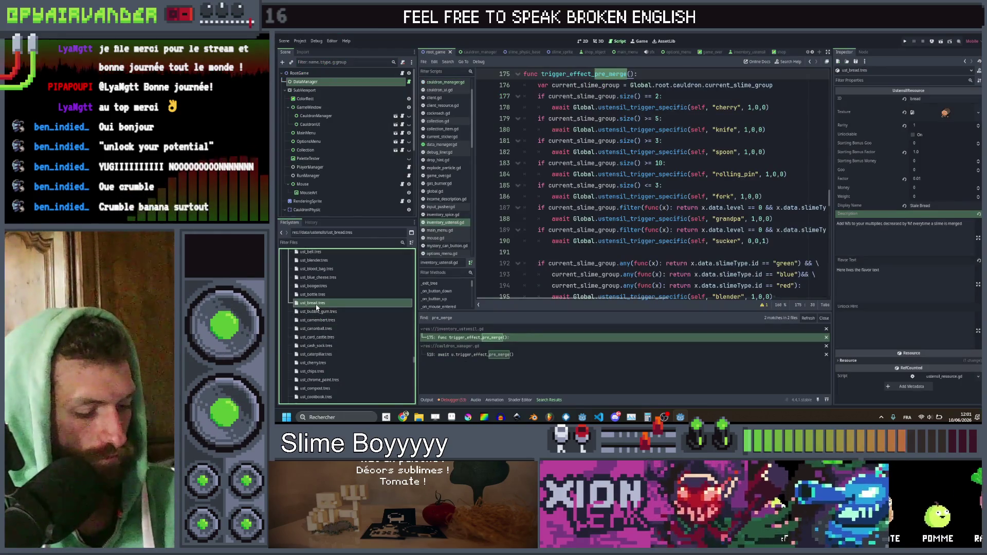
Step: Duplicate ust_bread.tres and open ust_palette.tres in the Inspector to edit its ID
key("ctrl+d")
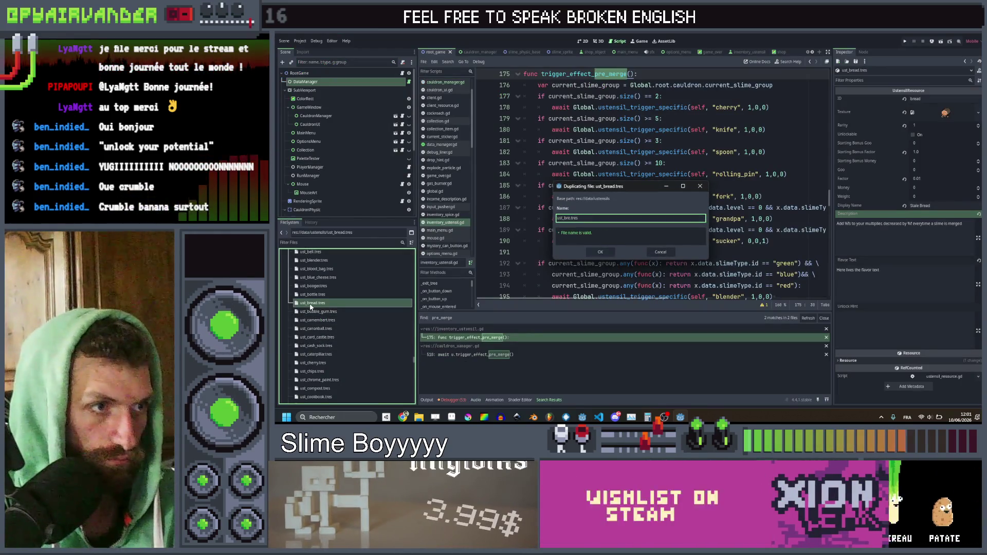
key("Escape")
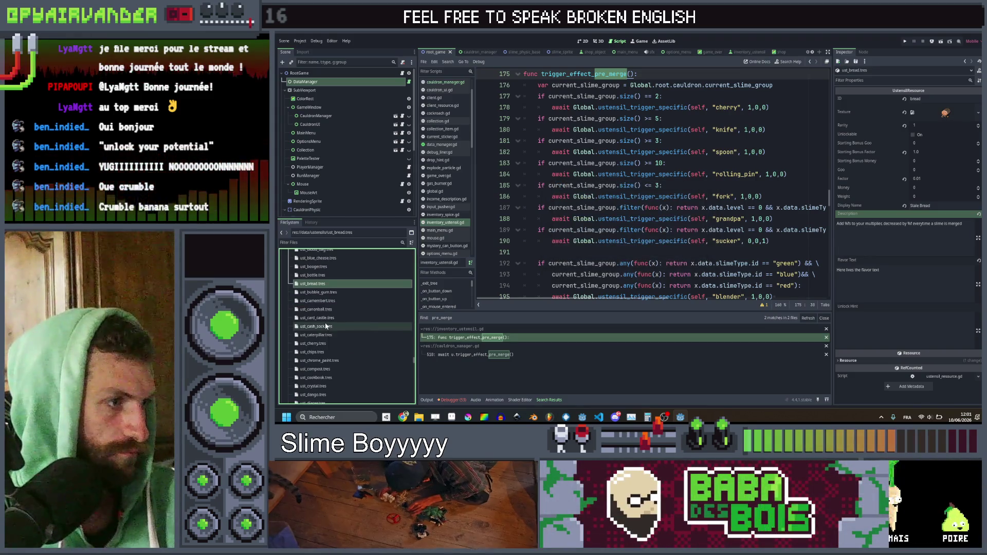
scroll(335, 308, "down", 5)
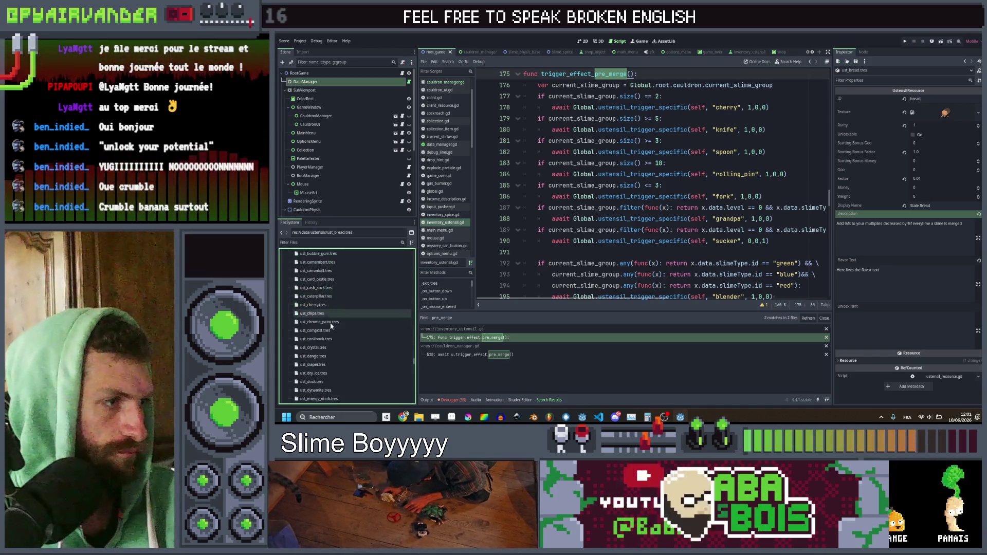
scroll(329, 330, "down", 10)
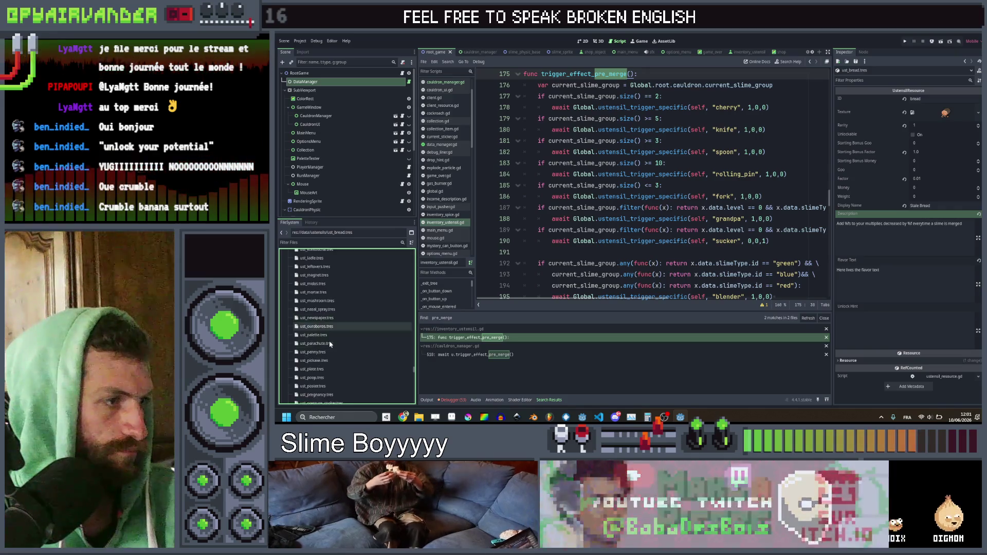
scroll(334, 355, "down", 3)
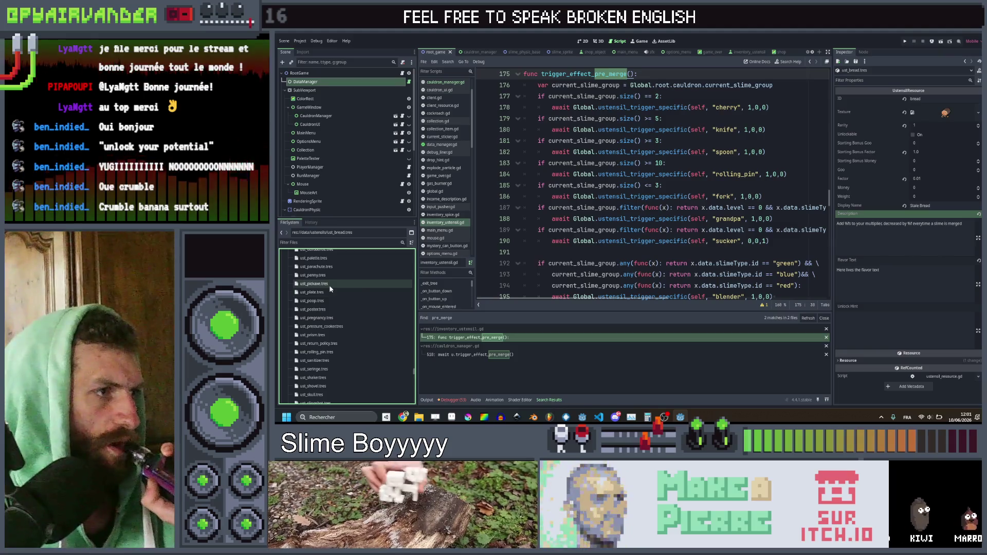
left_click(337, 259)
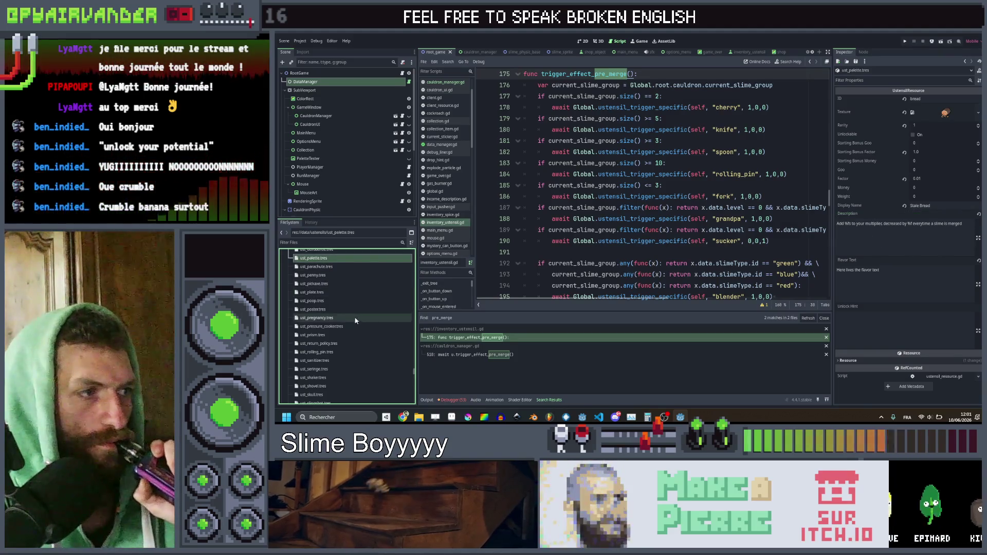
left_click(841, 99)
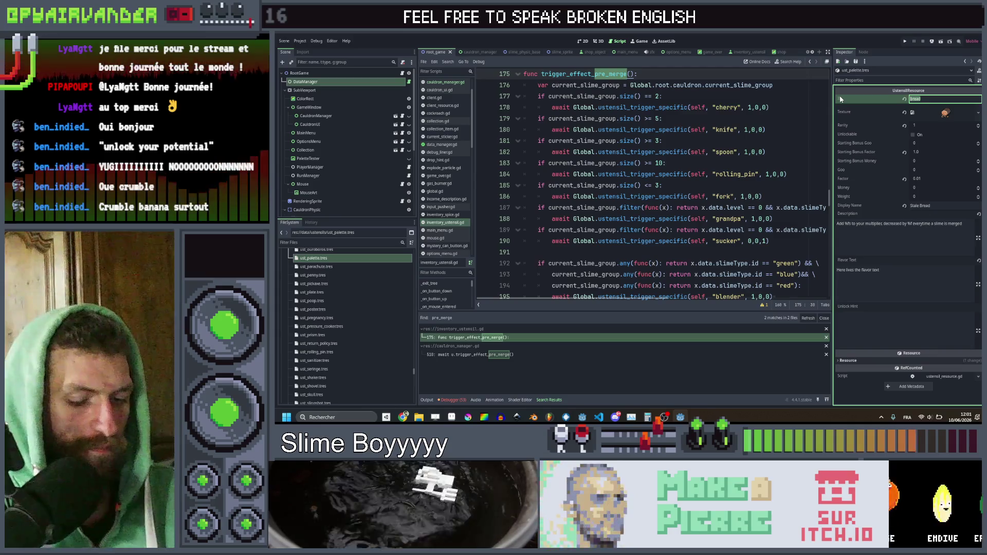
Step: Set the resource ID to 'palette', load palette.png as its texture, and save
type("pale")
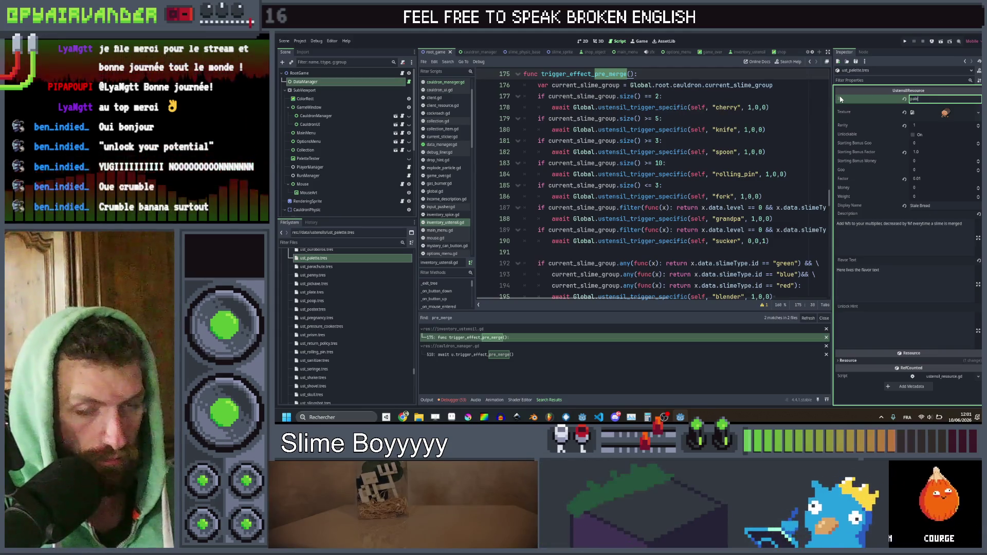
right_click(947, 113)
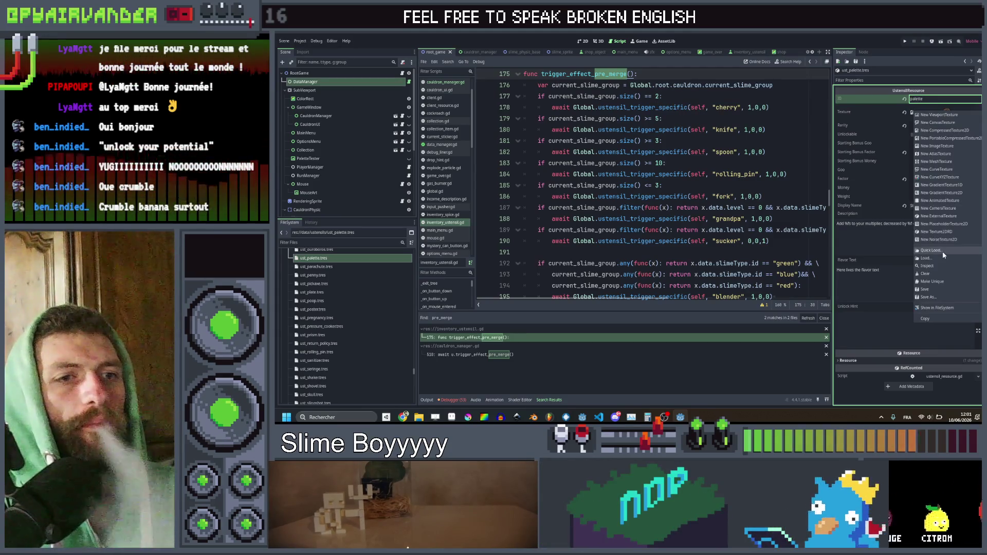
left_click(942, 251)
type("palette")
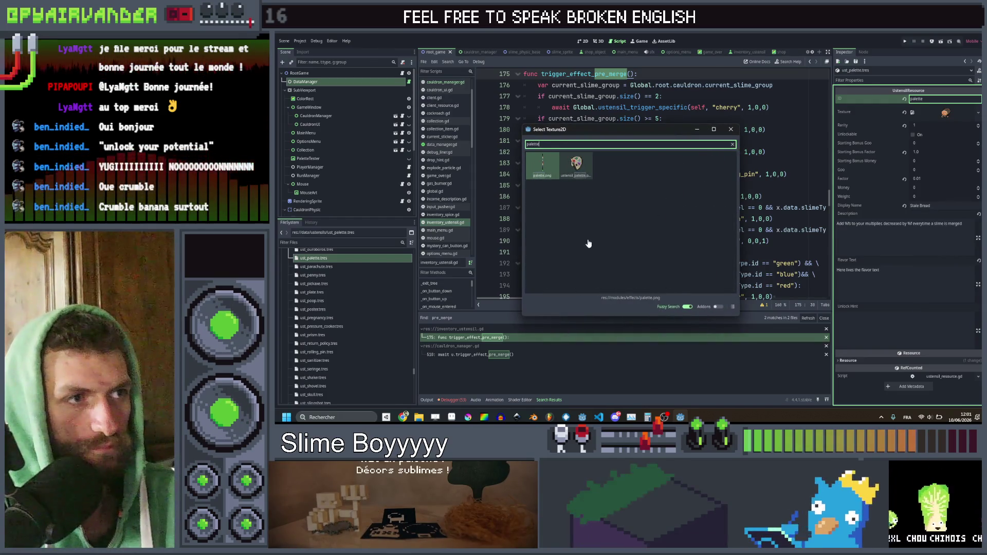
double_click(576, 164)
key("ctrl+s")
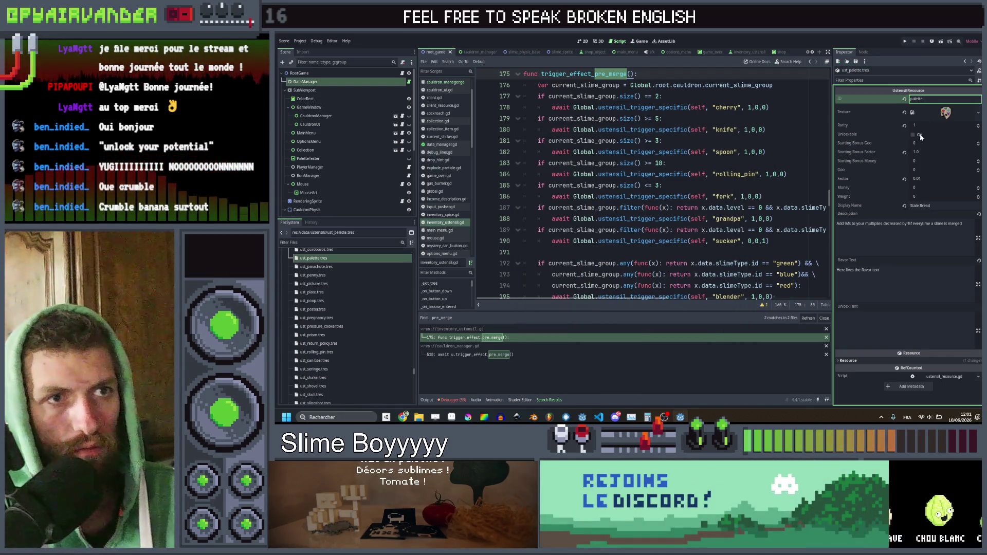
Step: Set Starting Bonus Factor to 0.0 and Goo to 200
left_click(921, 152)
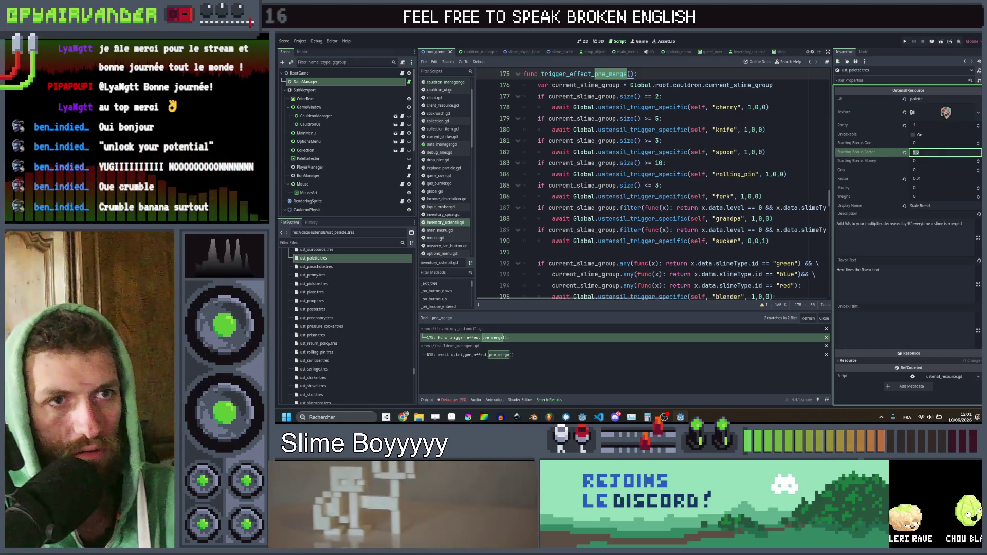
key("Return")
left_click(927, 170)
key("BackSpace")
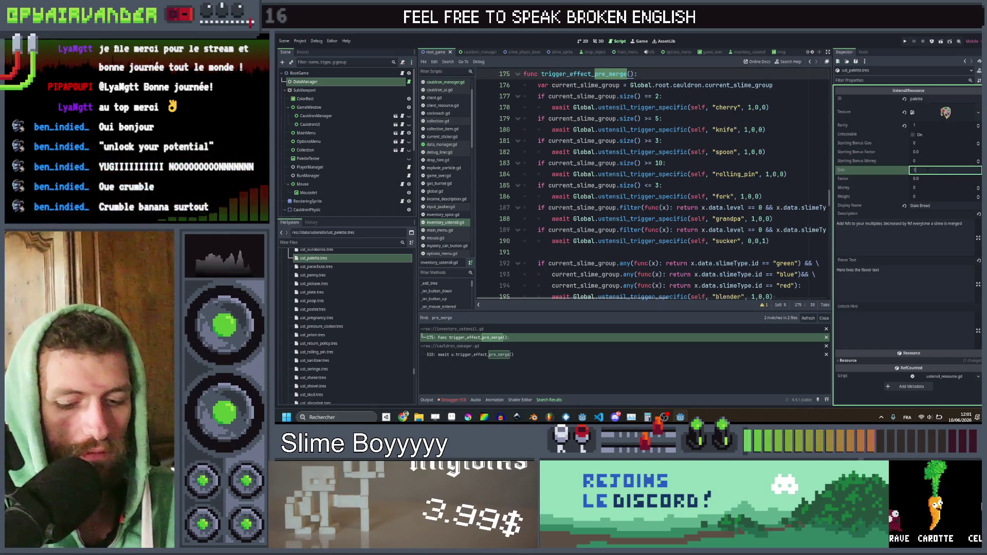
left_click(900, 231)
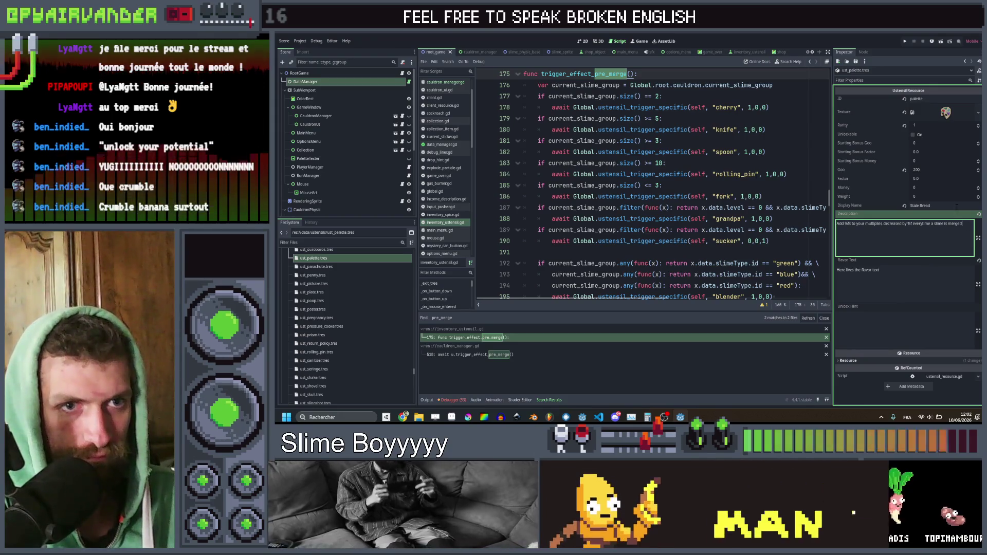
Step: Set Display Name to Palette, write the points-for-slime description, and save ust_palette.tres
key("shift+Tab")
type("Pal")
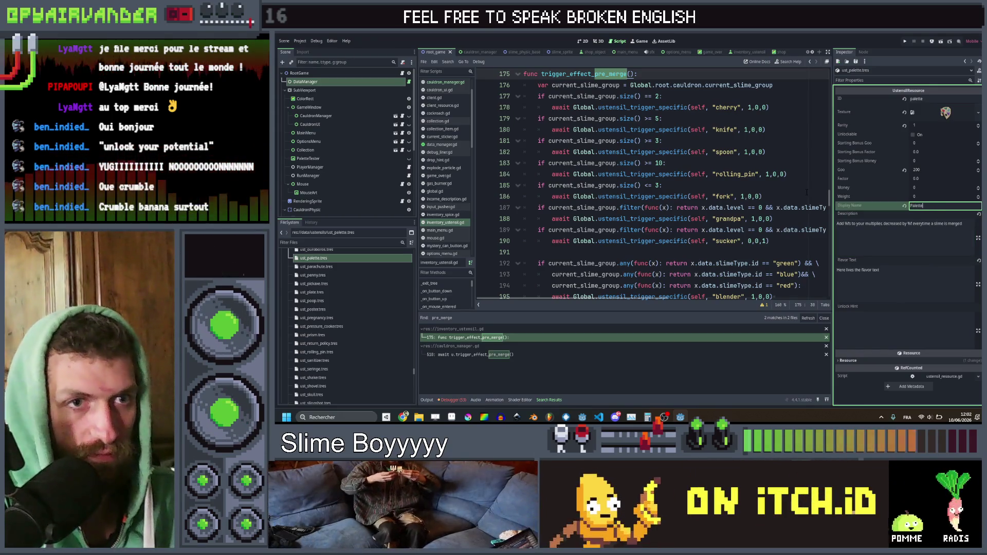
key("Tab")
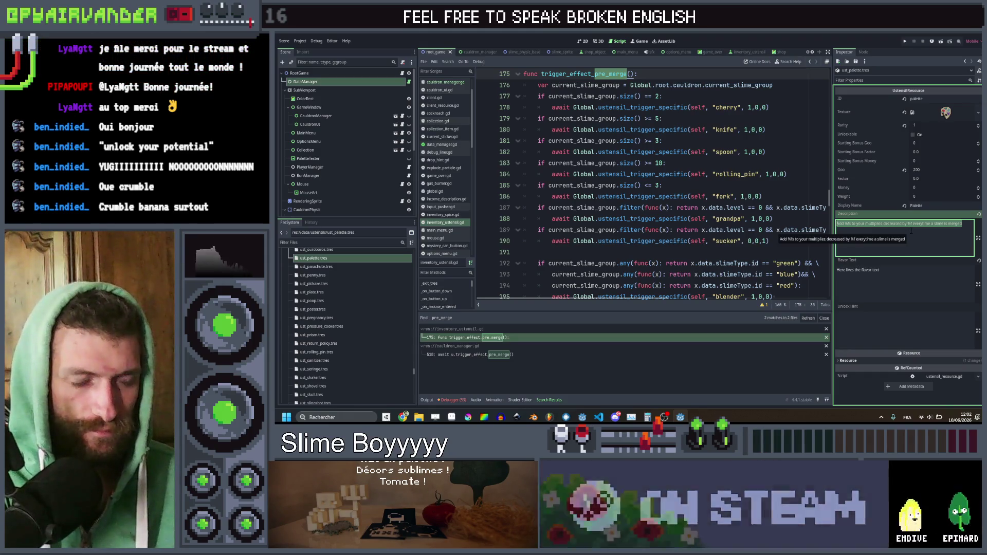
type("s")
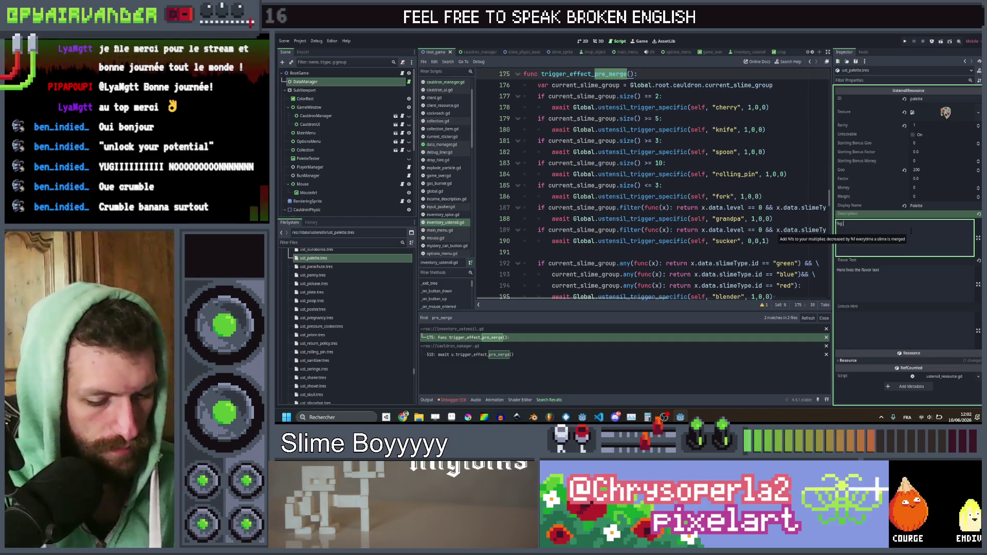
type("ntsif your i")
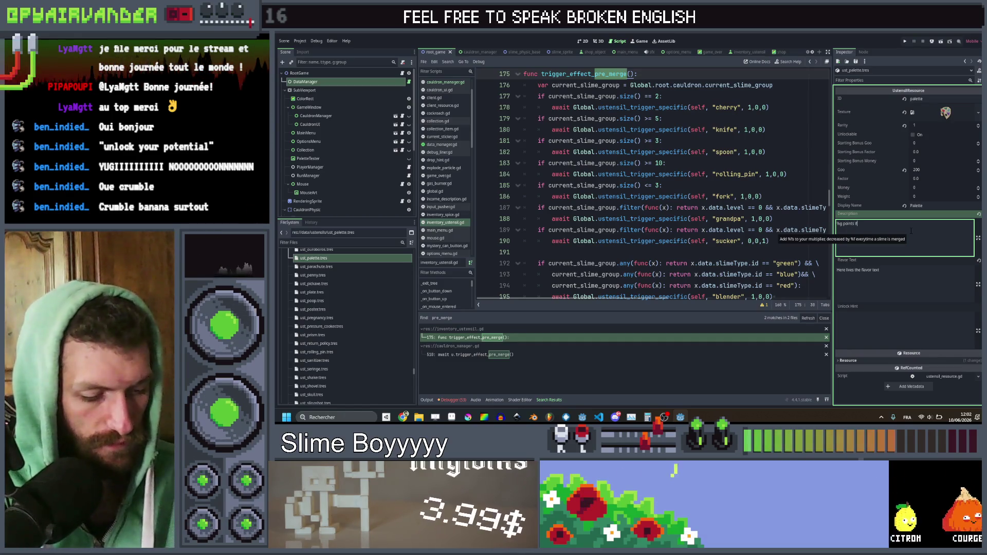
type("nta")
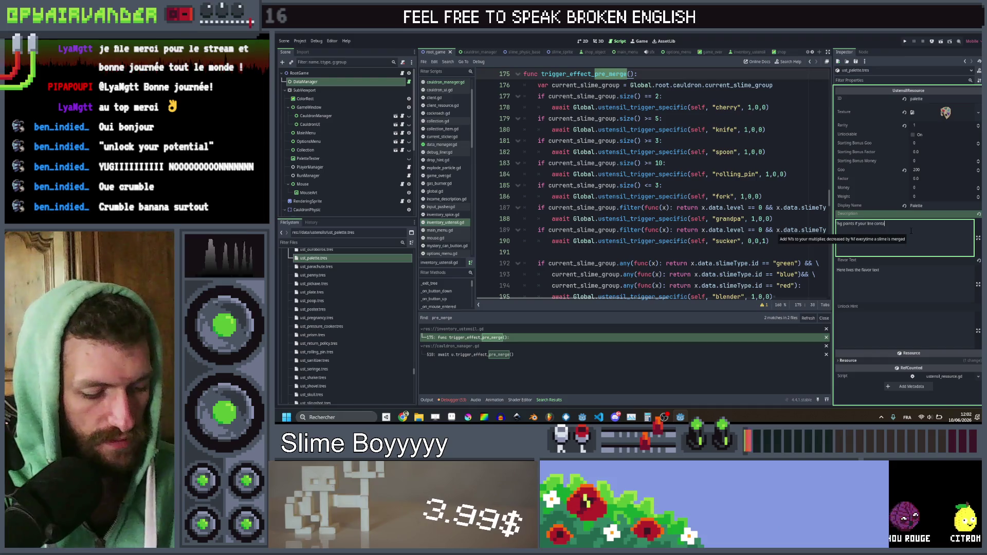
type("ins a %")
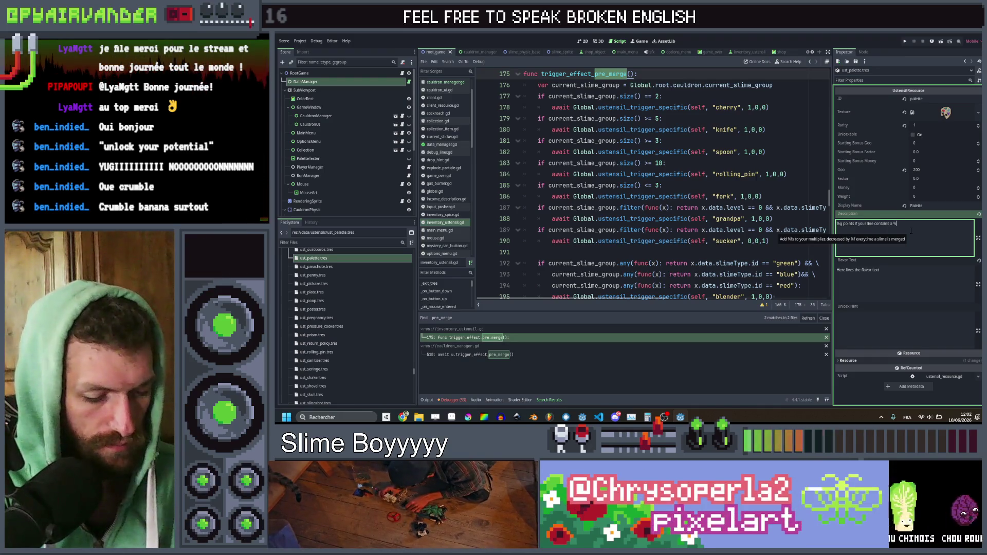
type("sra")
key("ctrl+s")
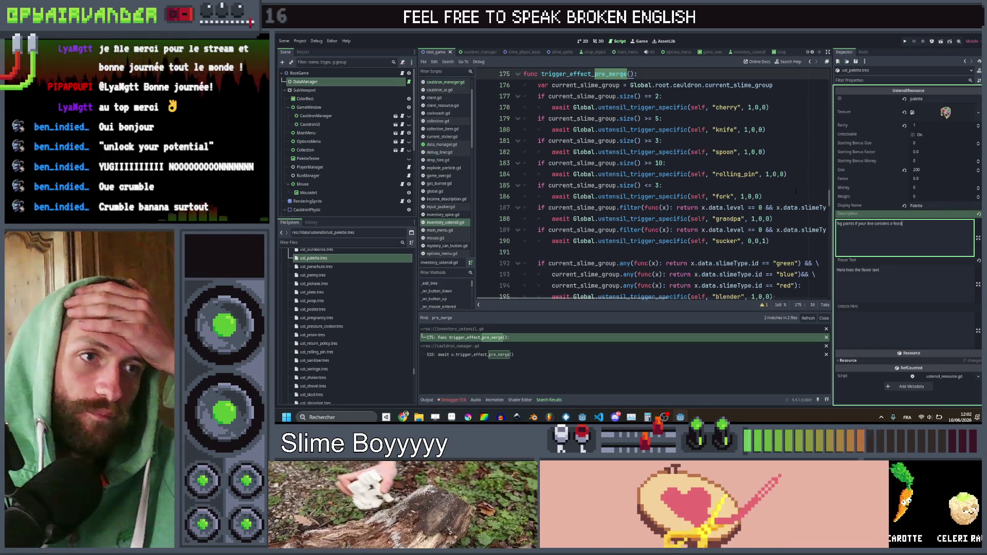
left_click(796, 189)
left_click(924, 125)
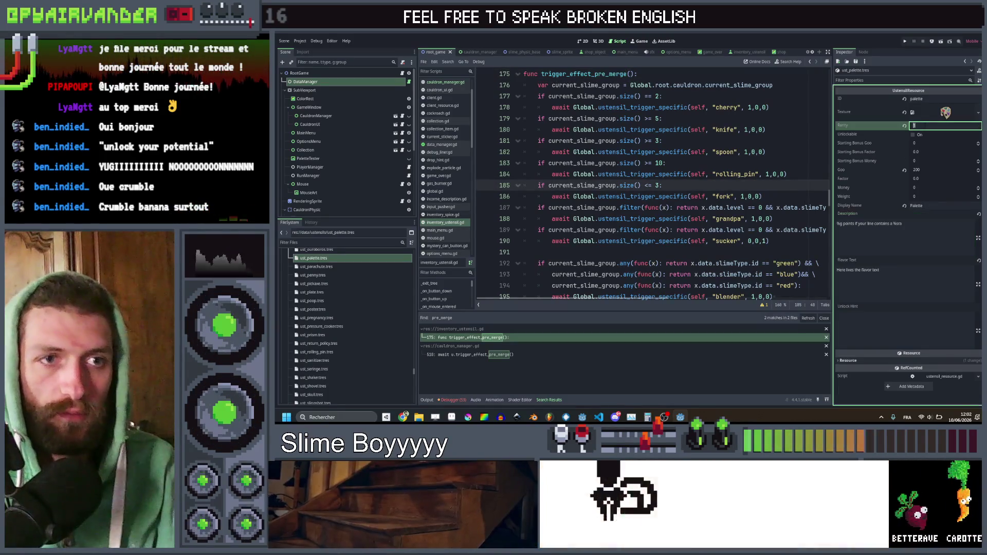
Step: Enter 0 in the palette resource's Rarity field in the Inspector
type("0")
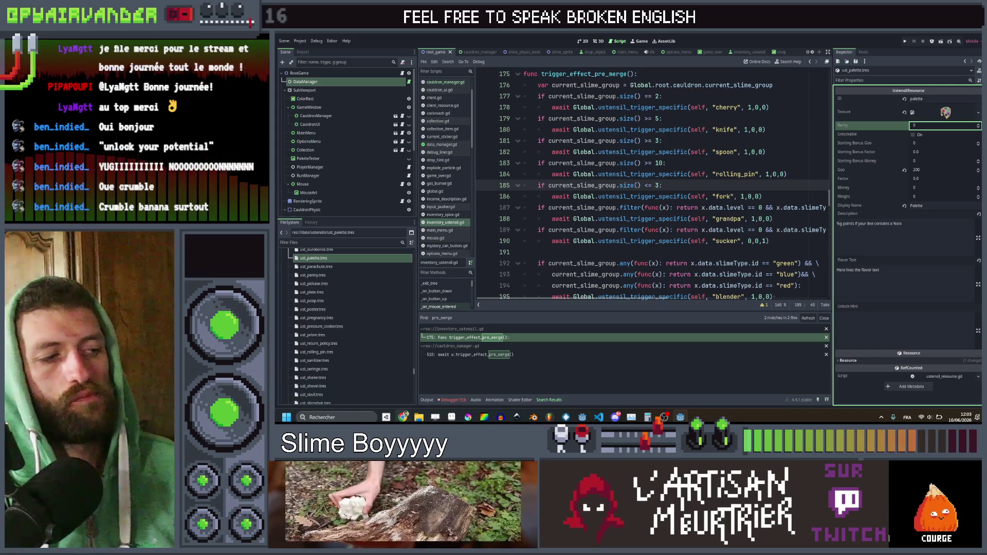
left_click(360, 383)
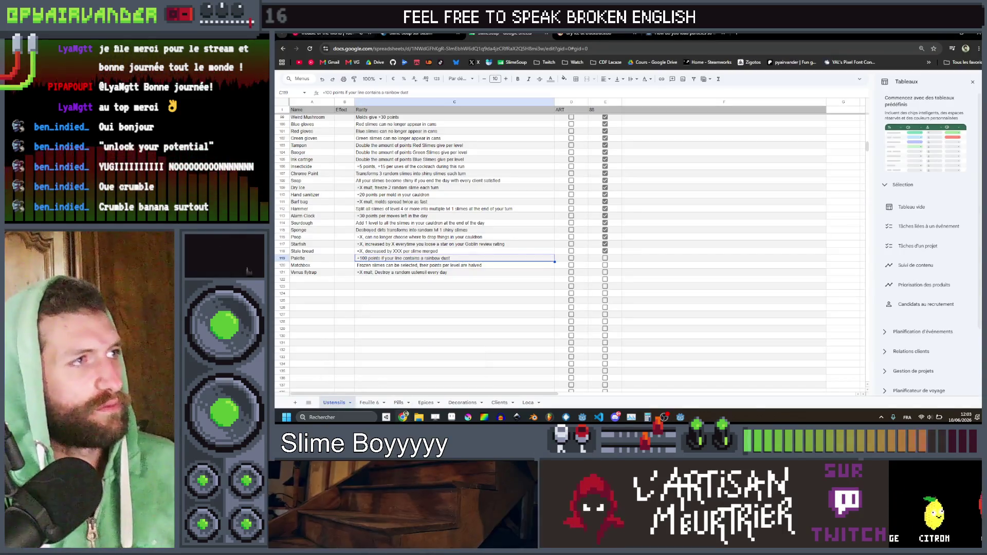
Step: Pause the music in YouTube Music and open the Chiptune playlist
key("ctrl+1")
left_click(303, 396)
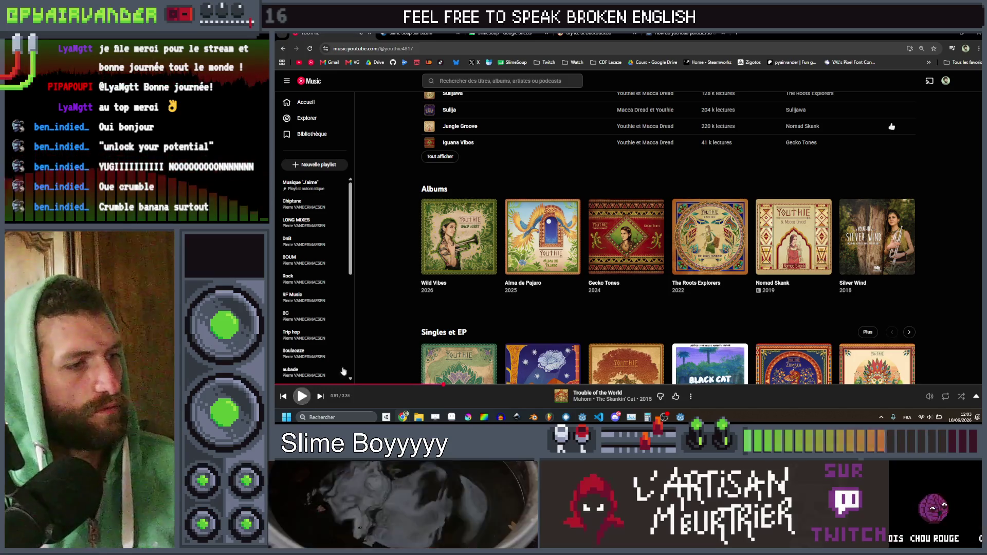
scroll(409, 125, "up", 3)
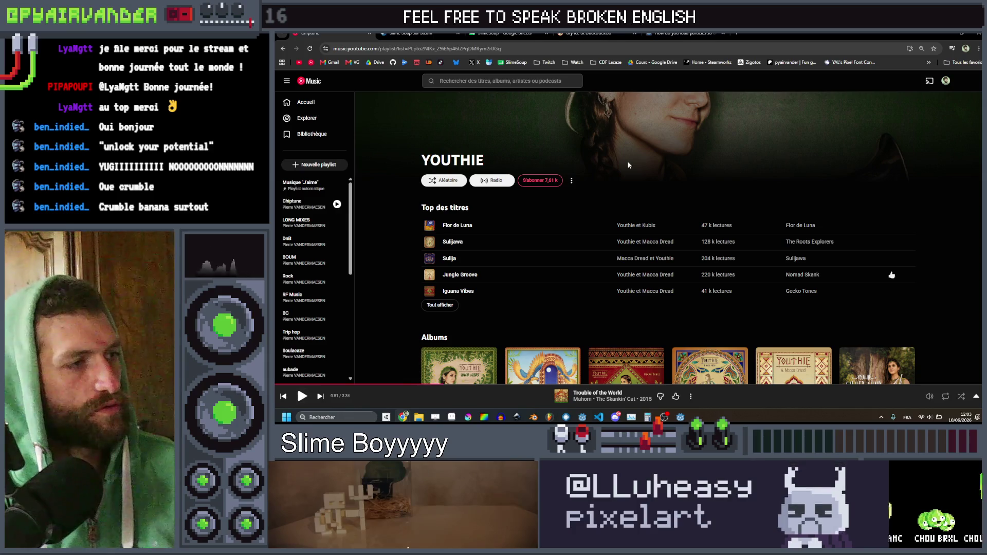
left_click(303, 203)
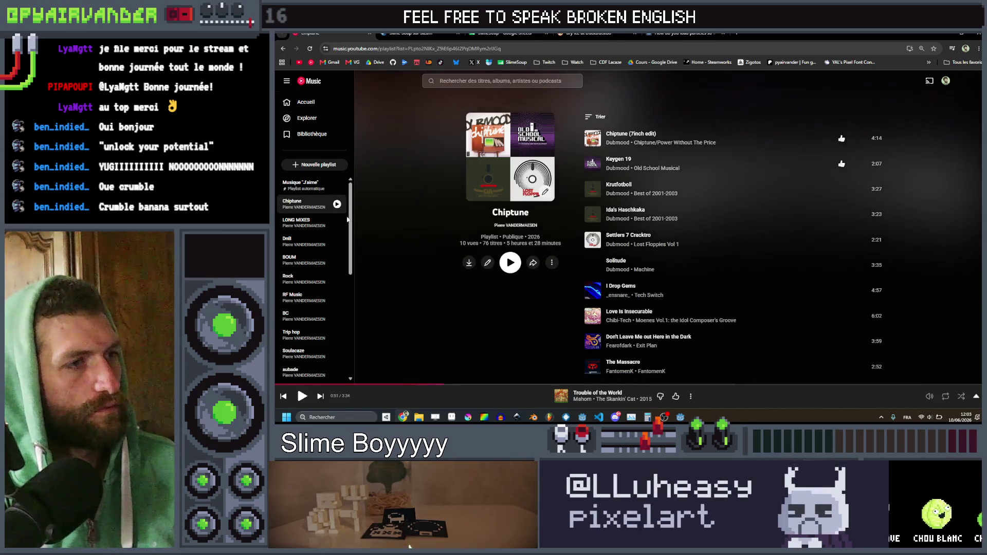
Step: Browse the Chiptune playlist, open the Dubmood artist page, then minimize the browser
scroll(455, 212, "down", 10)
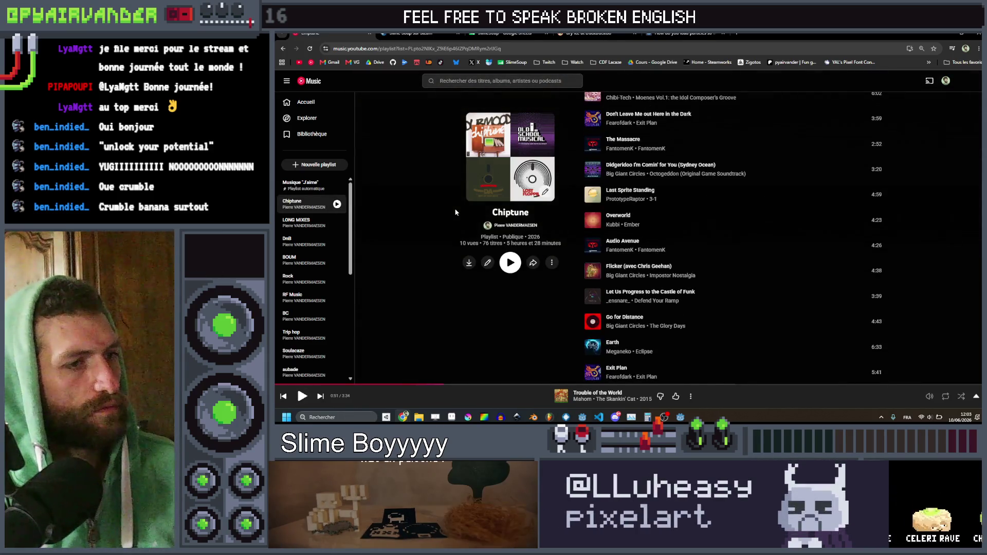
scroll(455, 212, "down", 10)
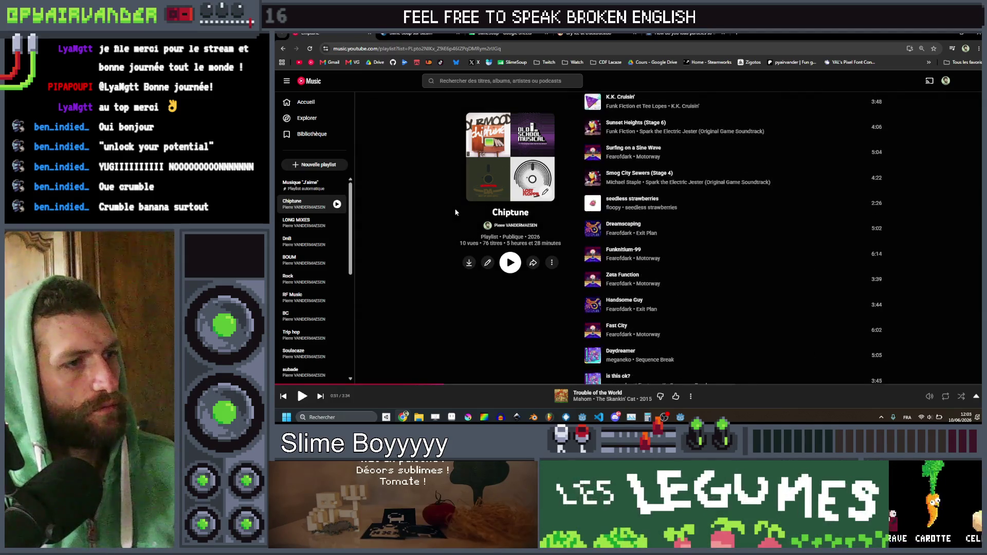
scroll(455, 212, "down", 10)
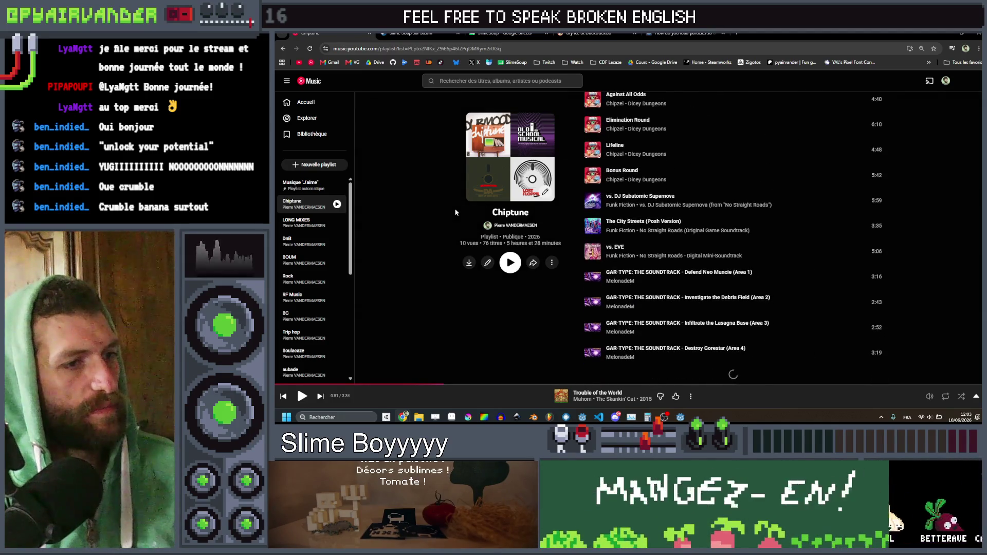
scroll(455, 212, "down", 10)
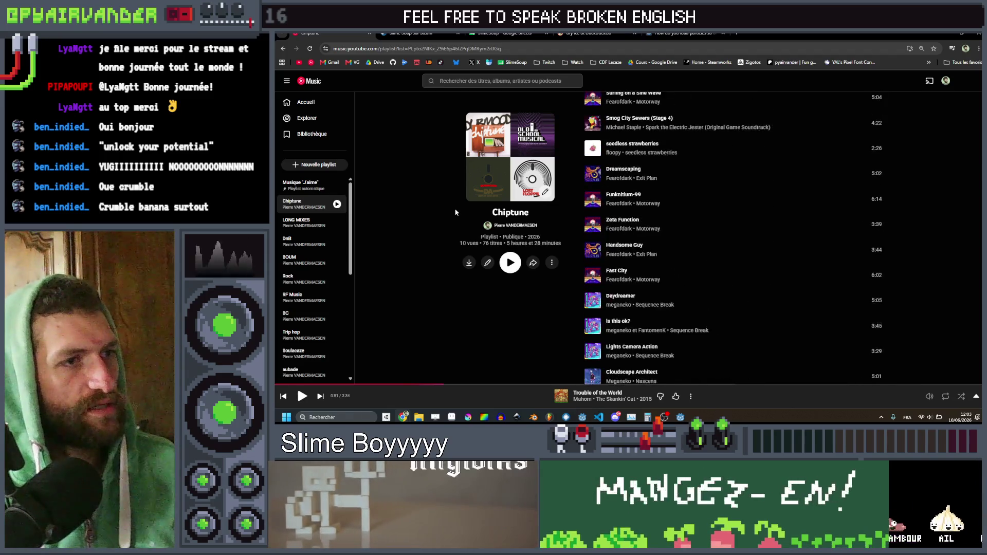
scroll(455, 209, "up", 20)
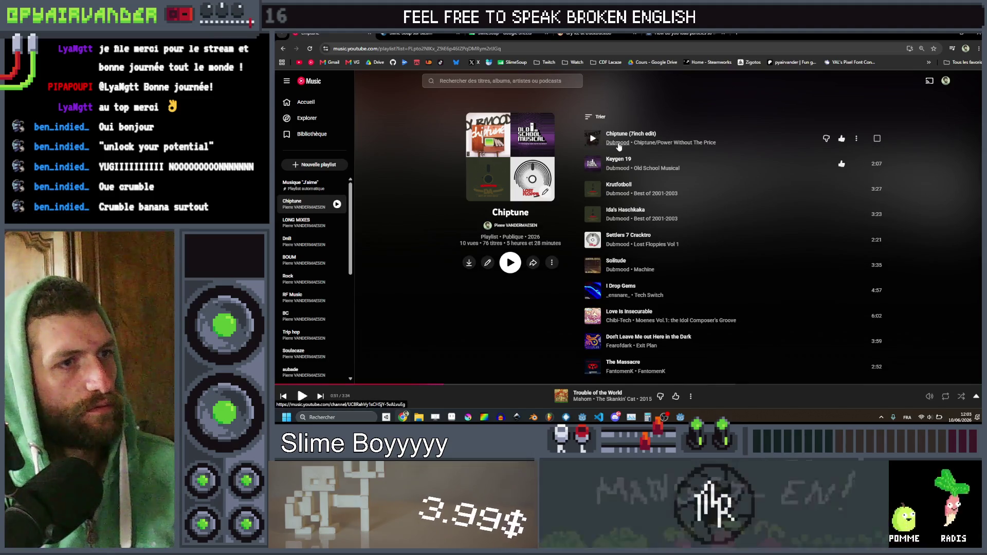
left_click(608, 148)
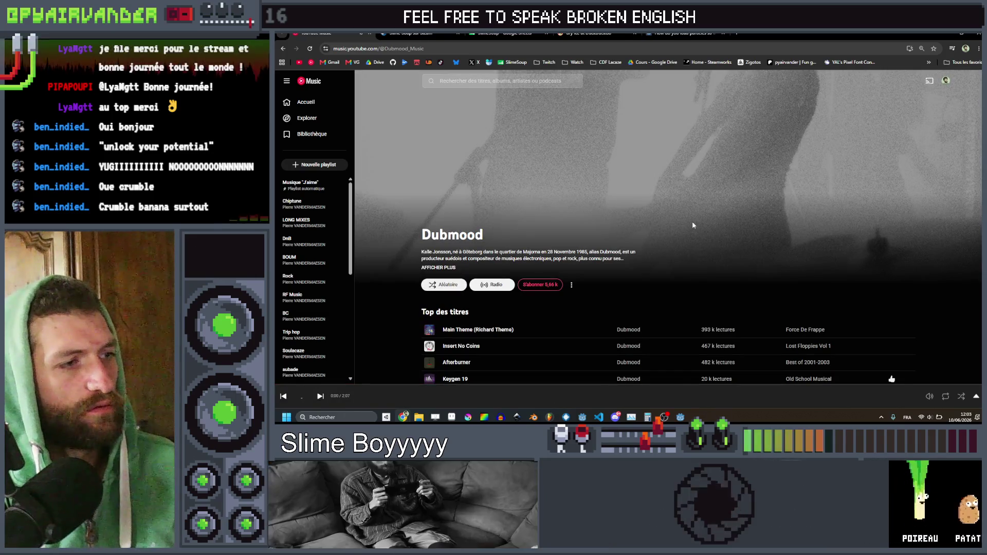
left_click(944, 34)
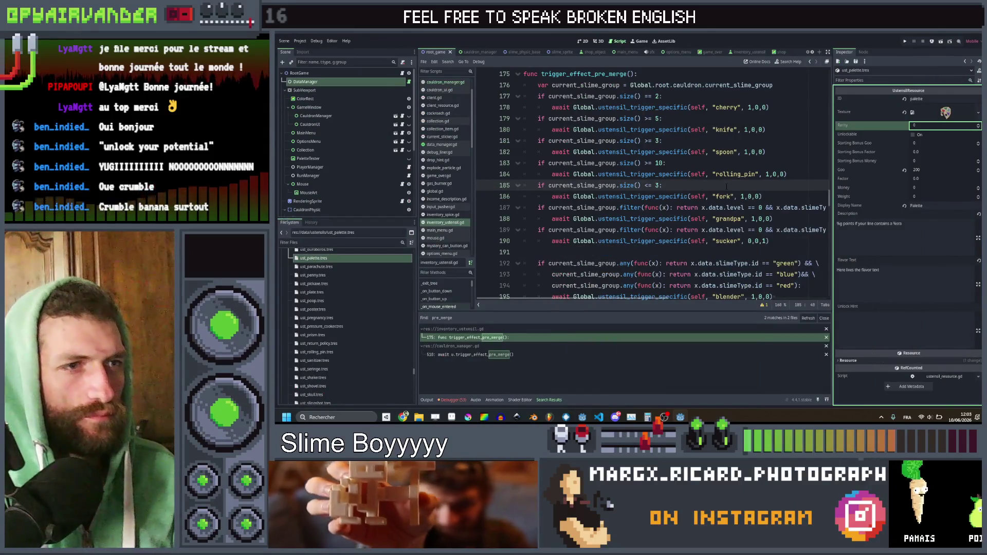
Step: Dismiss the Find in Files search and jump to trigger_effect_pre_merge in inventory_ustensil.gd
key("ctrl+shift+f")
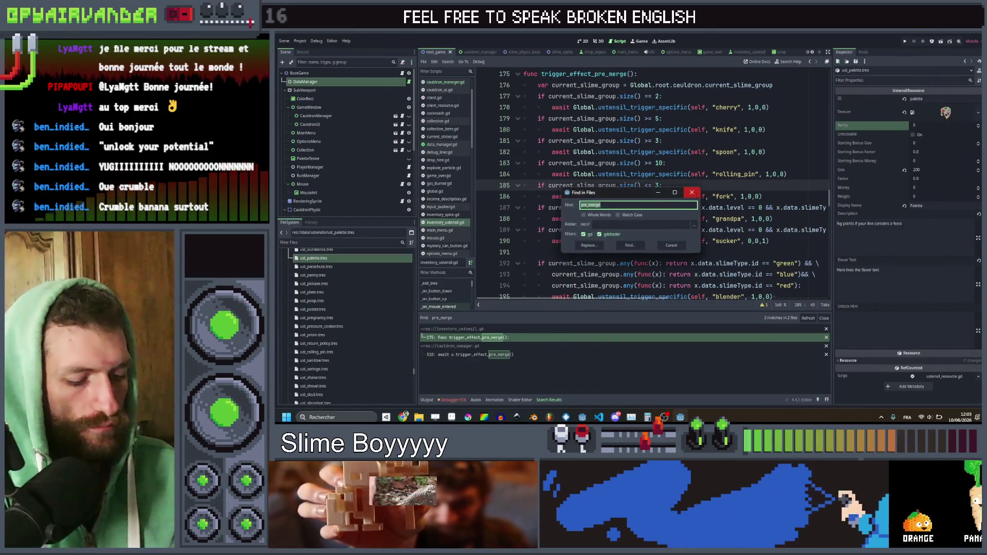
type("palet")
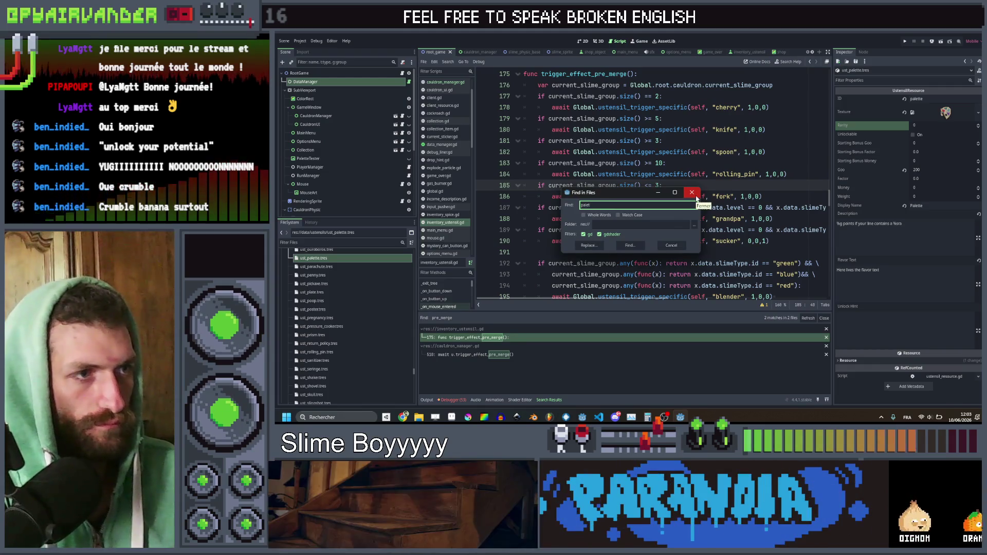
left_click(694, 194)
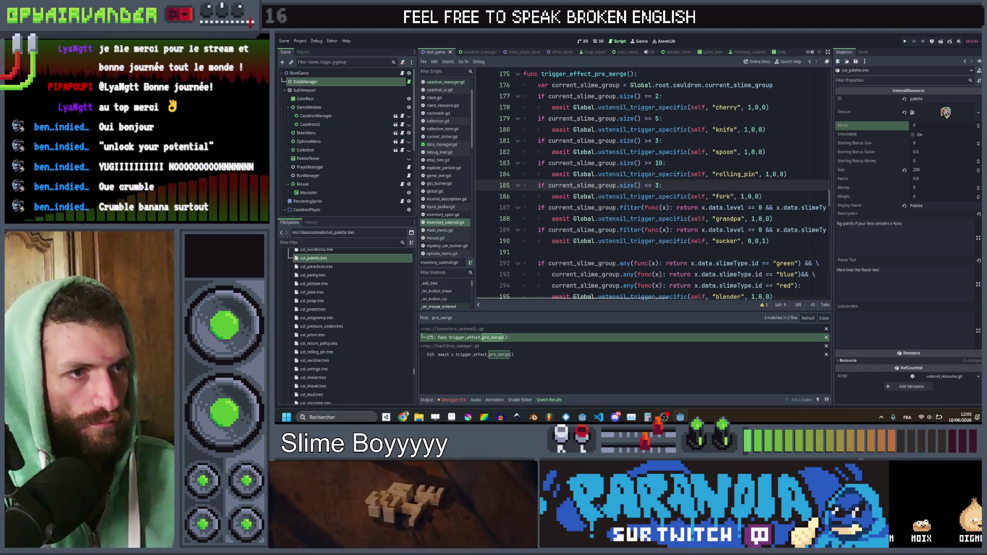
key("ctrl+shift+f")
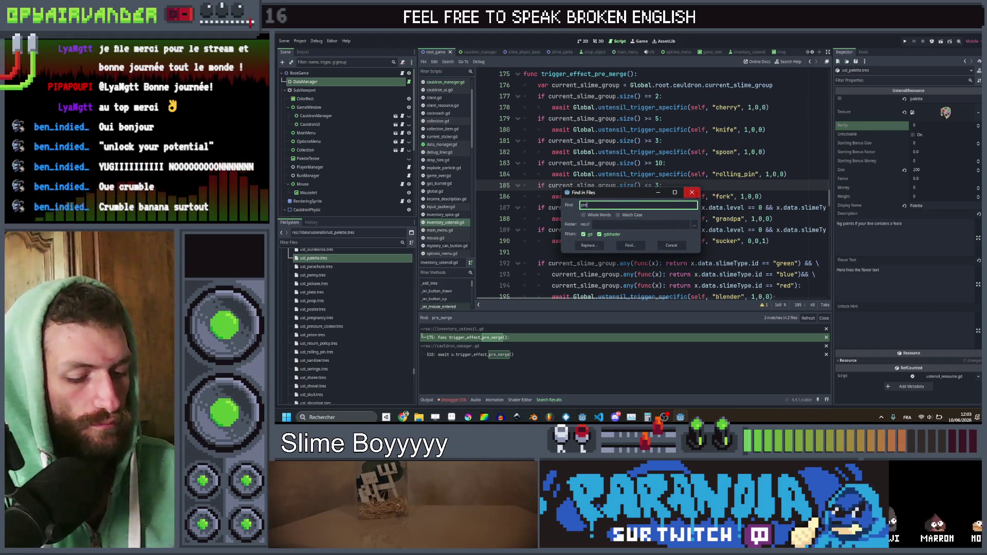
key("Escape")
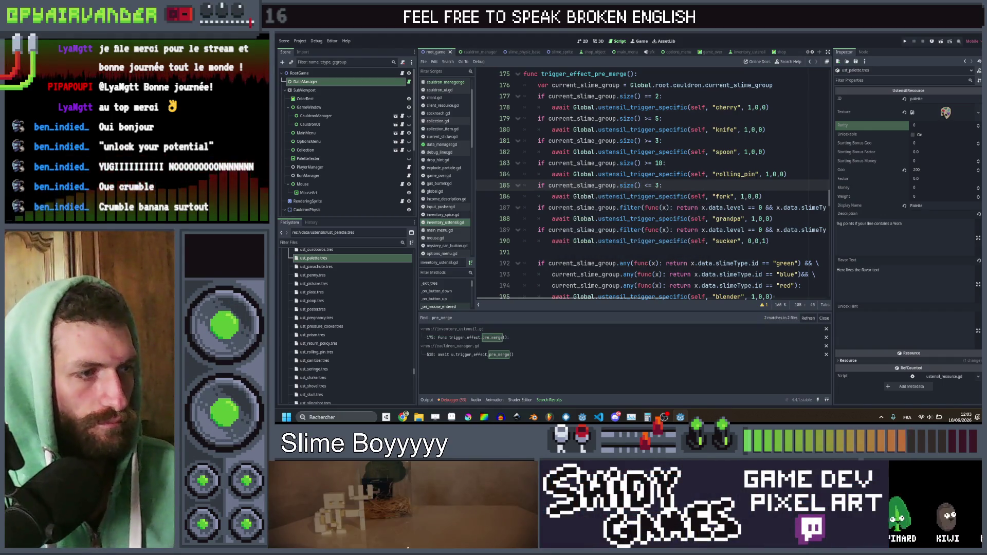
left_click(497, 338)
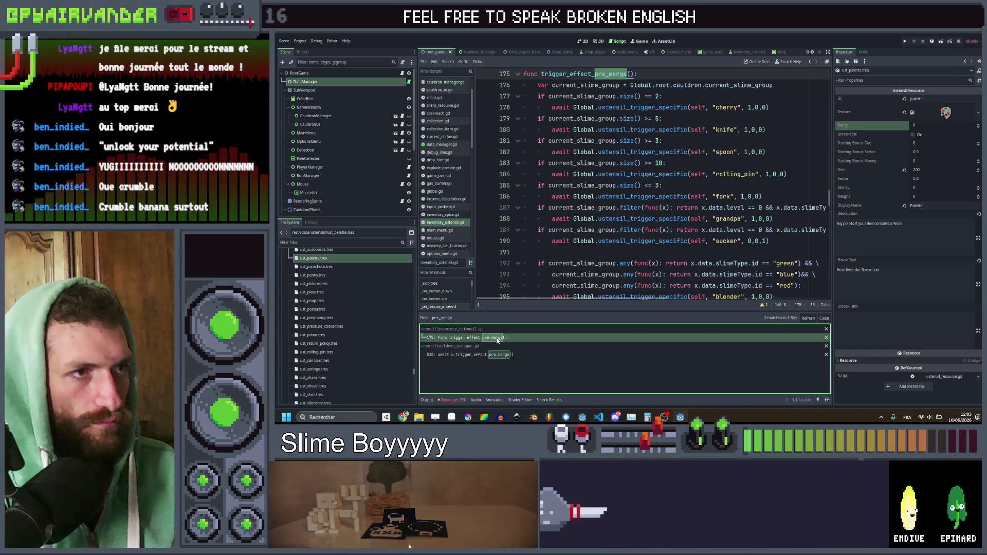
left_click(668, 118)
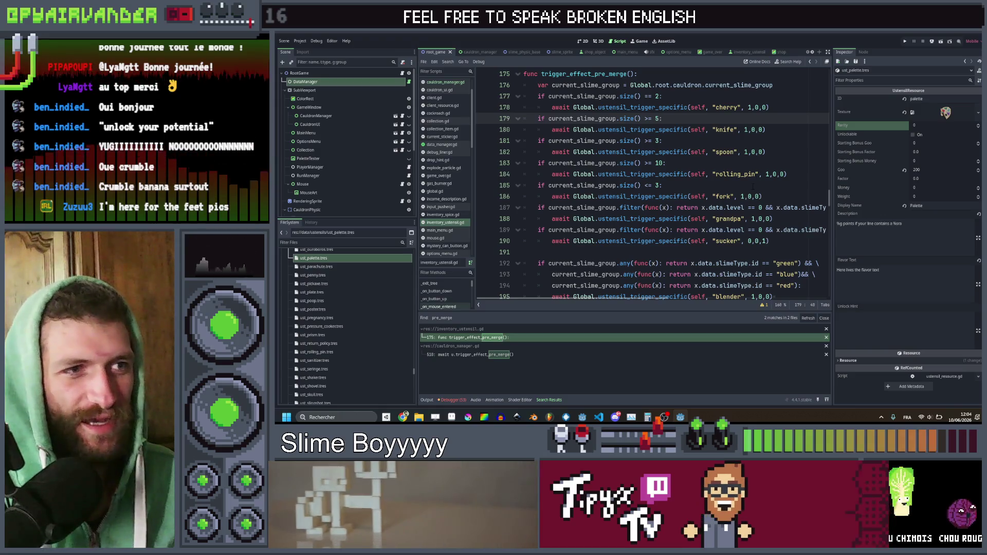
scroll(756, 187, "down", 2)
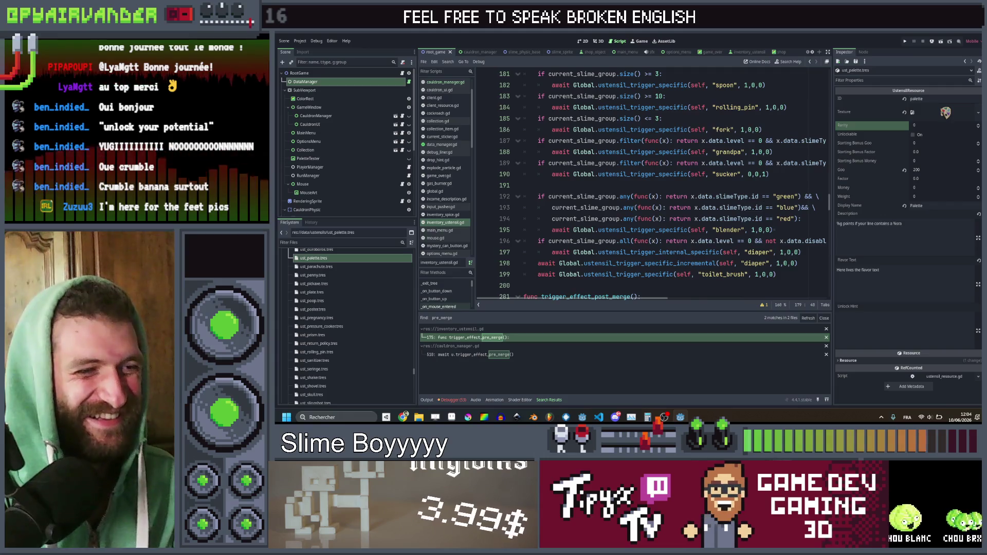
Step: Create a new blank sprite in Aseprite
left_click(452, 417)
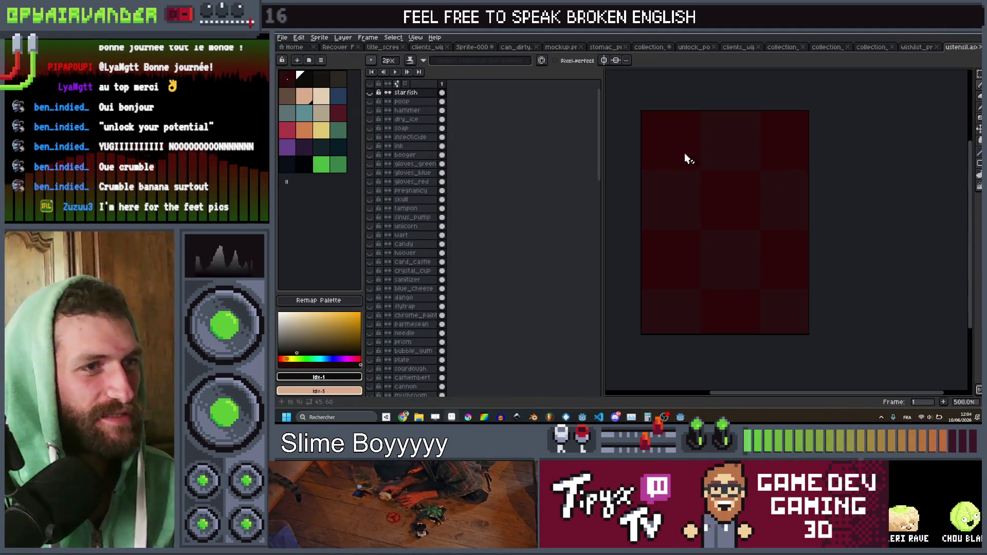
left_click(282, 38)
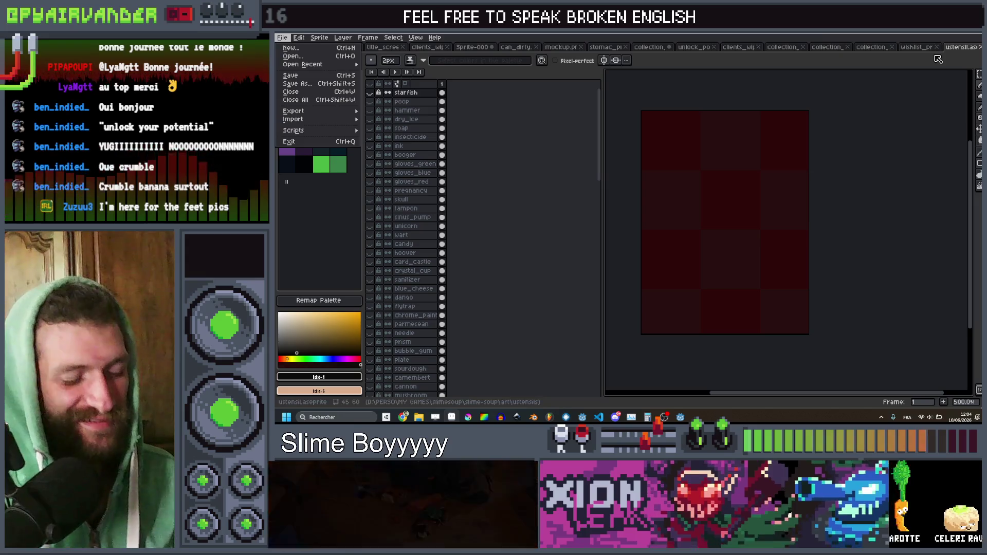
key("ctrl+n")
left_click(625, 286)
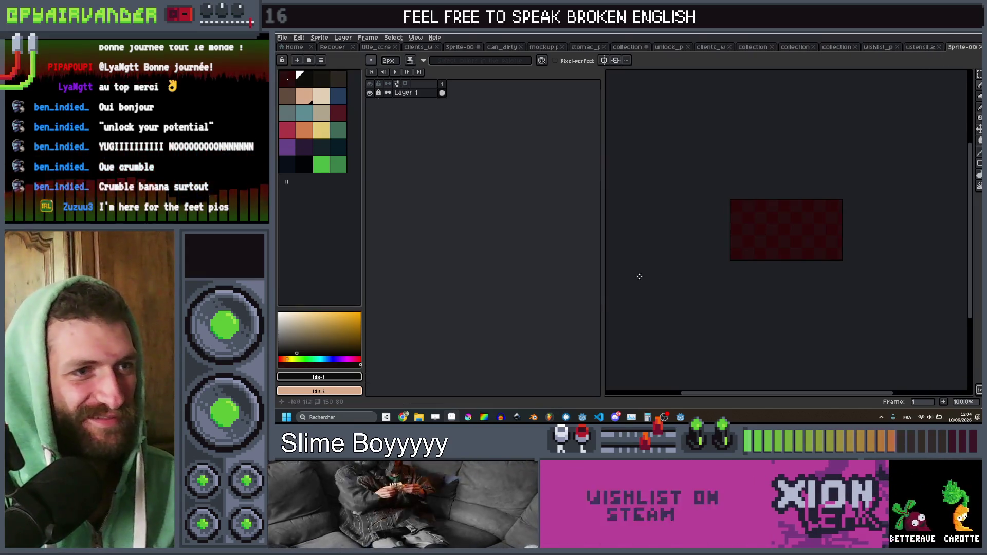
Step: Paint the peach bare foot with toes and ball of the foot using a 9px brush
left_click(301, 100)
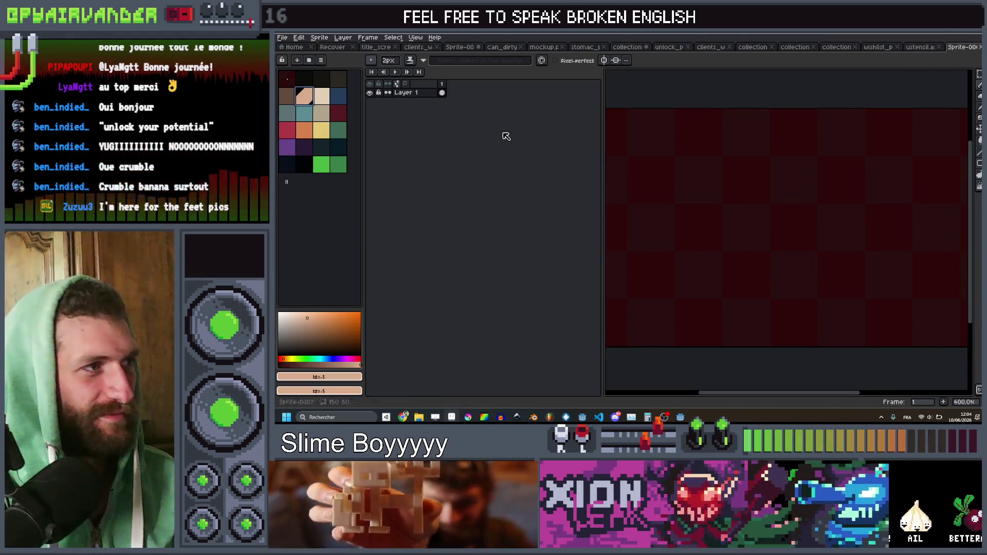
key("plus")
key("plus")
key("plus")
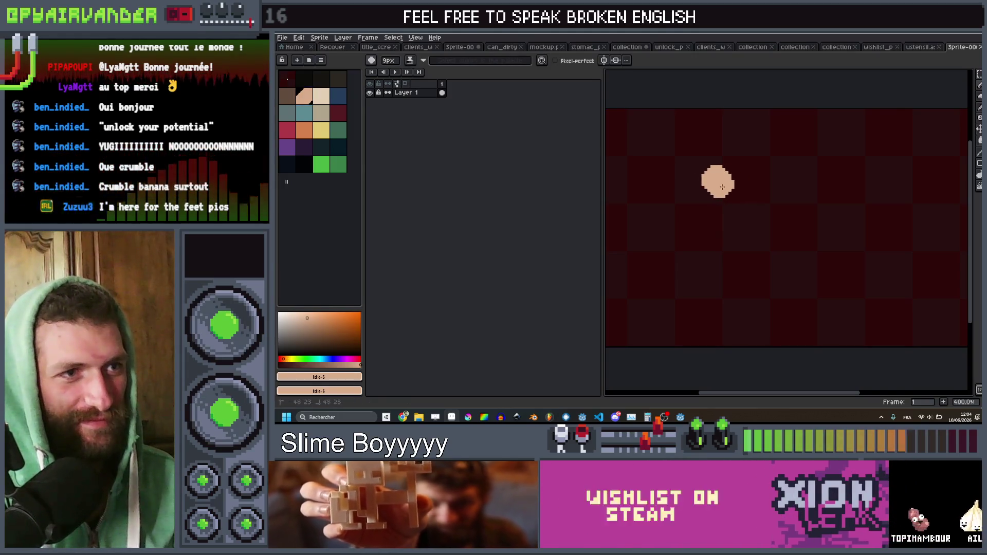
key("minus")
key("minus")
key("minus")
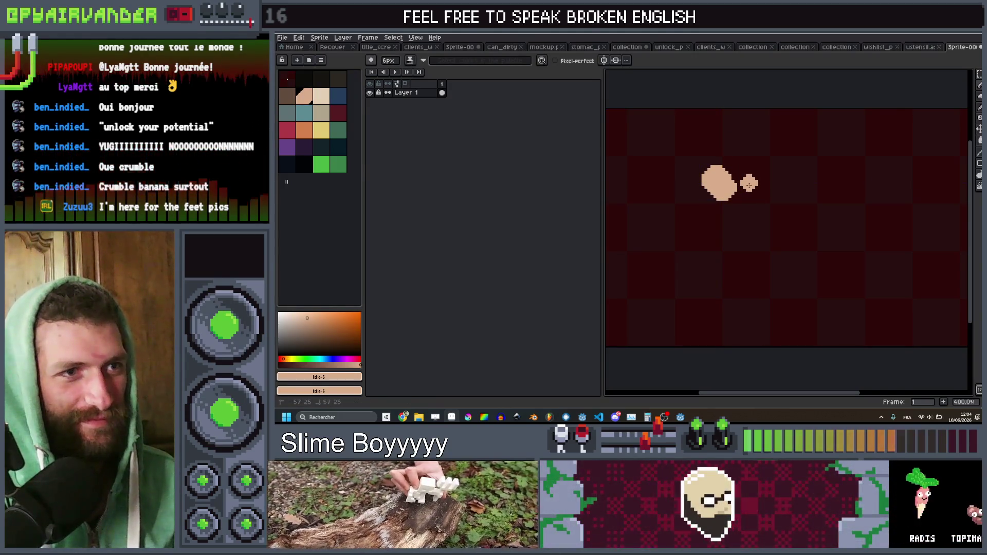
left_click_drag(747, 183, 749, 176)
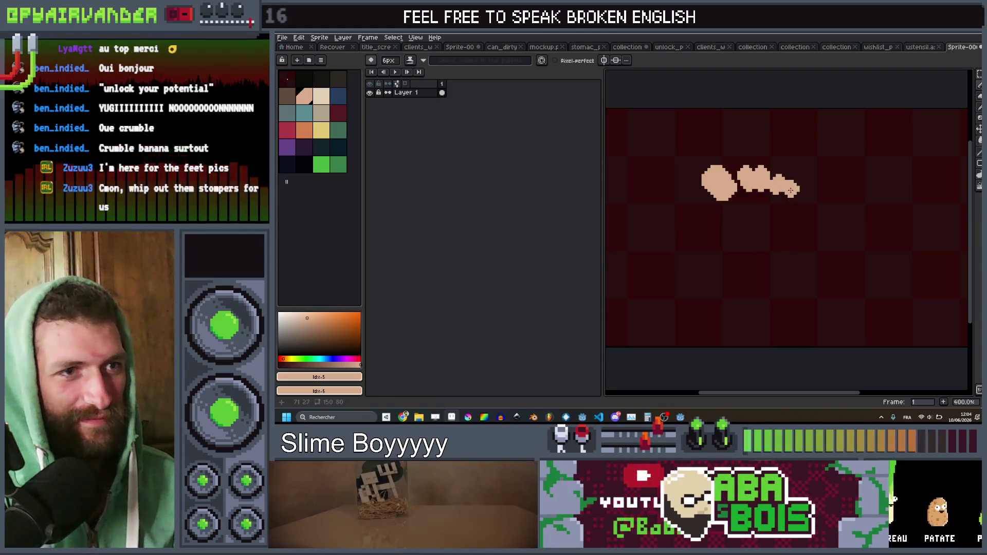
left_click_drag(791, 191, 781, 204)
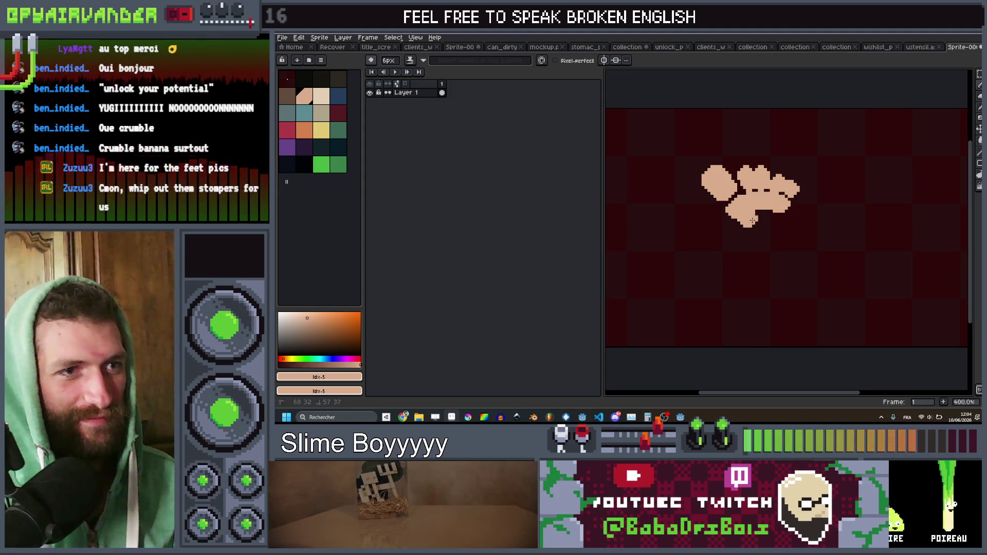
key("minus")
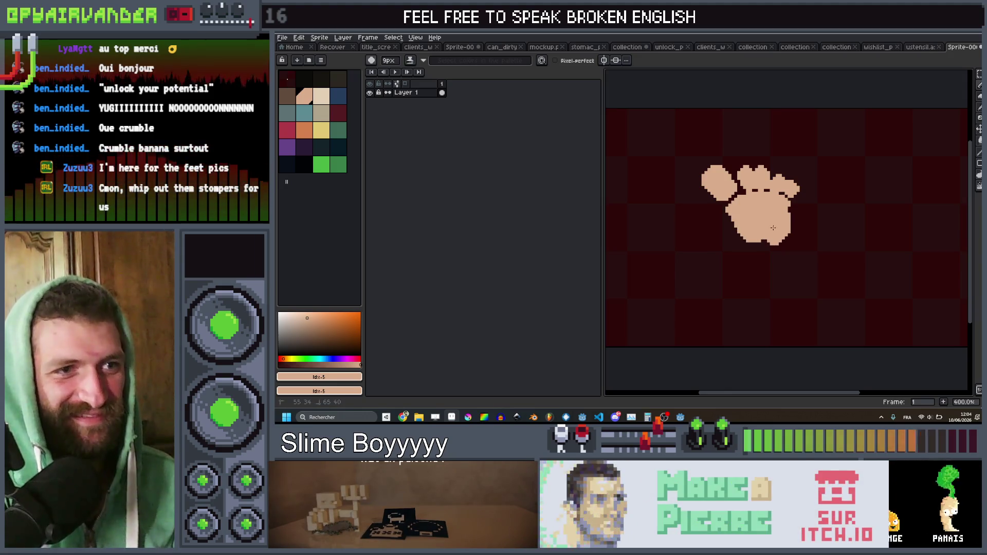
left_click_drag(773, 227, 785, 216)
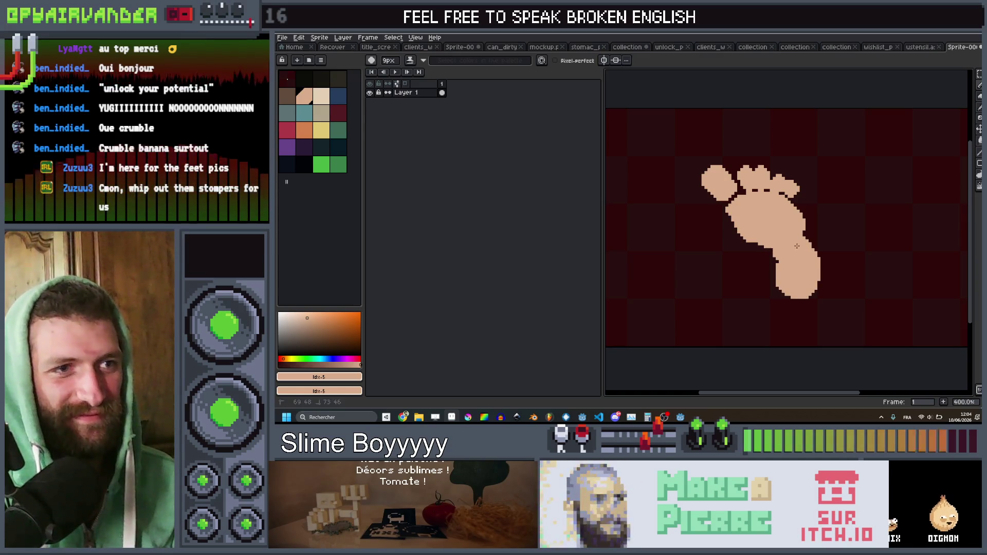
scroll(797, 241, "down", 4)
scroll(787, 237, "up", 3)
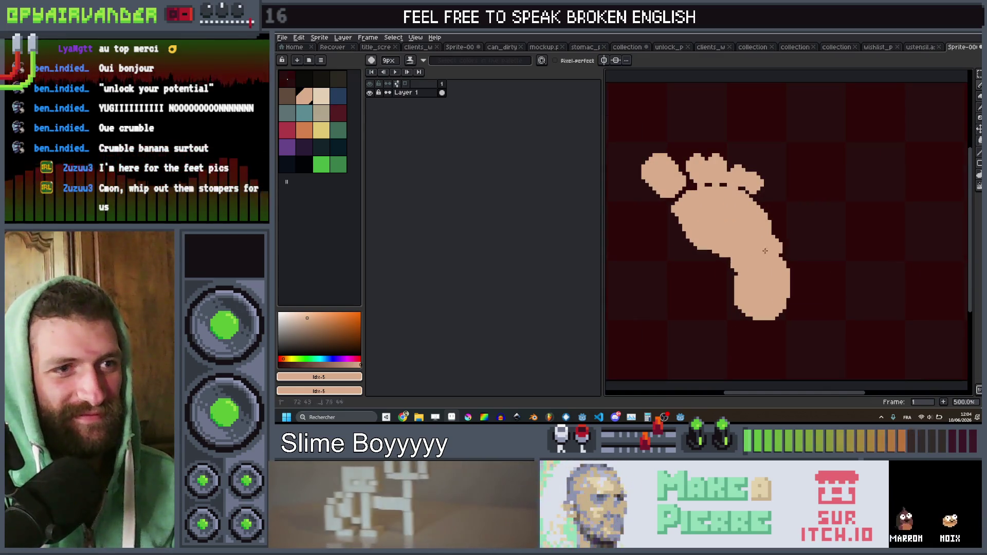
scroll(765, 251, "down", 3)
scroll(765, 251, "up", 3)
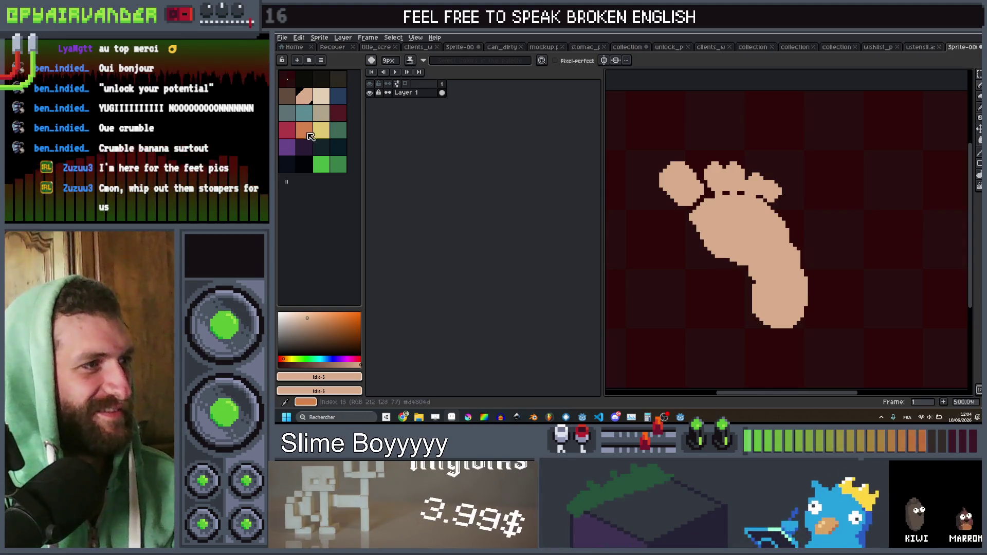
Step: Draw 1px darker-orange creases between the toes
left_click(311, 136)
key("v")
scroll(781, 201, "up", 5)
key("minus")
key("minus")
key("minus")
mouse_move(730, 218)
left_mouse_down()
mouse_move(707, 176)
mouse_move(740, 134)
left_mouse_up()
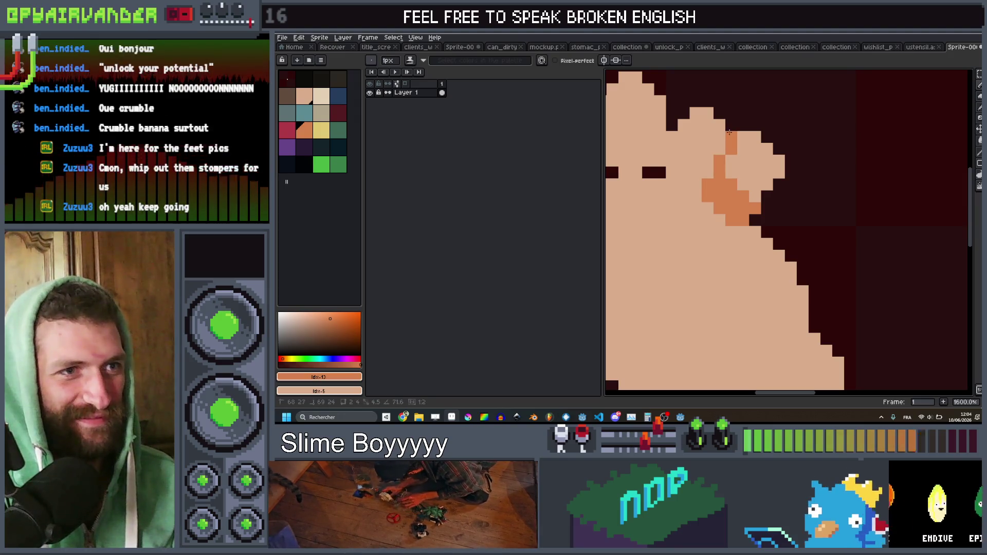
mouse_move(705, 187)
left_mouse_down()
mouse_move(815, 227)
mouse_move(779, 196)
mouse_move(782, 211)
mouse_move(789, 176)
left_mouse_up()
left_click_drag(772, 212, 753, 212)
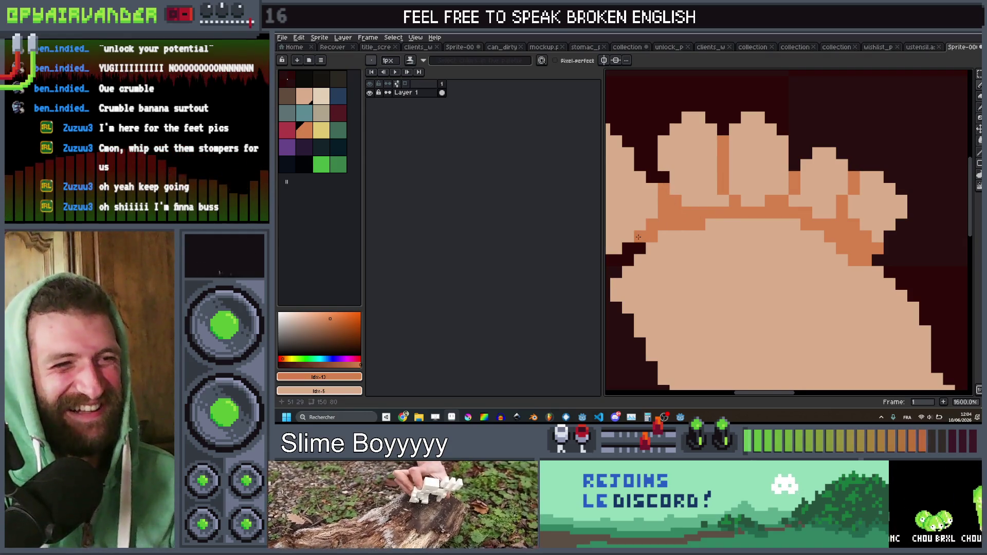
Step: Add orange outline lines along the foot's inner edge and detail pixels inside it
key("v")
left_click_drag(663, 190, 721, 215)
scroll(706, 229, "down", 5)
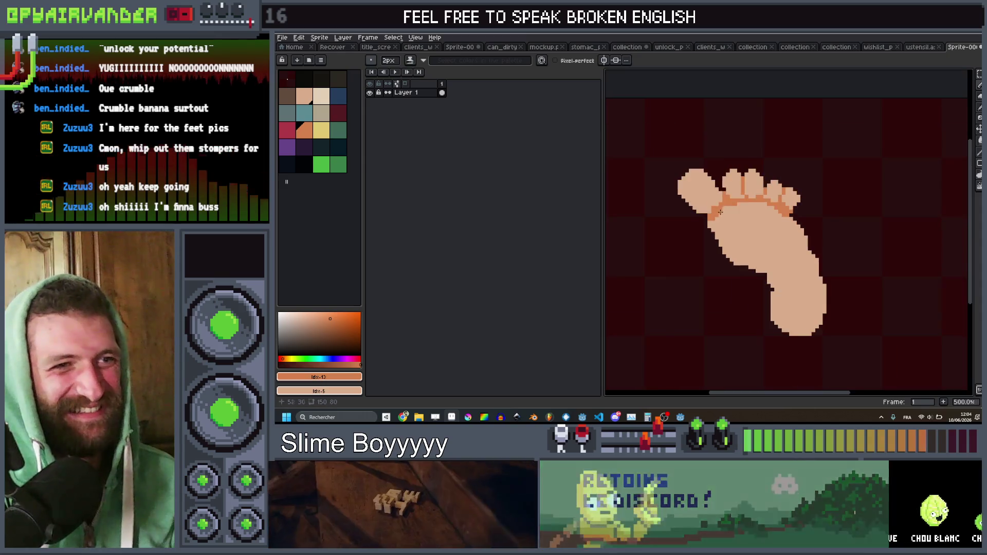
scroll(765, 272, "up", 5)
left_click(766, 220, "shift")
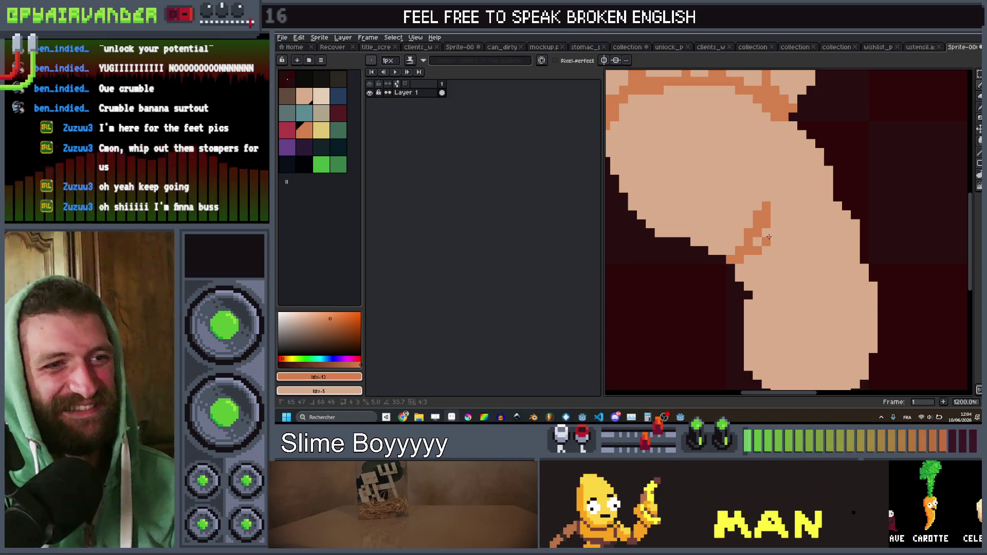
left_click(788, 238, "shift")
scroll(756, 248, "down", 5)
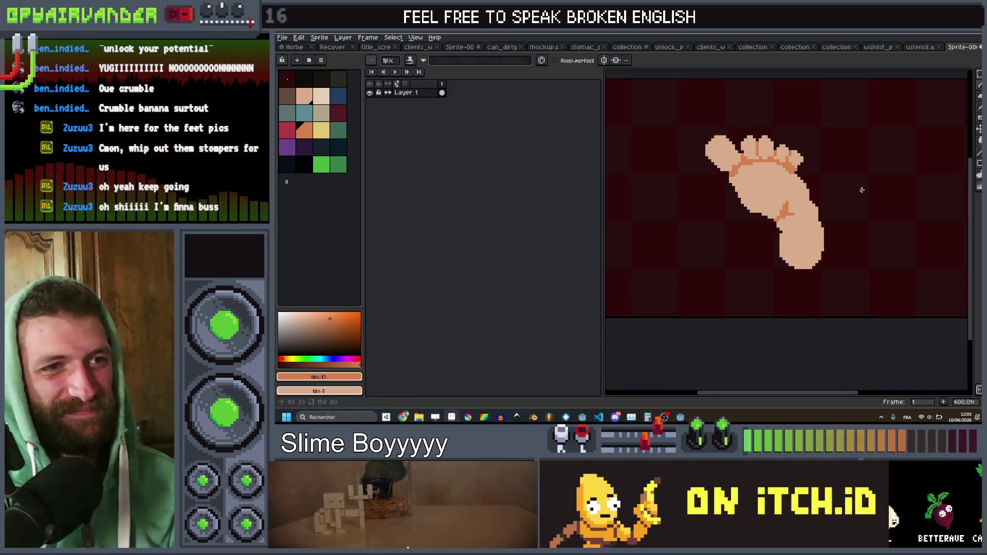
scroll(838, 191, "up", 4)
scroll(837, 191, "up", 2)
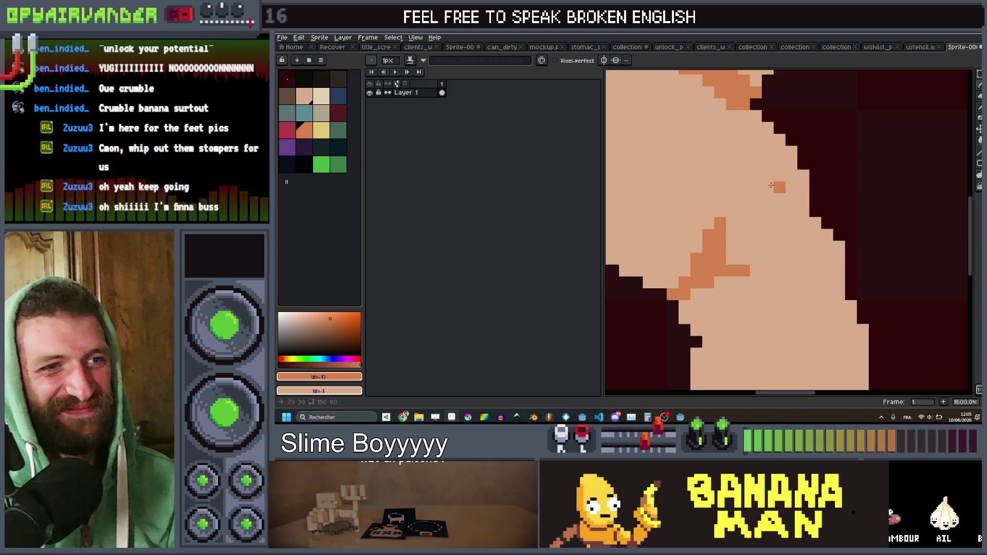
left_click(768, 187)
left_click(749, 204, "shift")
scroll(822, 203, "down", 6)
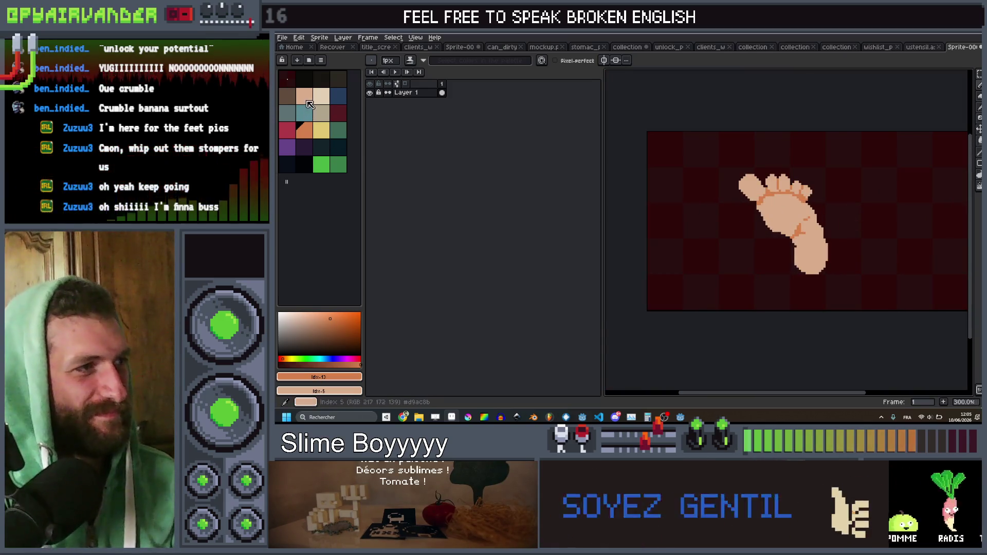
key("ctrl+t")
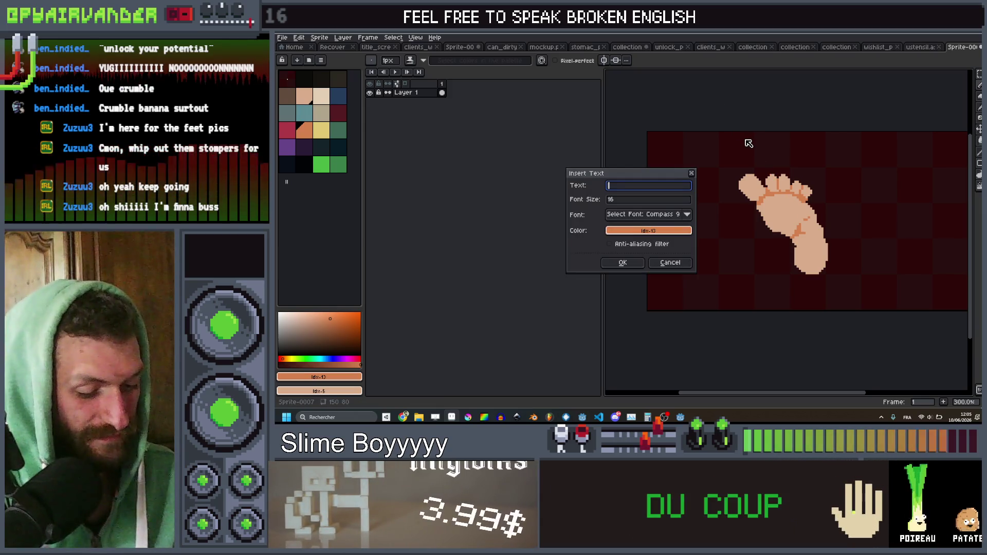
Step: Insert the orange caption 'DAMN BOI' and place it at the canvas top right
type("DAMN BOI")
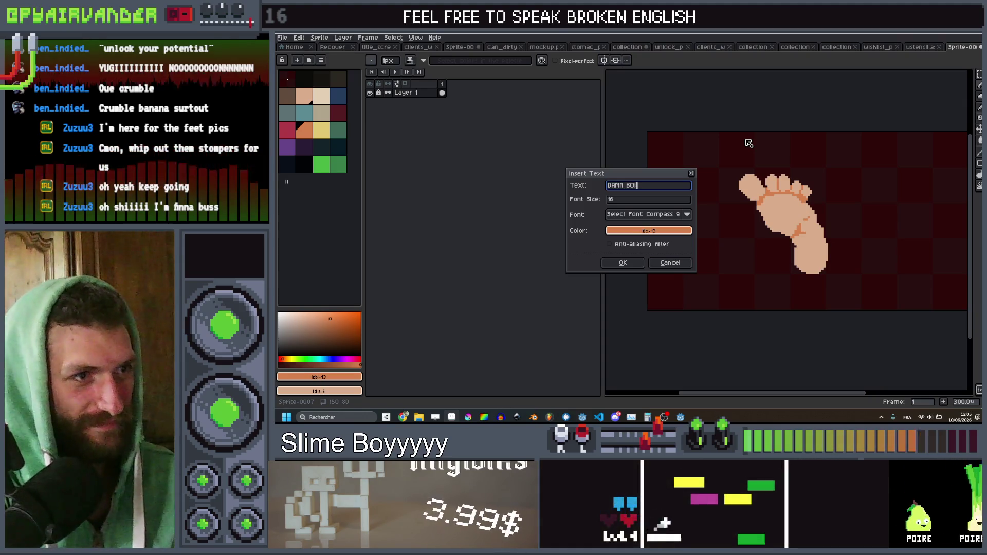
left_click(623, 263)
left_click_drag(817, 227, 905, 162)
key("Return")
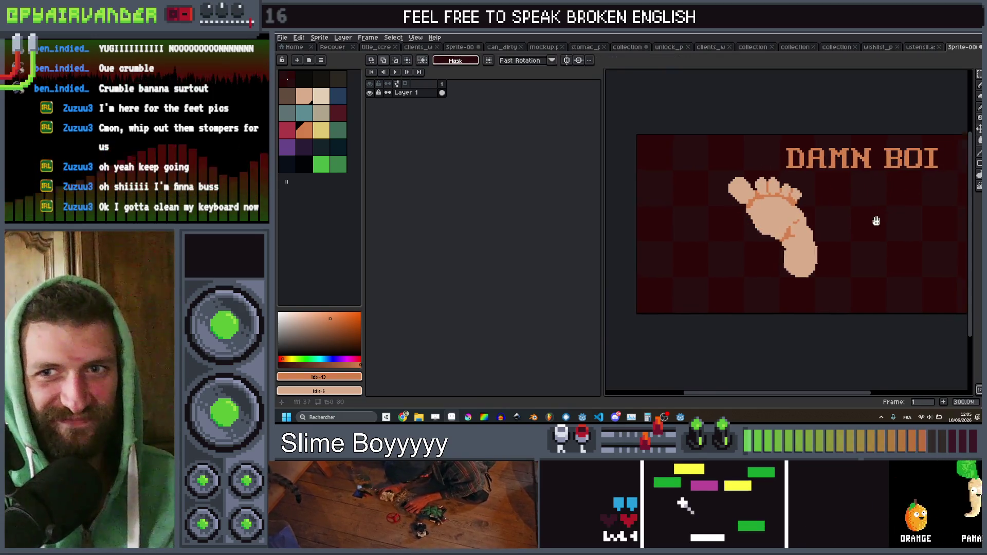
scroll(864, 309, "up", 2)
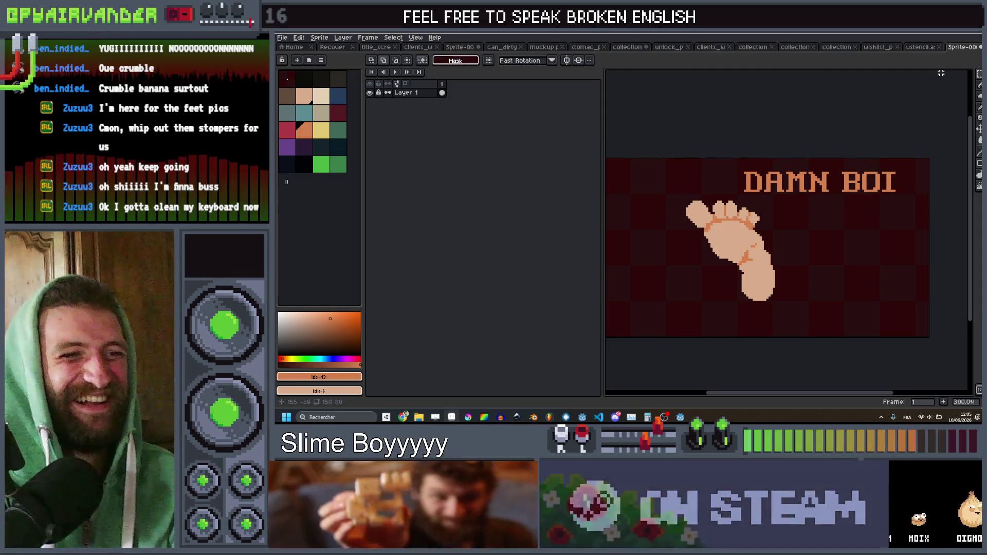
scroll(843, 238, "up", 1)
left_click_drag(842, 239, 849, 232)
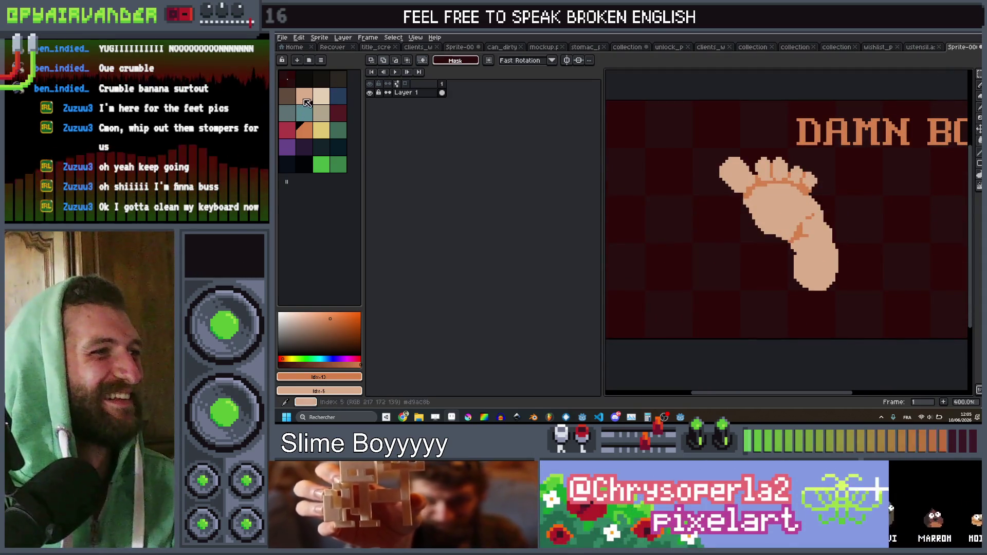
left_click(321, 100)
Step: Paint the green goblin head with a 5px brush and a red tongue reaching the foot
left_click(338, 164)
key("b")
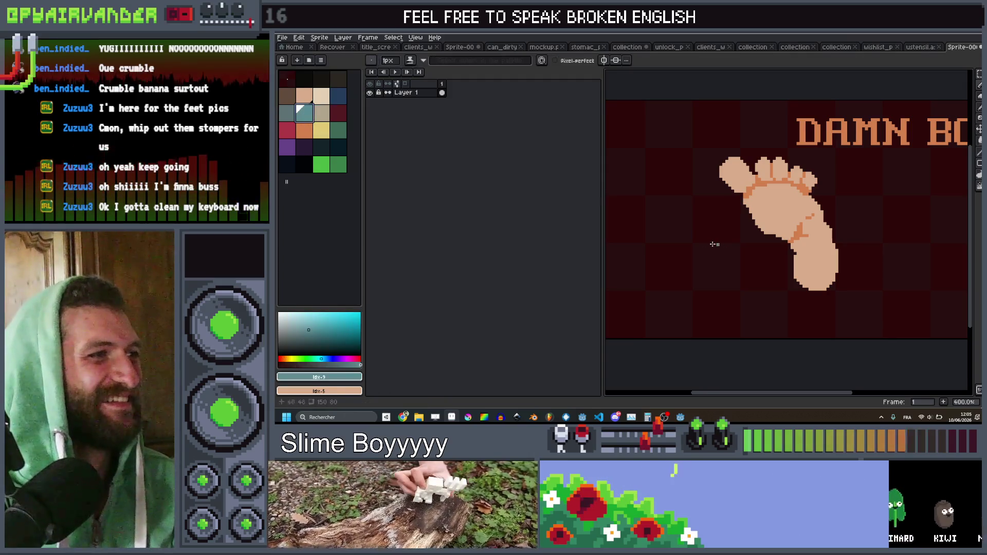
key("plus")
key("plus")
key("plus")
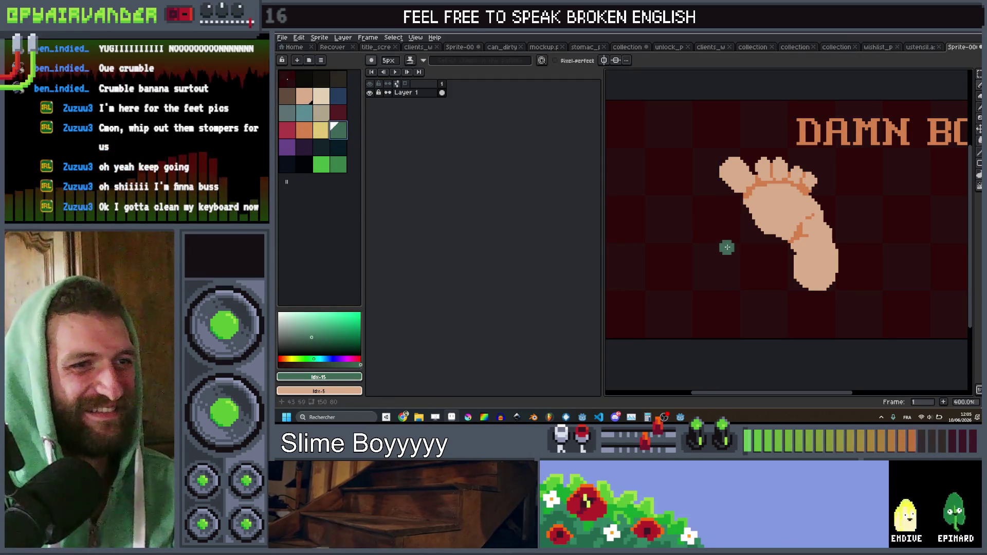
mouse_move(715, 201)
left_mouse_down()
mouse_move(692, 191)
mouse_move(695, 233)
left_mouse_up()
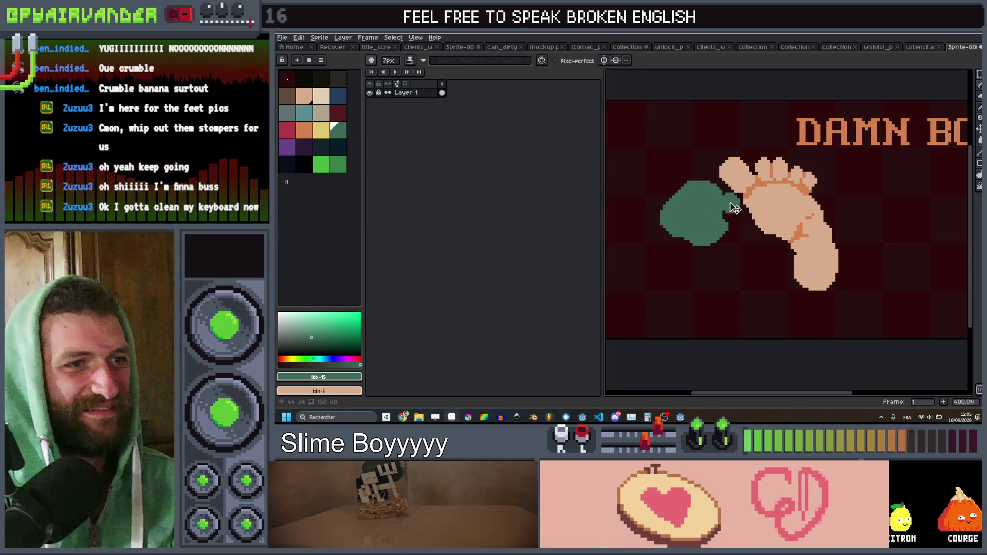
key("minus")
key("minus")
key("minus")
left_click_drag(743, 189, 726, 196)
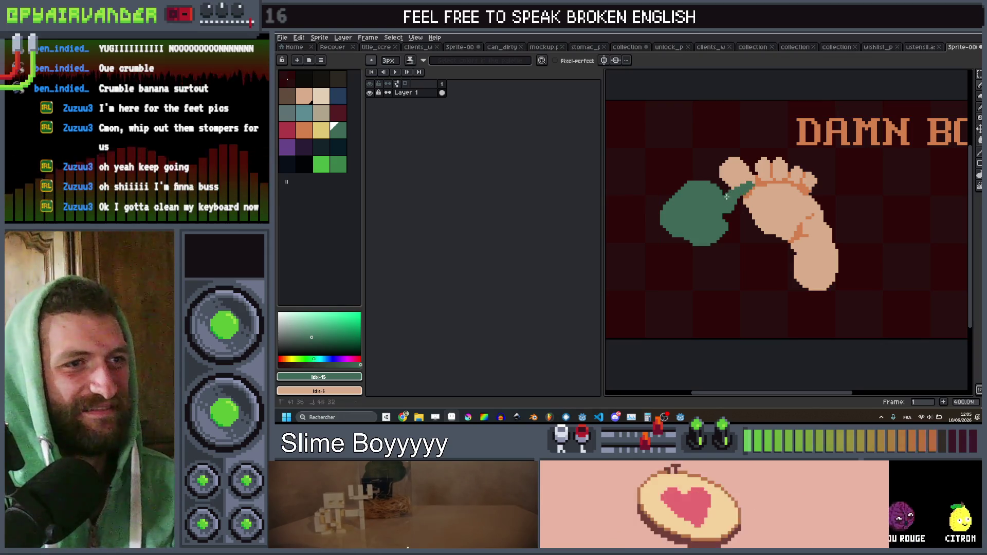
left_click(287, 130)
key("v")
left_click_drag(723, 226, 751, 241)
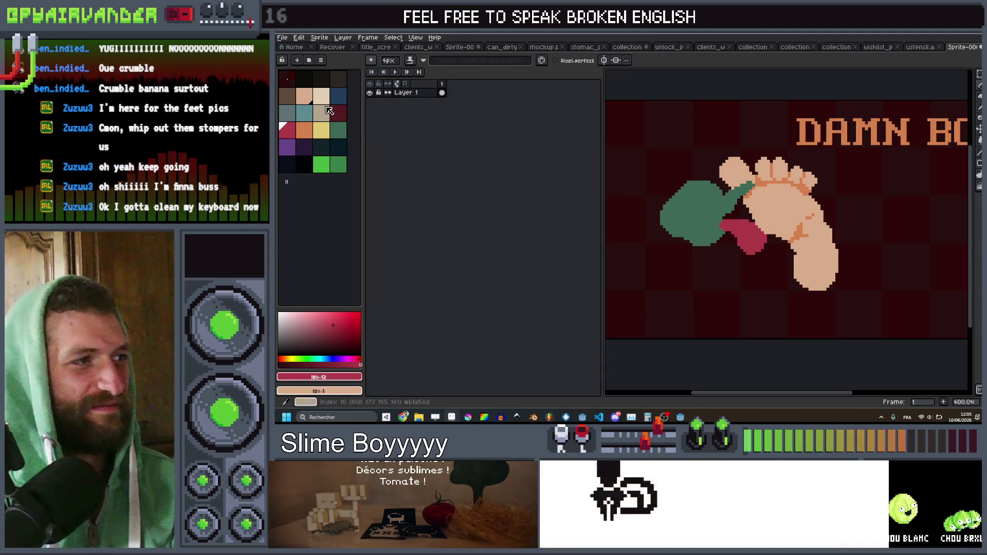
Step: Paint a pointed green ear on top of the goblin's head with a 3px brush
left_click(339, 130)
key("minus")
key("minus")
key("minus")
scroll(728, 232, "up", 2)
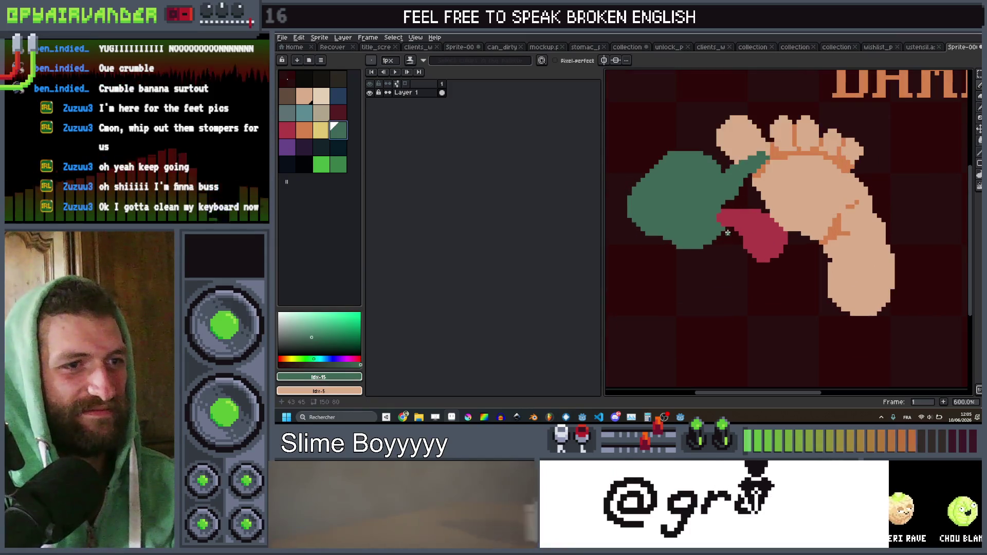
key("plus")
key("plus")
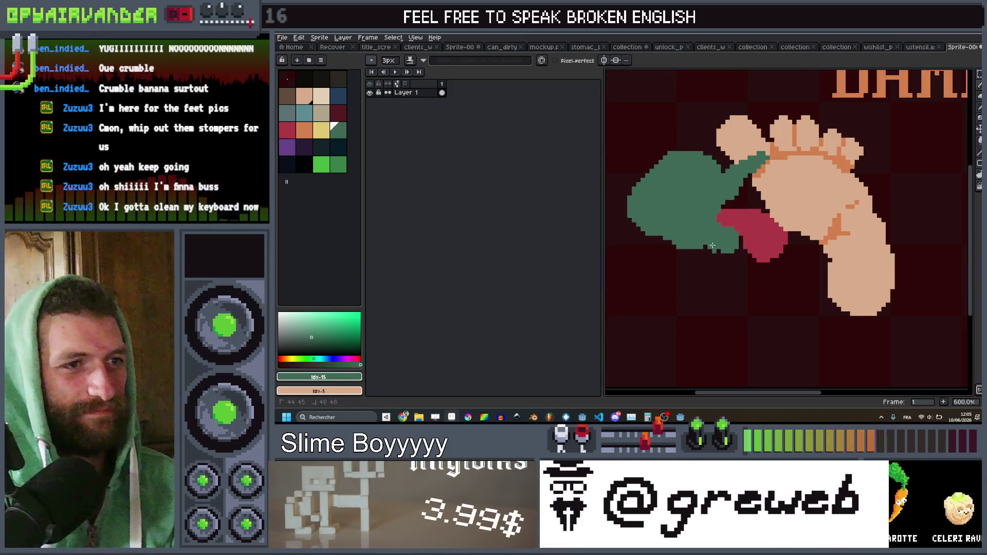
mouse_move(643, 177)
left_mouse_down()
mouse_move(699, 195)
mouse_move(654, 189)
left_mouse_up()
mouse_move(732, 159)
left_mouse_down()
mouse_move(740, 145)
mouse_move(746, 166)
left_mouse_up()
key("plus")
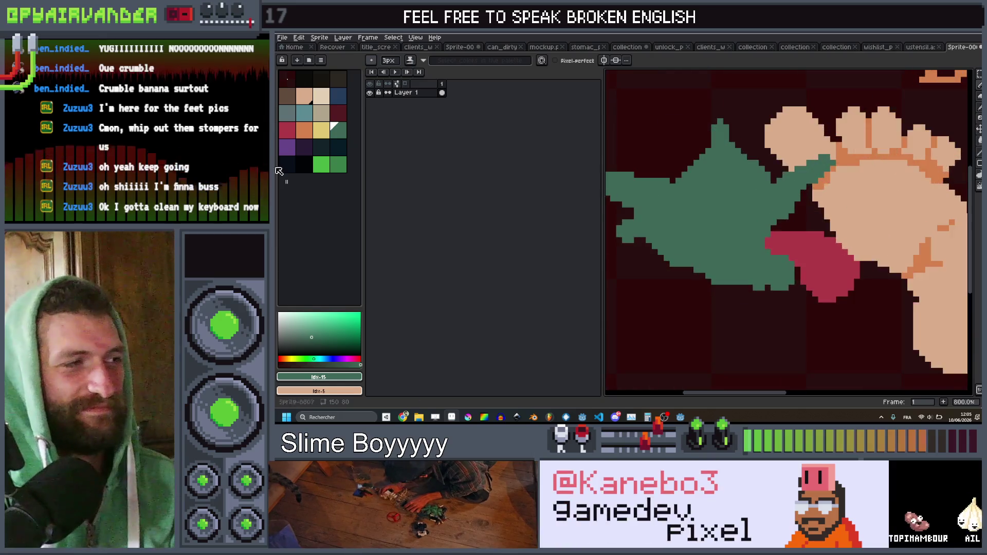
Step: Paint two light-peach eyes on the goblin's face
left_click(321, 96)
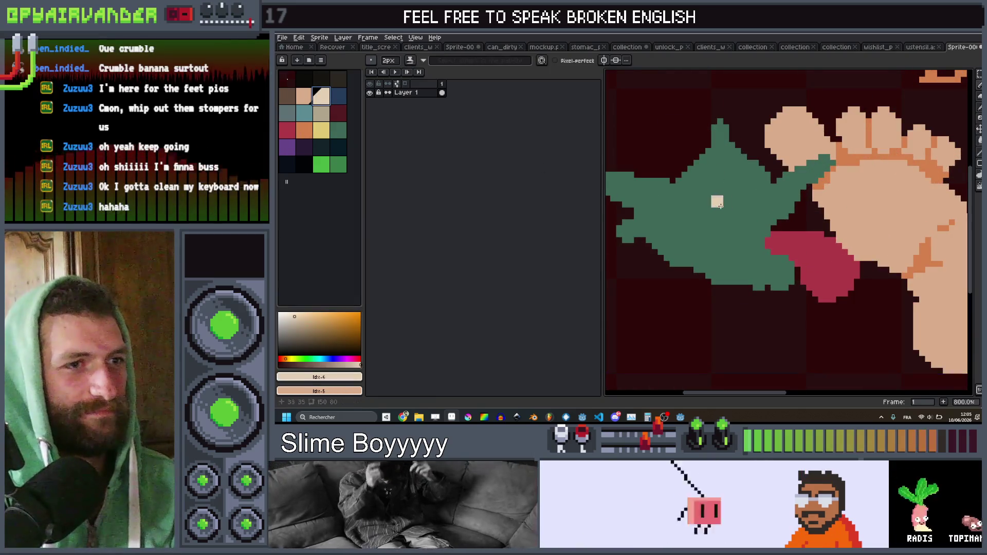
scroll(720, 206, "up", 2)
left_click_drag(720, 220, 686, 225)
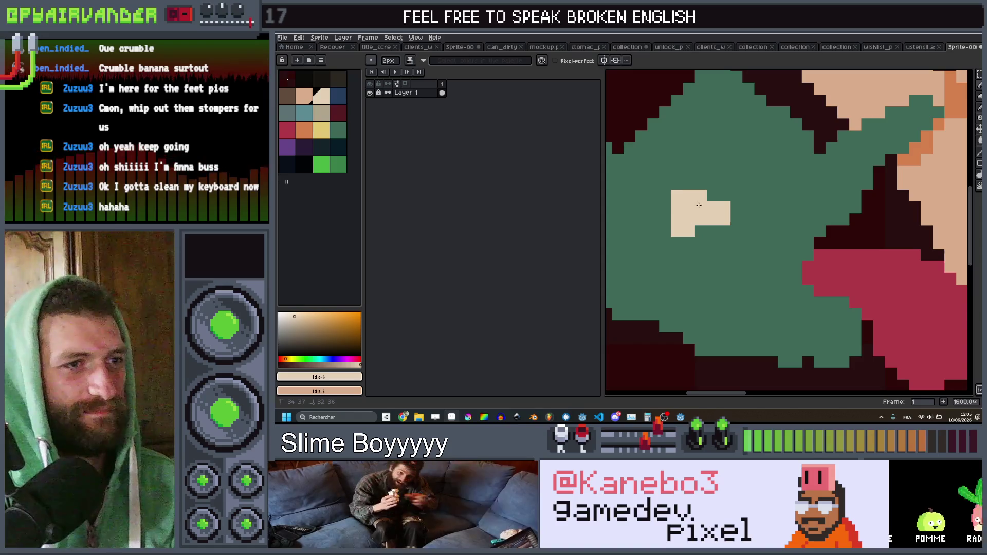
left_click(311, 163)
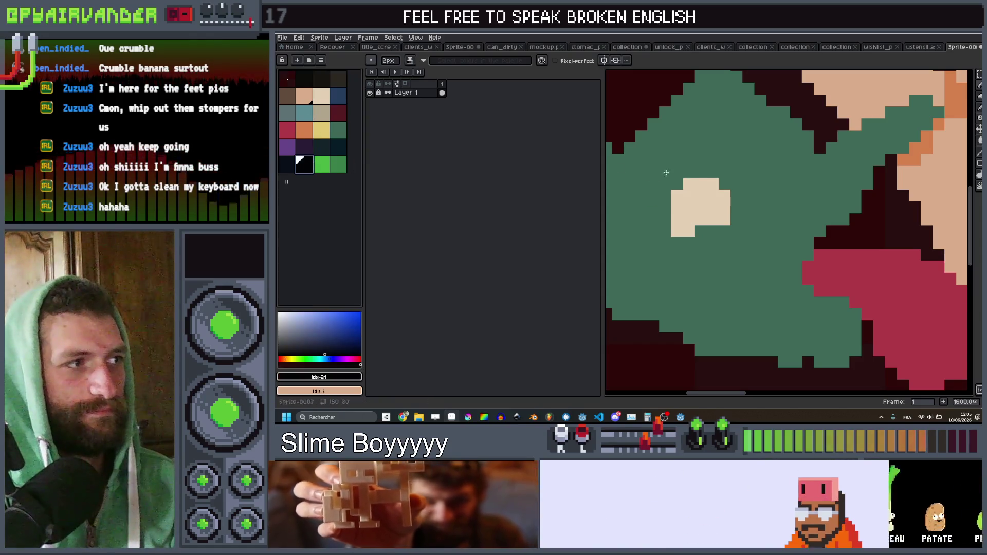
scroll(689, 206, "down", 4)
scroll(709, 164, "up", 2)
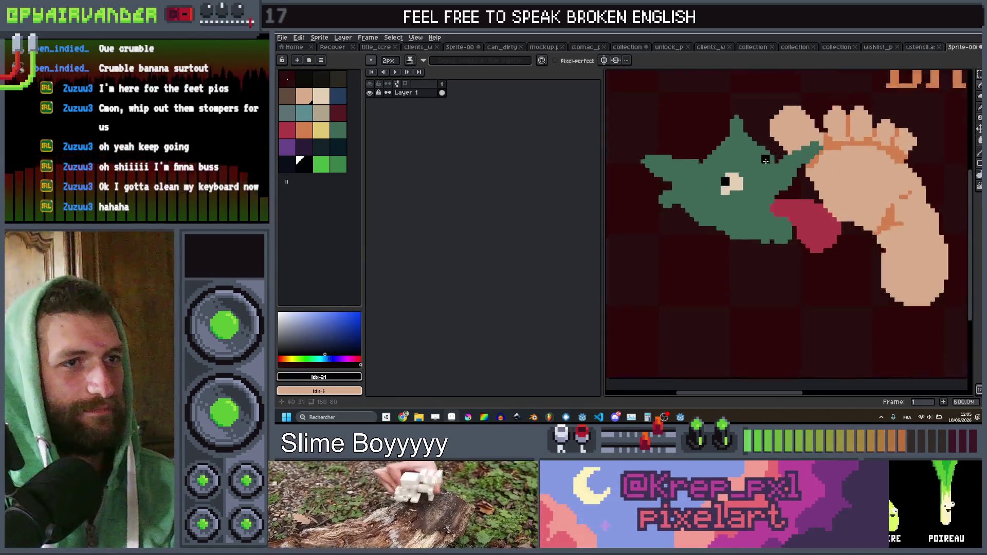
left_click(321, 96)
scroll(795, 166, "up", 3)
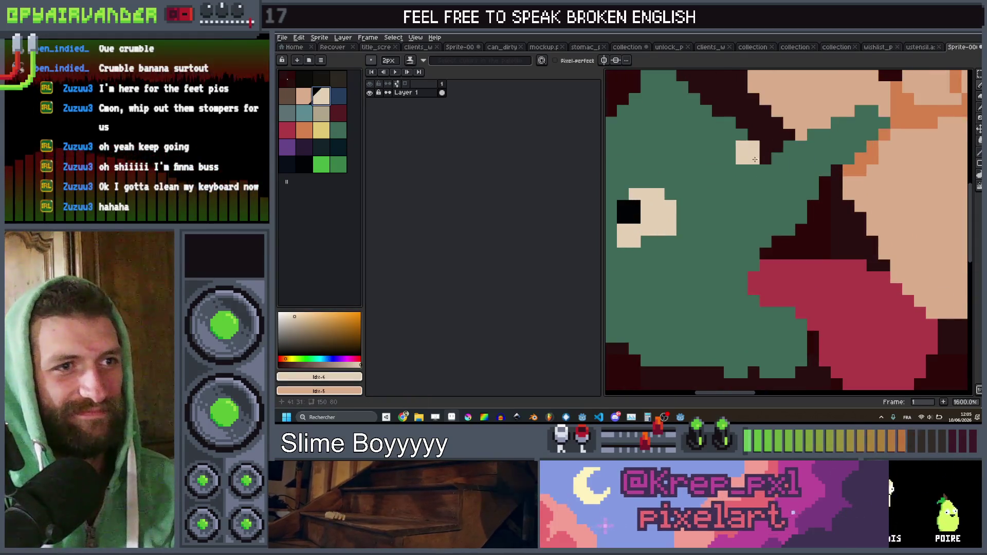
left_click(729, 149)
left_click(718, 158)
left_click(304, 78)
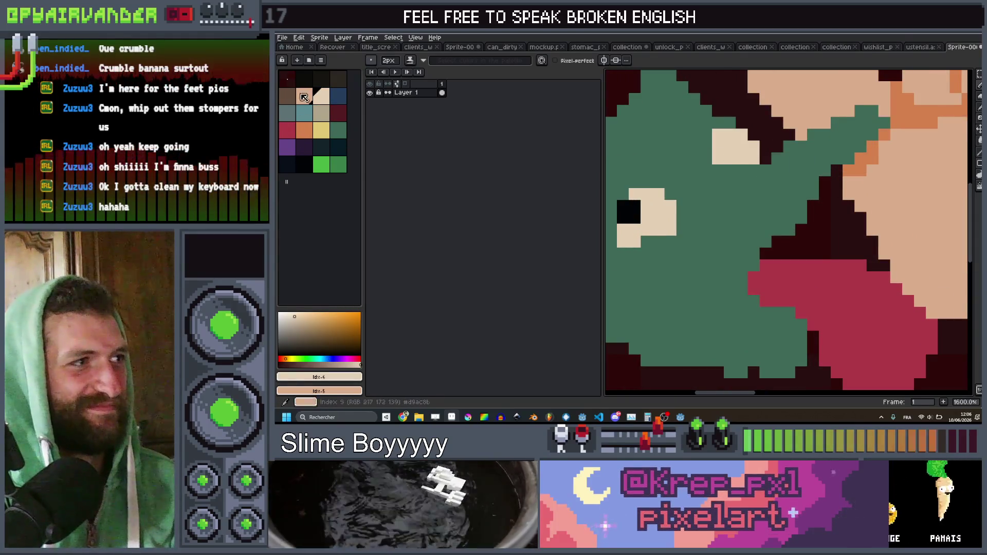
scroll(746, 205, "down", 4)
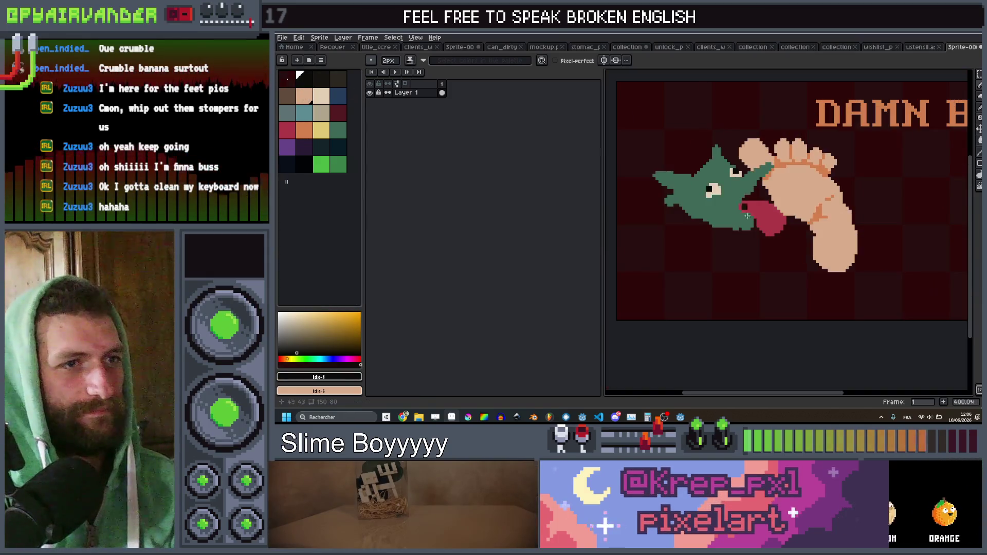
Step: Dot a black line on the tongue and draw 1px dark-blue lines beside the eye
scroll(751, 207, "up", 3)
left_click(751, 206)
key("minus")
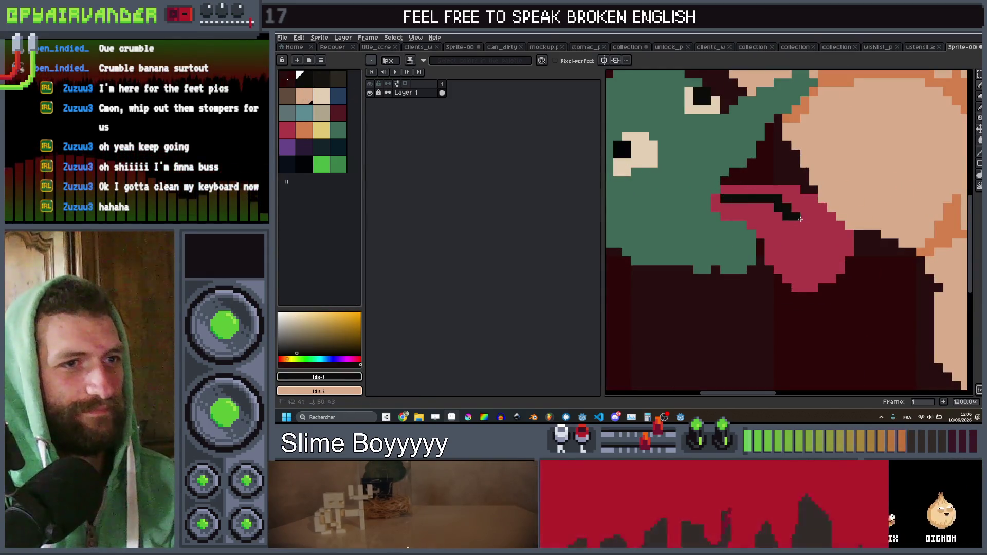
scroll(815, 186, "down", 5)
scroll(815, 186, "up", 2)
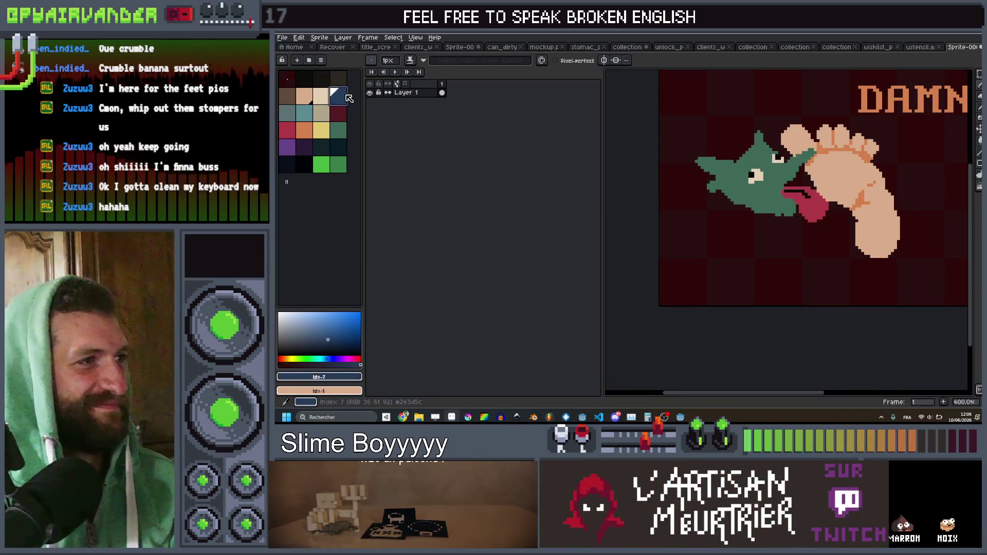
scroll(717, 161, "up", 1)
scroll(720, 165, "up", 3)
mouse_move(876, 238)
left_mouse_down()
mouse_move(844, 195)
mouse_move(877, 190)
mouse_move(849, 177)
mouse_move(854, 227)
mouse_move(886, 206)
left_mouse_up()
scroll(885, 206, "down", 5)
scroll(842, 161, "up", 7)
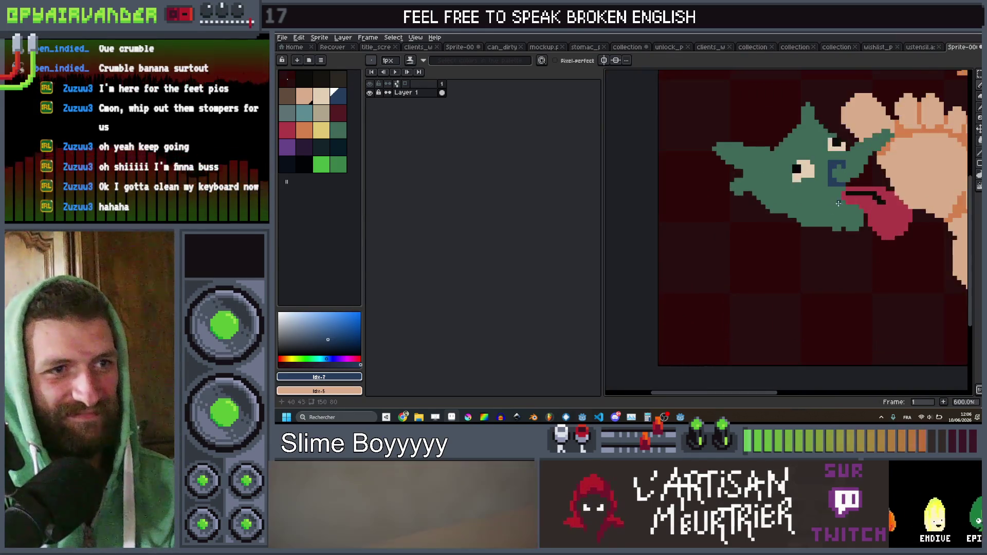
left_click(842, 161)
mouse_move(842, 160)
left_mouse_down()
mouse_move(823, 186)
mouse_move(750, 215)
left_mouse_up()
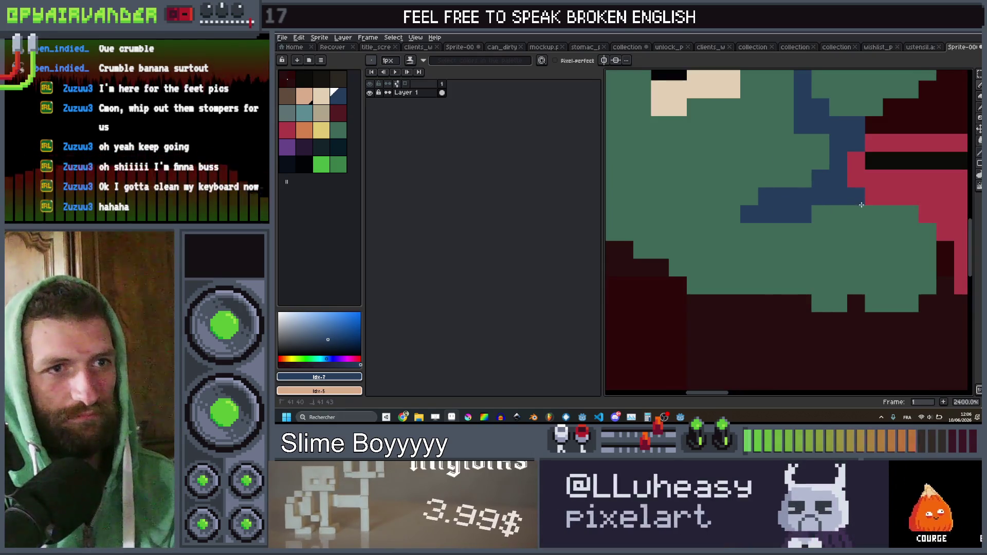
scroll(891, 199, "down", 5)
scroll(858, 246, "up", 4)
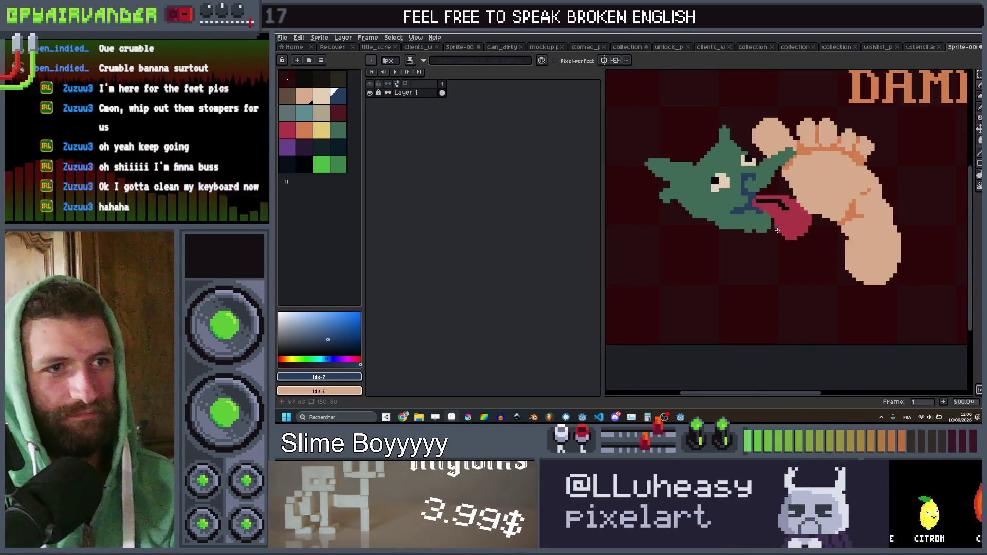
Step: Add 2px dark-blue strokes left of the eye and on top of the head
key("plus")
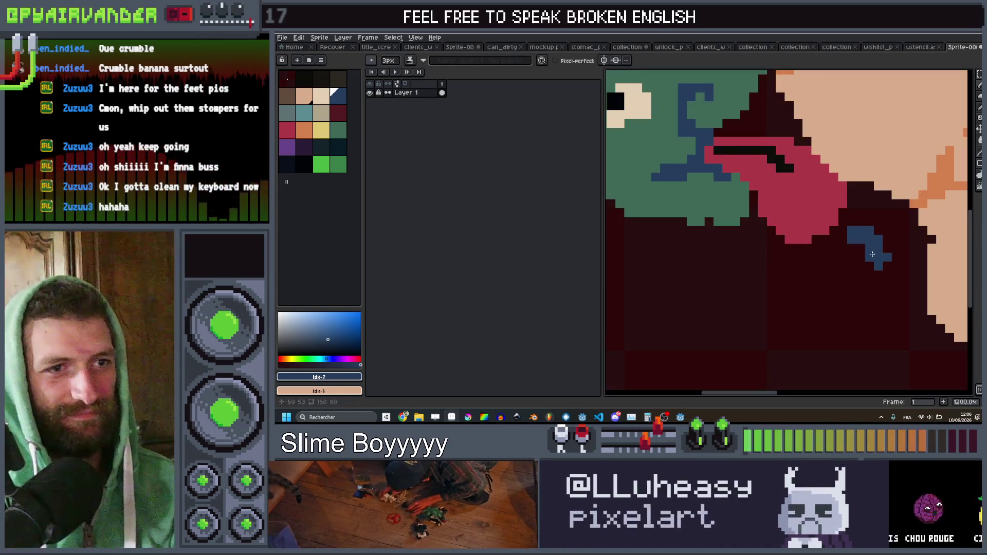
key("b")
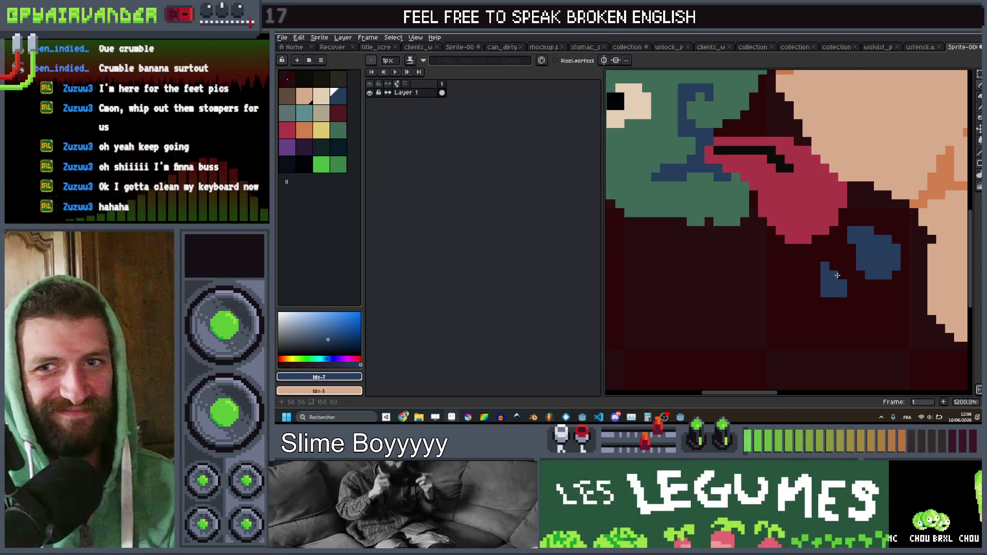
scroll(838, 251, "down", 6)
scroll(865, 223, "down", 2)
scroll(732, 217, "up", 4)
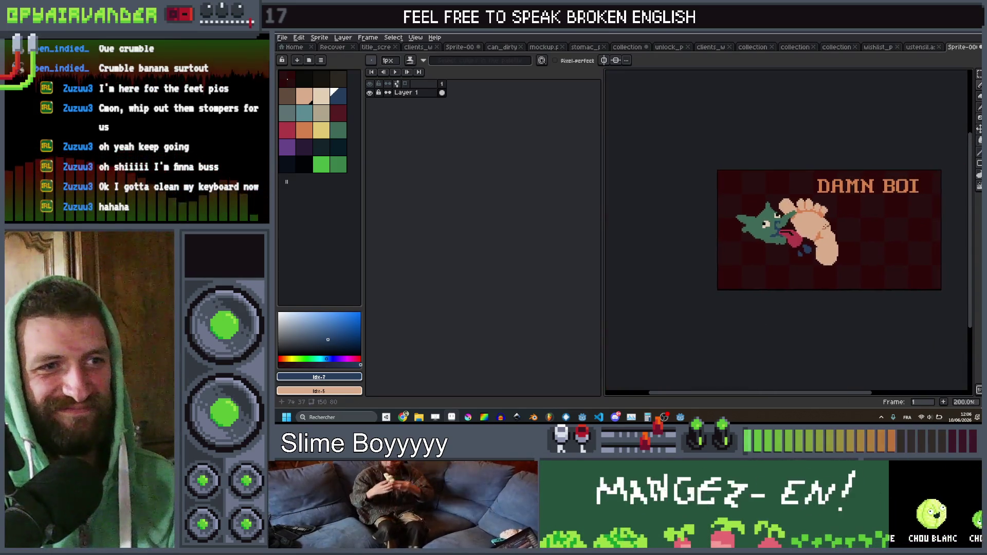
scroll(732, 217, "up", 5)
left_click_drag(742, 199, 695, 261)
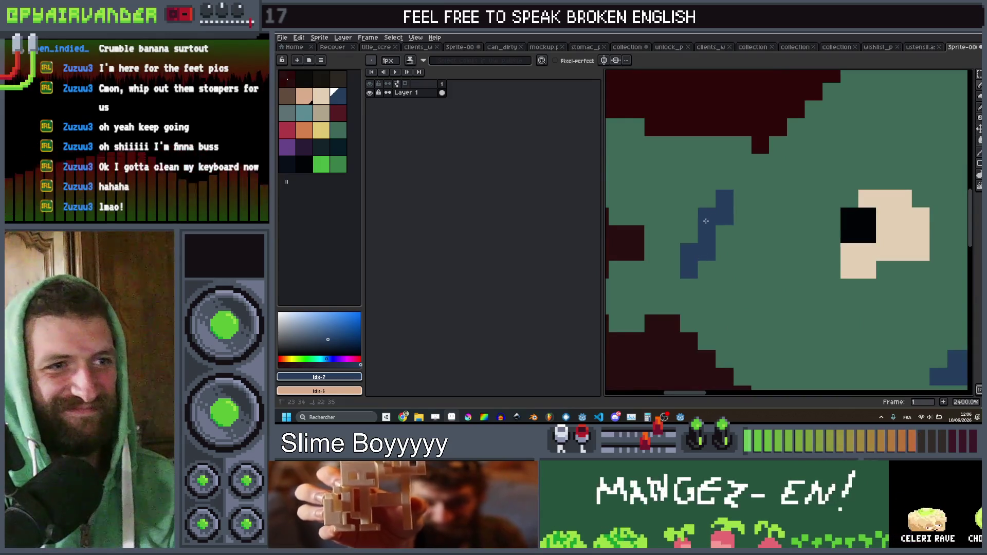
left_click_drag(706, 221, 671, 199)
scroll(794, 219, "down", 5)
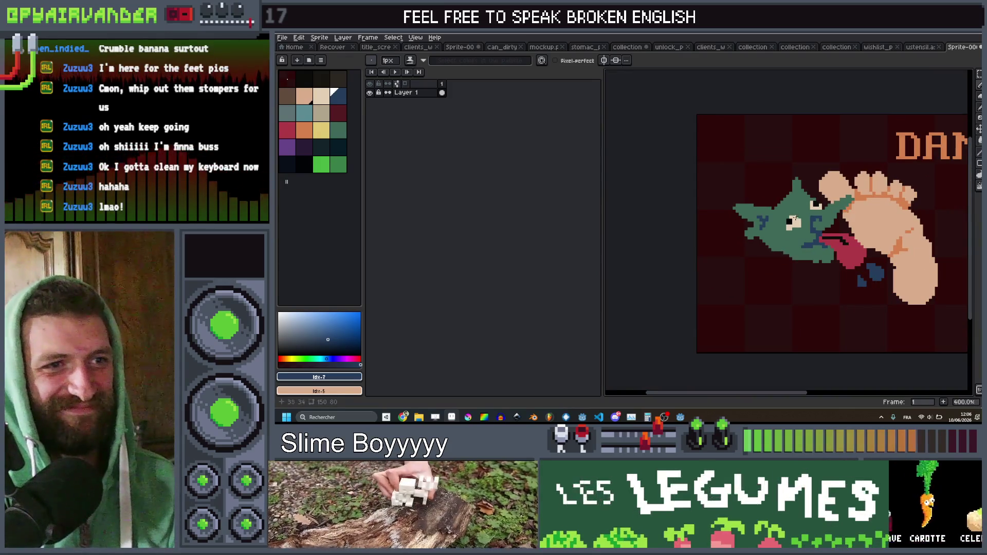
scroll(793, 219, "up", 4)
left_click_drag(825, 184, 850, 184)
scroll(818, 189, "down", 7)
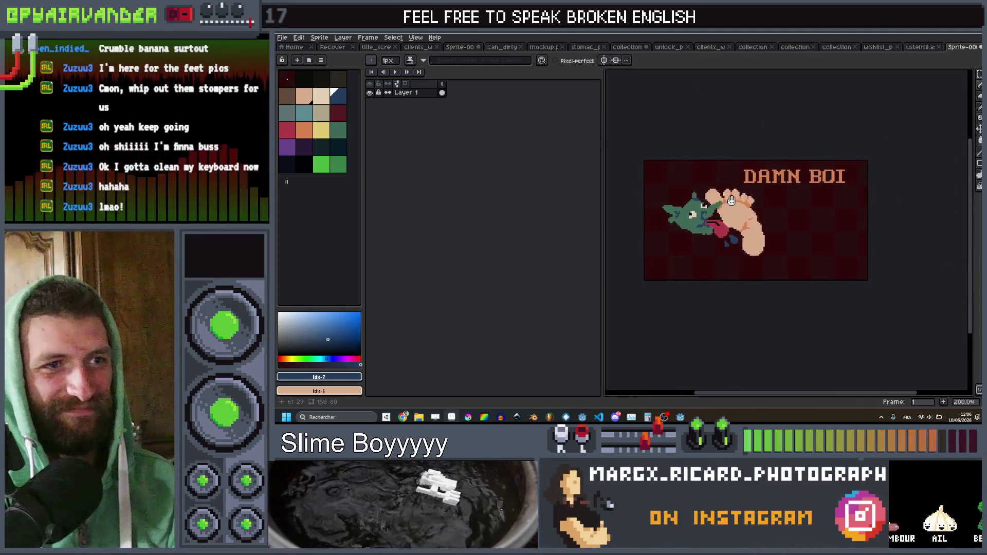
scroll(823, 216, "up", 2)
scroll(824, 224, "down", 1)
Step: Insert the dark-blue caption 'GOBLIN GRIPPERS' and drag it to the sprite's bottom edge
key("ctrl+t")
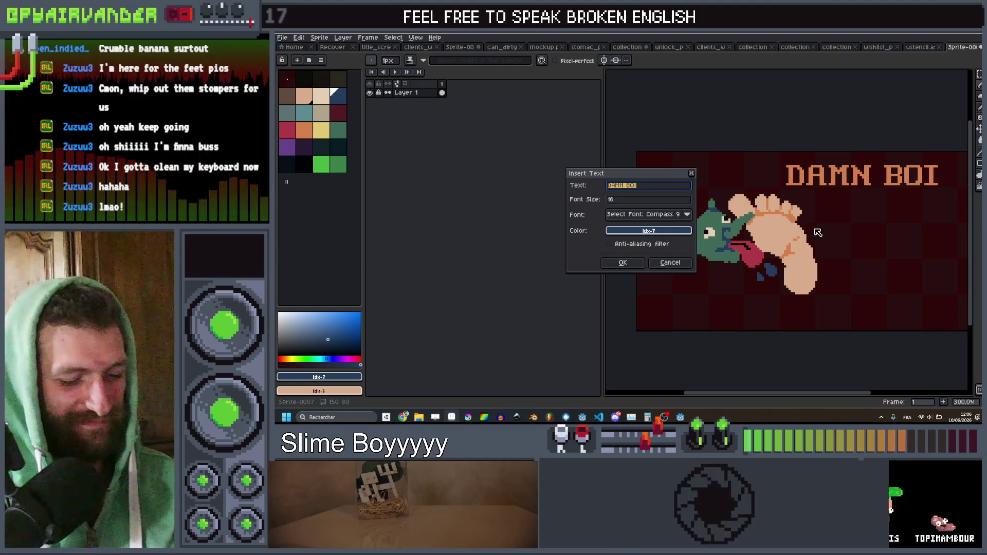
type("GOBLIN GR")
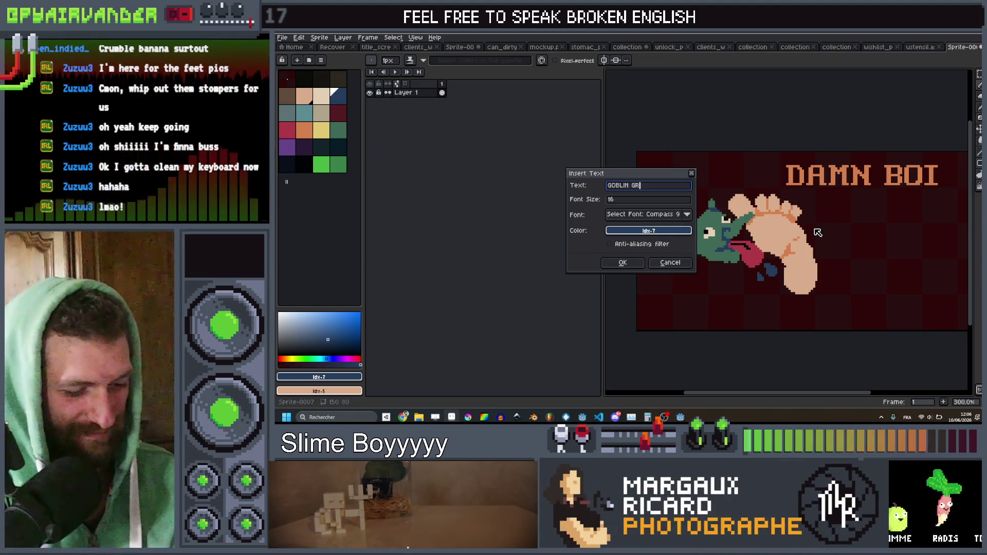
type("IPPERS")
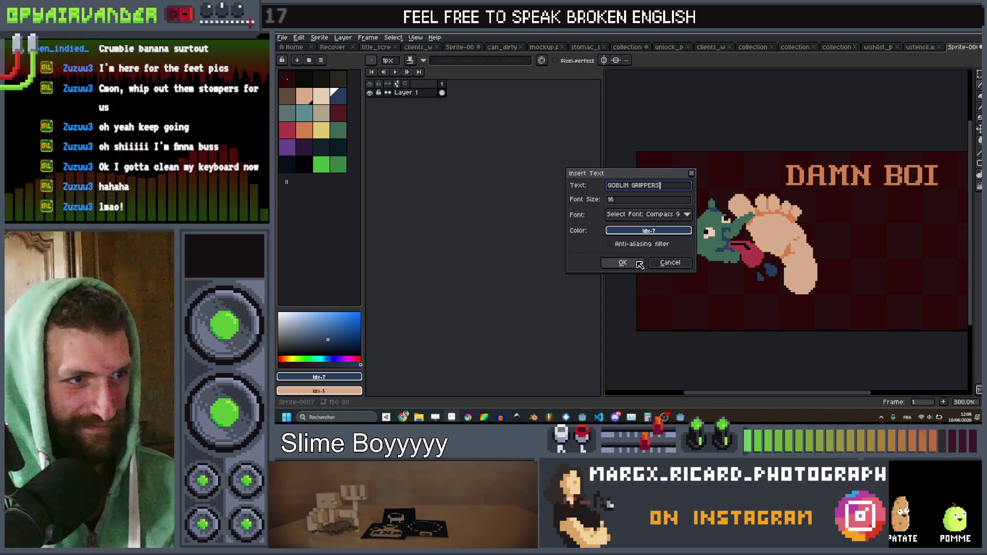
left_click(624, 263)
left_click_drag(901, 250, 890, 312)
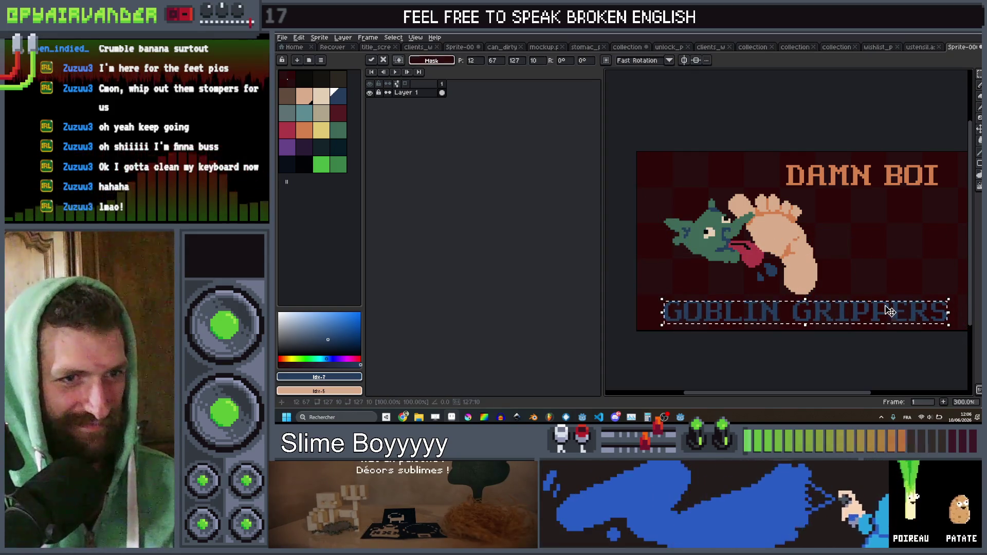
scroll(890, 209, "down", 1)
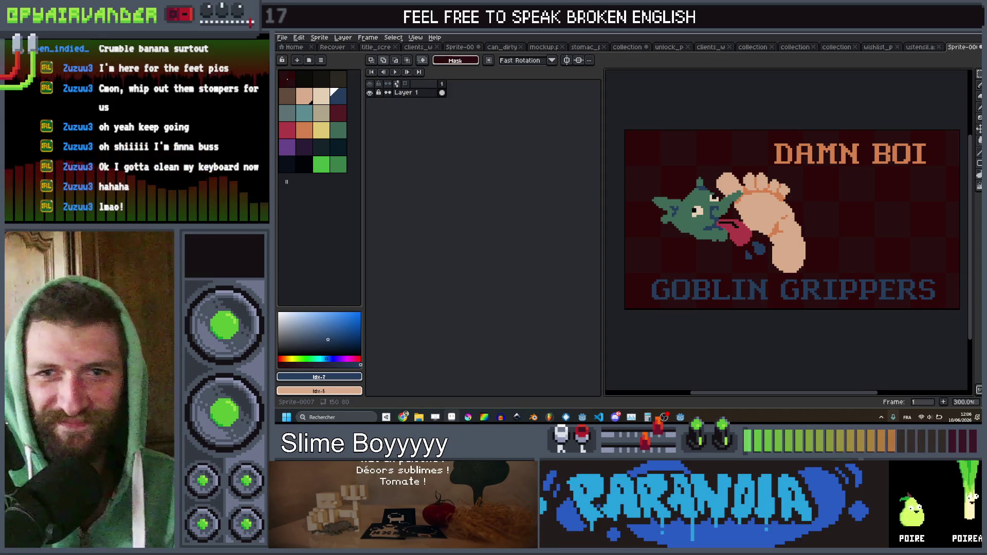
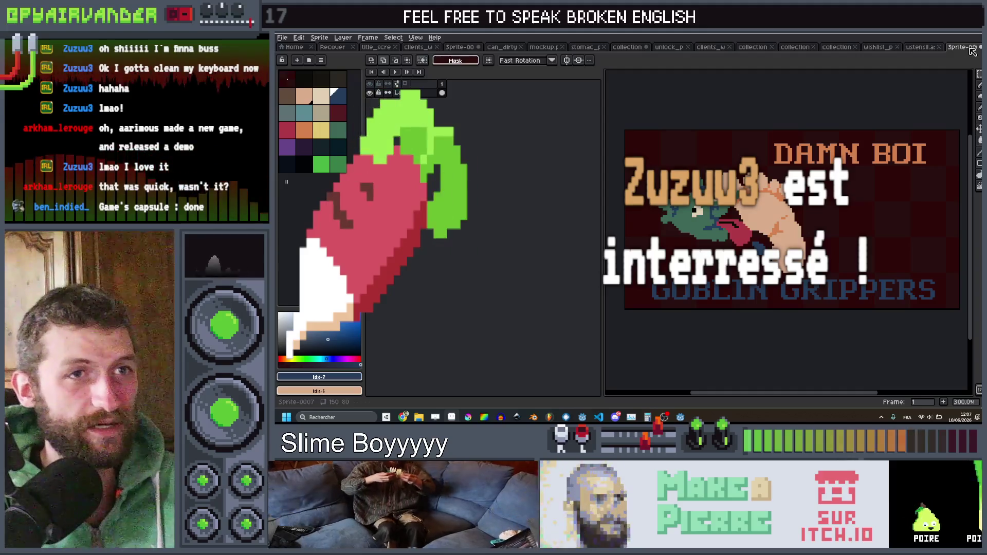
Step: Revisit the utensil description and script line 191 in Godot, then switch to the Chrome Dubmood page
key("alt+Tab")
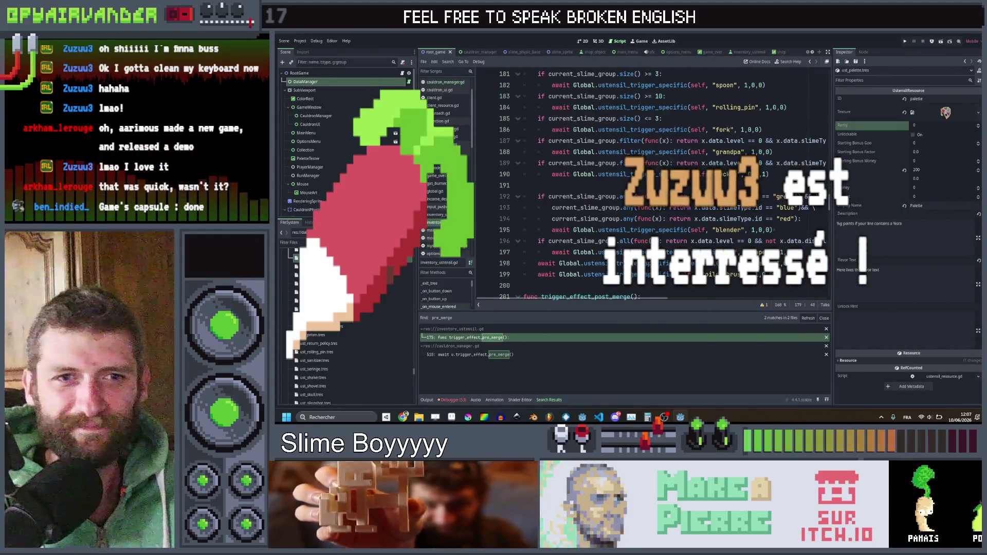
left_click(849, 251)
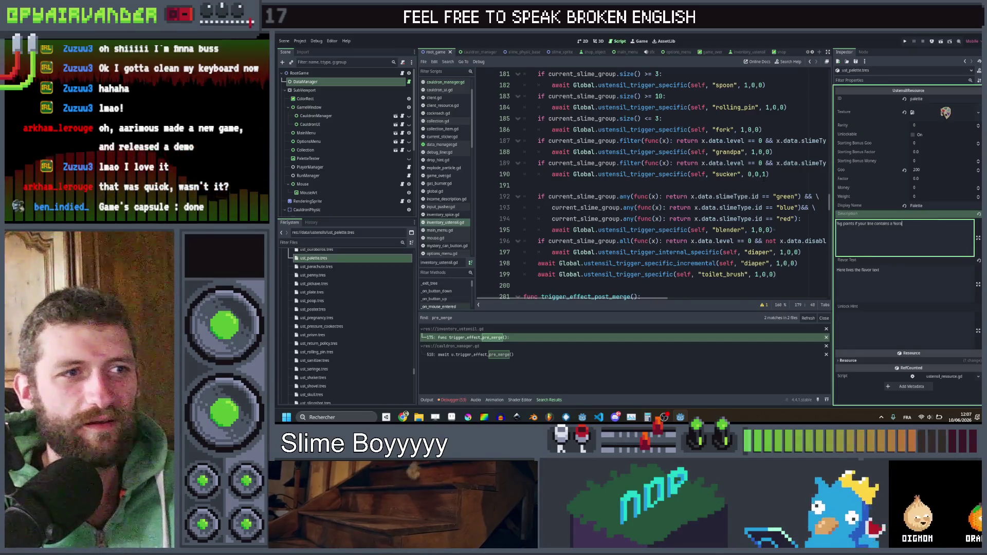
left_click(771, 174)
key("Down")
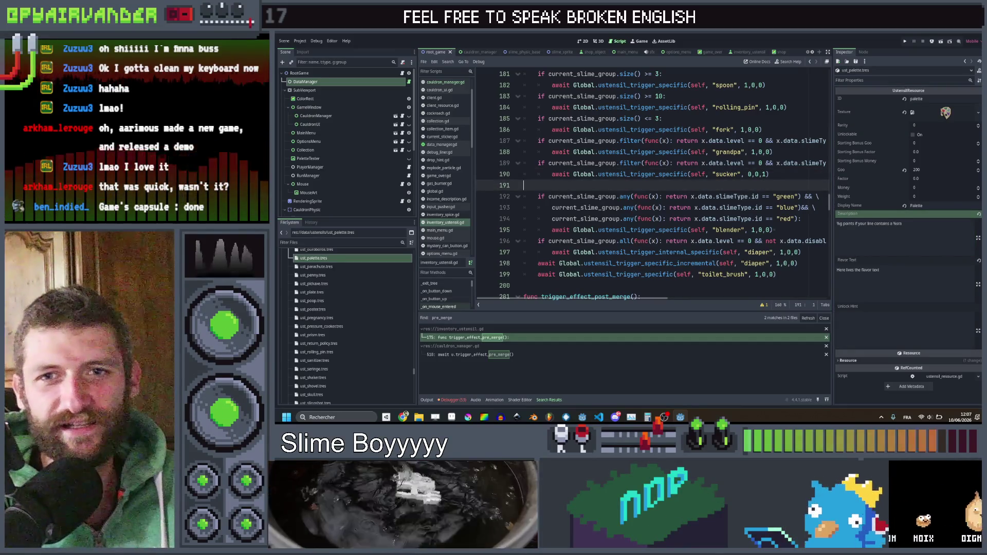
mouse_move(403, 417)
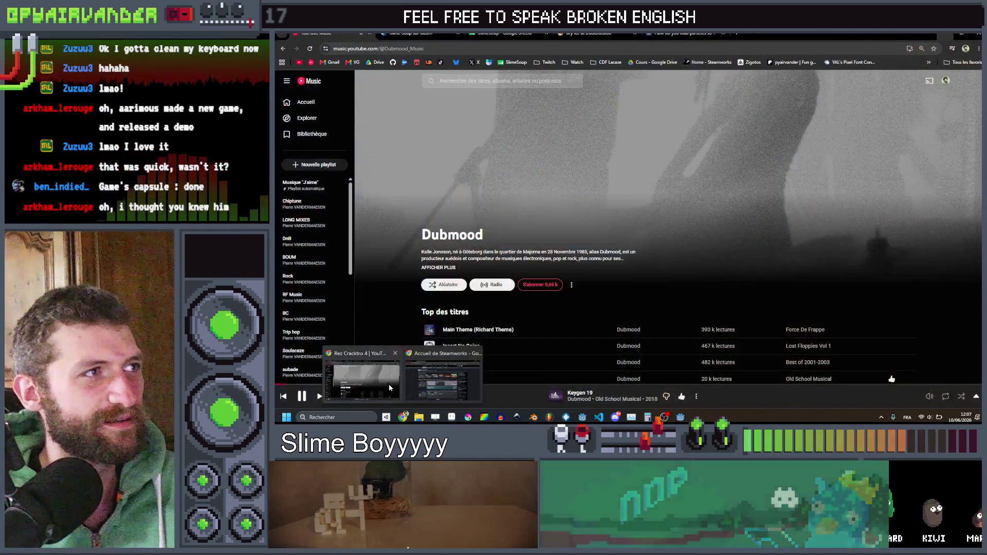
left_click(389, 384)
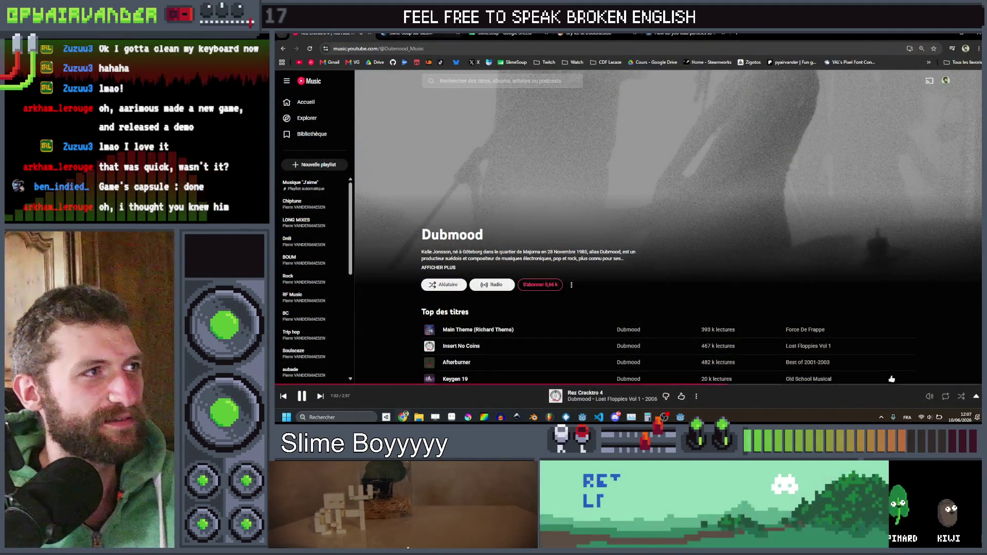
Step: Copy the Slime Soup Steam store page link and open a new browser tab
key("ctrl+Tab")
key("ctrl+l")
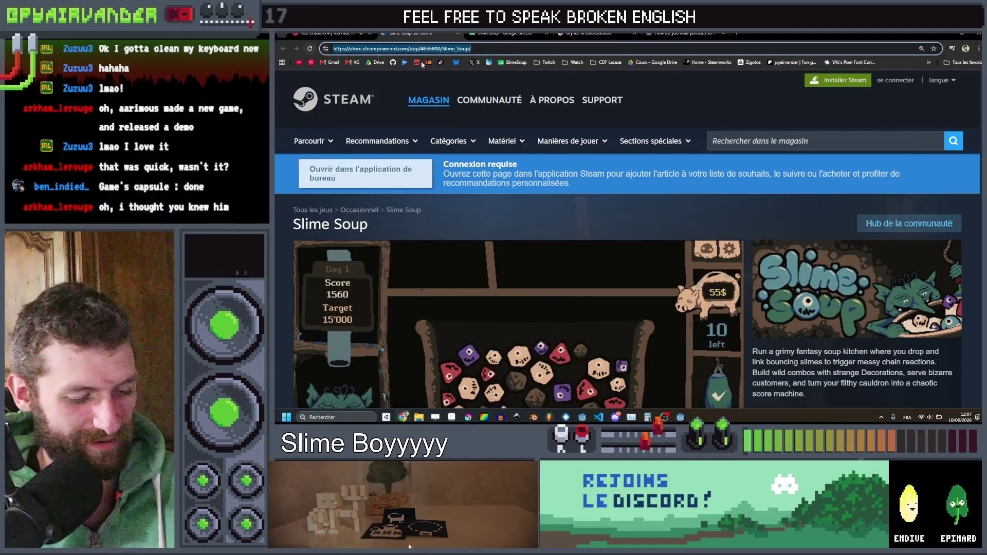
key("Escape")
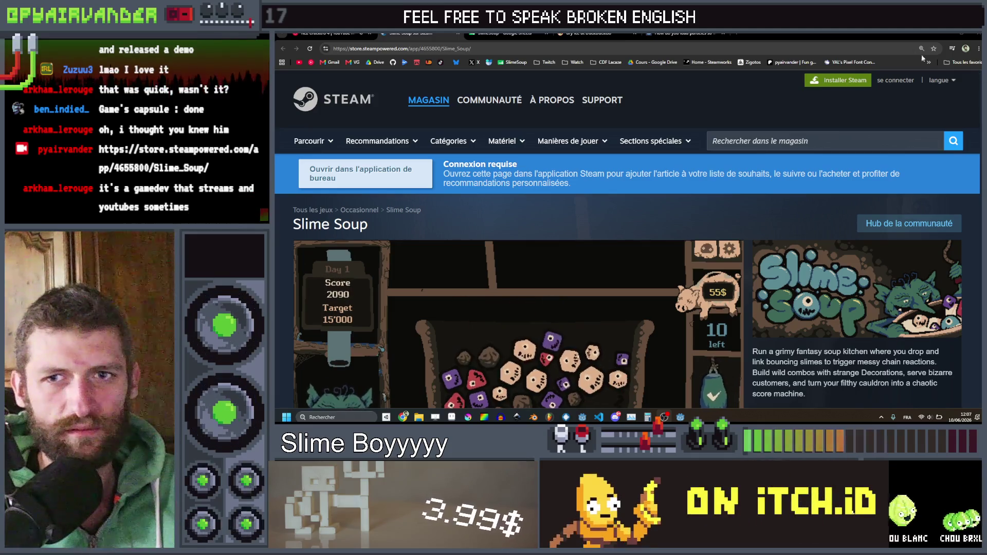
left_click(739, 34)
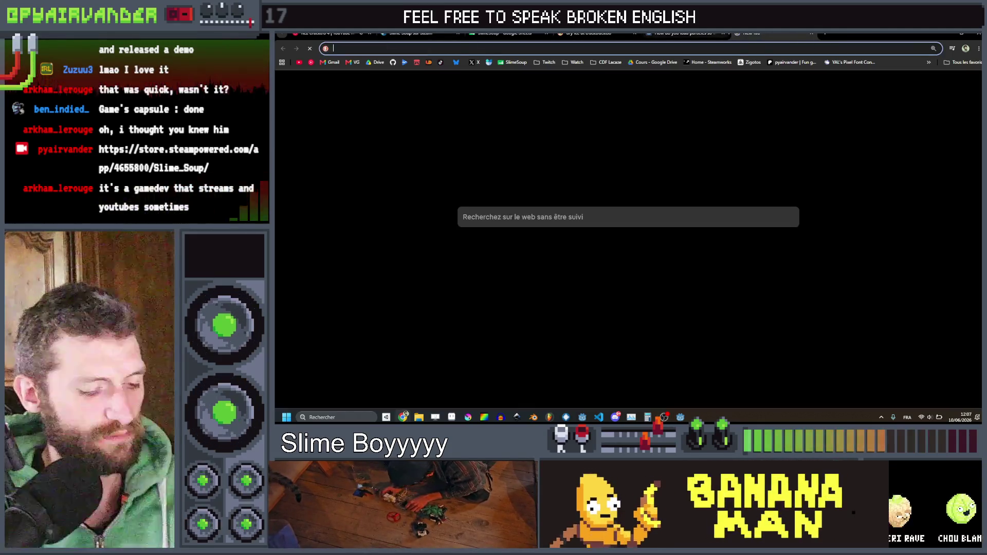
Step: Search for 'aarimous' and open the developer's website from the results
type("aarimou")
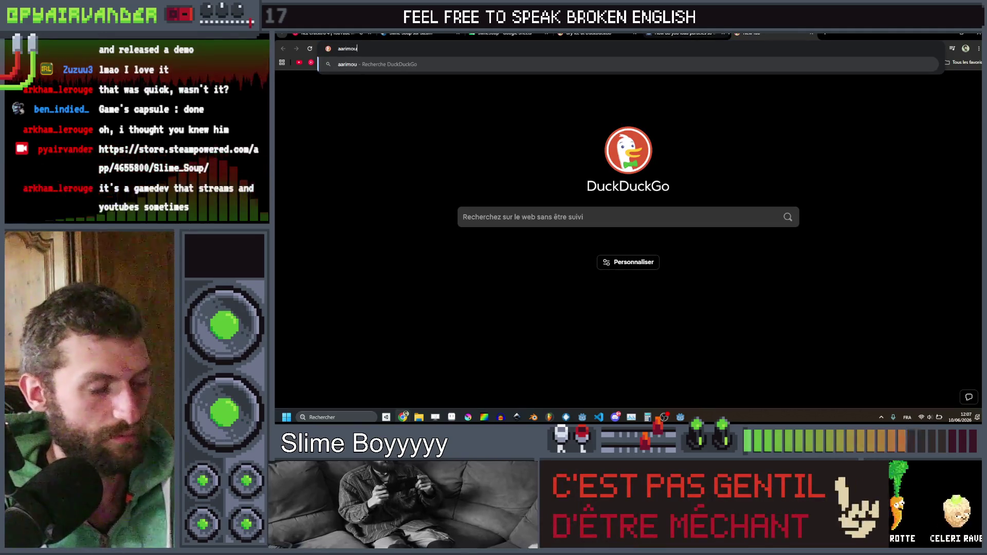
type("s")
key("Return")
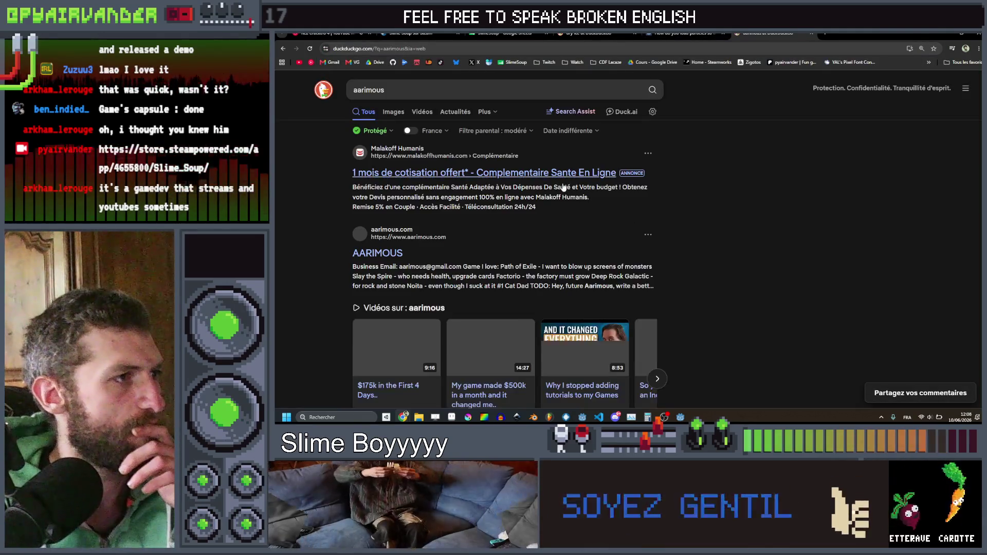
left_click(403, 254)
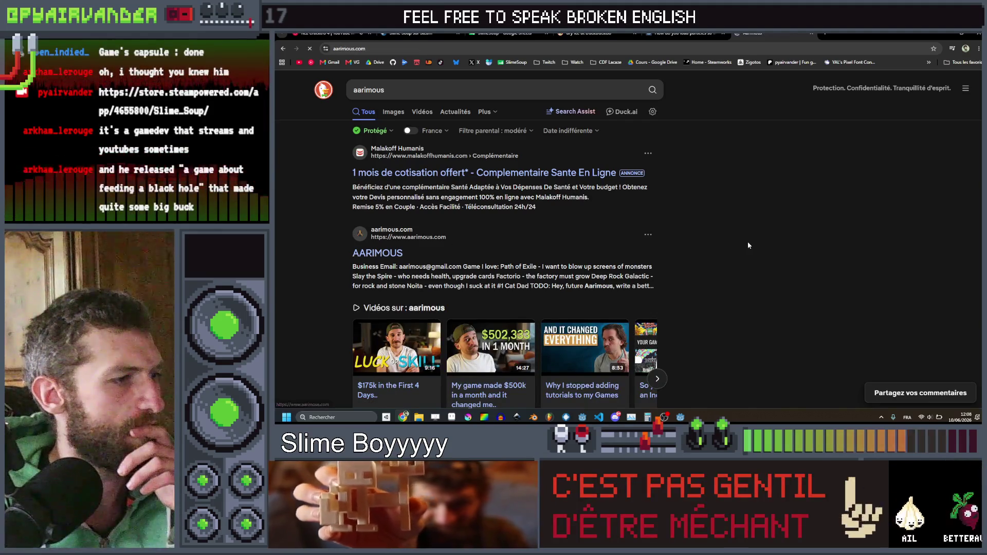
Step: Browse the developer's three games and open the Black Hole game's Steam store page
scroll(750, 242, "down", 2)
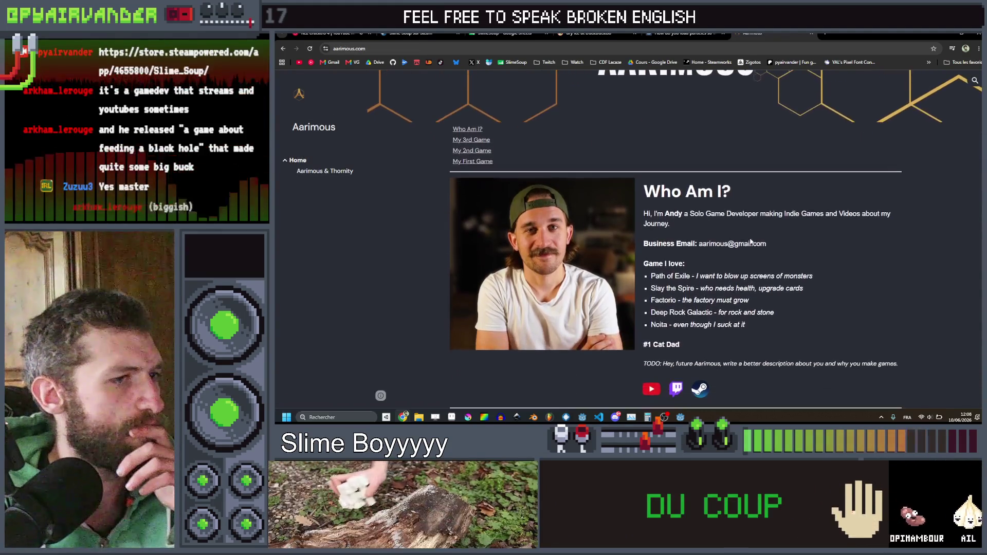
scroll(750, 242, "down", 1)
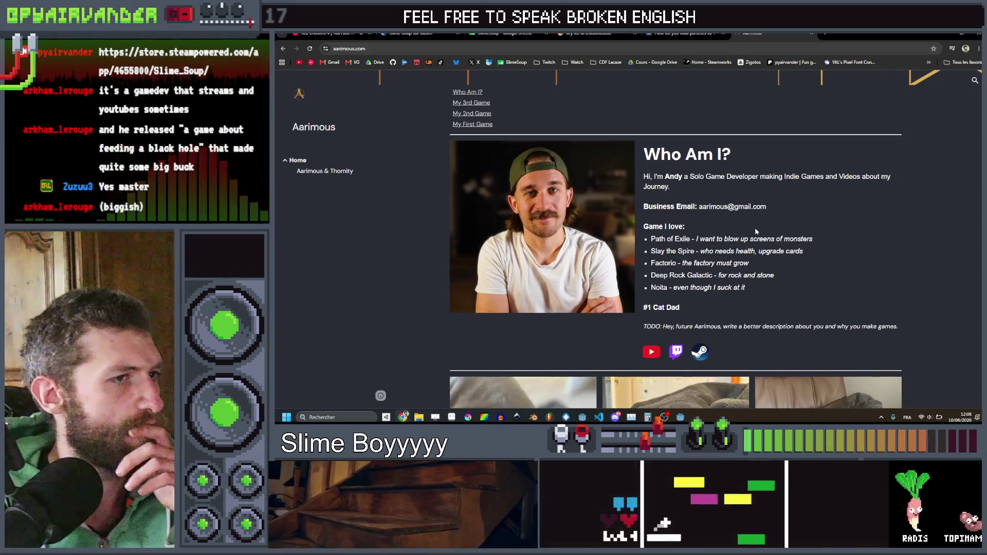
scroll(753, 237, "down", 5)
scroll(756, 232, "down", 3)
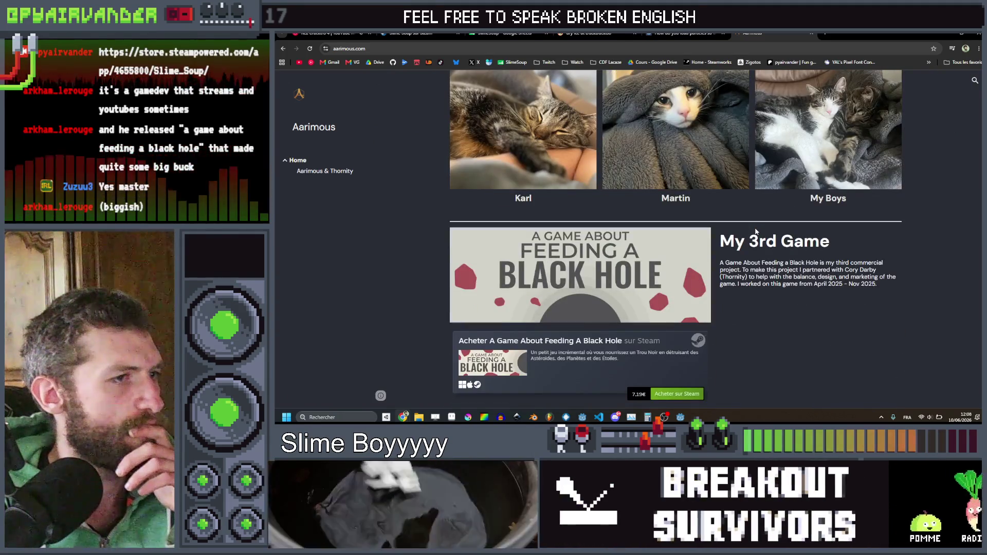
scroll(720, 222, "down", 2)
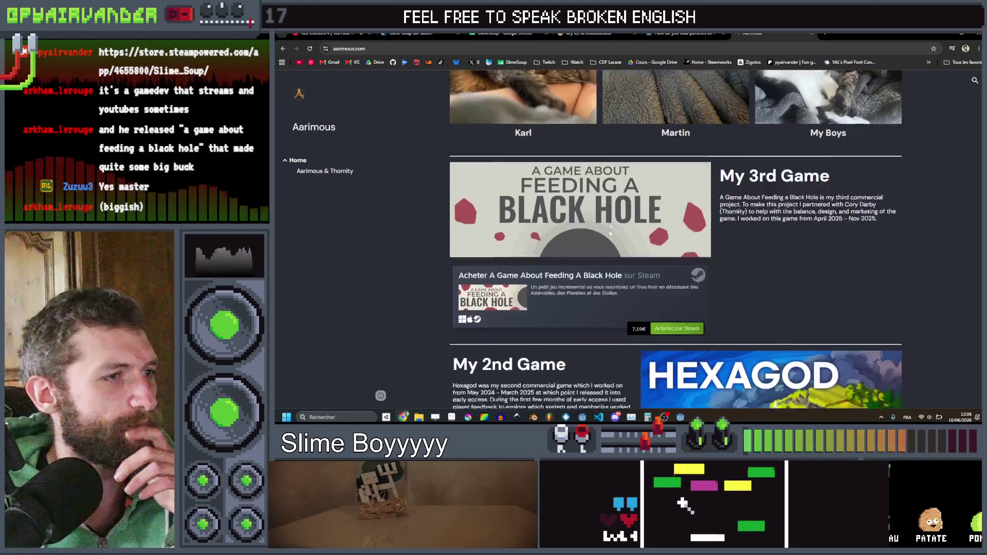
scroll(678, 214, "down", 2)
scroll(678, 211, "up", 3)
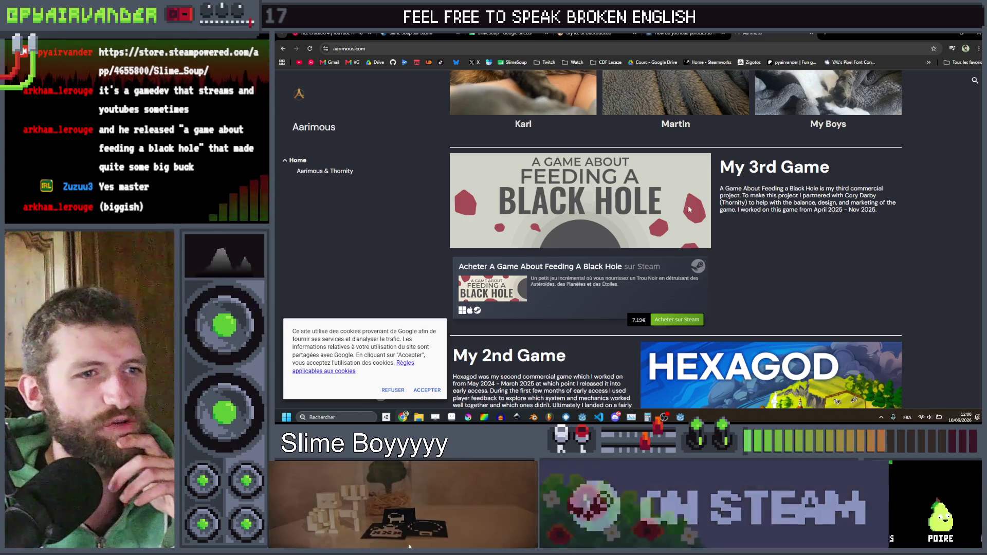
scroll(689, 206, "down", 5)
scroll(689, 207, "down", 2)
scroll(689, 208, "up", 5)
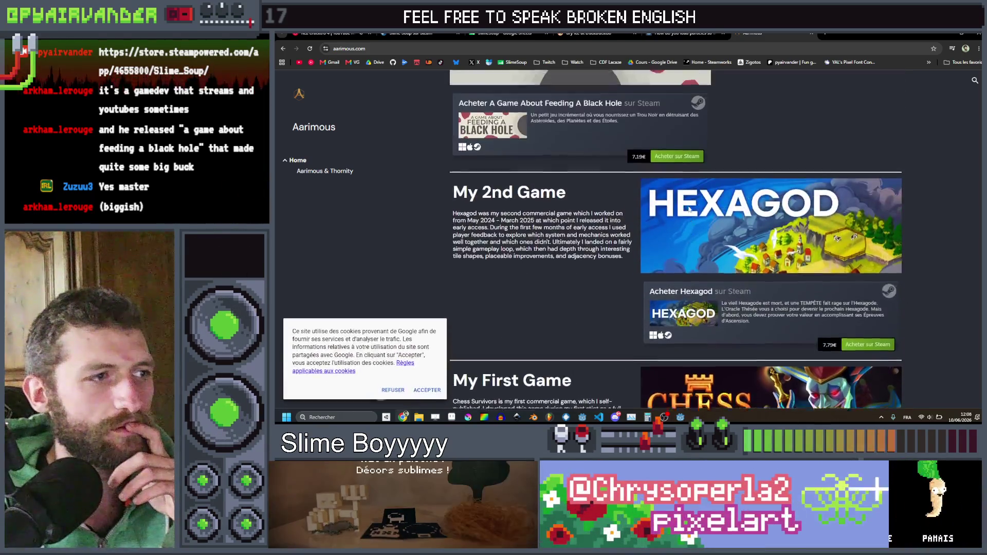
scroll(689, 207, "down", 4)
scroll(690, 208, "up", 6)
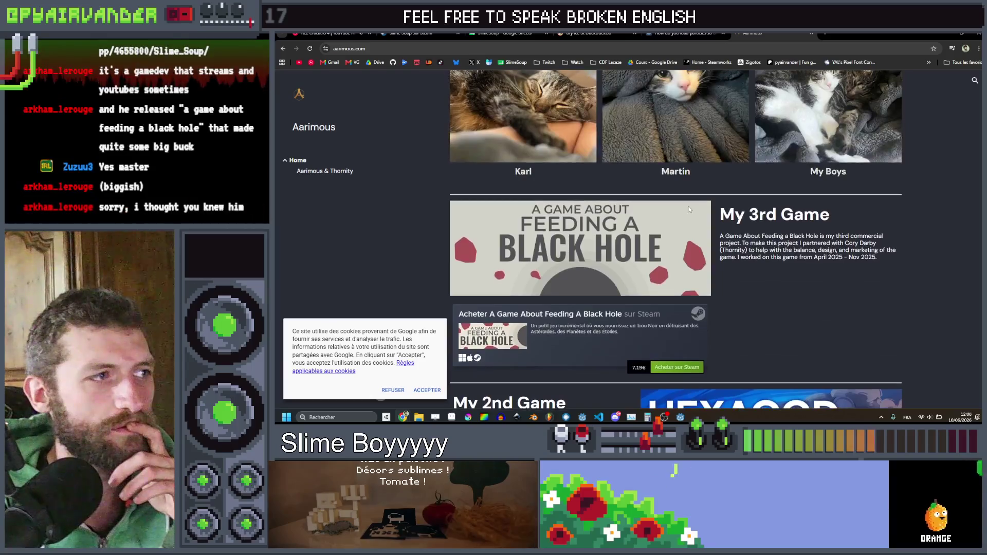
scroll(690, 209, "down", 6)
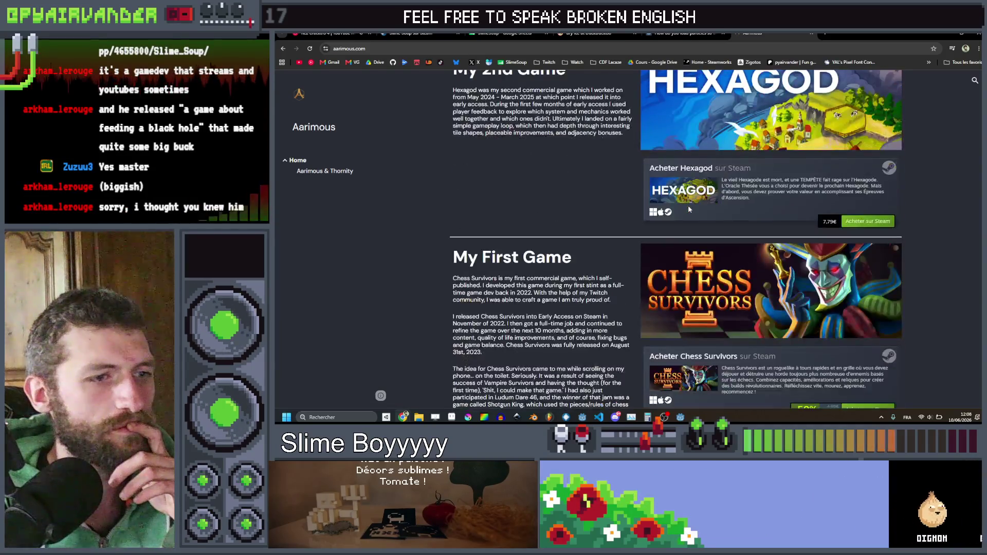
scroll(689, 209, "up", 5)
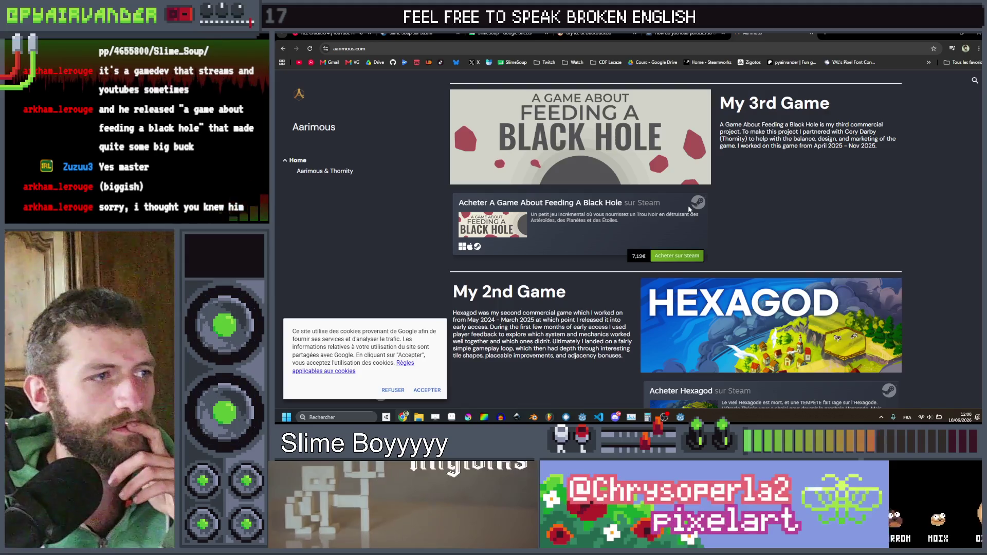
left_click(641, 214)
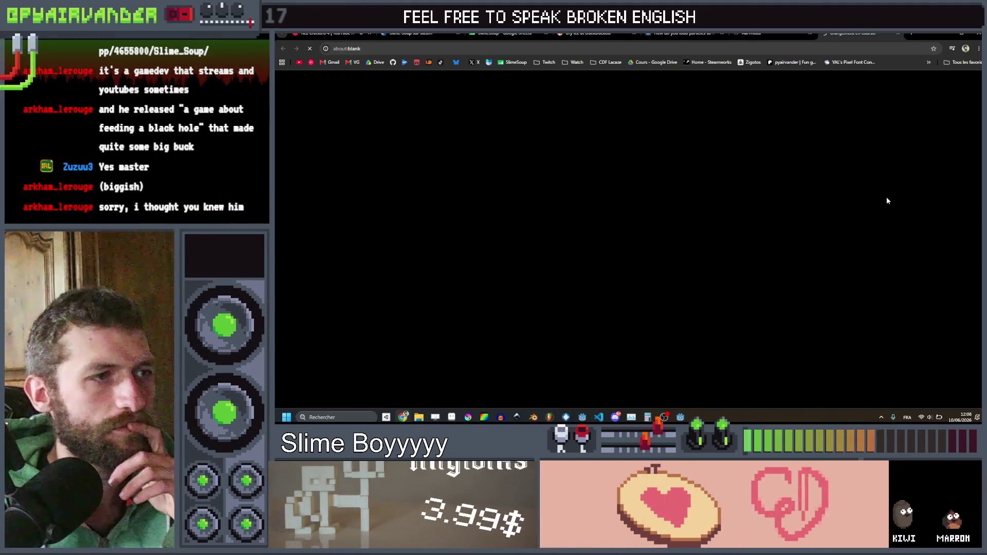
Step: Scroll through the A Game About Feeding A Black Hole store page, then close the tab
scroll(647, 249, "down", 10)
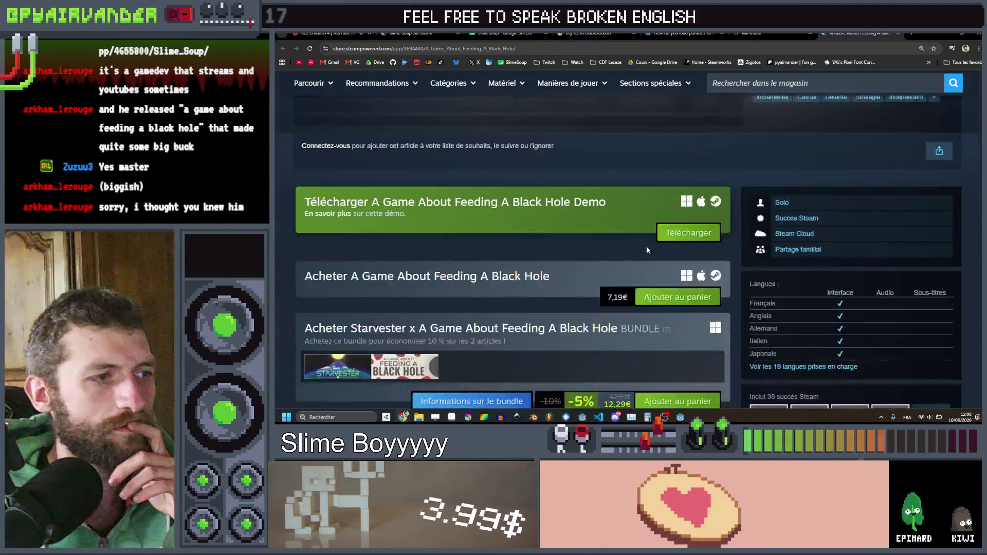
scroll(647, 249, "down", 3)
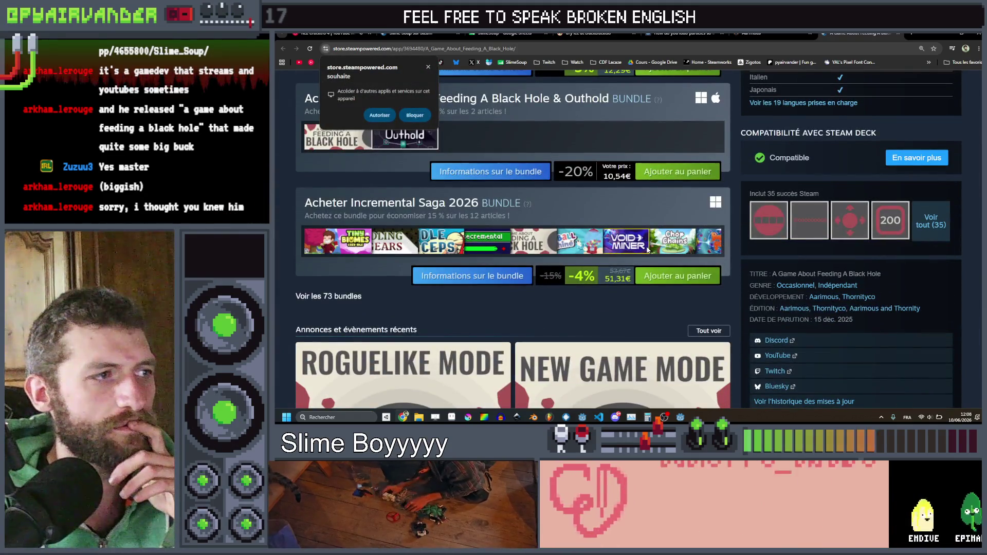
scroll(648, 251, "up", 2)
scroll(647, 251, "up", 2)
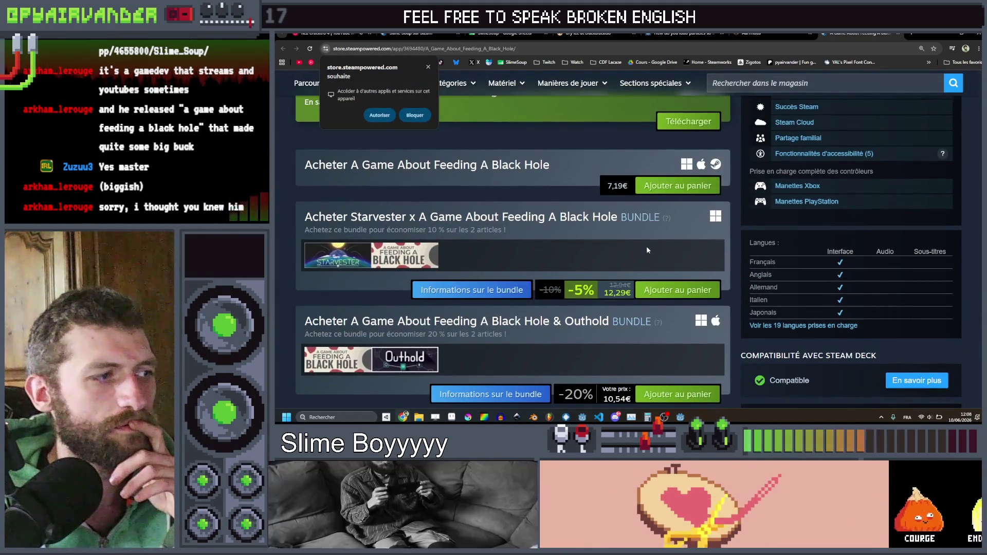
scroll(648, 251, "down", 4)
scroll(647, 250, "down", 12)
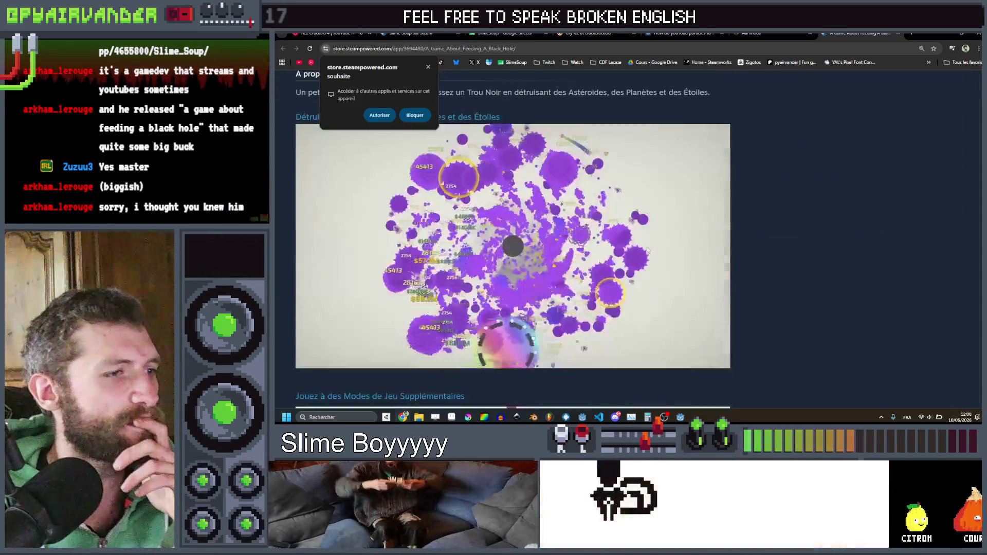
scroll(647, 249, "down", 2)
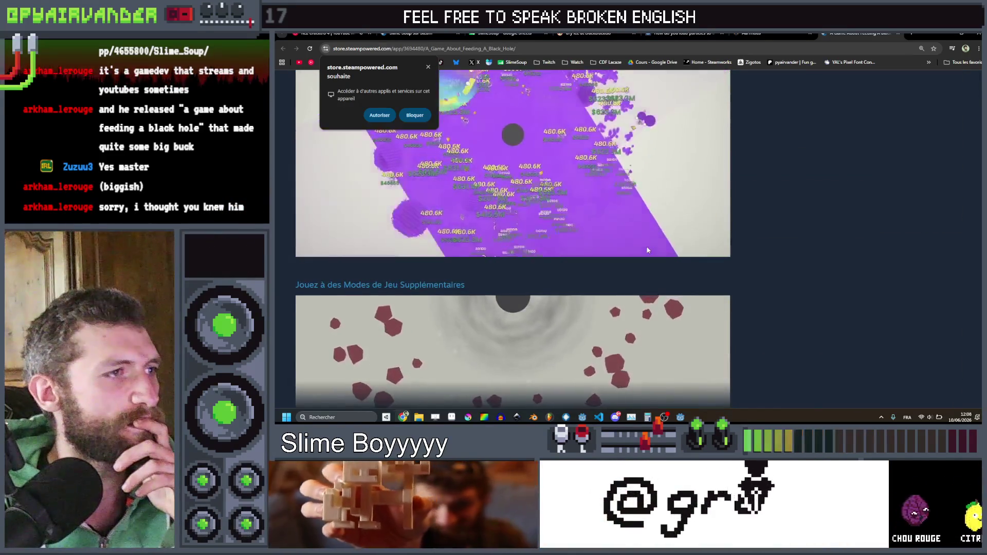
scroll(647, 249, "up", 2)
scroll(647, 248, "down", 6)
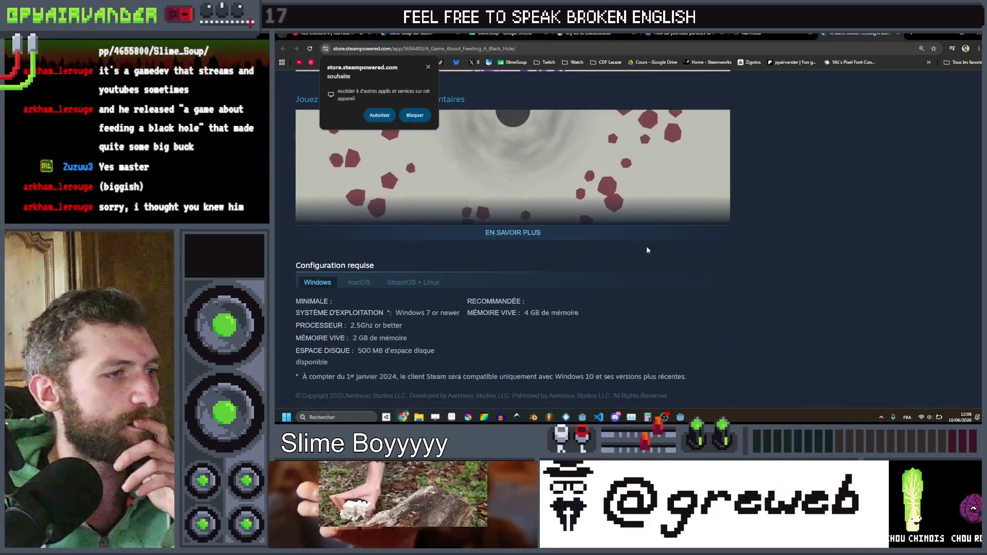
key("ctrl+w")
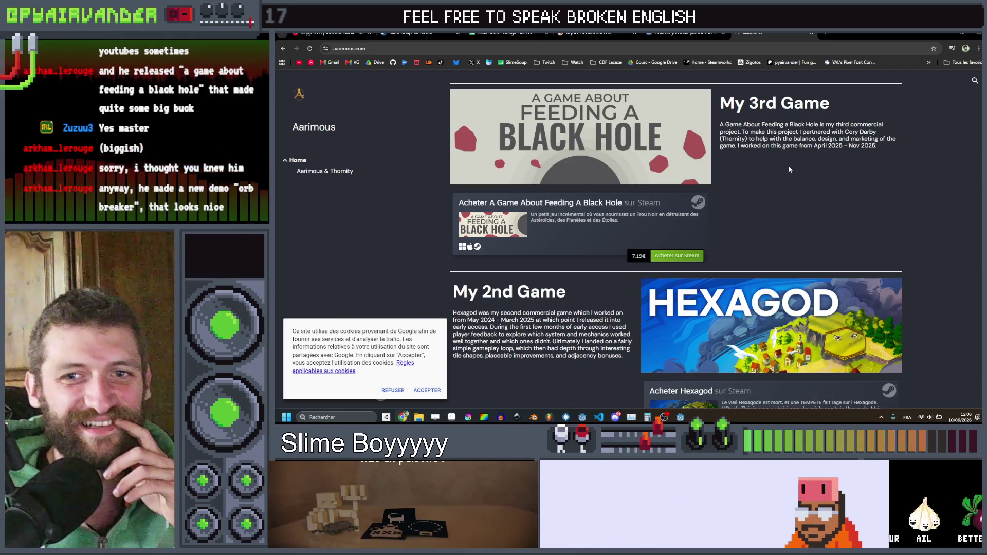
scroll(789, 165, "up", 6)
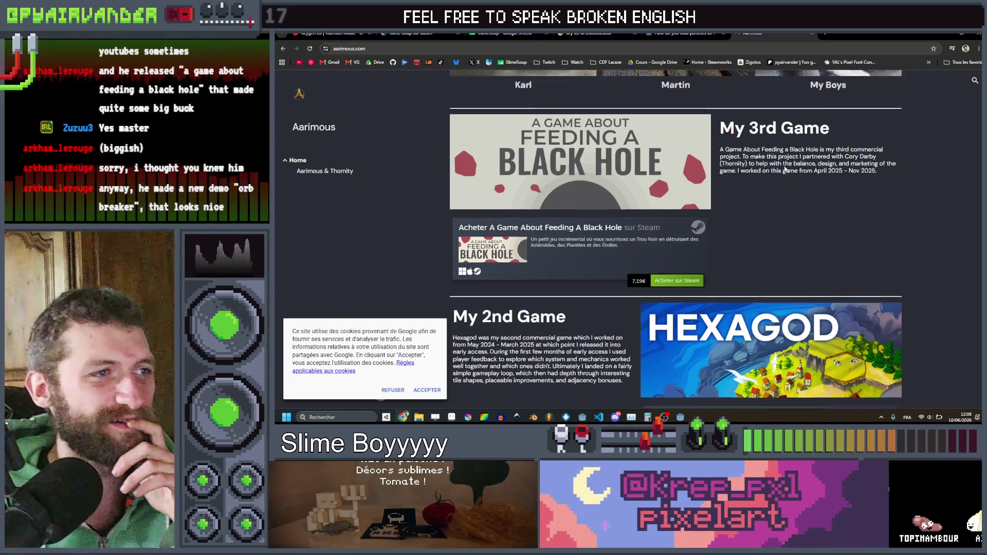
scroll(777, 165, "up", 4)
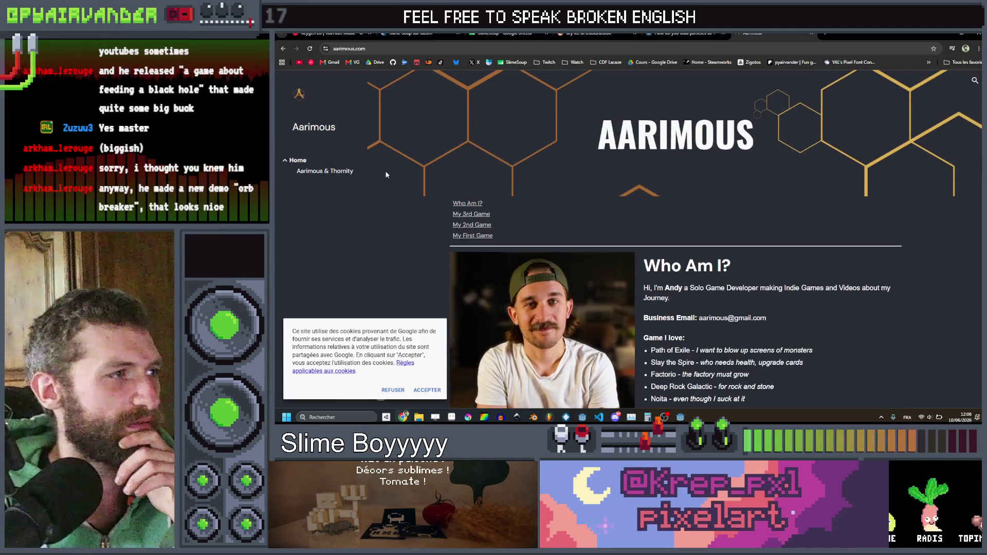
scroll(386, 175, "down", 3)
left_click(679, 277)
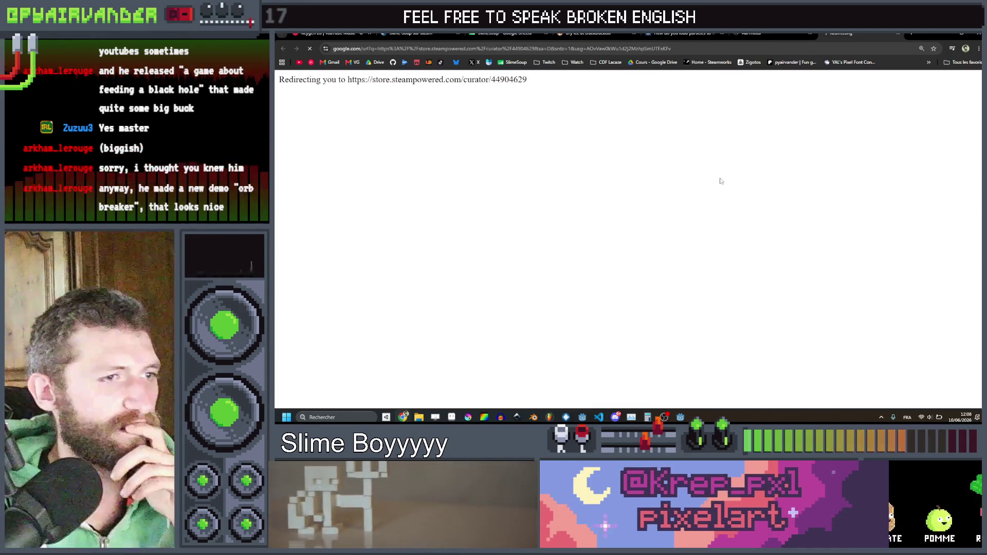
scroll(709, 180, "down", 8)
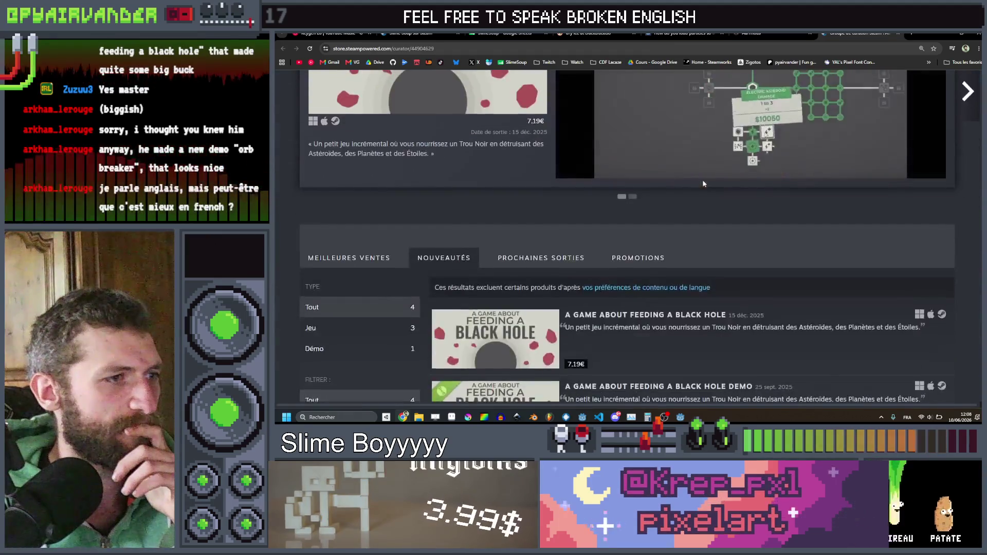
scroll(703, 183, "down", 5)
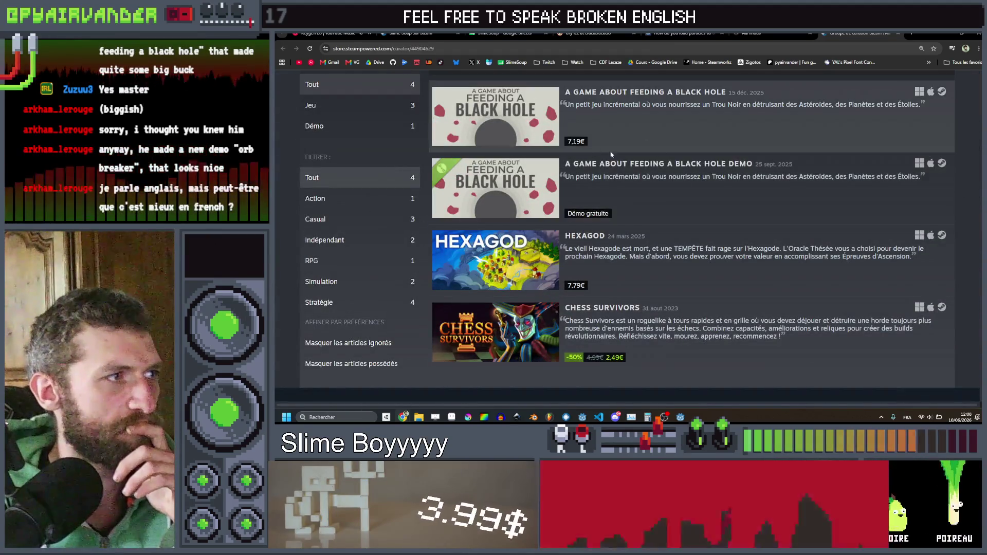
left_click(314, 126)
key("ctrl+w")
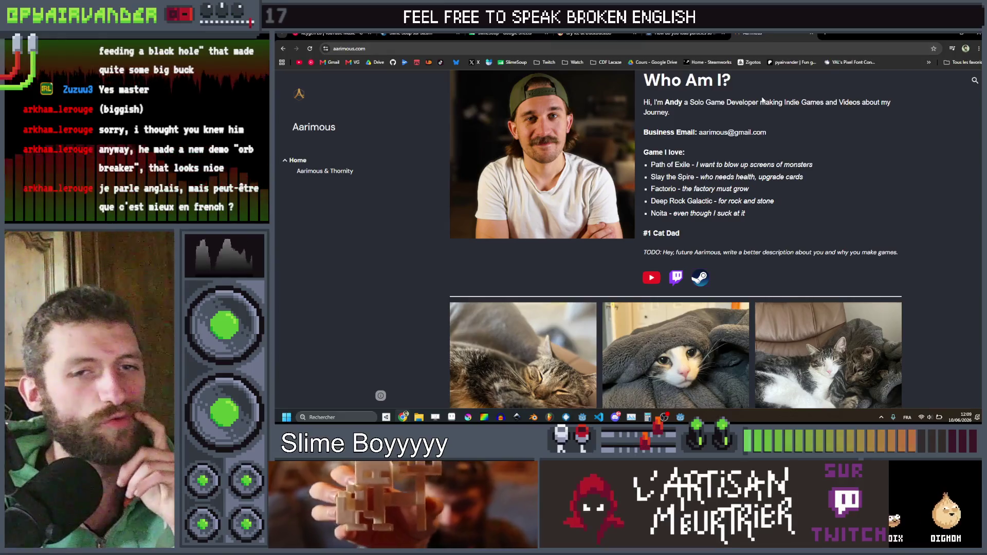
scroll(689, 107, "up", 4)
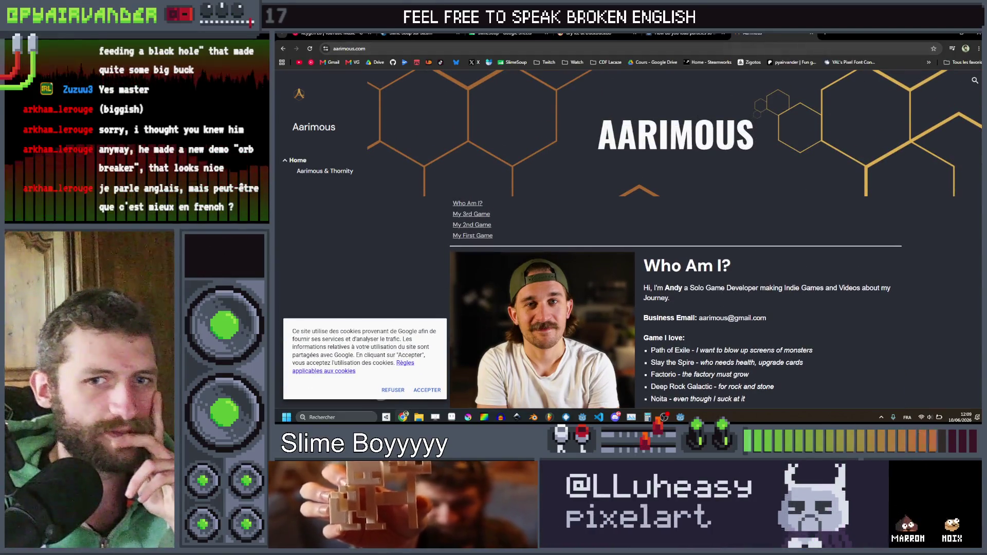
left_click(949, 35)
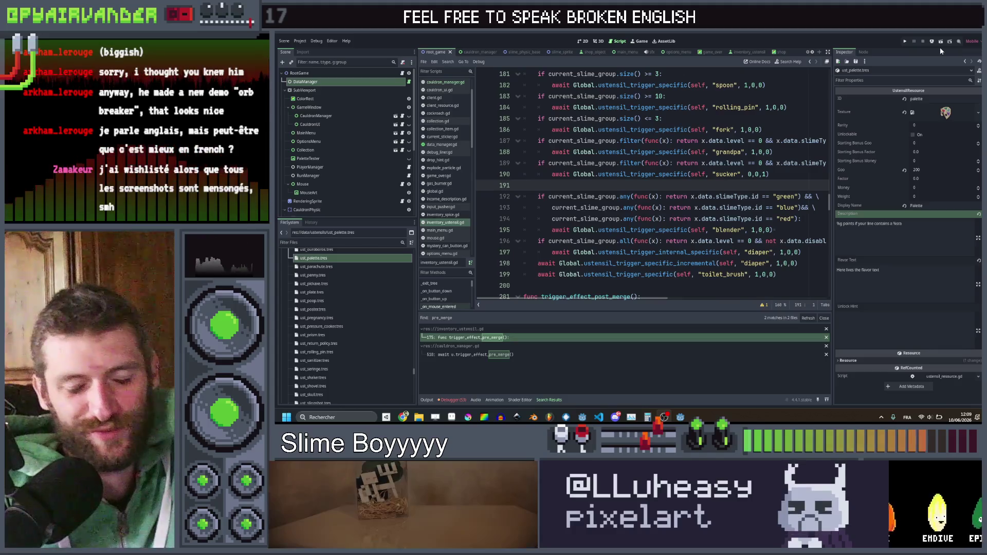
Step: Review trigger_effect_pre_merge and select the sucker trigger lines 189–190
left_click(771, 174)
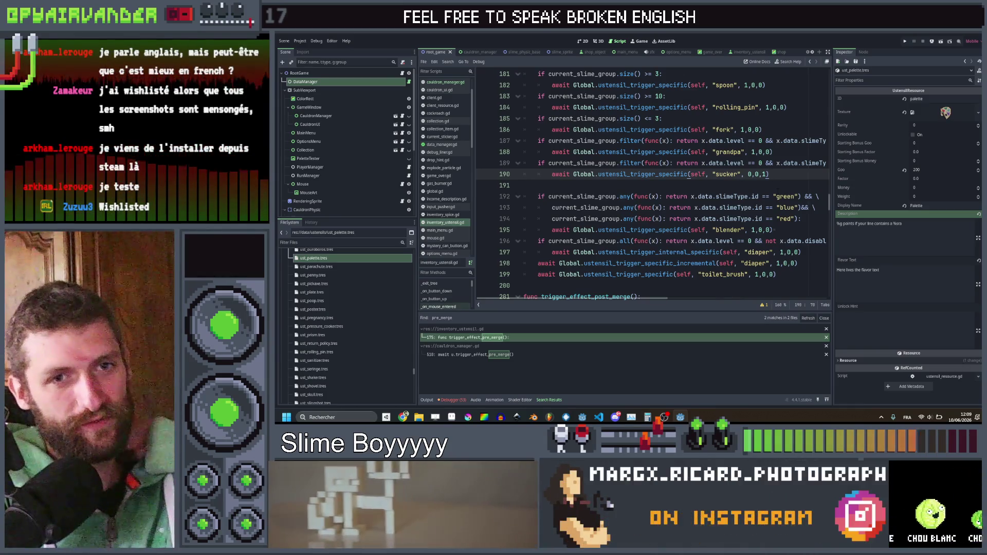
scroll(653, 185, "down", 2)
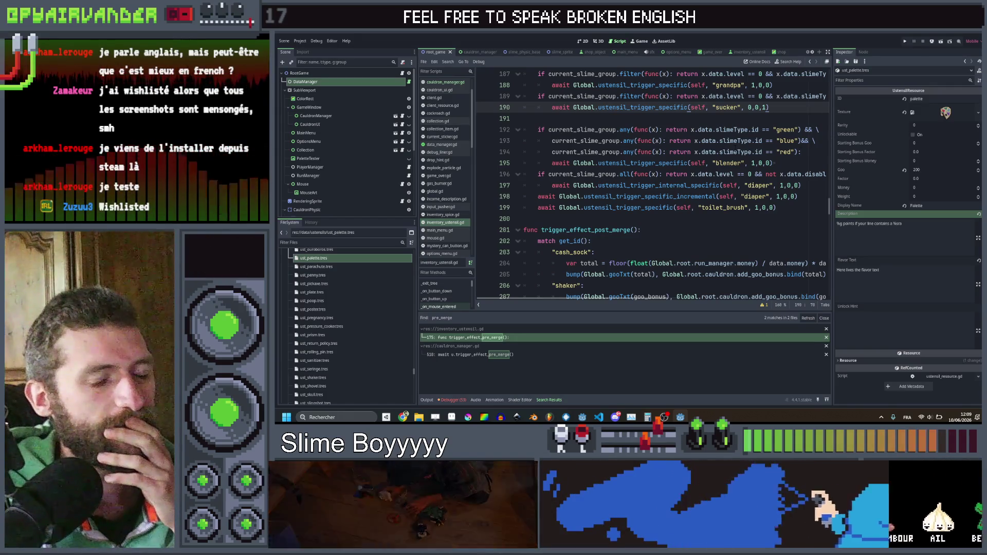
scroll(654, 185, "up", 1)
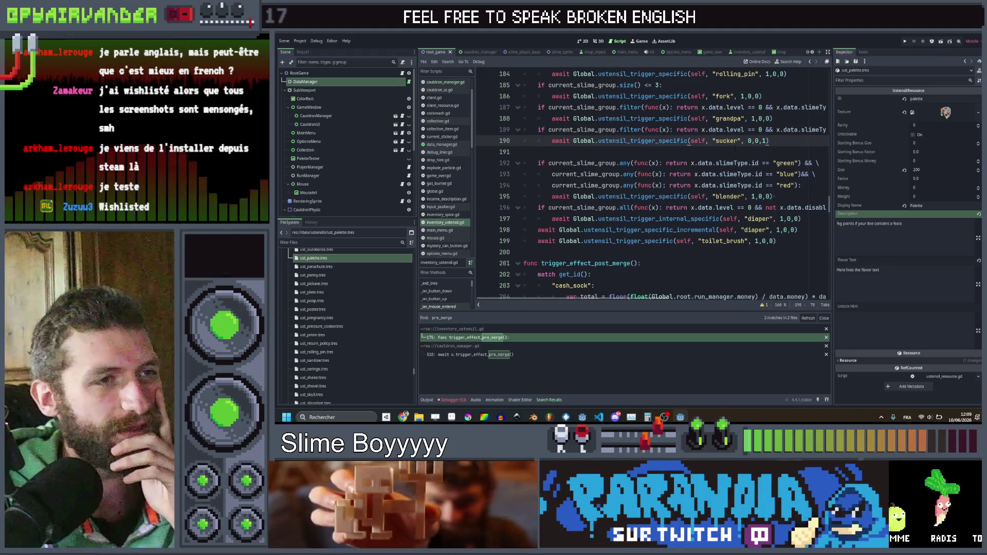
scroll(735, 149, "up", 6)
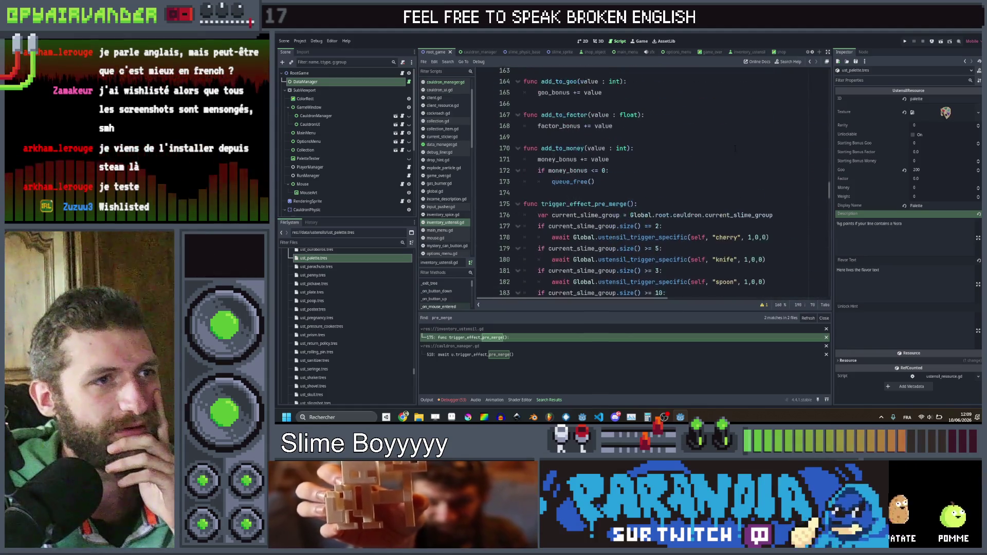
scroll(733, 150, "down", 4)
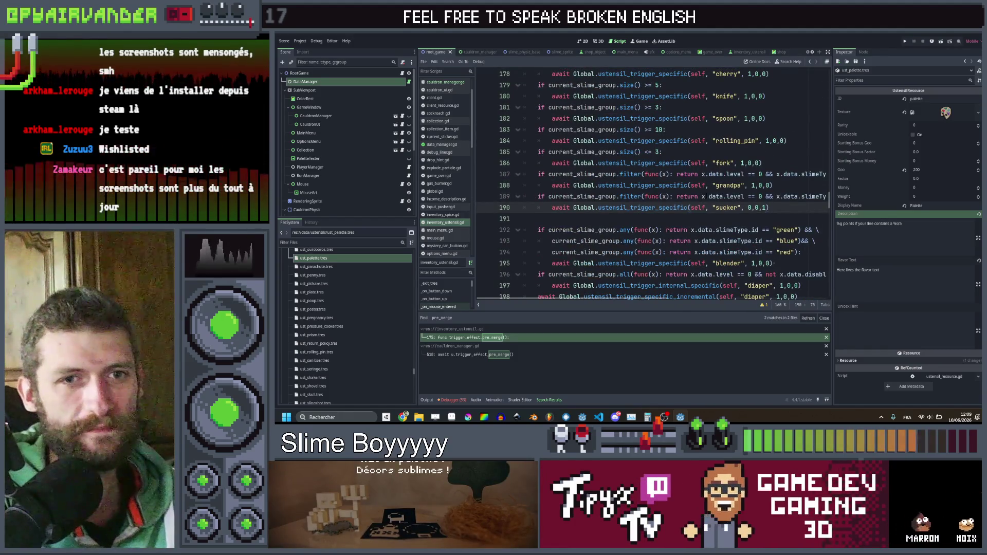
scroll(735, 192, "down", 4)
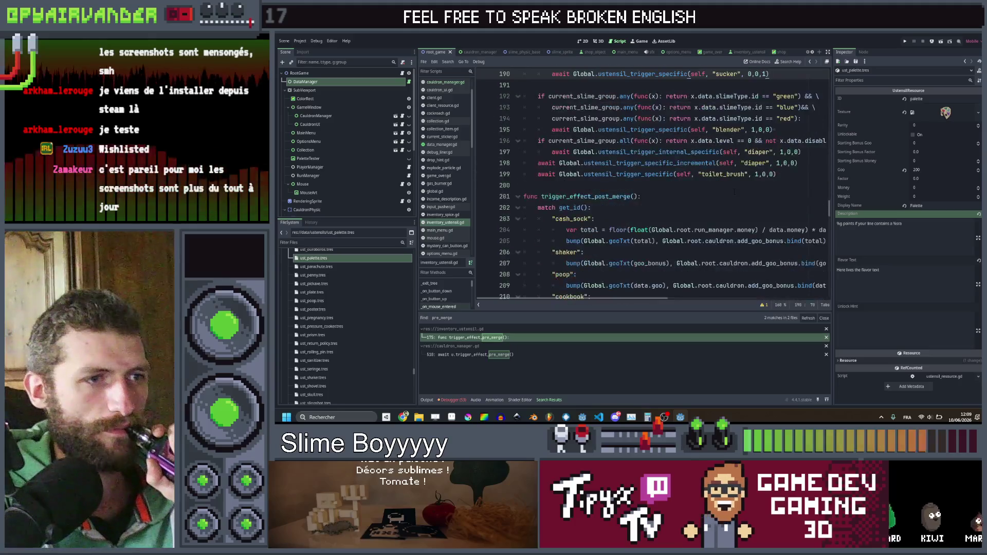
scroll(734, 192, "up", 2)
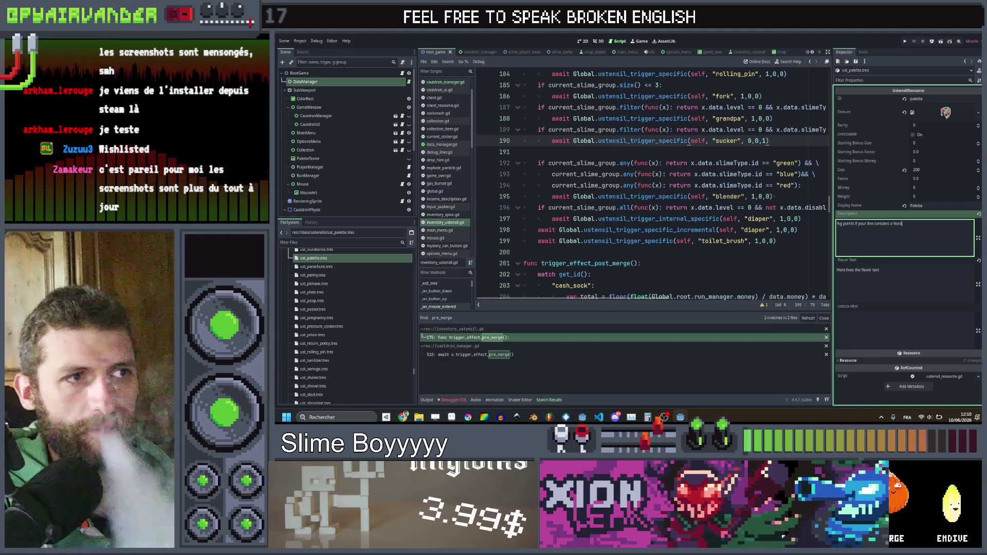
scroll(653, 185, "up", 1)
scroll(653, 185, "up", 1)
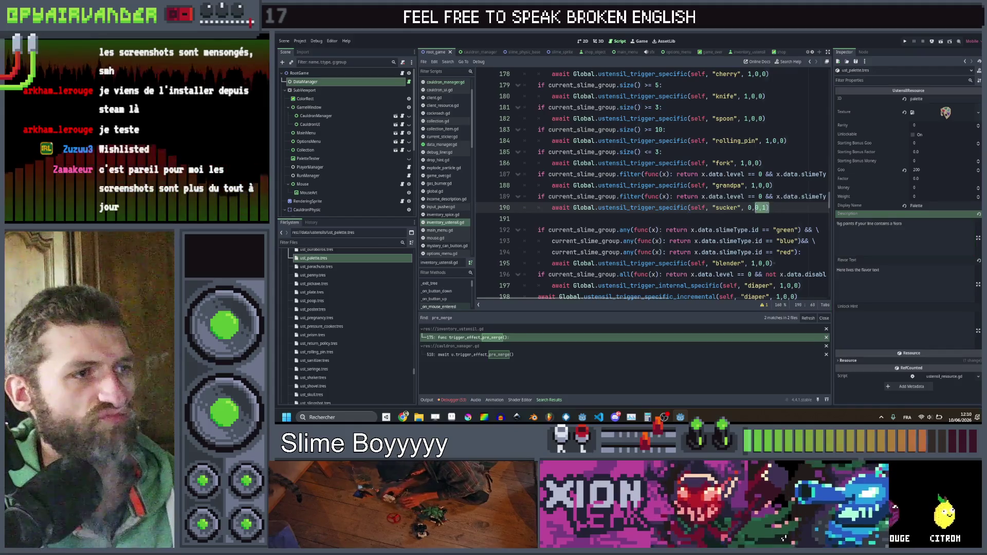
left_click_drag(770, 208, 538, 197)
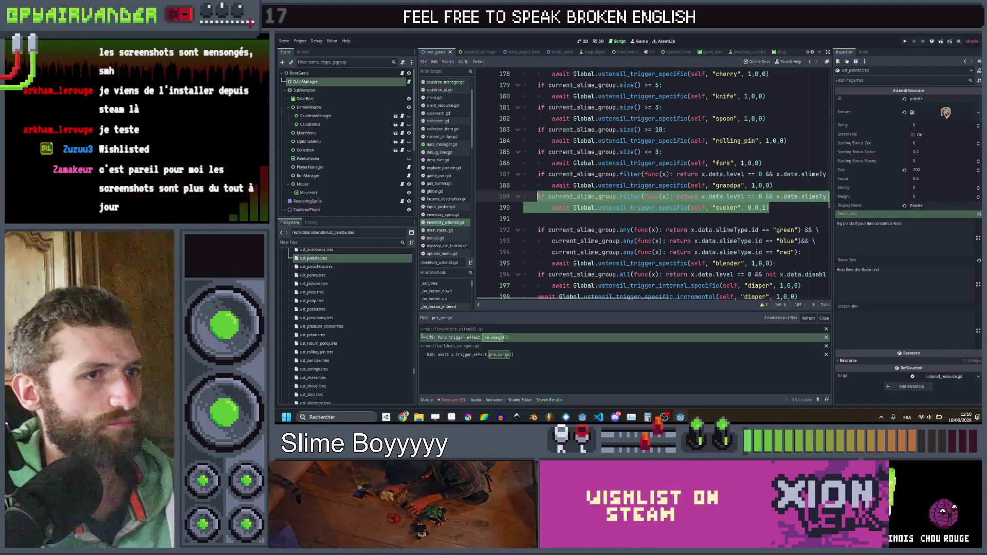
scroll(653, 185, "up", 2)
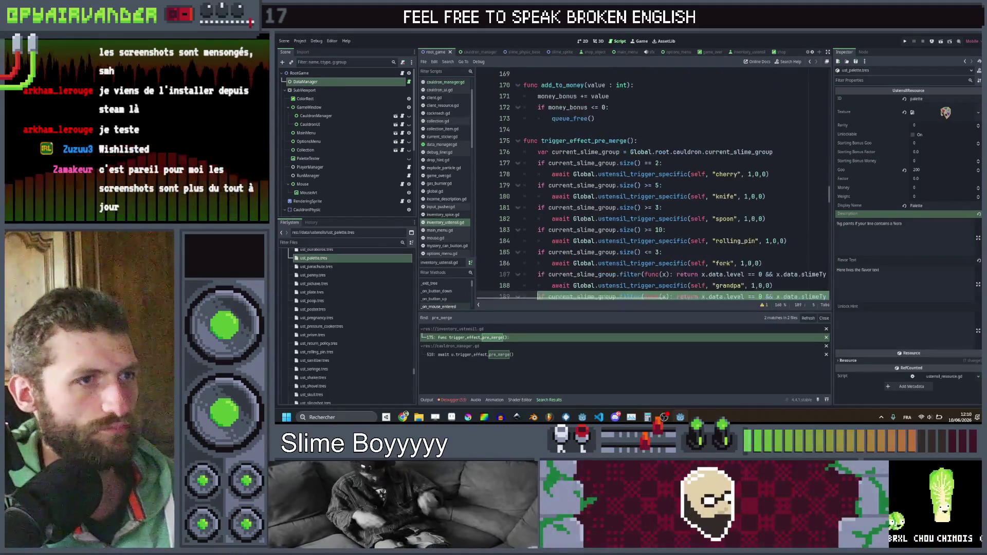
scroll(653, 185, "down", 2)
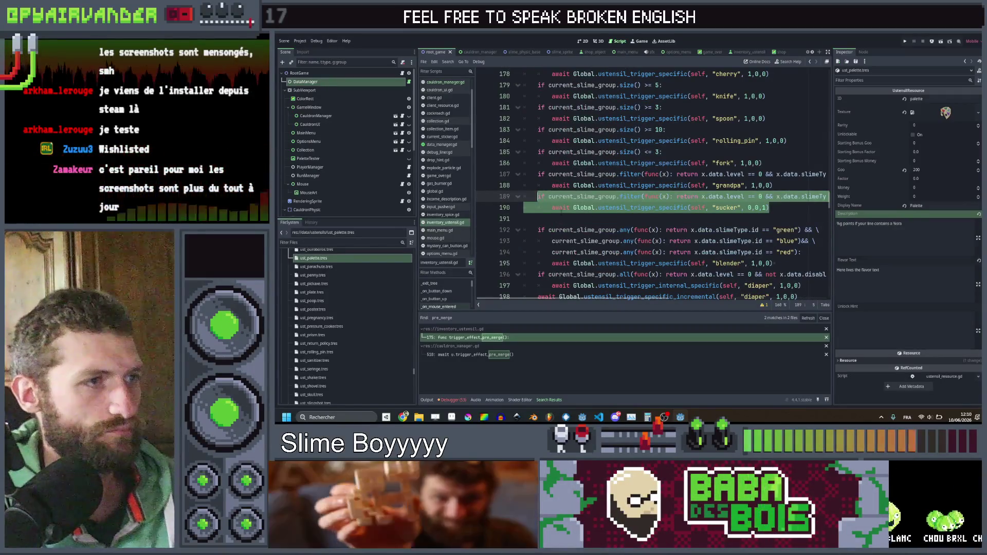
Step: Paste the sucker trigger lines at line 191 and rewrite the condition to check id == "rainbow"
left_click(559, 217)
key("ctrl+v")
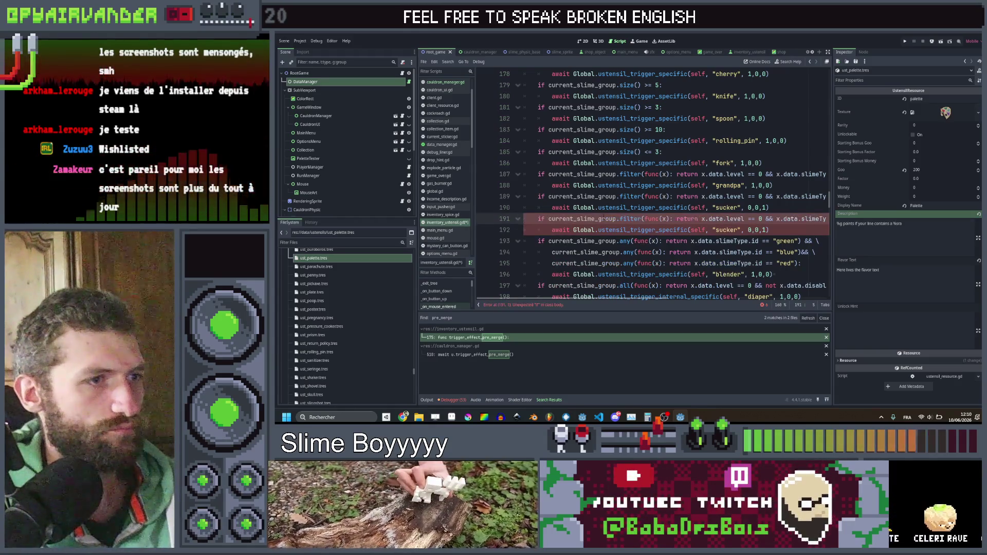
left_click(523, 218)
key("Tab")
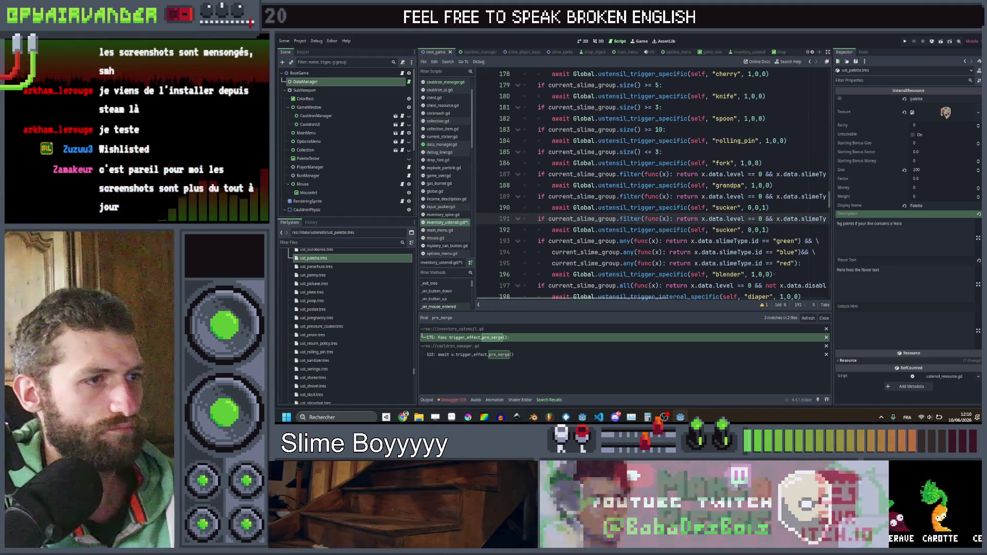
double_click(630, 219)
type("y")
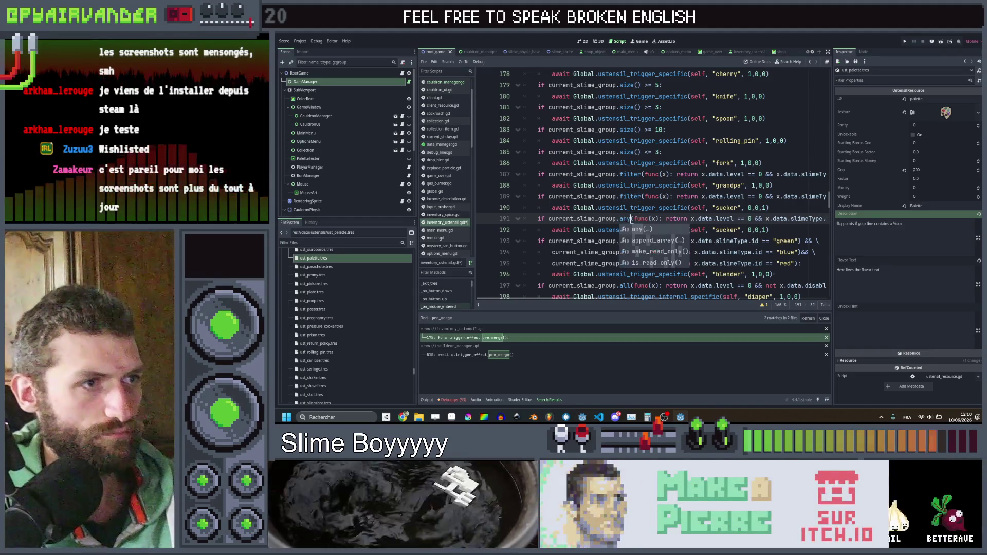
scroll(653, 185, "right", 5)
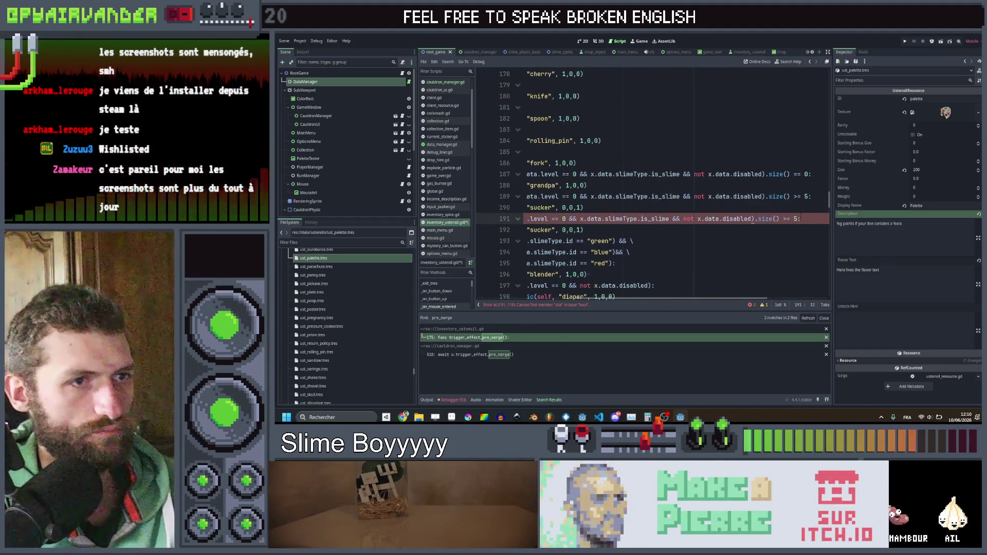
key("BackSpace")
key("BackSpace")
key("BackSpace")
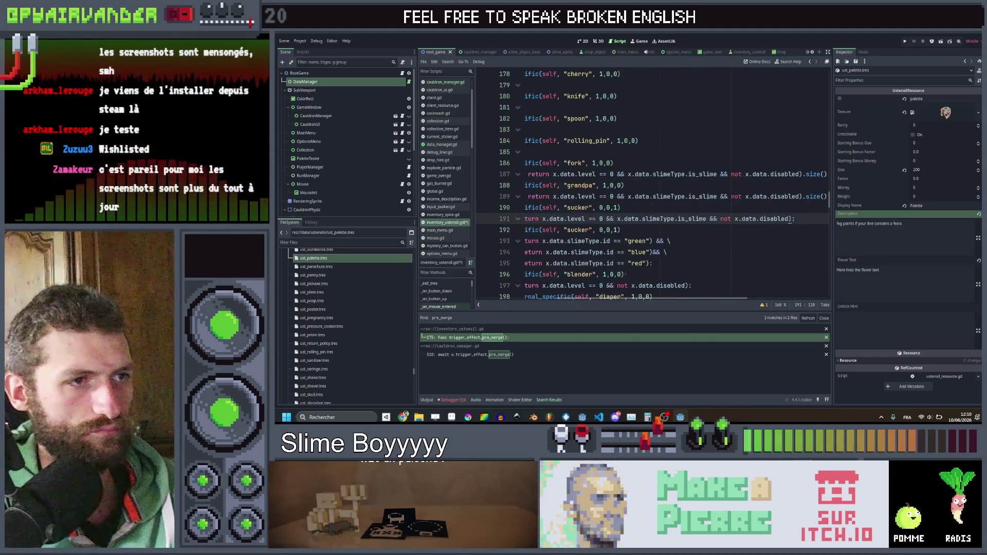
left_click(744, 218)
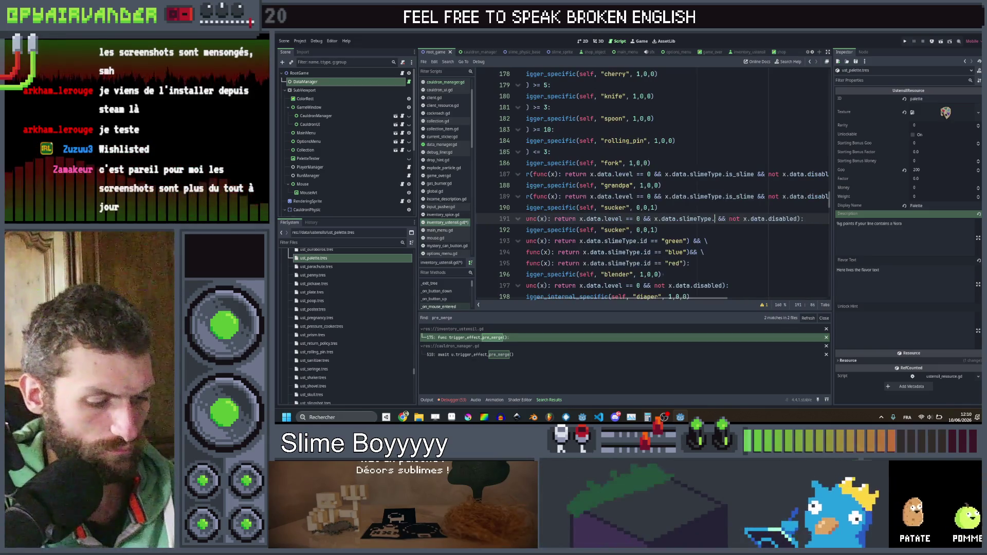
type("id ==")
type(" \"rai")
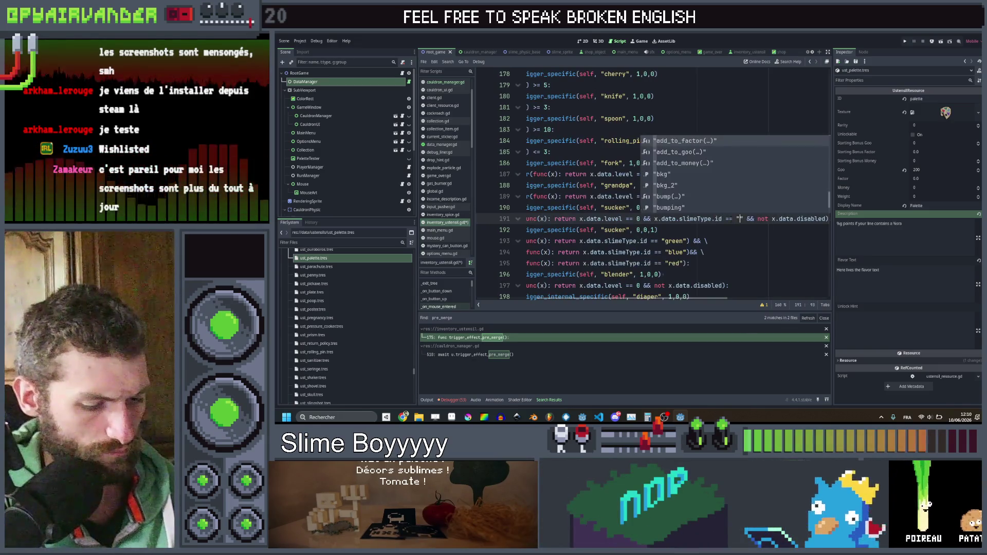
type("nbow")
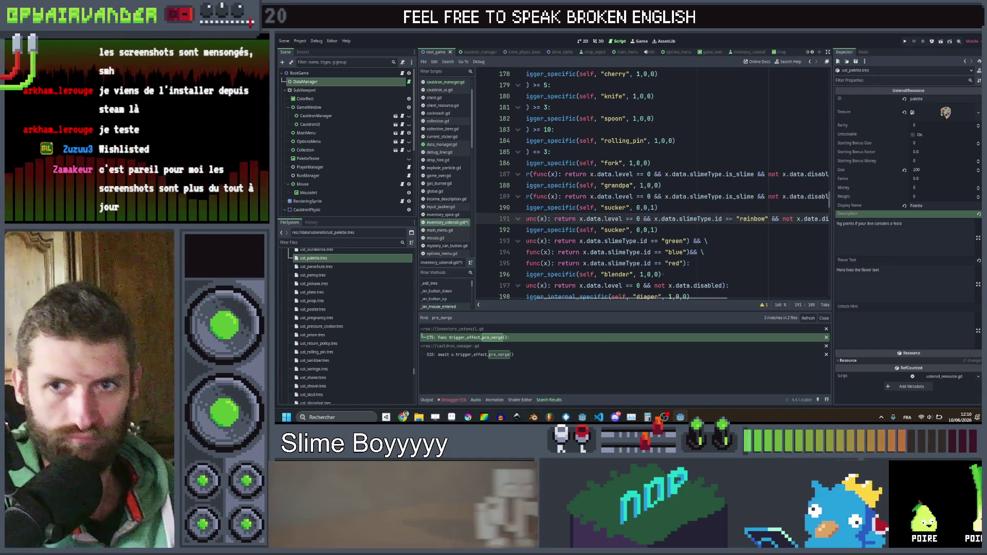
Step: Adjust the pasted trigger call on line 192 and save the script
left_click(769, 230)
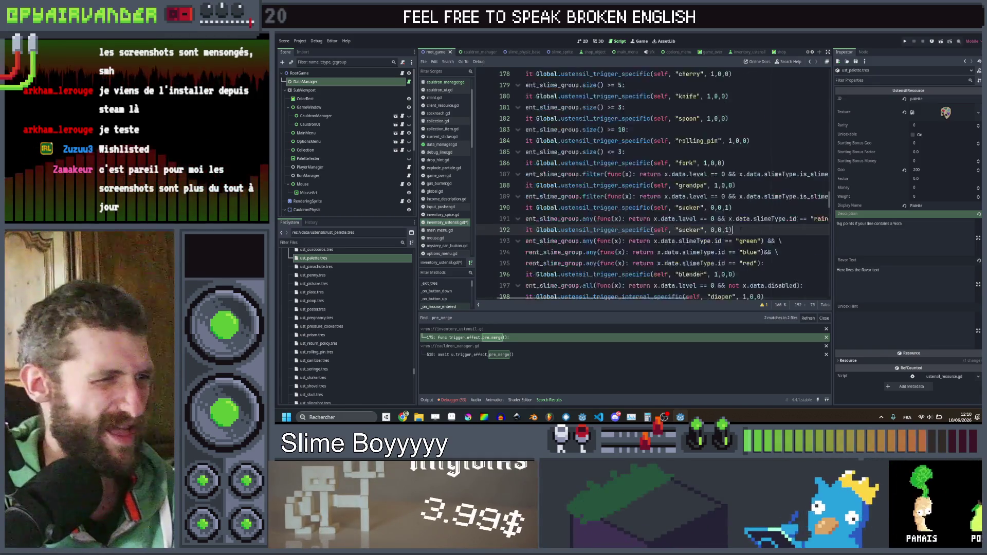
double_click(726, 230)
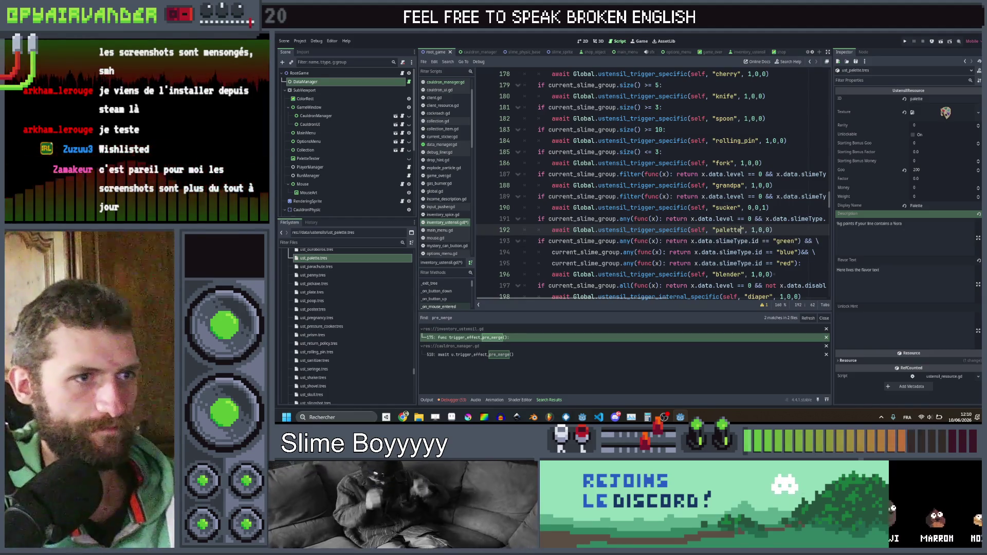
left_click(756, 208)
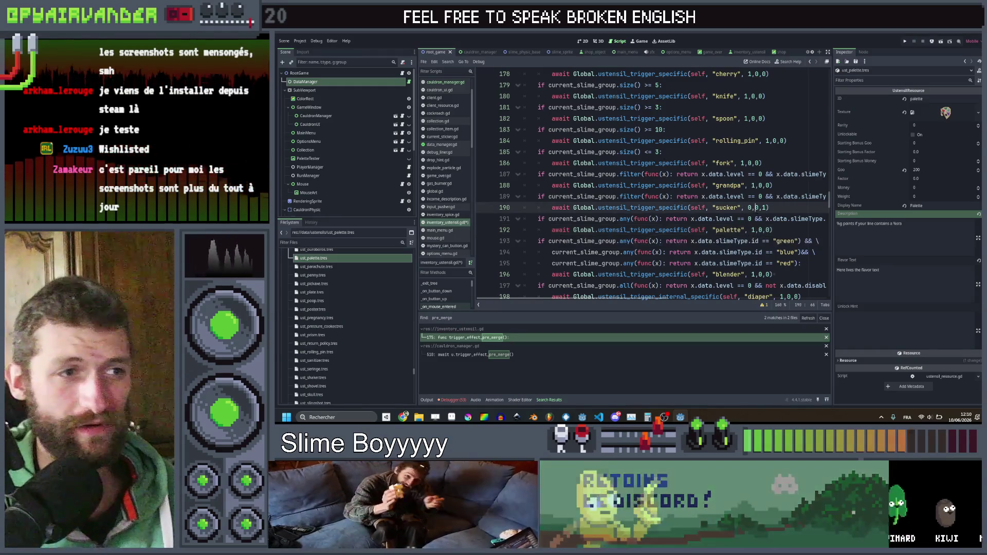
key("ctrl+s")
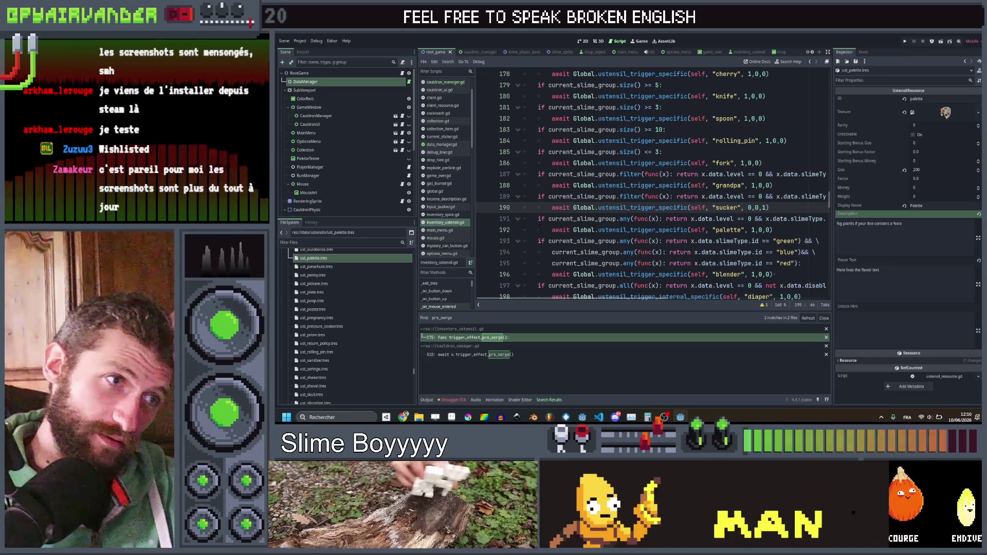
Step: Delete 'x.data.level == 0 && ' from the rainbow condition on line 191
scroll(539, 226, "right", 10)
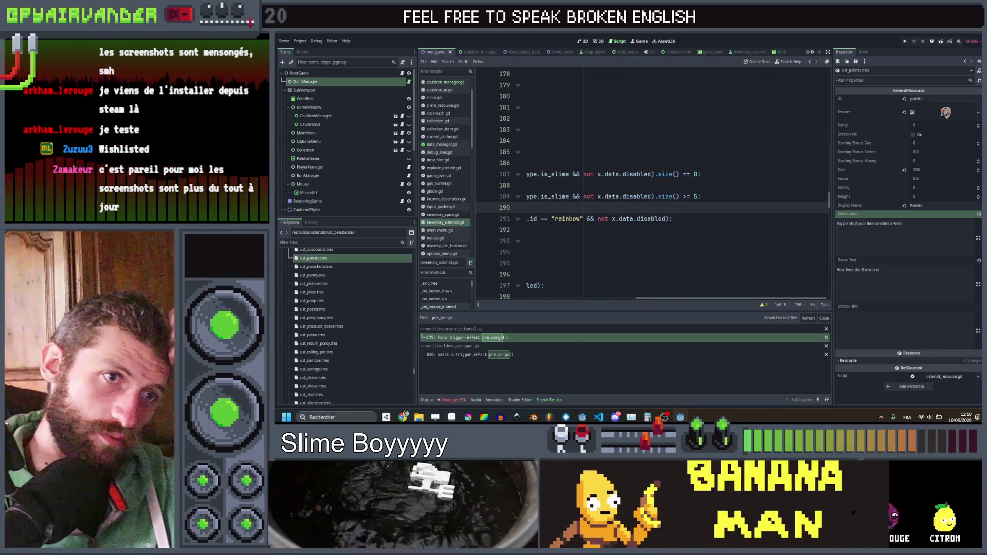
scroll(653, 185, "left", 10)
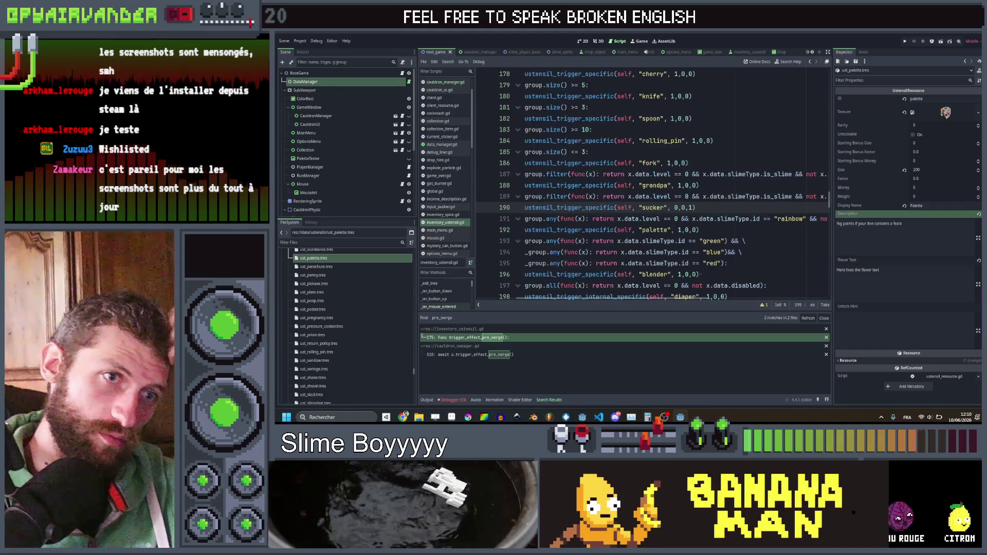
scroll(653, 185, "right", 5)
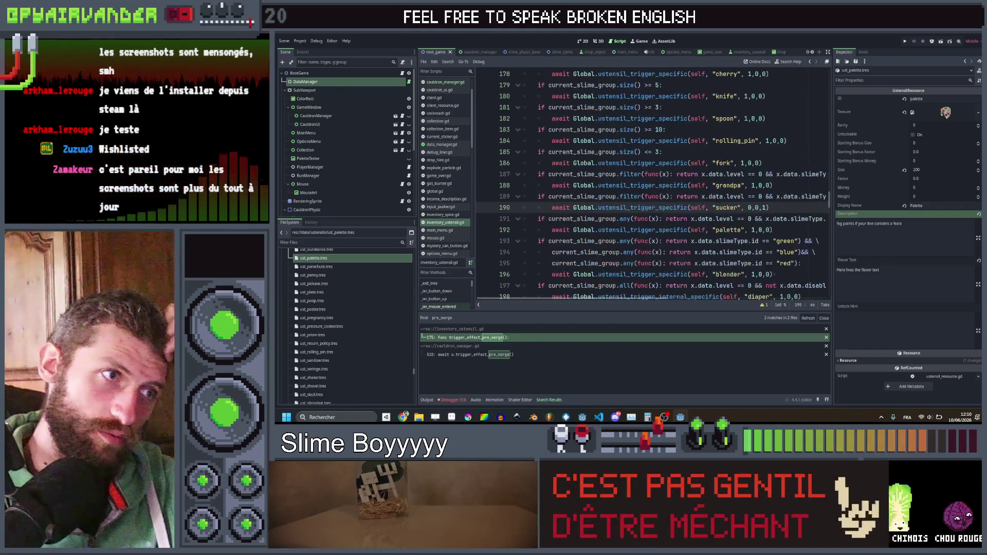
scroll(653, 185, "left", 2)
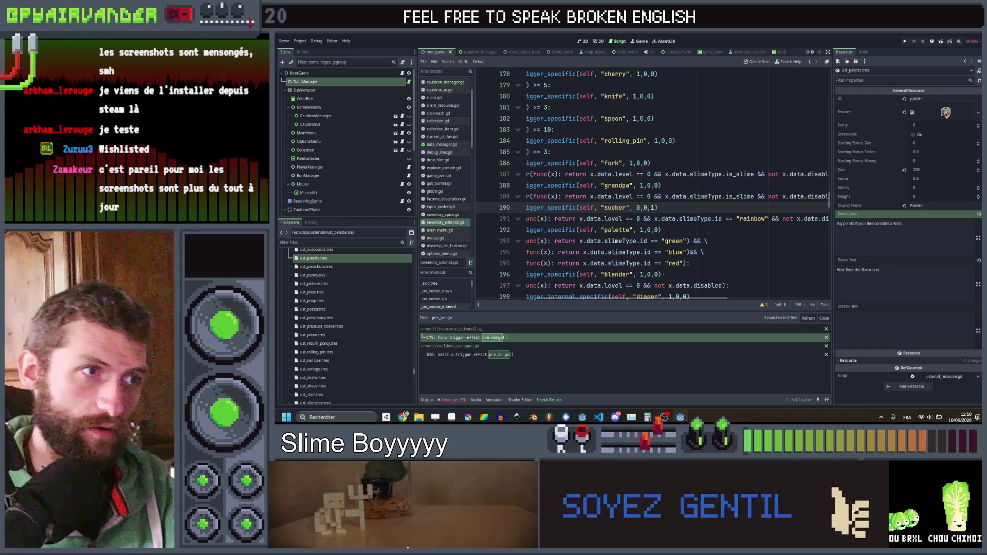
left_click(654, 219)
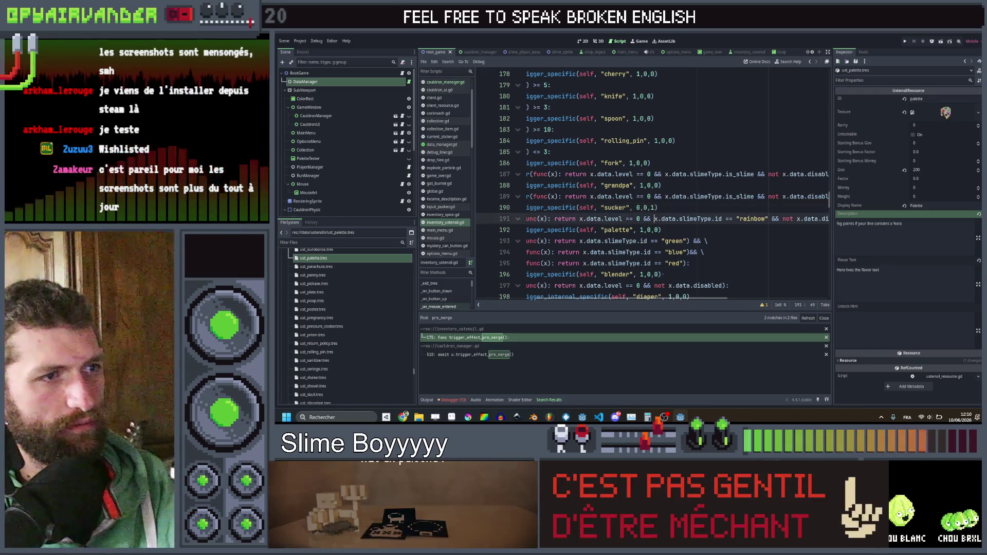
key("BackSpace")
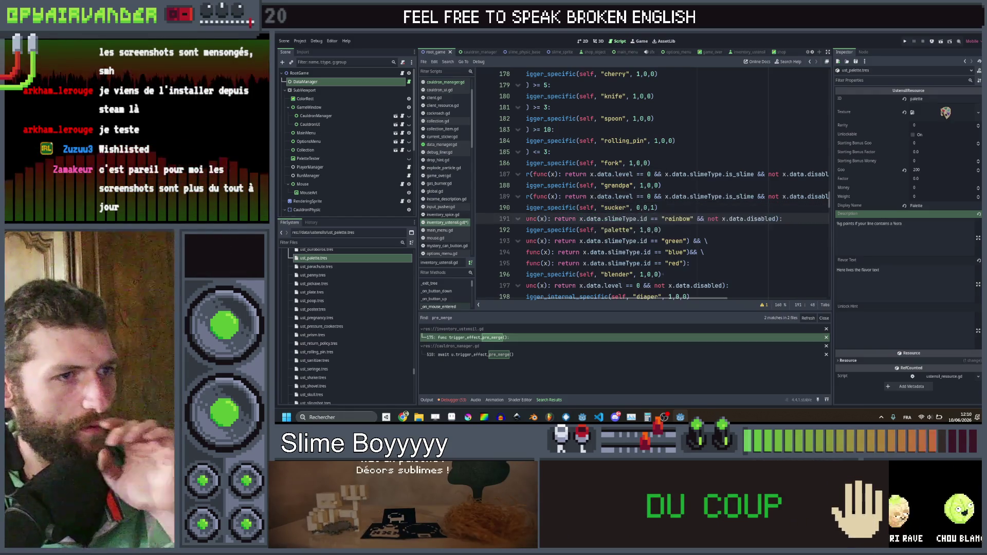
left_click(658, 207)
scroll(653, 185, "left", 3)
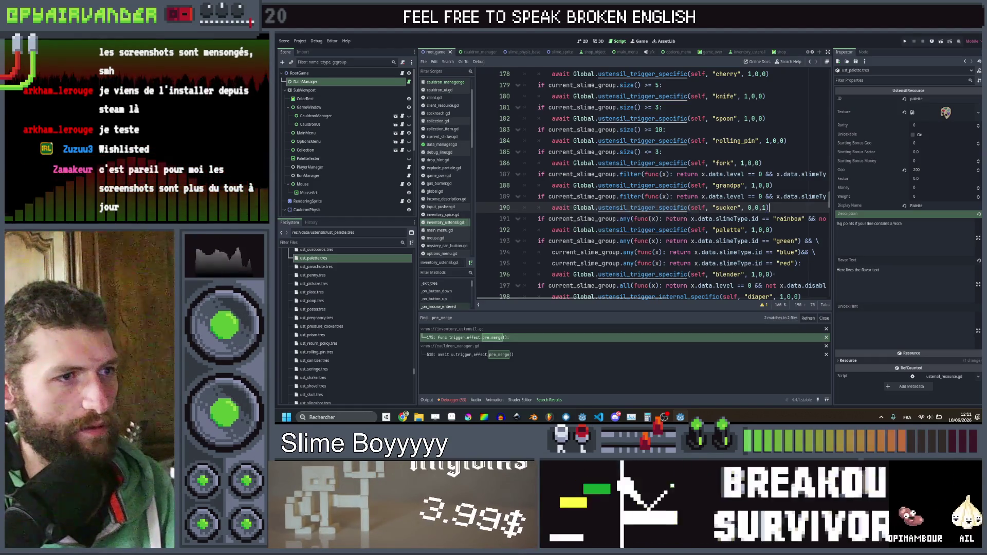
Step: Search all project scripts for 'filter' and scroll through every match in Search Results
double_click(630, 174)
key("ctrl+shift+f")
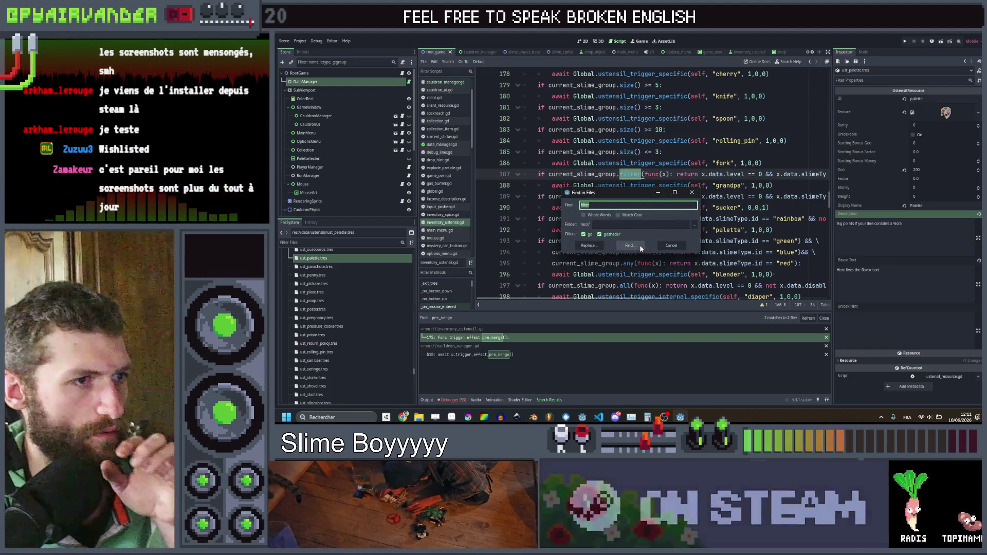
left_click(631, 249)
scroll(649, 355, "down", 3)
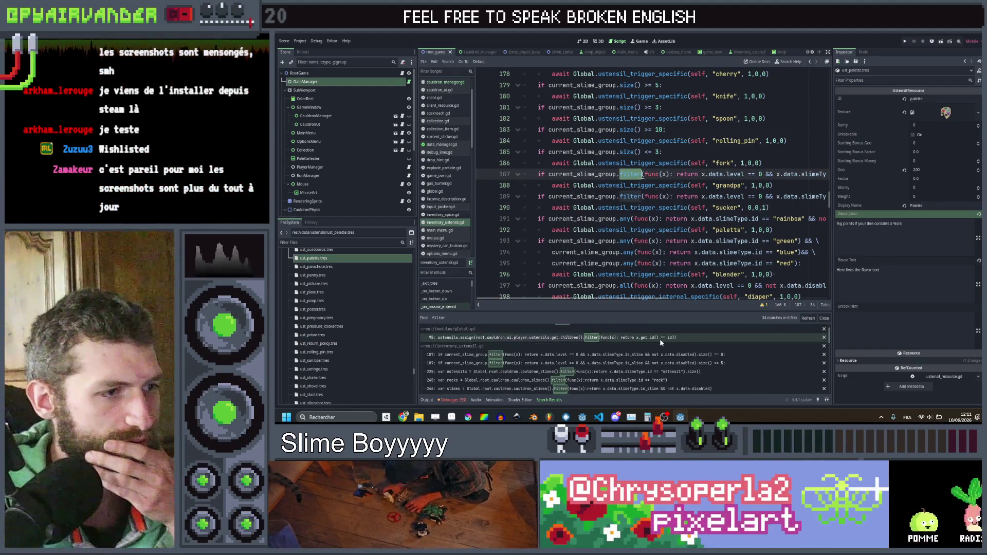
scroll(661, 343, "down", 5)
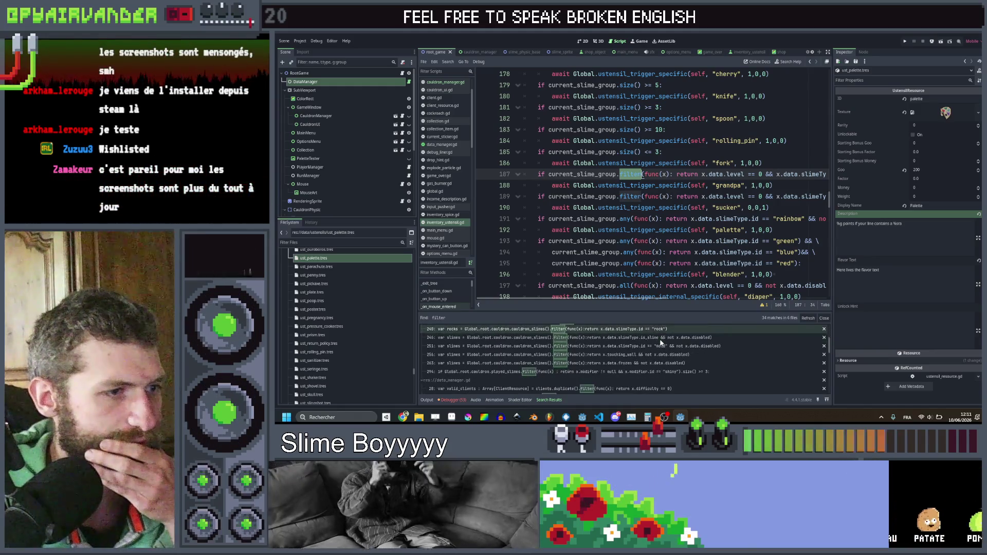
scroll(661, 342, "down", 2)
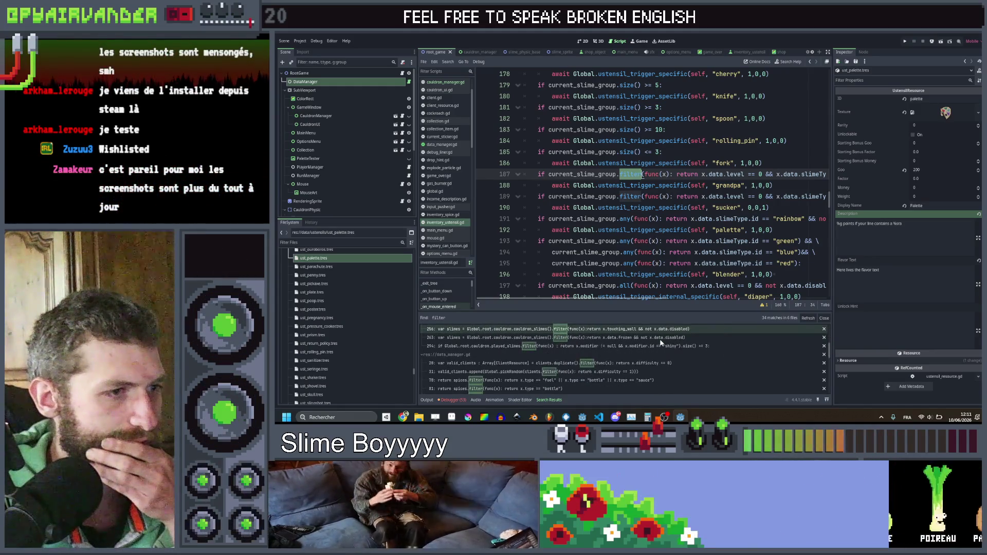
scroll(661, 342, "down", 2)
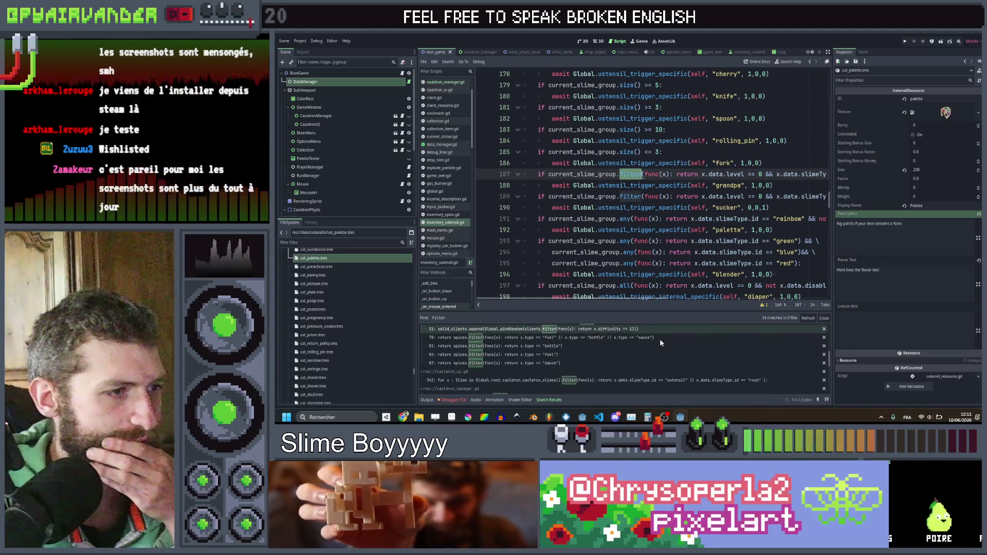
scroll(661, 342, "down", 2)
scroll(661, 342, "down", 1)
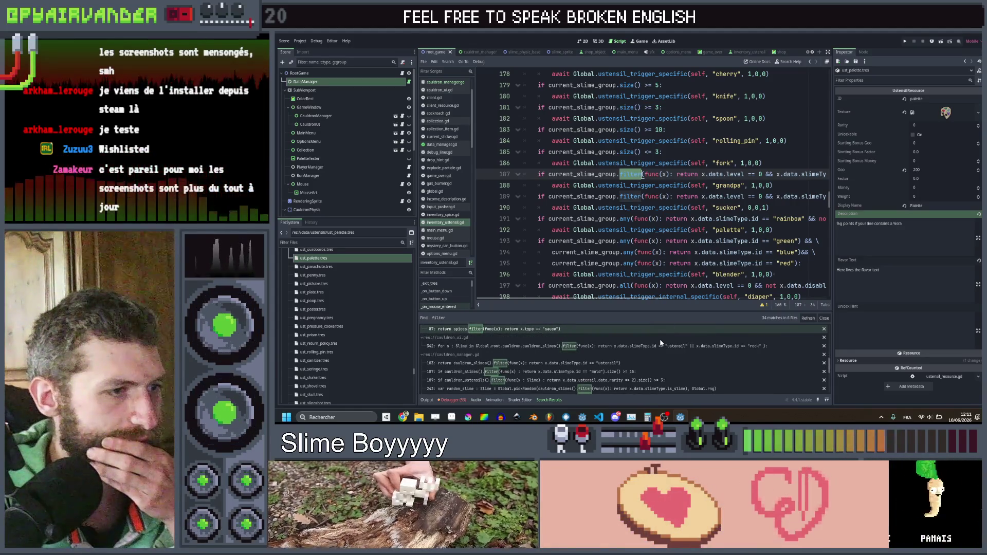
scroll(661, 342, "down", 3)
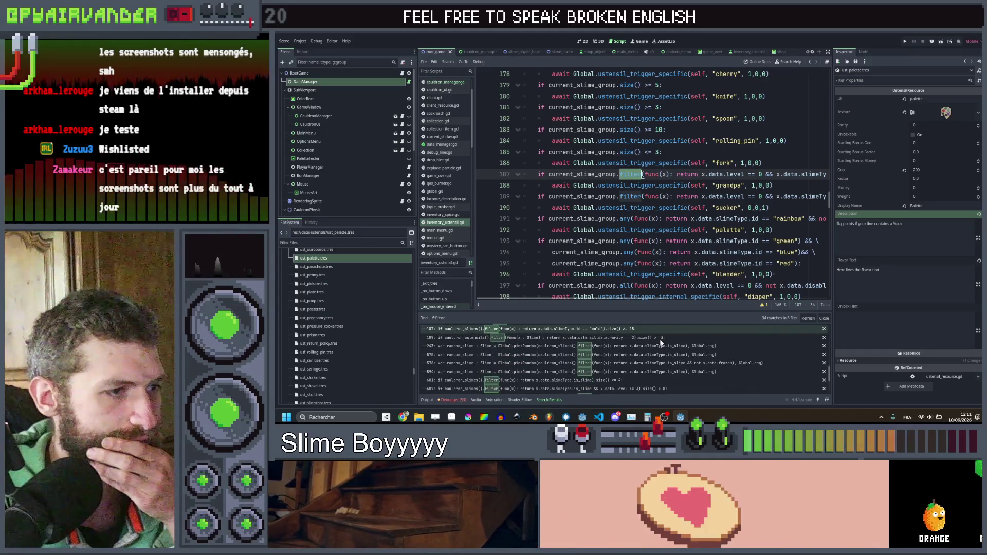
scroll(661, 343, "down", 2)
scroll(661, 343, "down", 1)
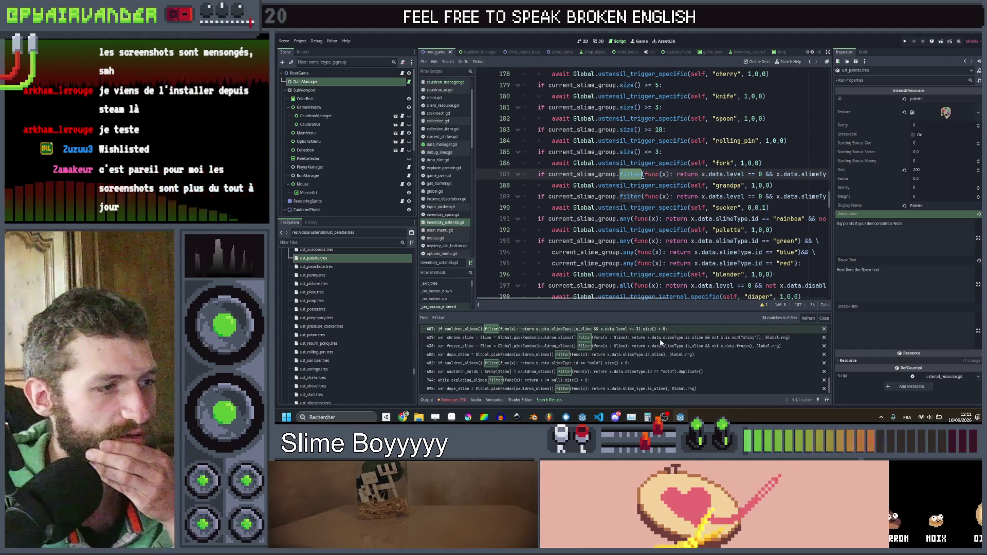
scroll(661, 343, "down", 1)
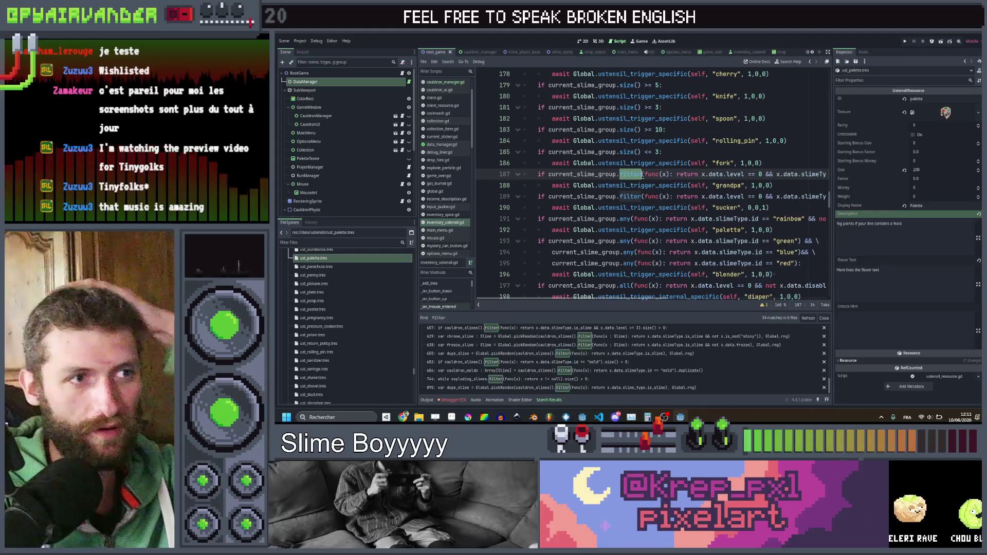
left_click(798, 183)
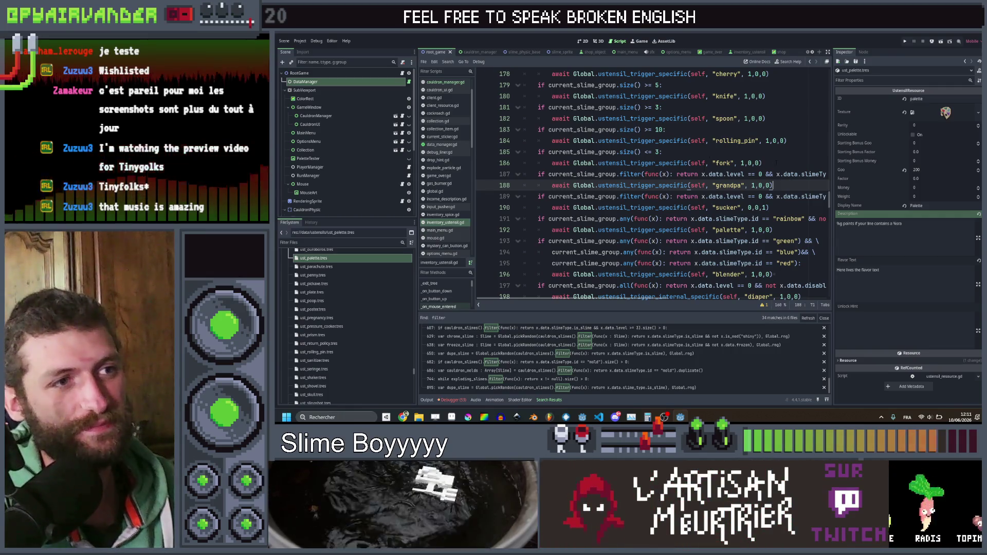
Step: Review the trigger_effect_pre_merge utensil triggers from the fork line onward
key("Up")
key("Up")
scroll(653, 186, "up", 4)
scroll(653, 185, "down", 8)
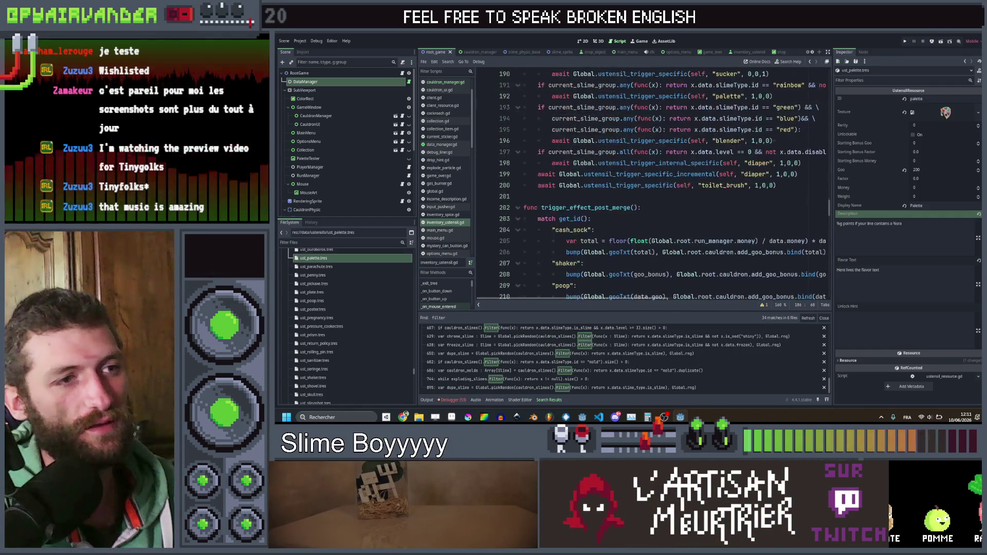
scroll(777, 164, "up", 5)
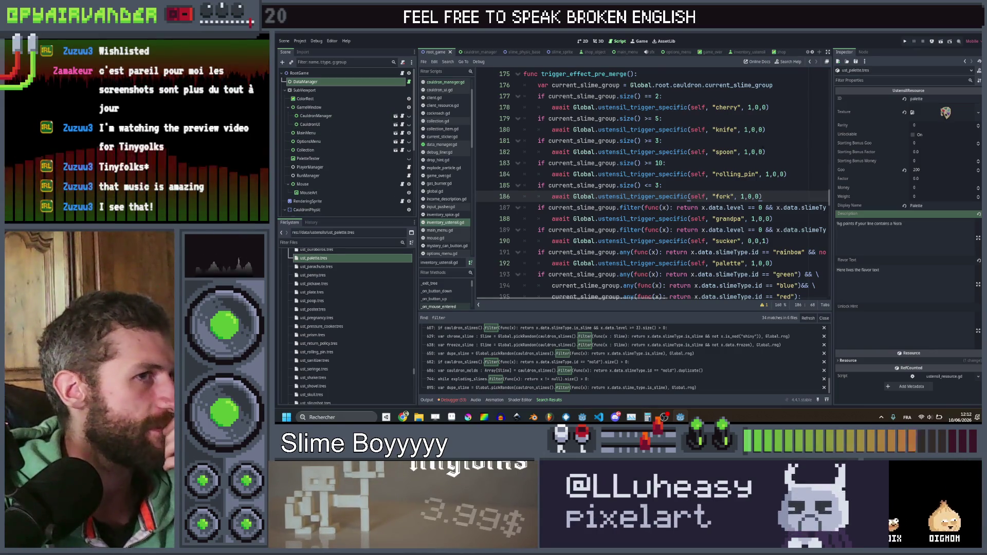
scroll(653, 186, "down", 4)
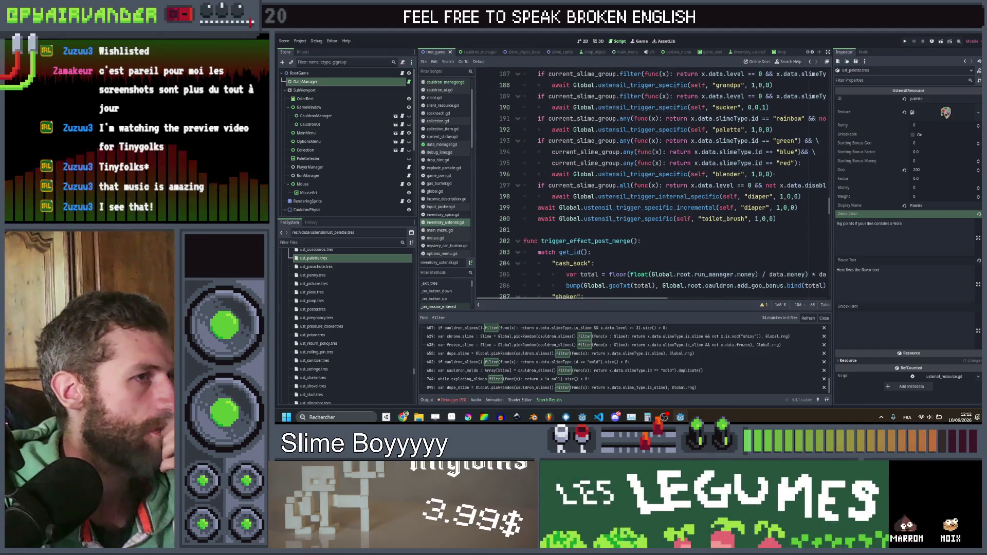
scroll(653, 185, "up", 2)
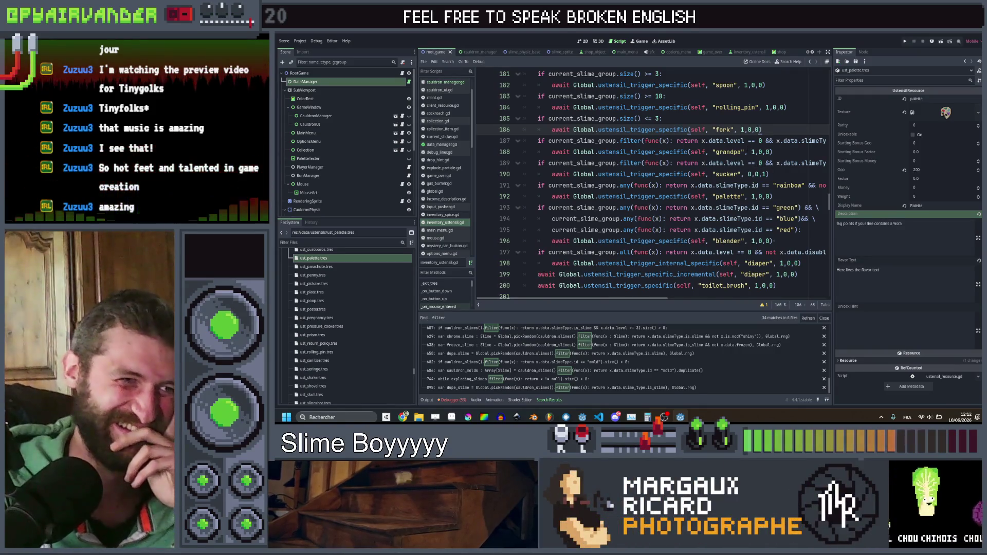
scroll(653, 185, "down", 2)
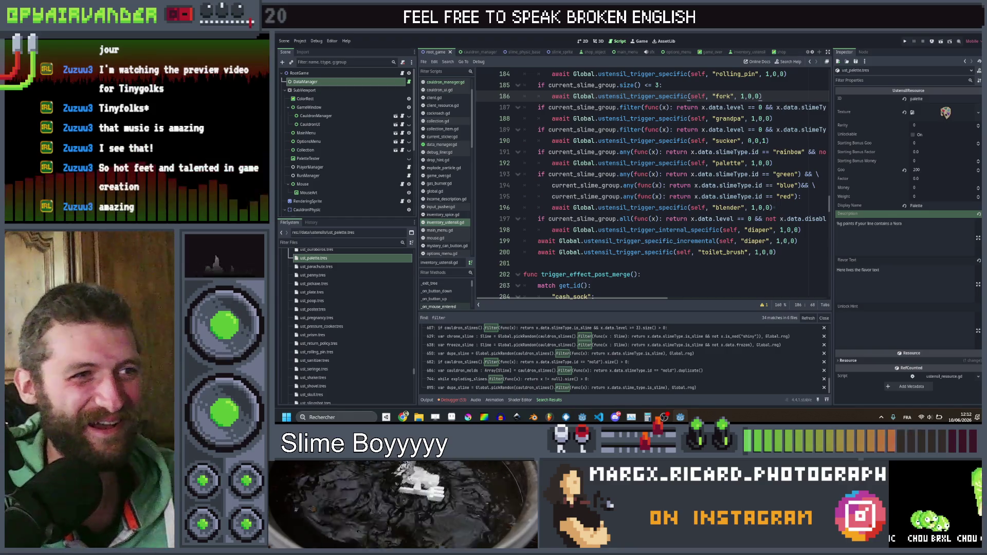
scroll(792, 146, "up", 2)
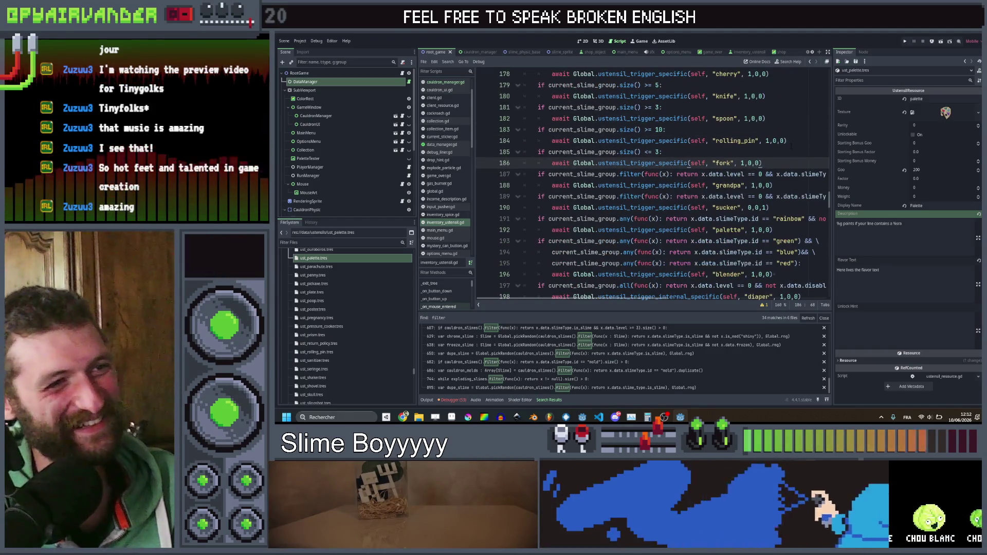
scroll(763, 109, "right", 3)
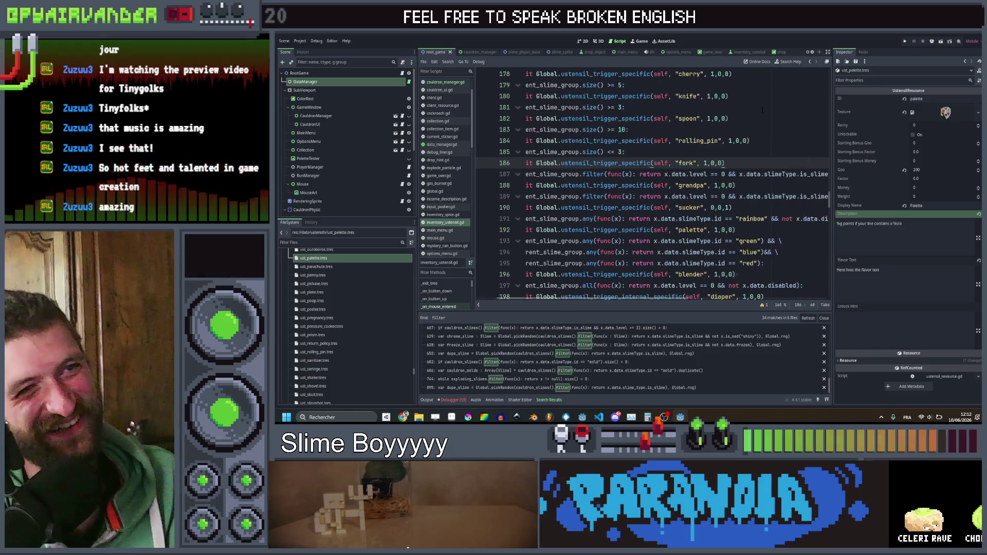
scroll(763, 109, "left", 3)
scroll(763, 110, "down", 3)
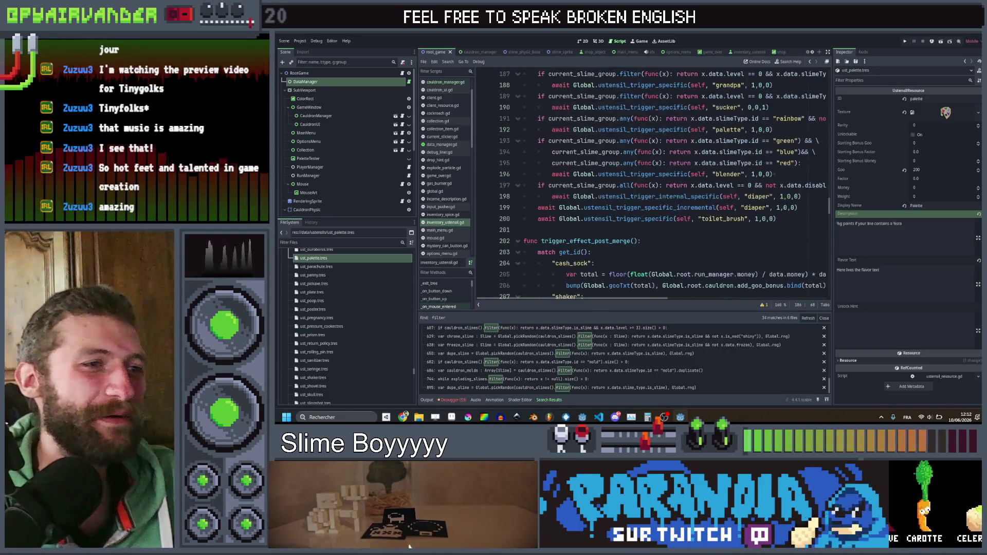
scroll(653, 185, "up", 2)
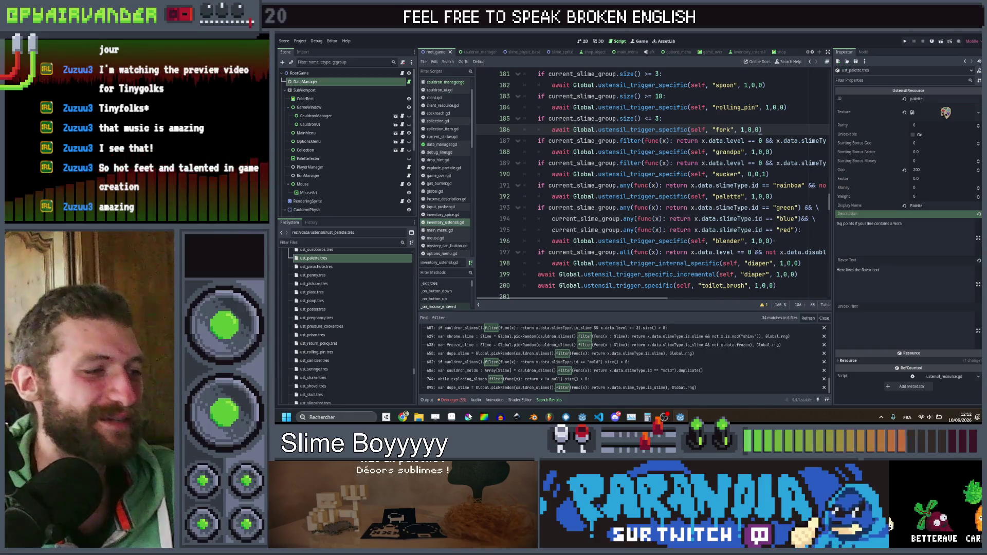
mouse_move(403, 417)
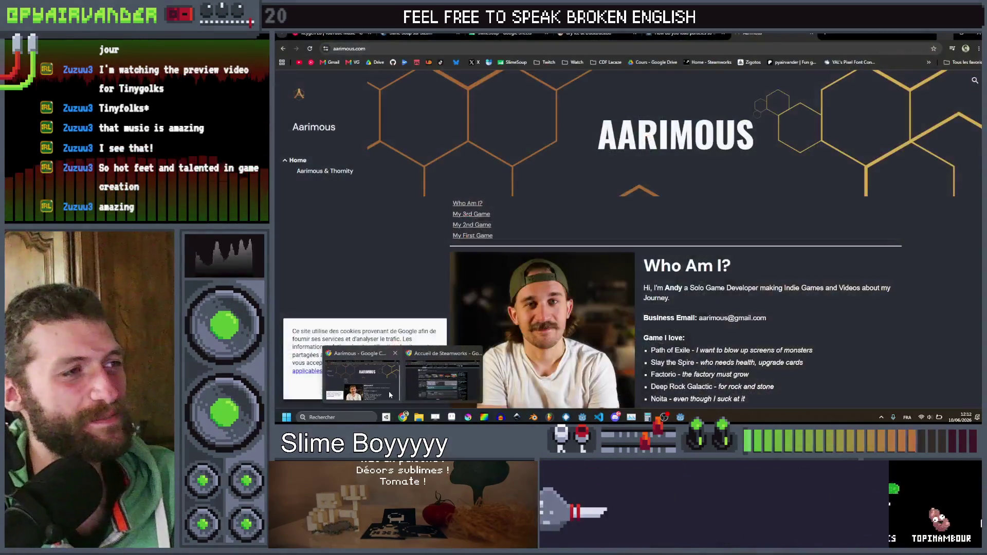
Step: In the Ustensils sheet, mark the Palette utensil done and read the Stale bread description
left_click(389, 391)
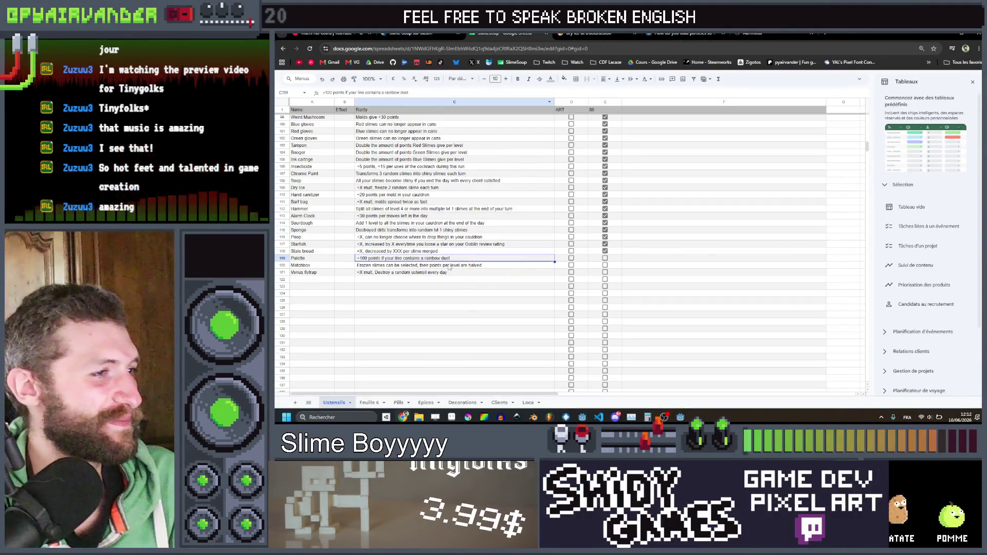
left_click(606, 259)
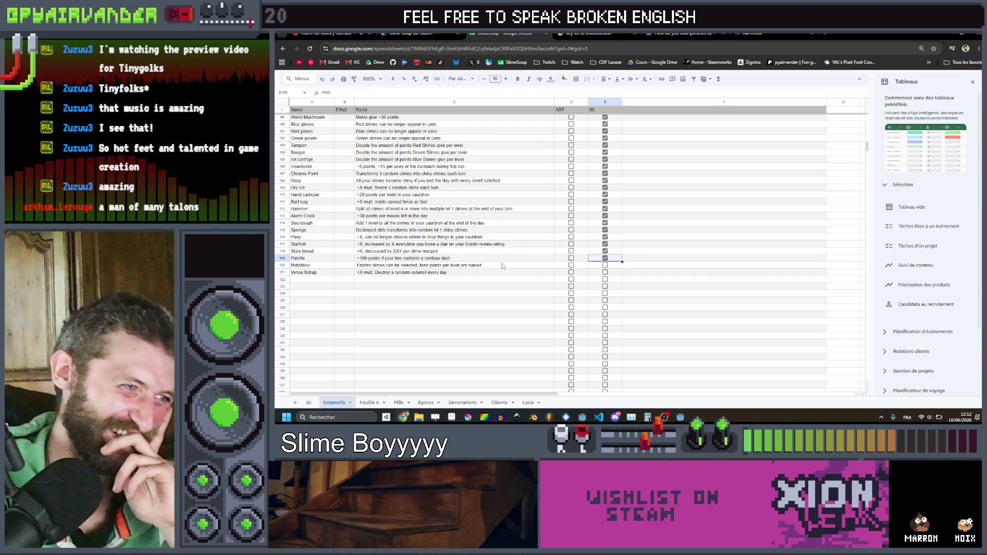
left_click(493, 251)
Step: Read the Matchbox and Venus flytrap descriptions, then return to the Godot editor
left_click(498, 265)
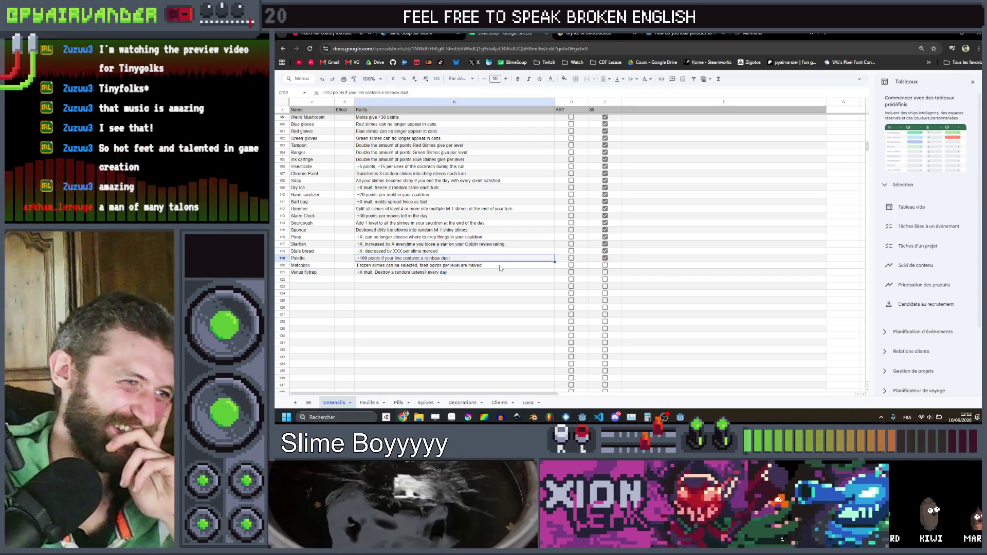
left_click(501, 274)
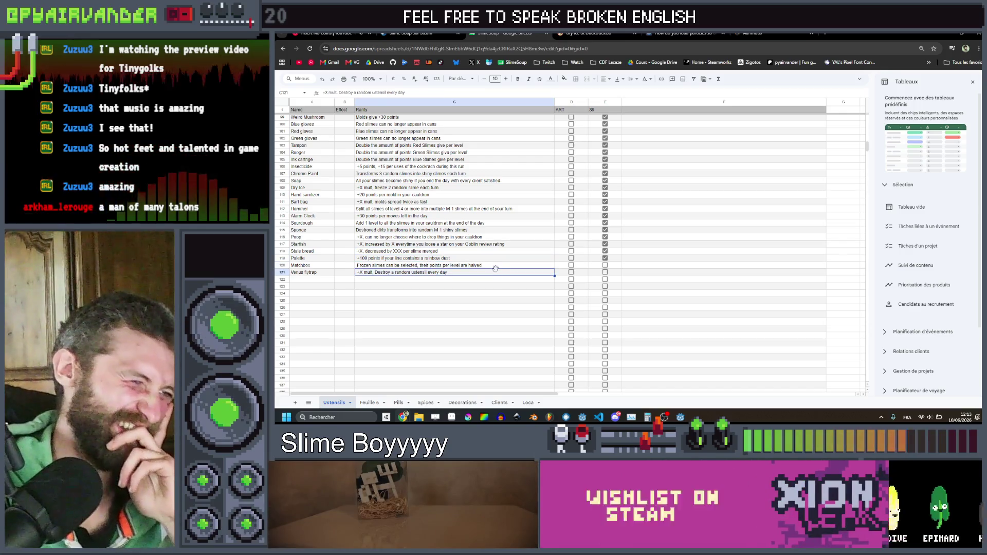
key("Up")
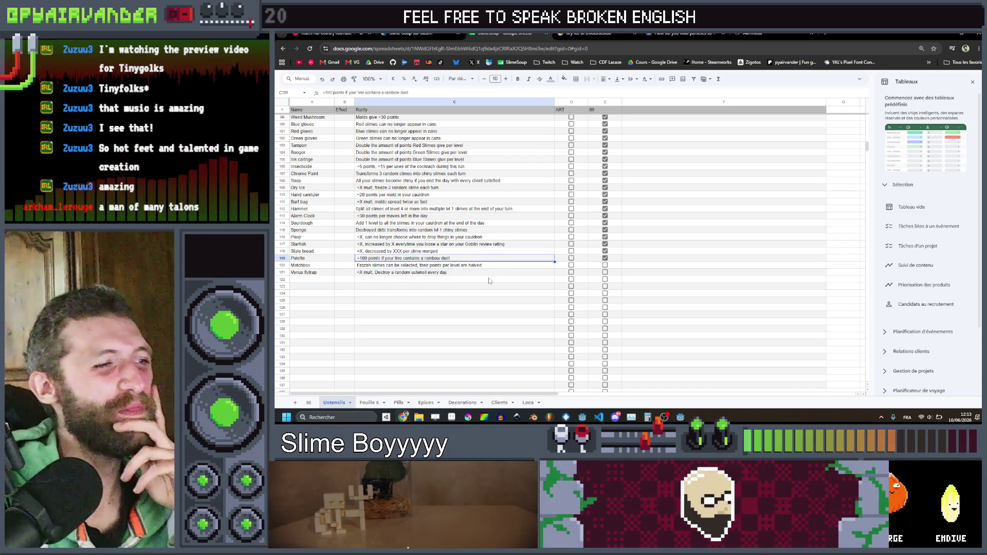
left_click(489, 267)
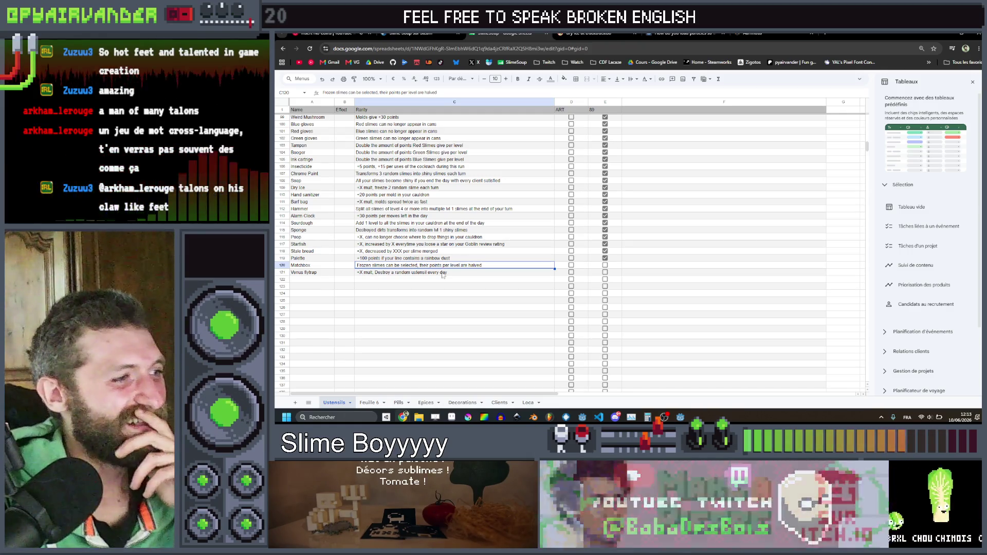
key("Down")
left_click(420, 267)
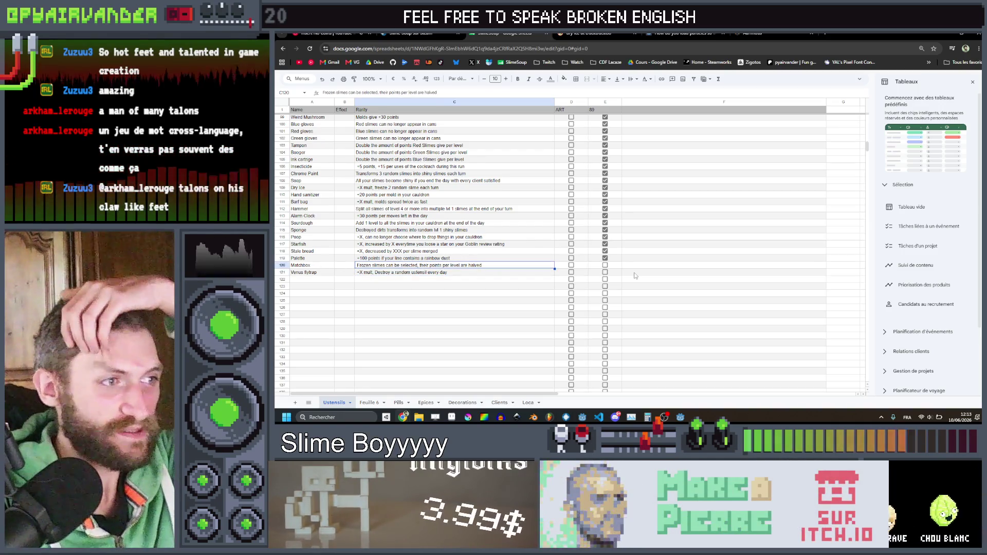
left_click(645, 268)
key("alt+Tab")
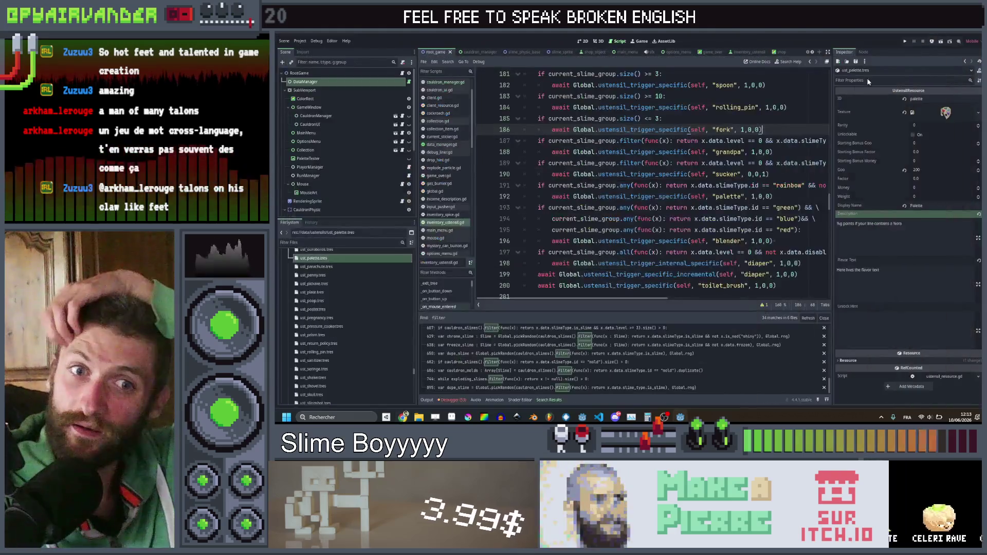
Step: Search all project files for 'frozen' and open the cauldron_ui.gd line 278 match
left_click(774, 152)
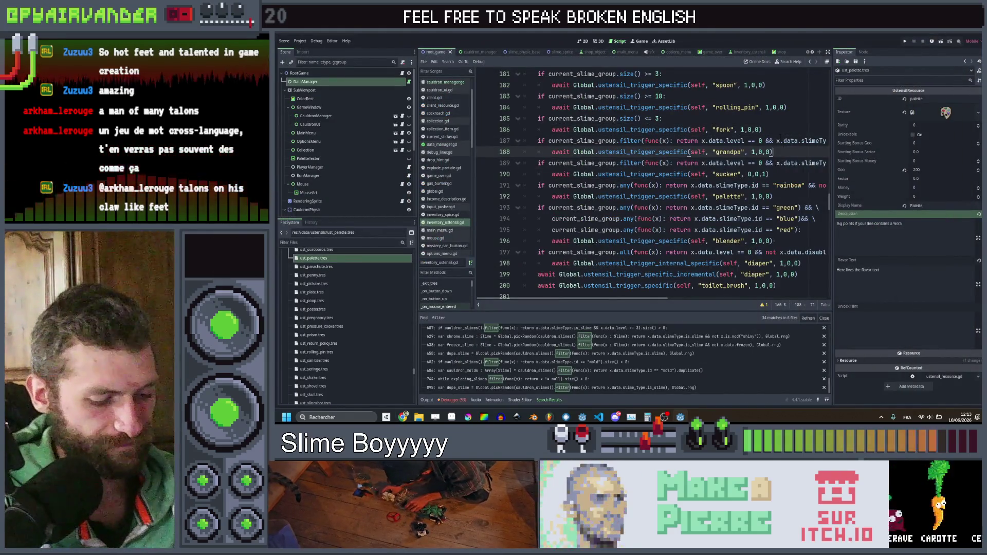
key("ctrl+shift+f")
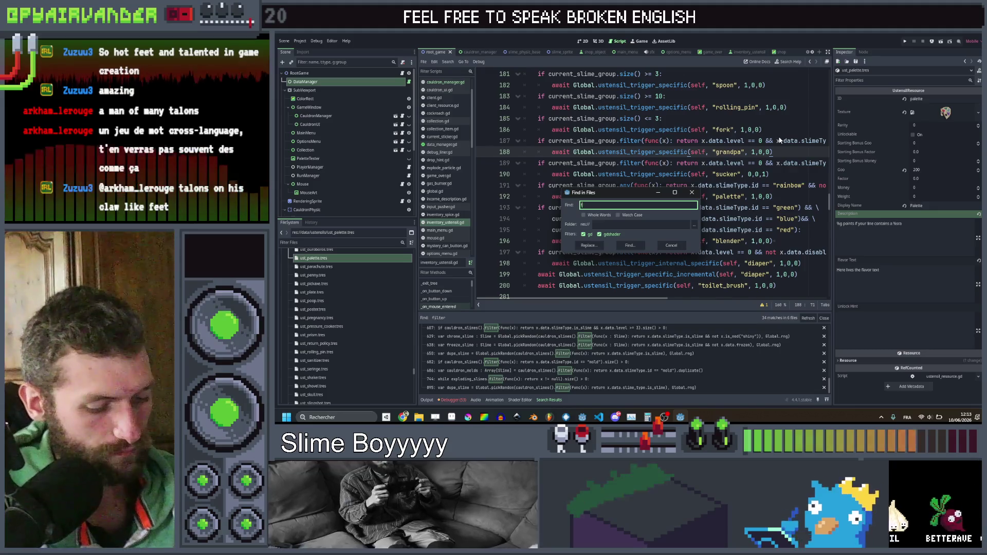
key("Return")
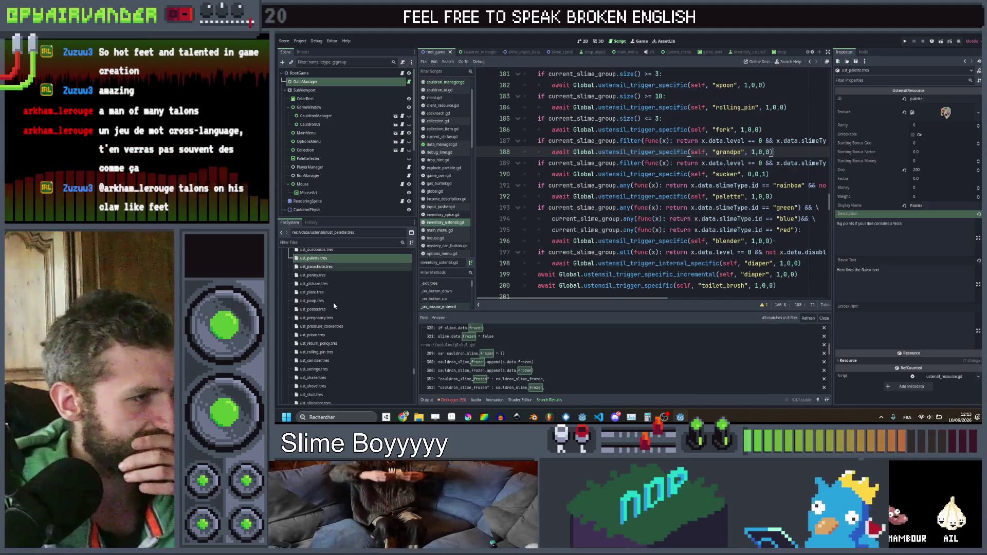
scroll(478, 344, "up", 5)
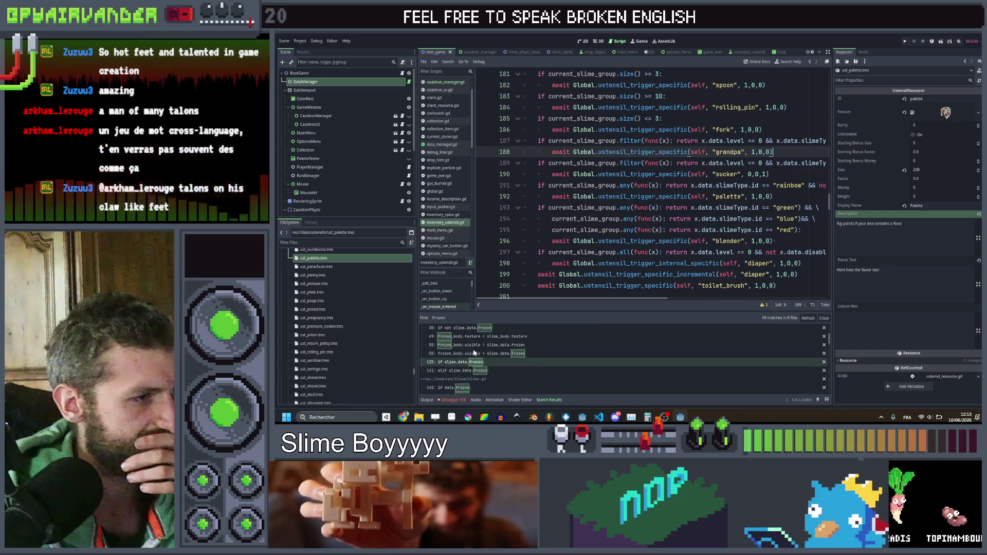
scroll(473, 349, "down", 2)
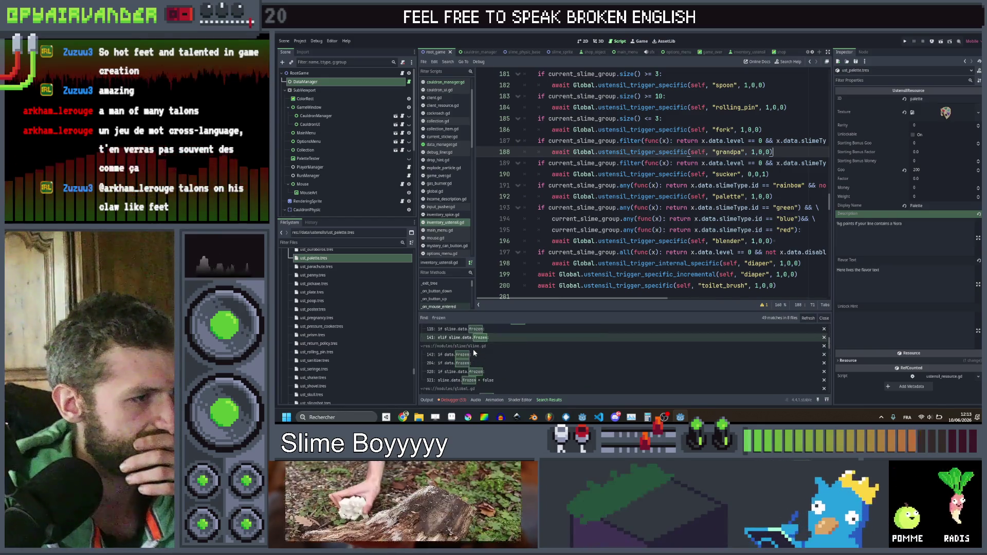
scroll(473, 351, "down", 5)
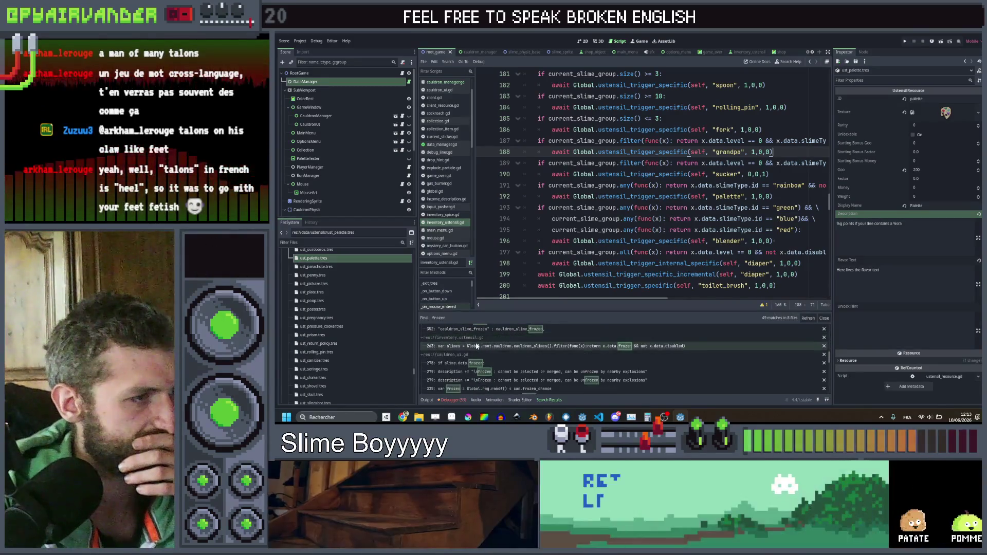
scroll(477, 346, "down", 1)
left_click(476, 345)
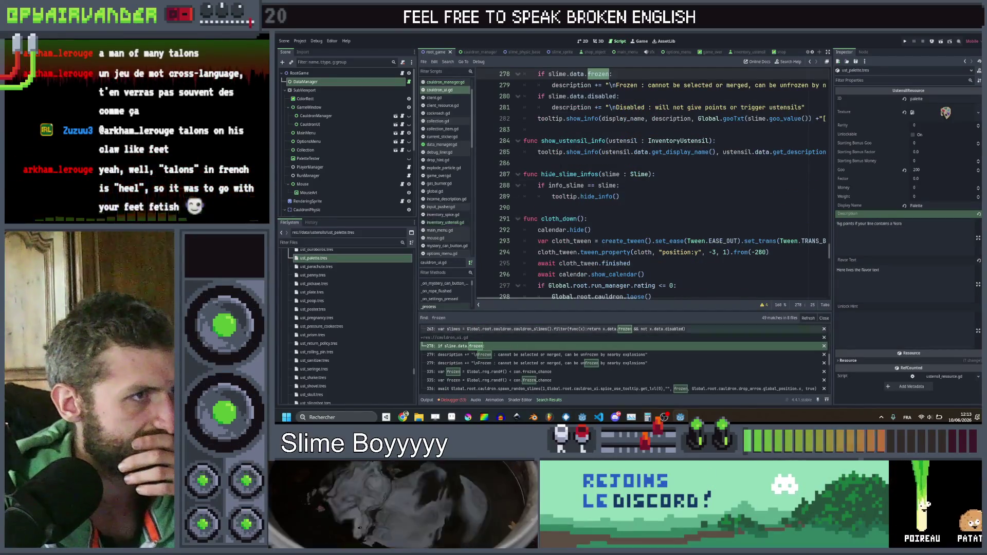
Step: Duplicate the frozen check and change the copy's condition to slime.is_mod("shiny")
scroll(581, 167, "right", 2)
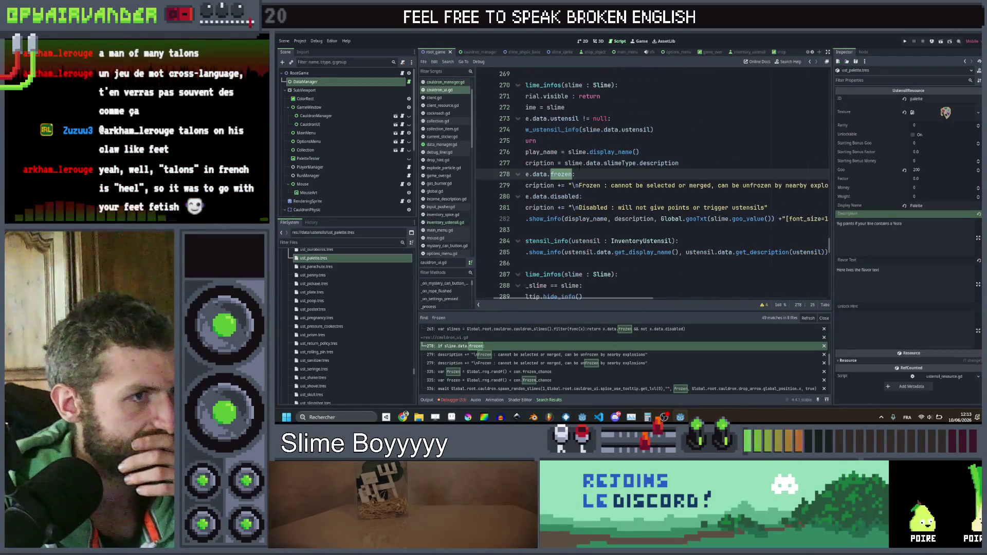
scroll(580, 168, "right", 3)
scroll(580, 167, "left", 6)
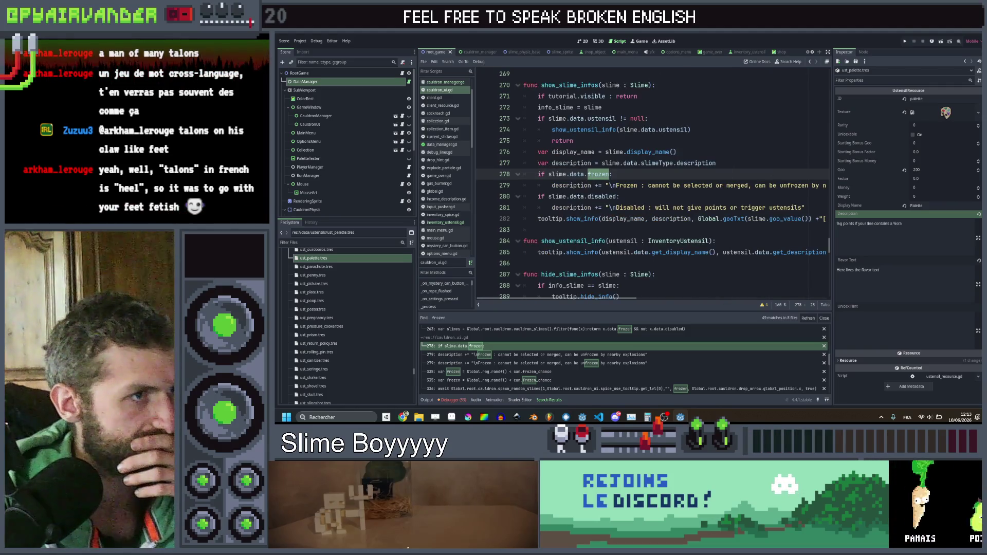
scroll(580, 175, "right", 3)
mouse_move(823, 186)
left_mouse_down()
mouse_move(567, 186)
mouse_move(538, 174)
left_mouse_up()
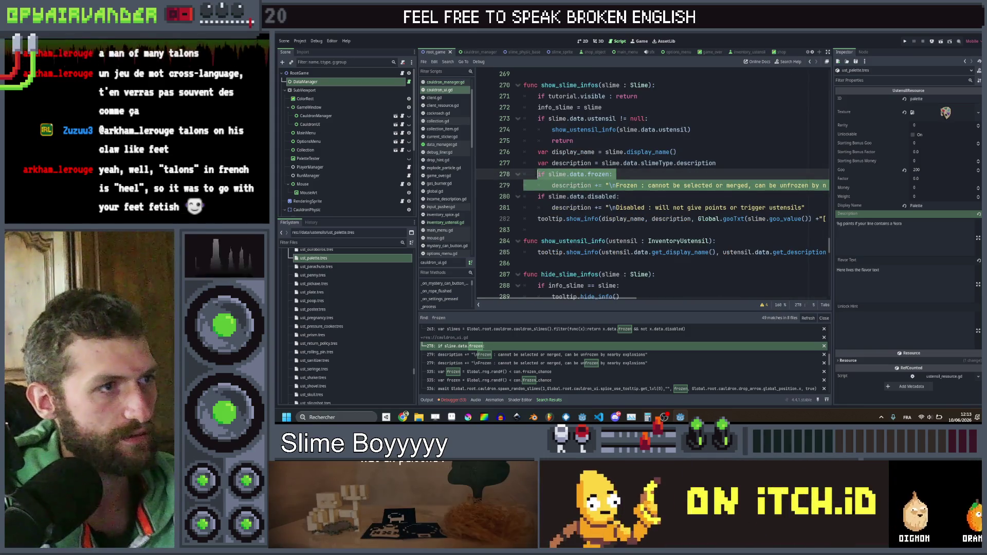
key("ctrl+c")
key("Down")
key("End")
key("Return")
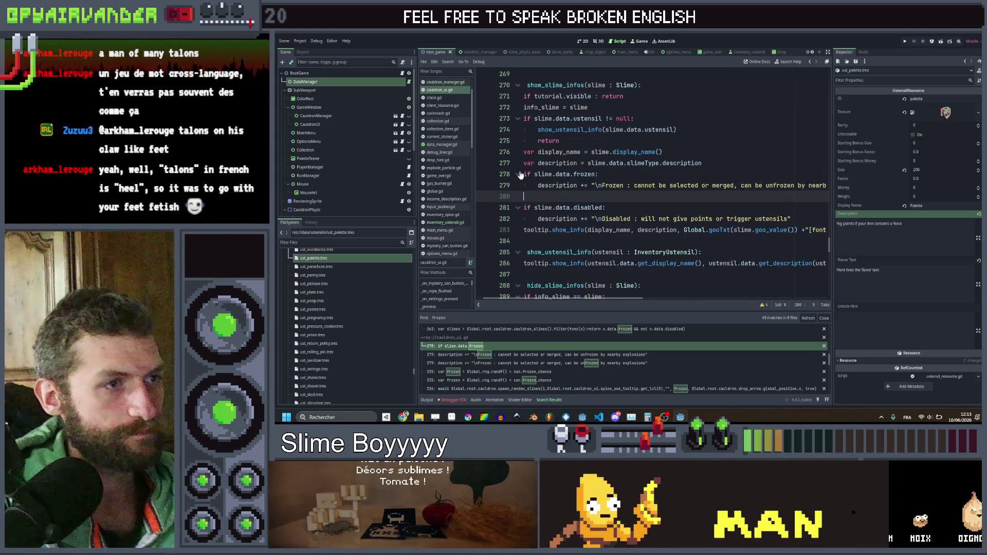
key("ctrl+v")
scroll(521, 175, "left", 3)
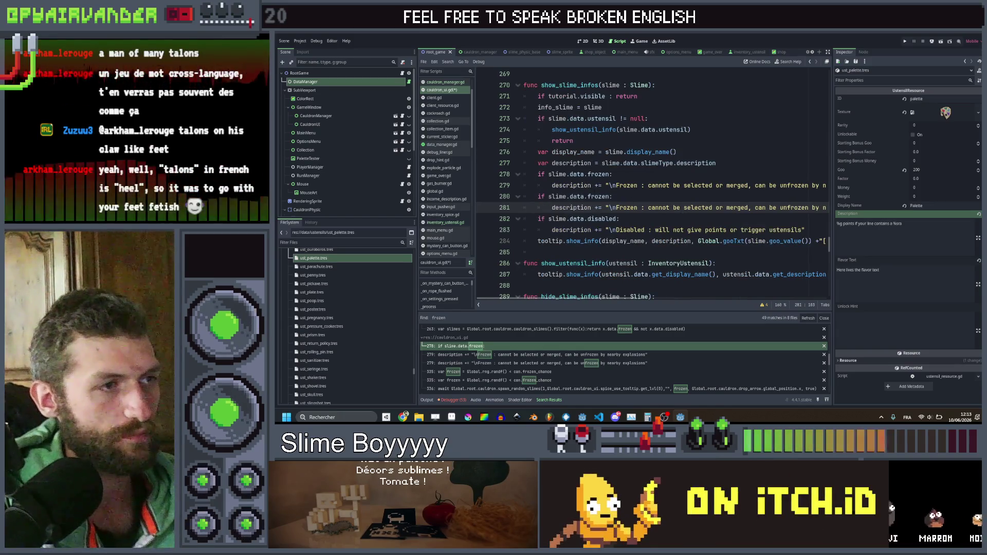
double_click(598, 196)
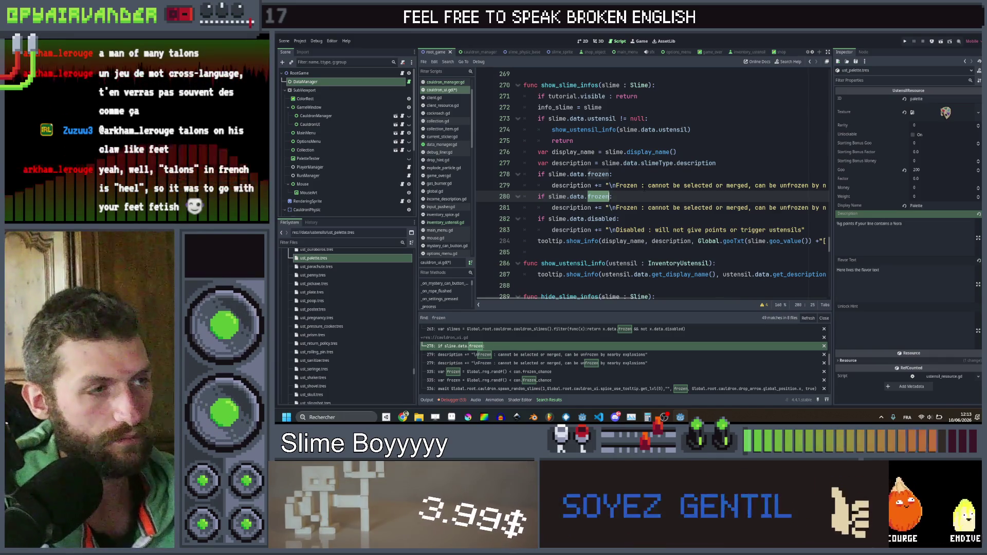
key("BackSpace")
key("BackSpace")
key("BackSpace")
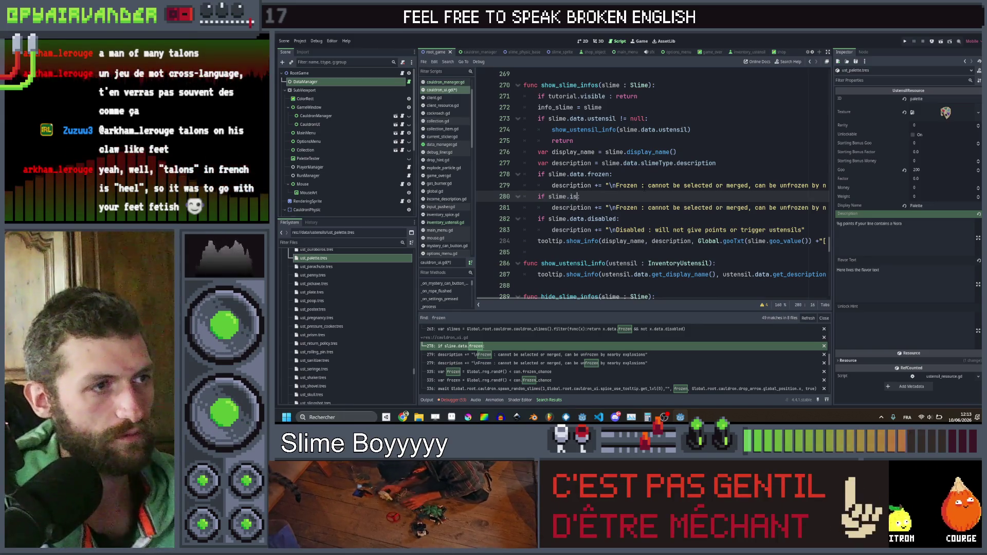
type("_m")
key("Return")
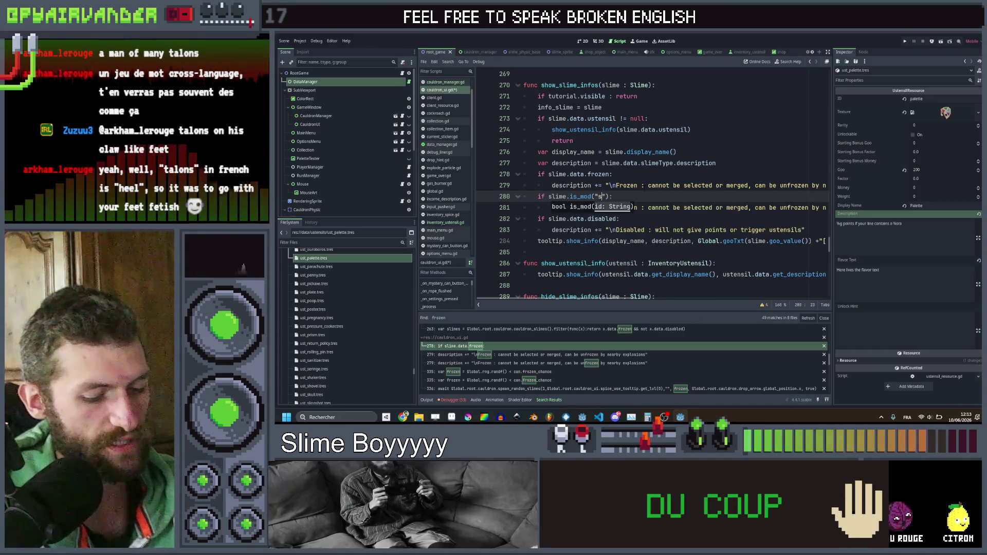
type("hiny")
key("End")
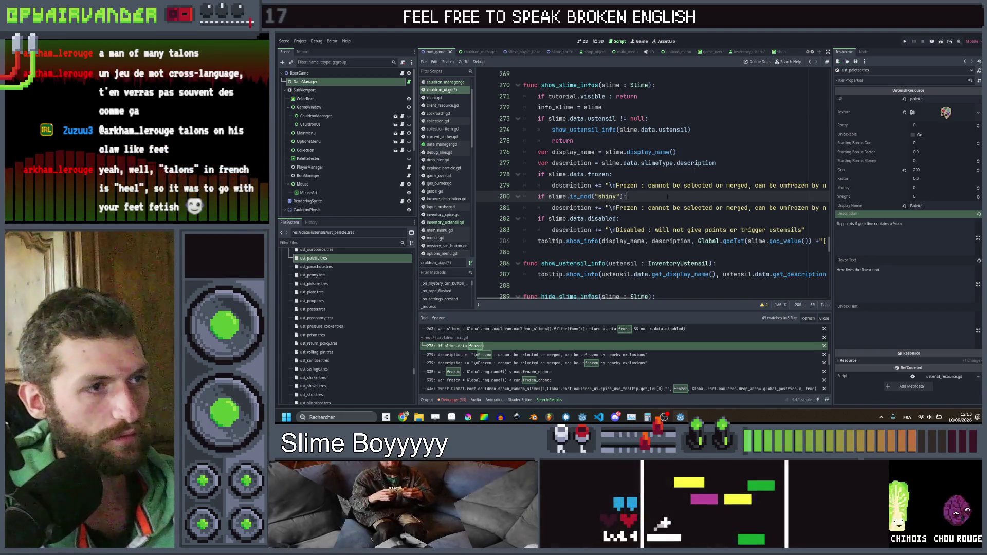
Step: Change the copied description to Shiny: "Double the amount of points per level"
double_click(627, 208)
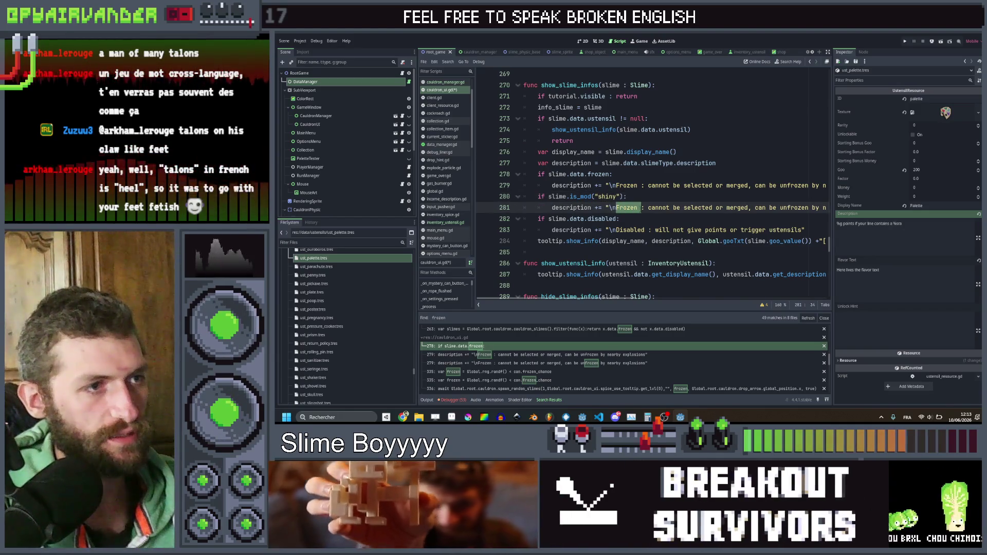
left_click(641, 208)
type("Shj")
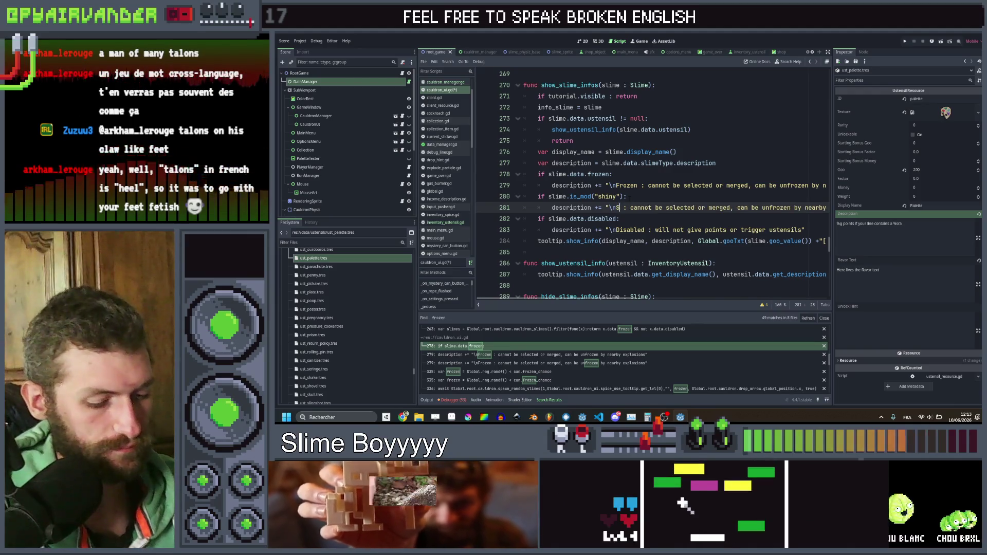
type("iny")
key("Left")
key("Left")
key("Left")
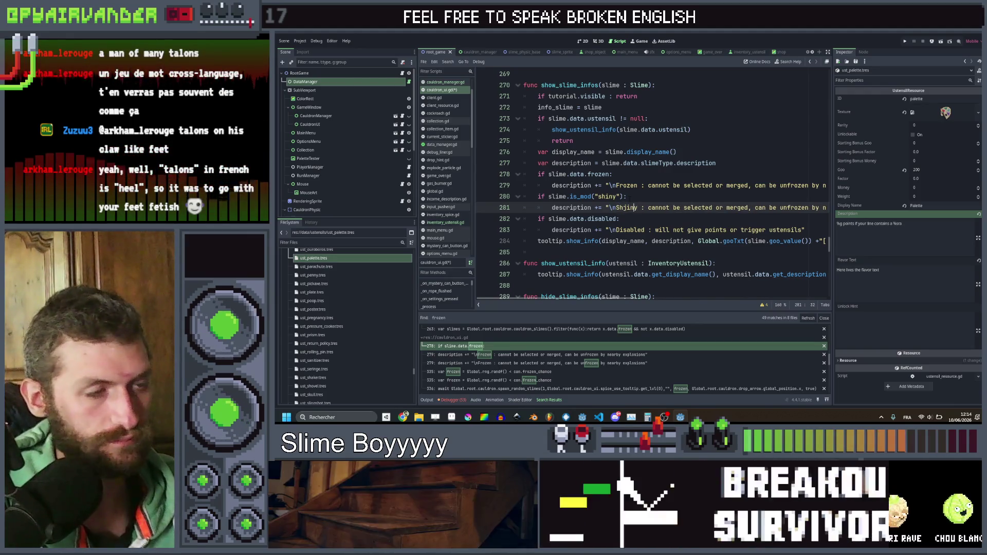
key("Right")
key("Right")
key("Right")
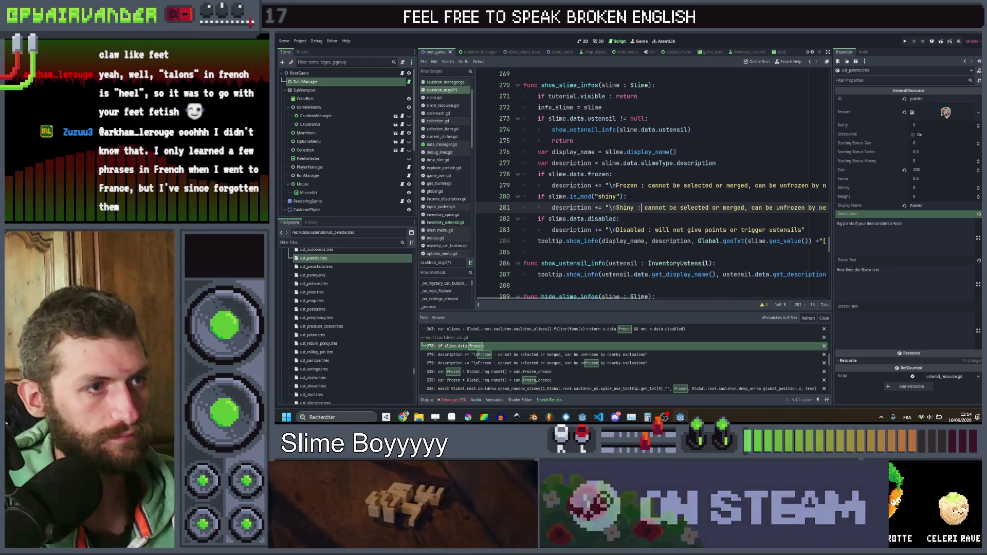
key("shift+Right")
key("shift+Right")
key("shift+Right")
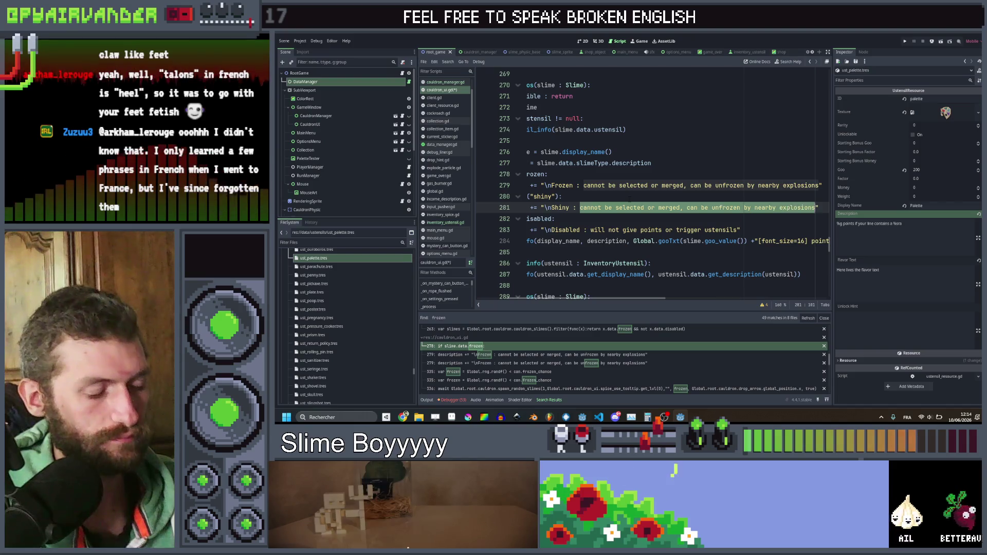
type("Double ")
type("the amount o")
type("f poin")
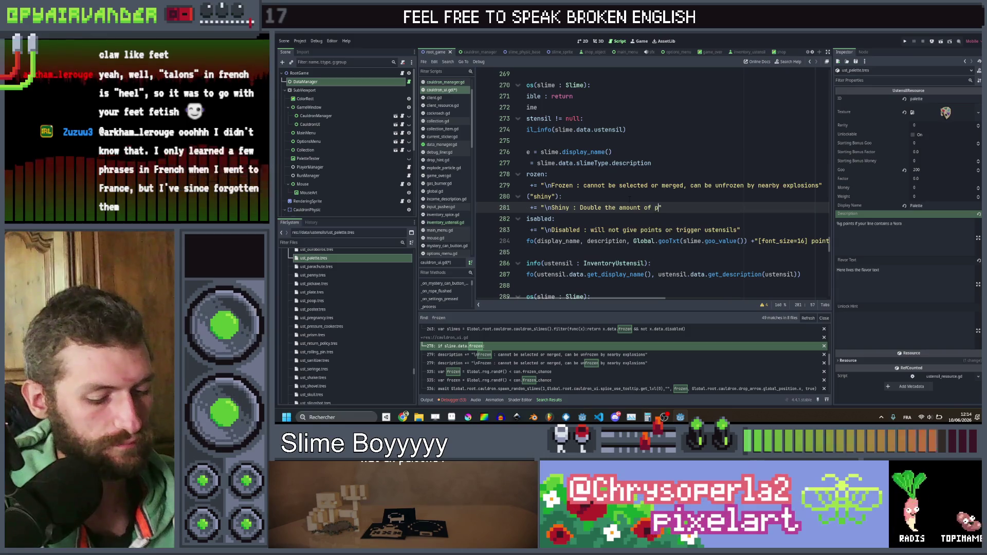
type("ts th")
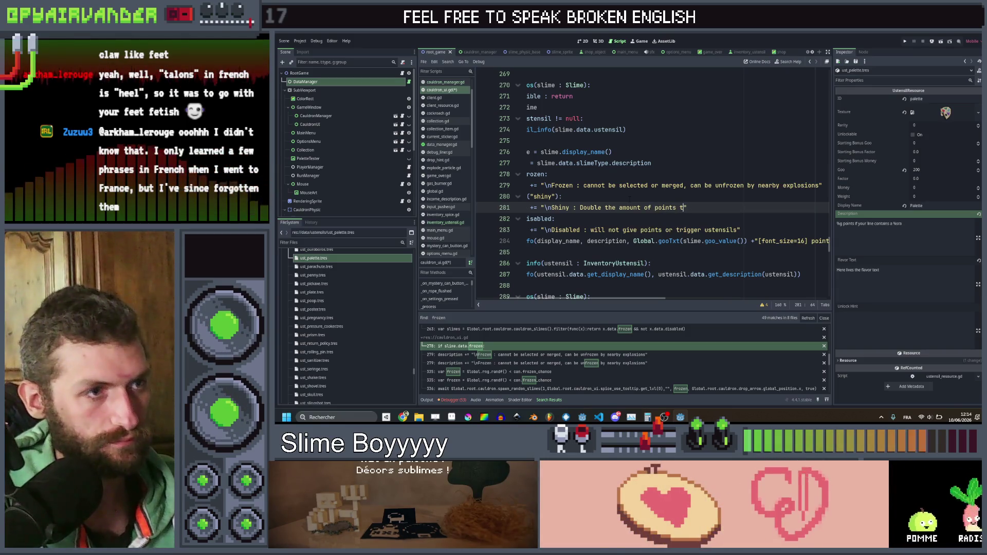
key("BackSpace")
type("per level")
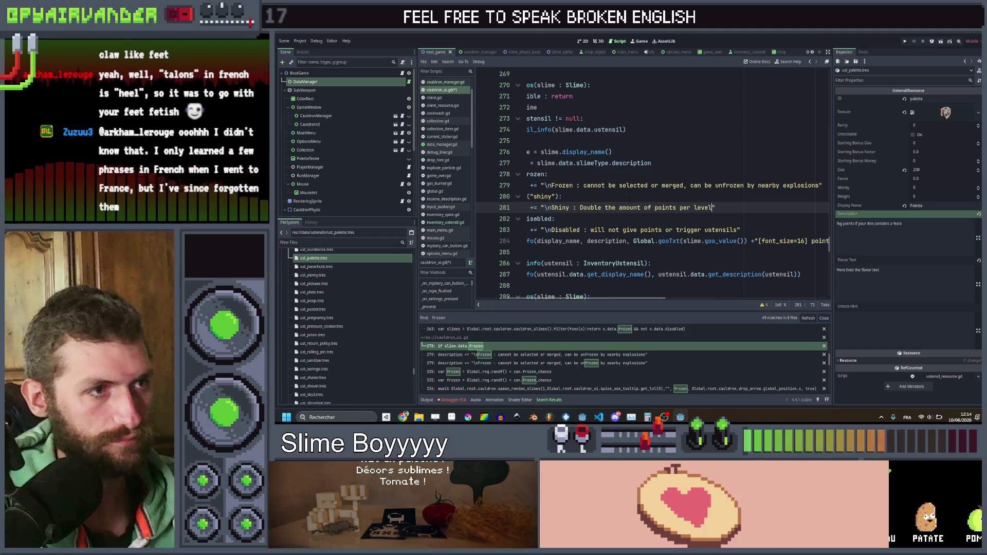
left_click(623, 198)
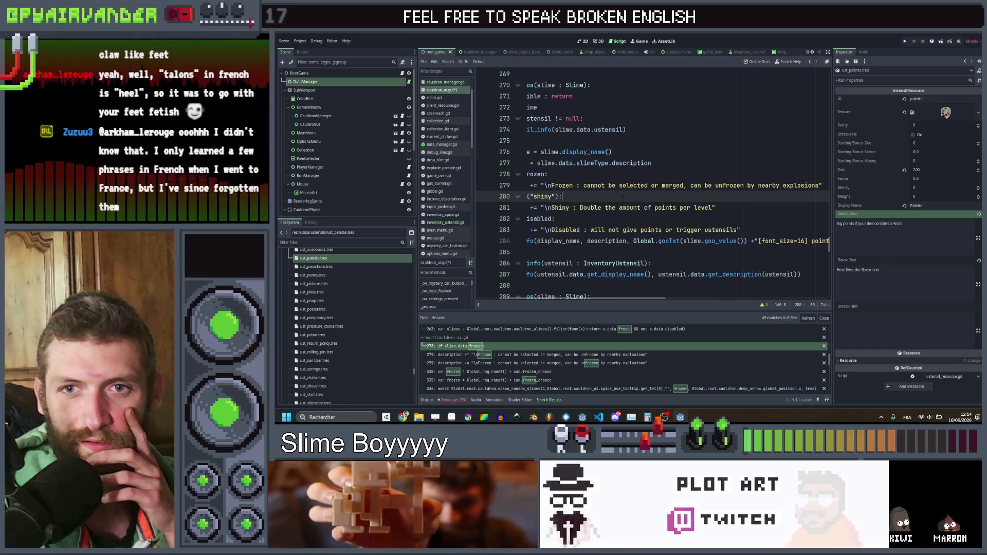
Step: Move the shiny check and its description above the frozen check
scroll(623, 199, "left", 3)
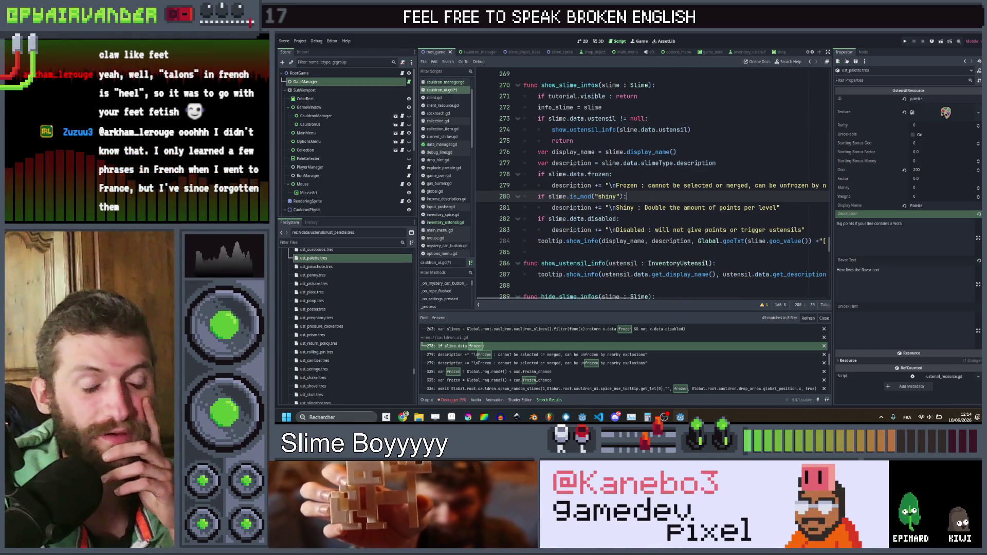
scroll(622, 199, "right", 3)
scroll(622, 199, "left", 3)
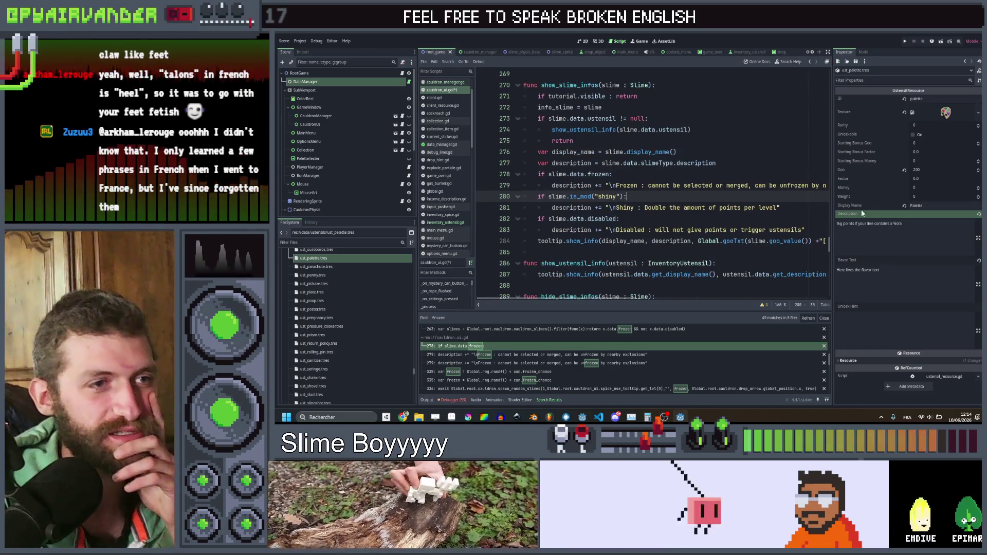
mouse_move(811, 207)
left_mouse_down()
mouse_move(525, 153)
mouse_move(525, 196)
left_mouse_up()
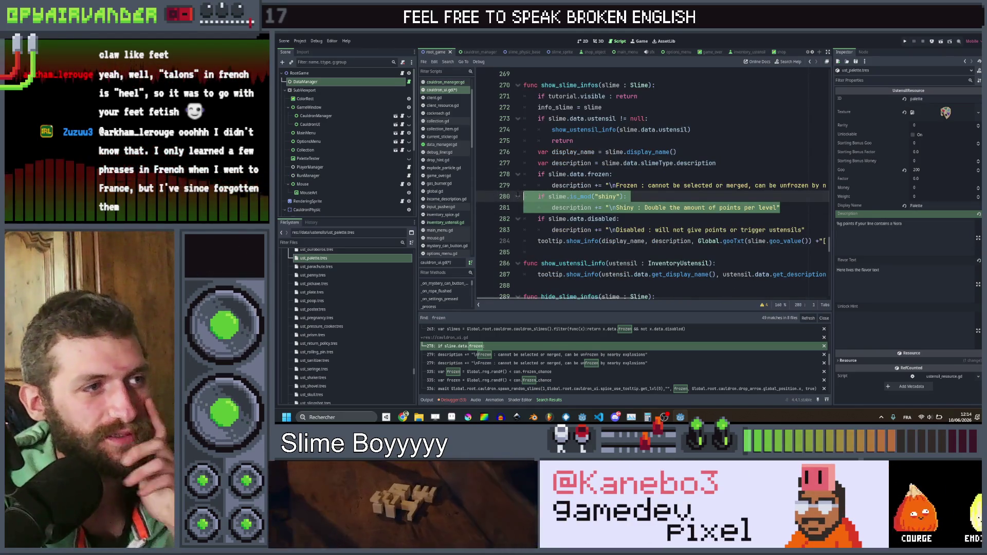
key("alt+Up")
key("alt+Up")
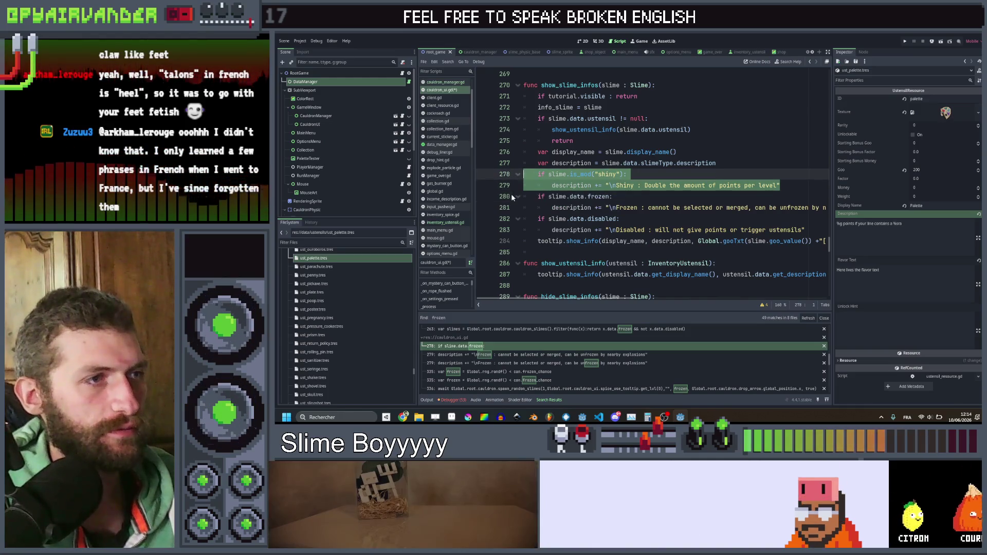
Step: Save the script and search the project for 'shiny', reviewing slime.gd's goo calculation near line 64
key("ctrl+s")
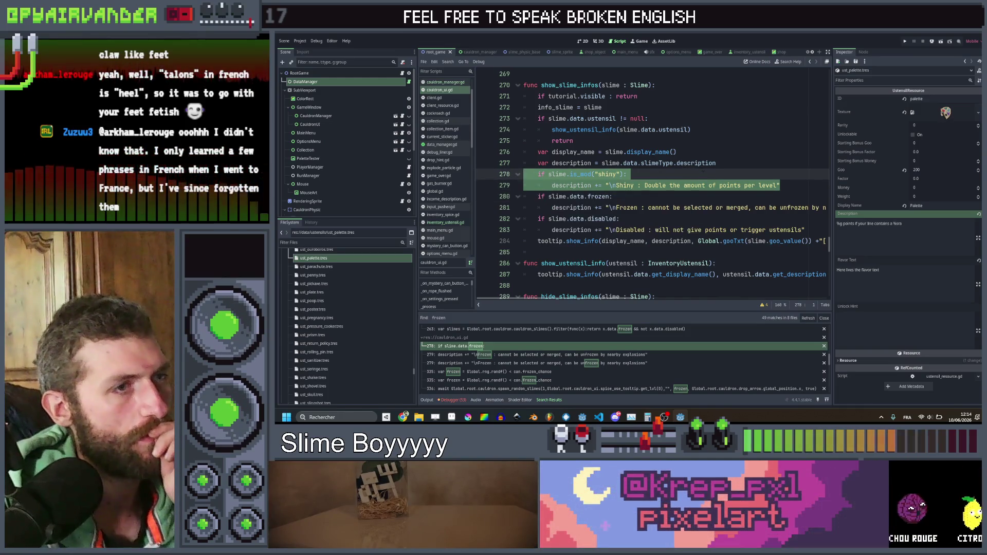
left_click(707, 177)
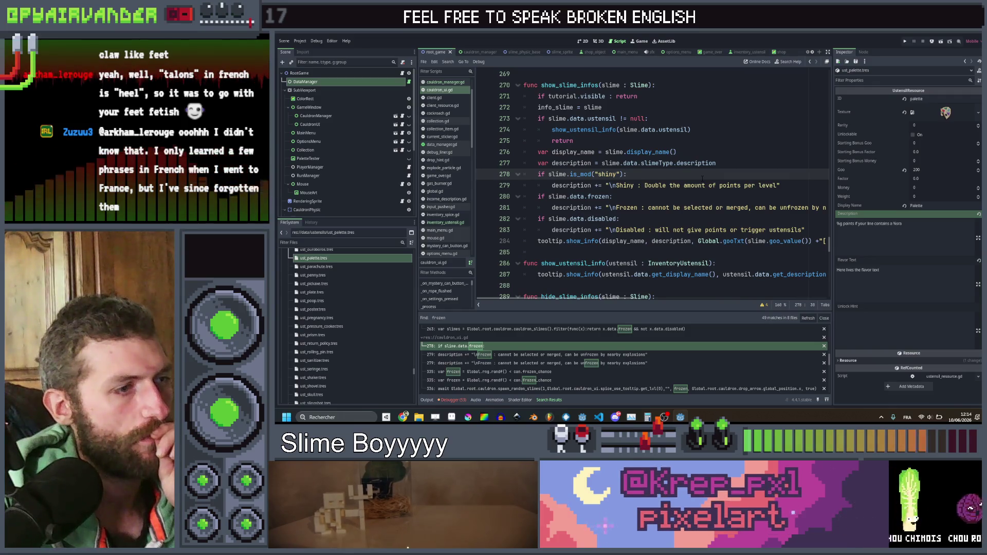
key("ctrl+shift+f")
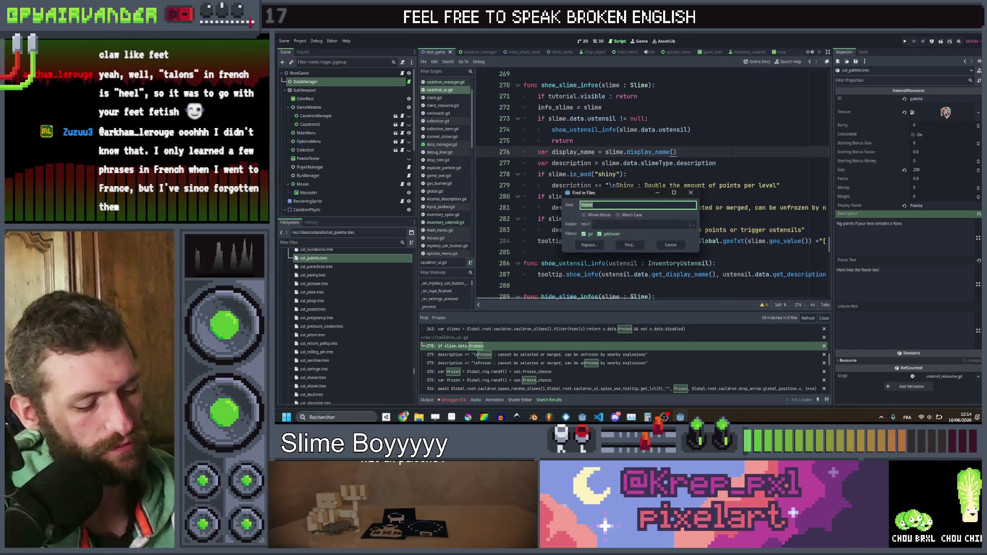
type("shiny")
key("Return")
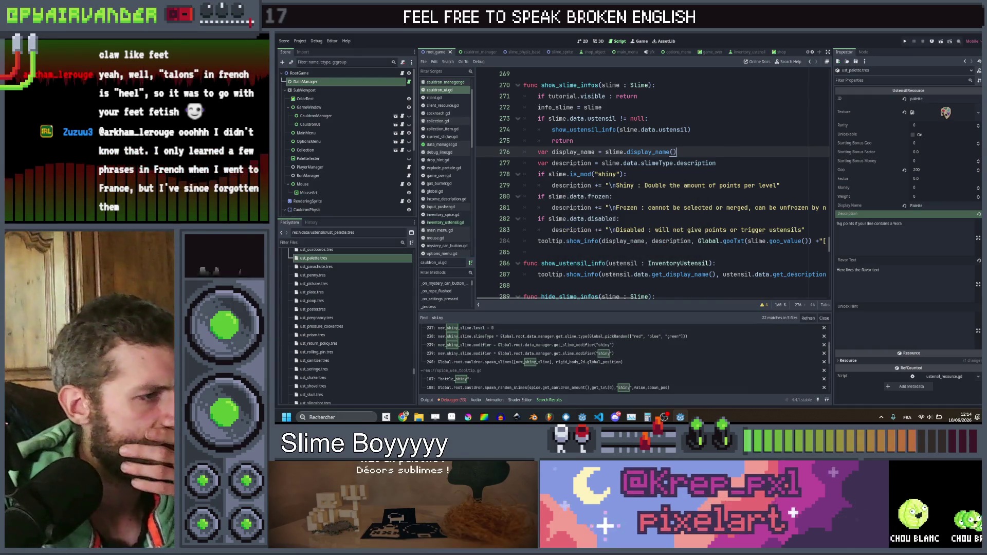
scroll(557, 337, "up", 5)
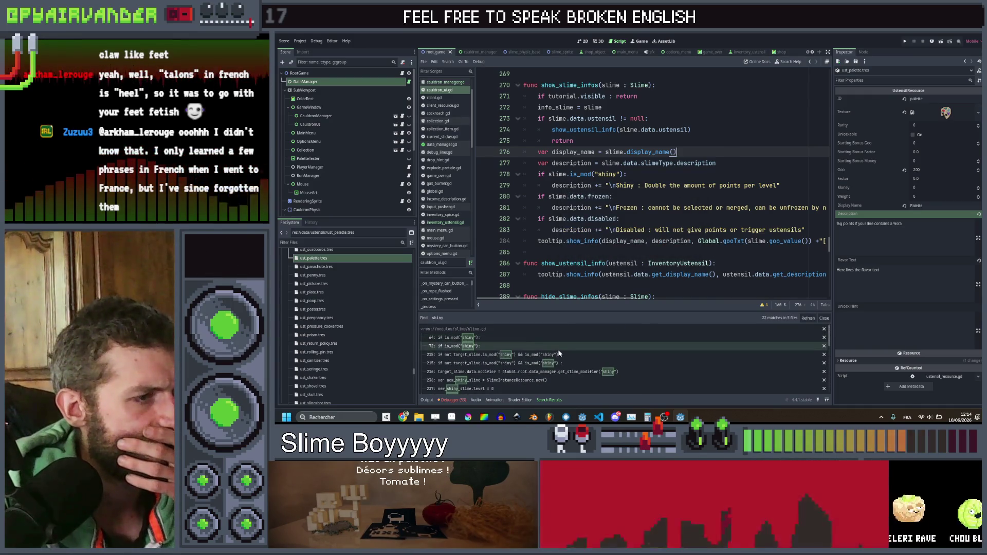
left_click(557, 337)
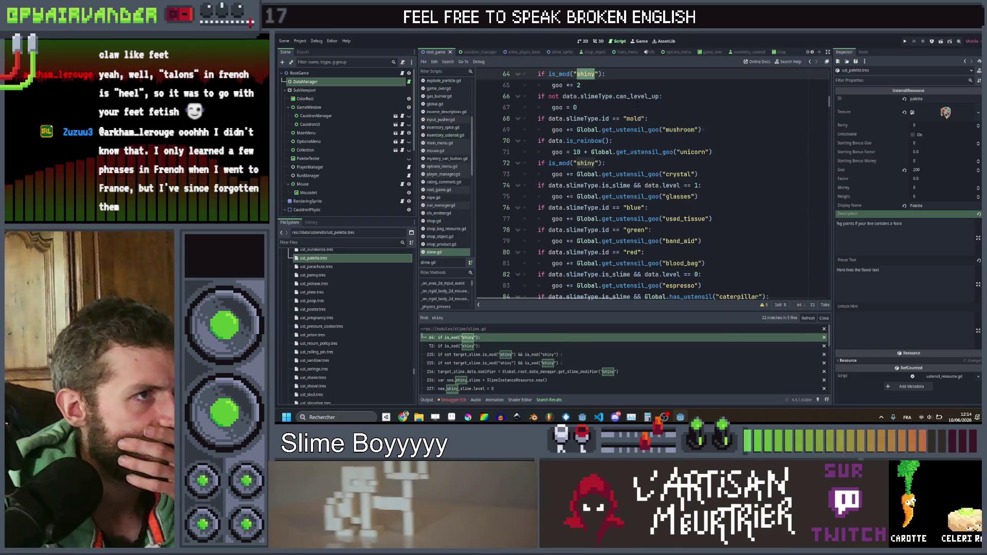
left_click(556, 337)
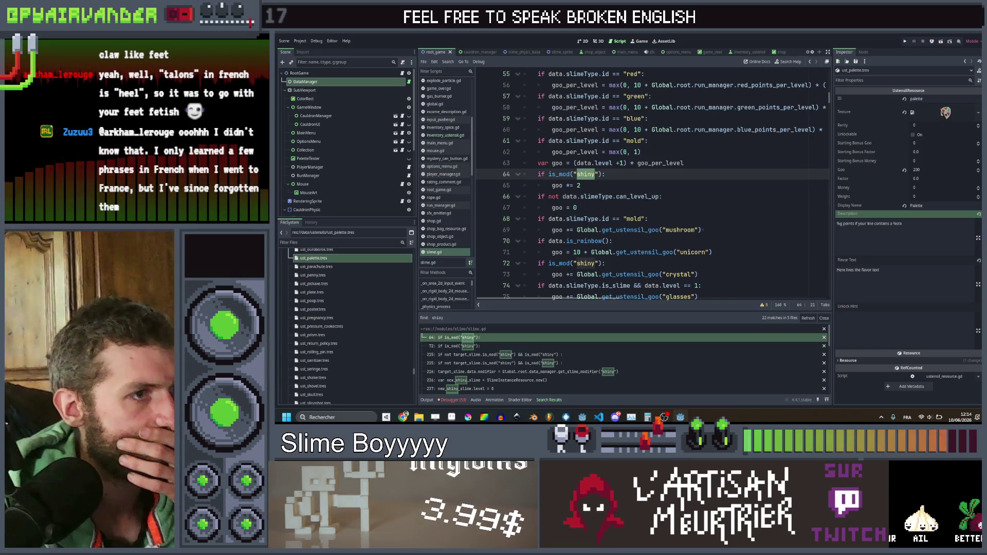
left_click(720, 207)
Step: Search the project for add_to_group, which lists its two matches
key("ctrl+shift+f")
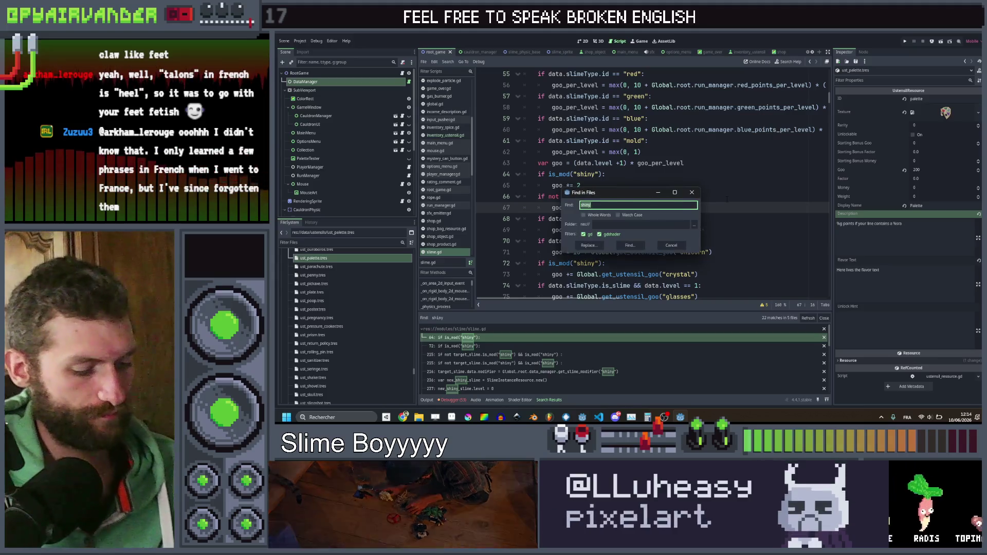
type("add-to")
key("Return")
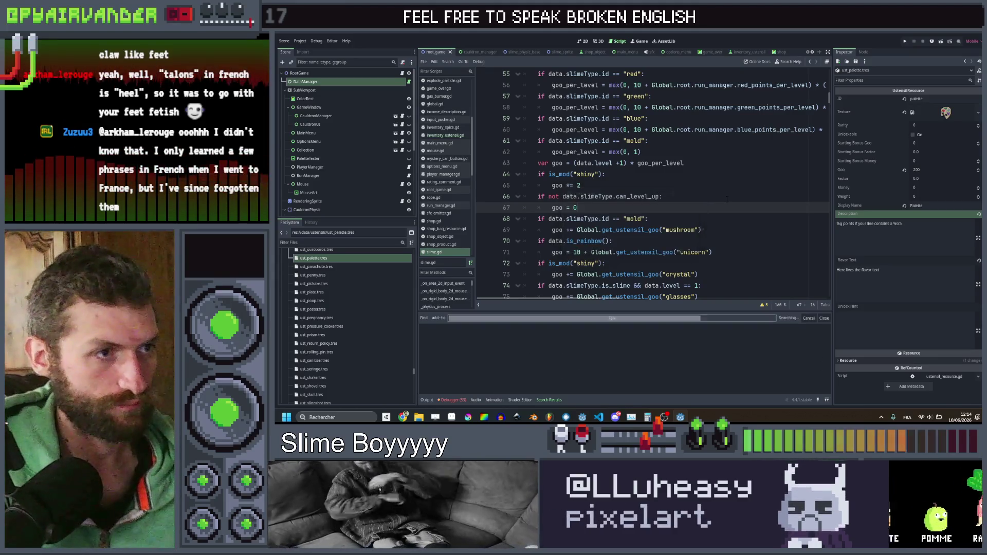
key("ctrl+shift+f")
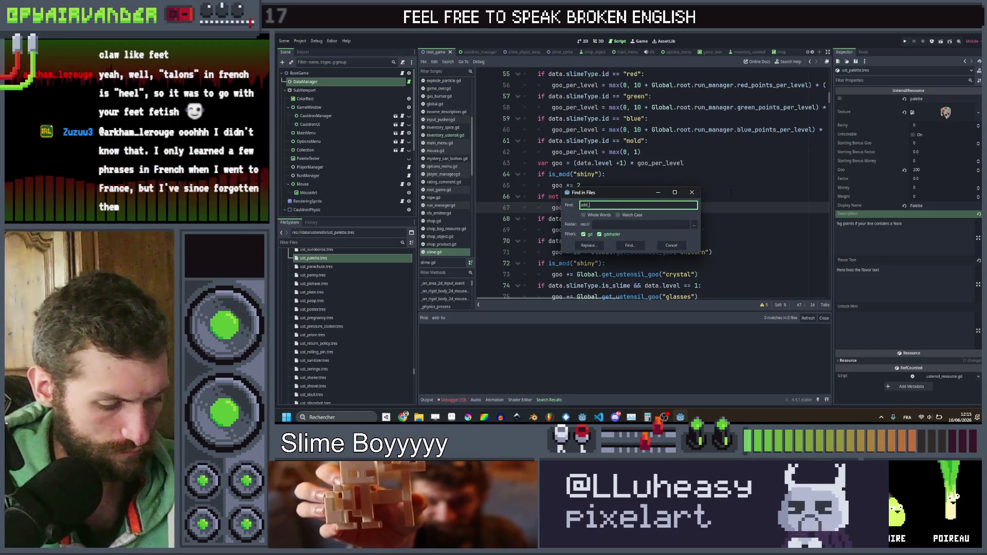
type("to_group")
key("Return")
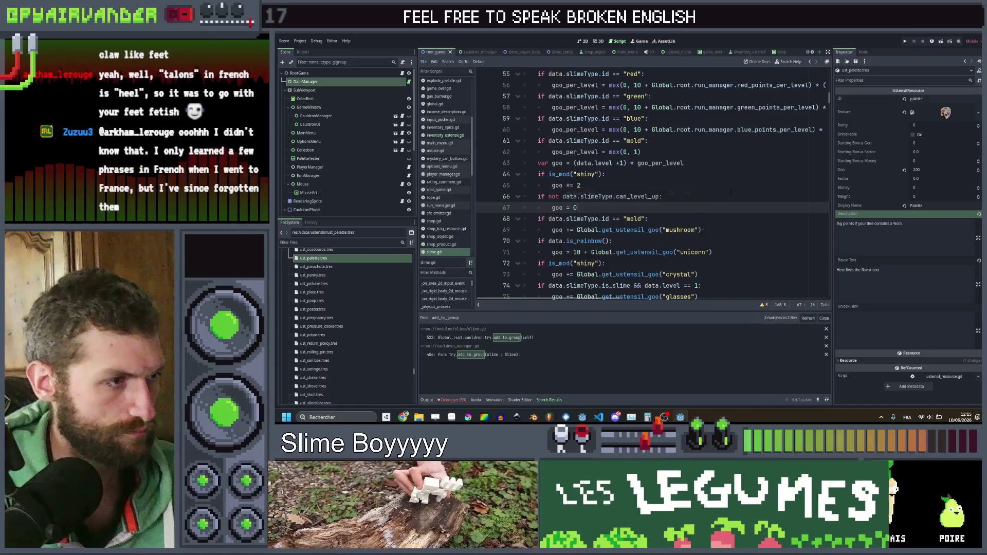
Step: In try_add_to_group, delete the return after the frozen-slime check and start a new indented line
left_click(549, 354)
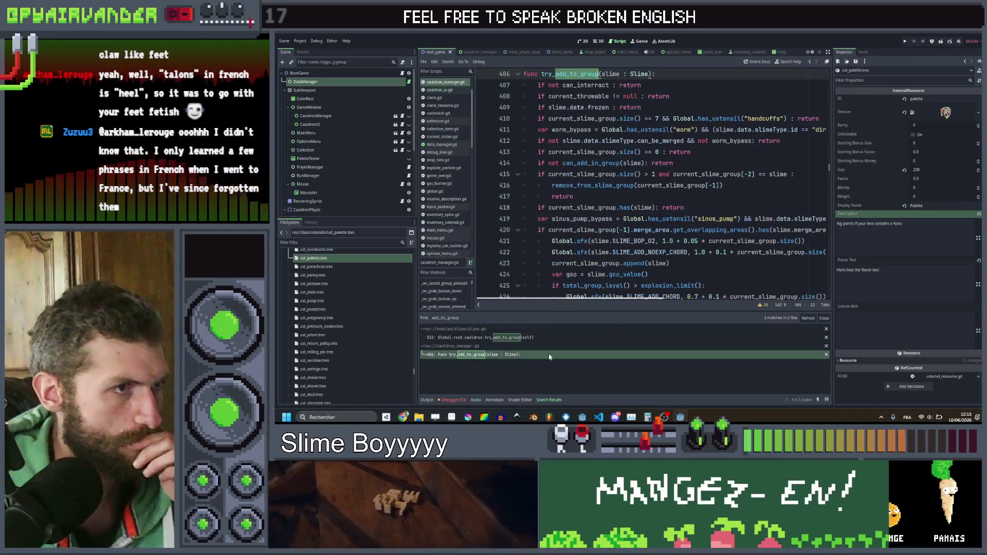
left_click(643, 107)
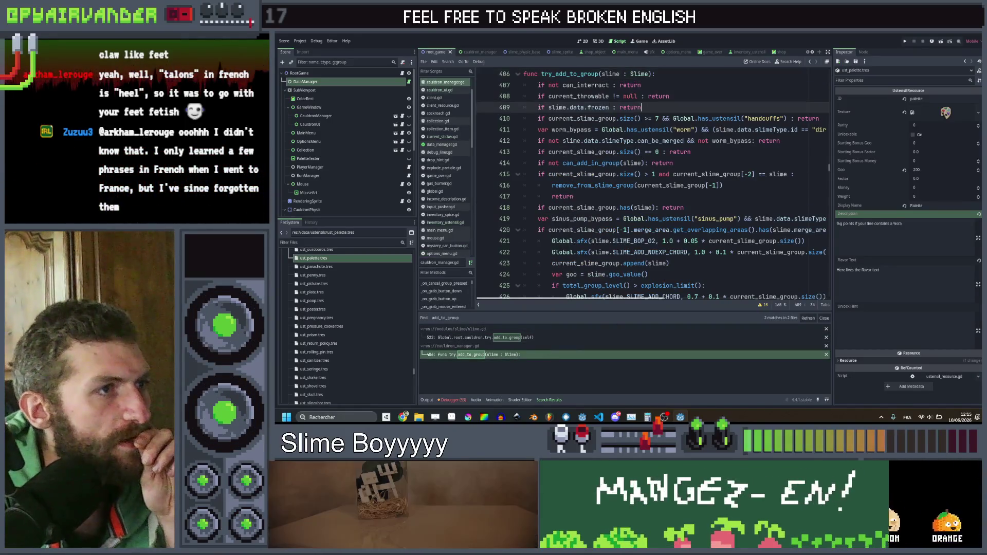
left_click_drag(642, 107, 631, 107)
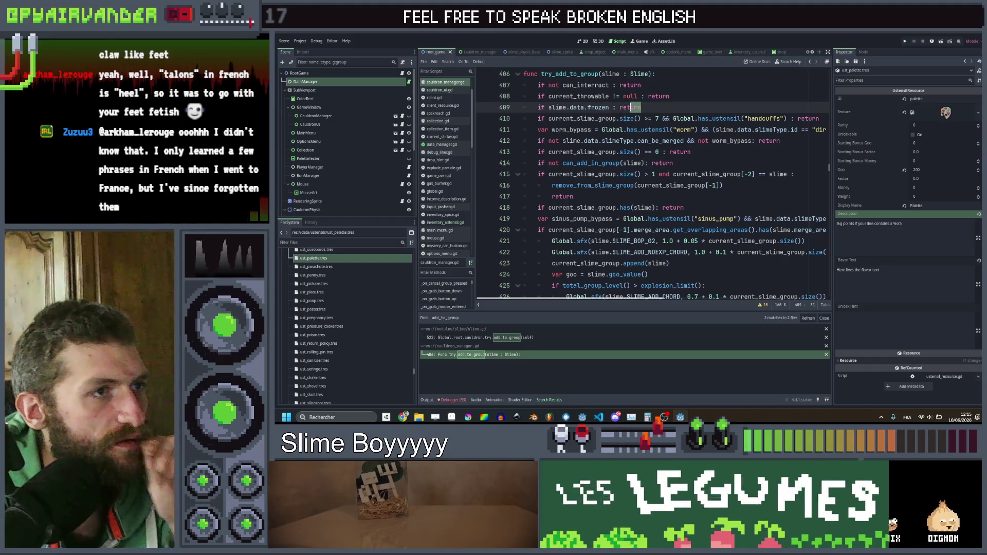
key("BackSpace")
key("BackSpace")
key("BackSpace")
key("Return")
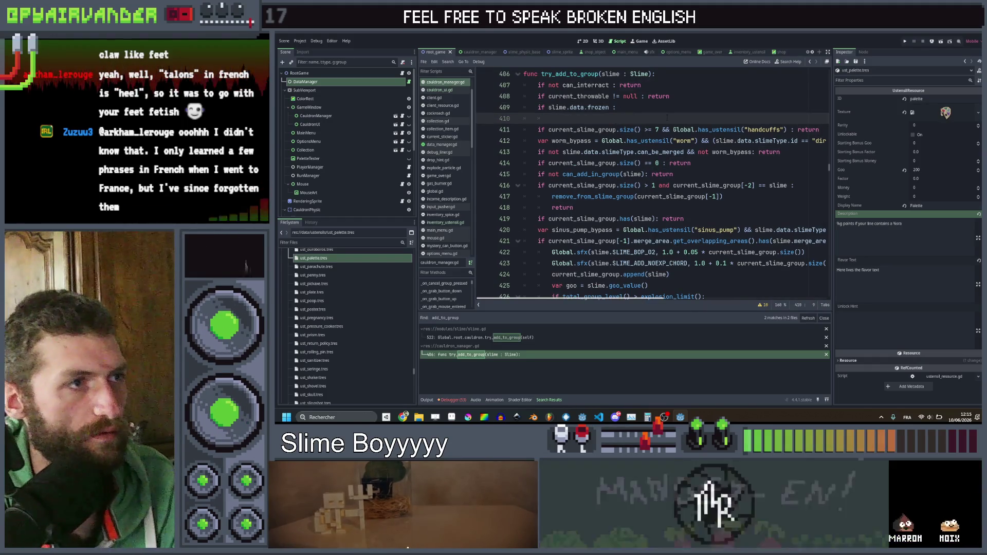
Step: Begin an 'if Global.has_ustensil("matchbo' condition under the frozen check
type("if Glk")
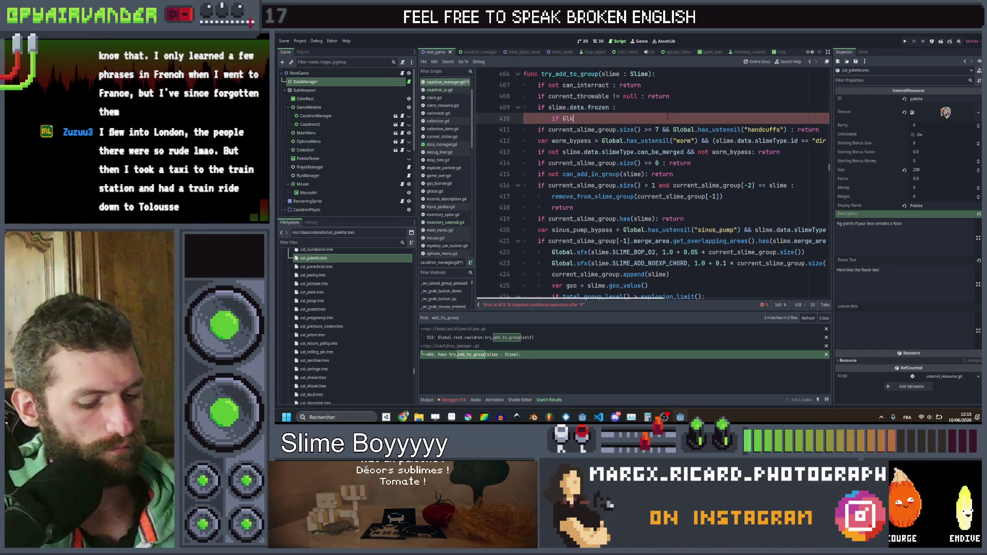
key("BackSpace")
type("obal")
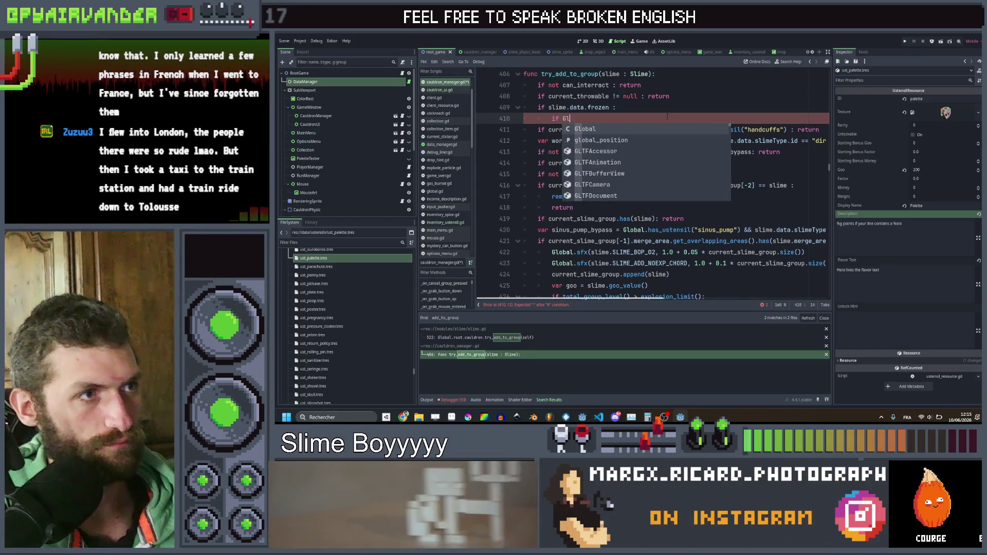
type(".ha")
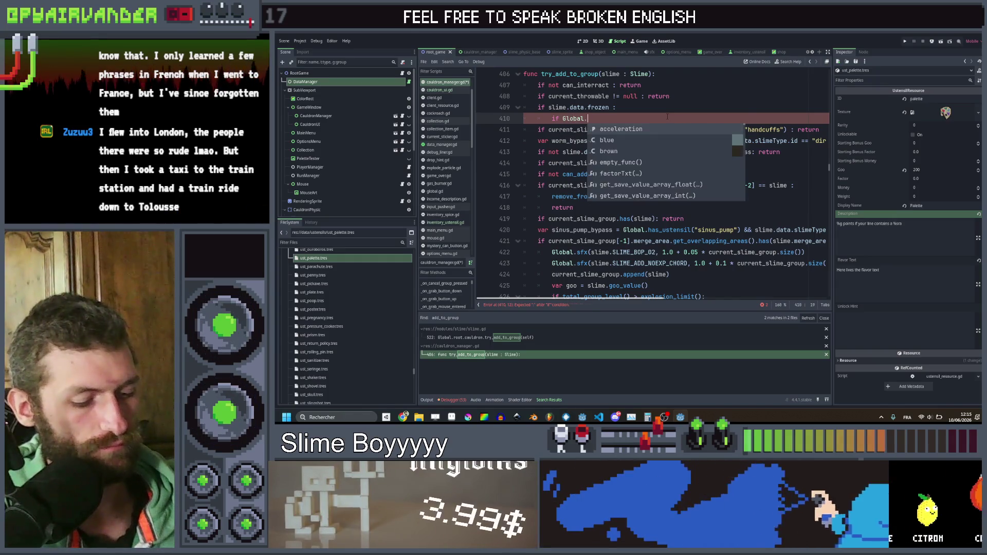
key("Down")
key("Down")
key("Return")
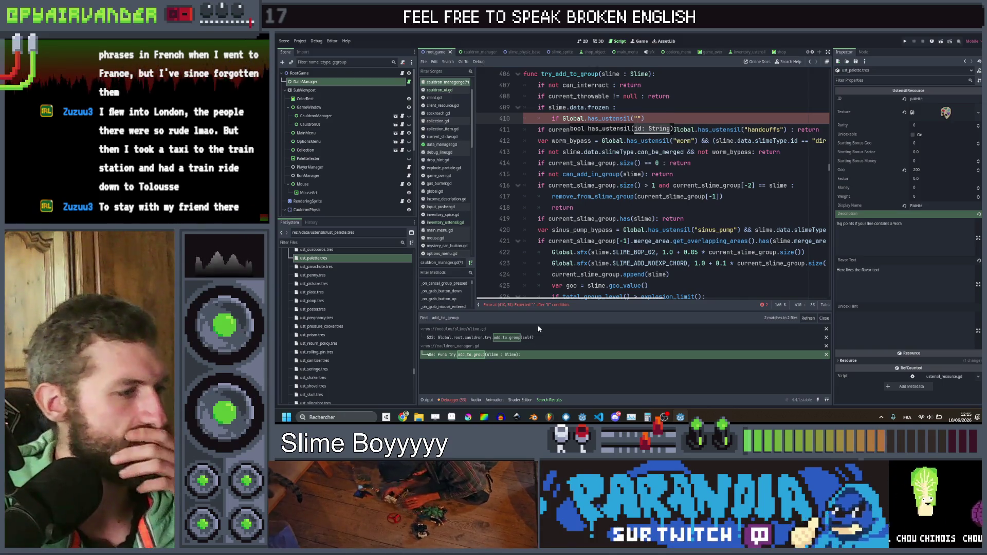
mouse_move(403, 417)
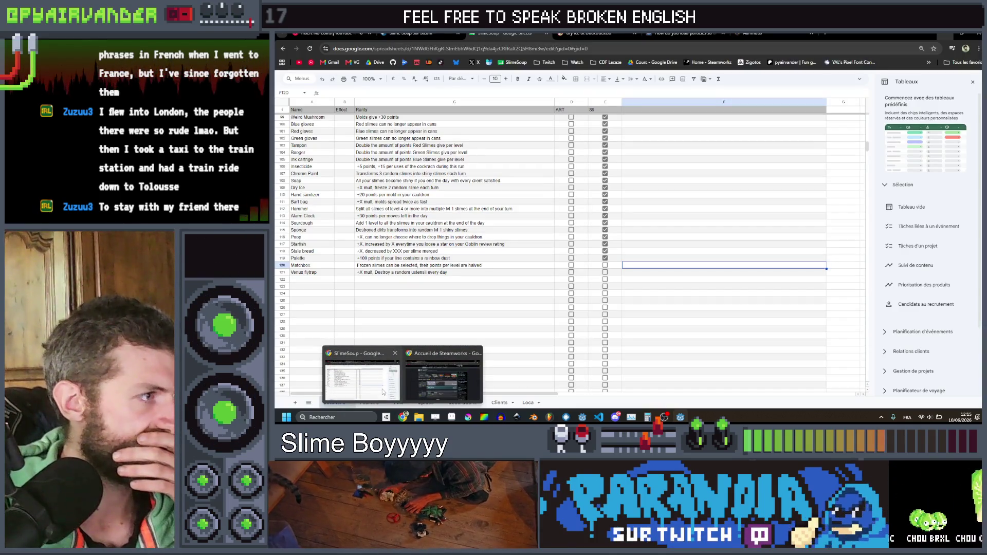
type("match")
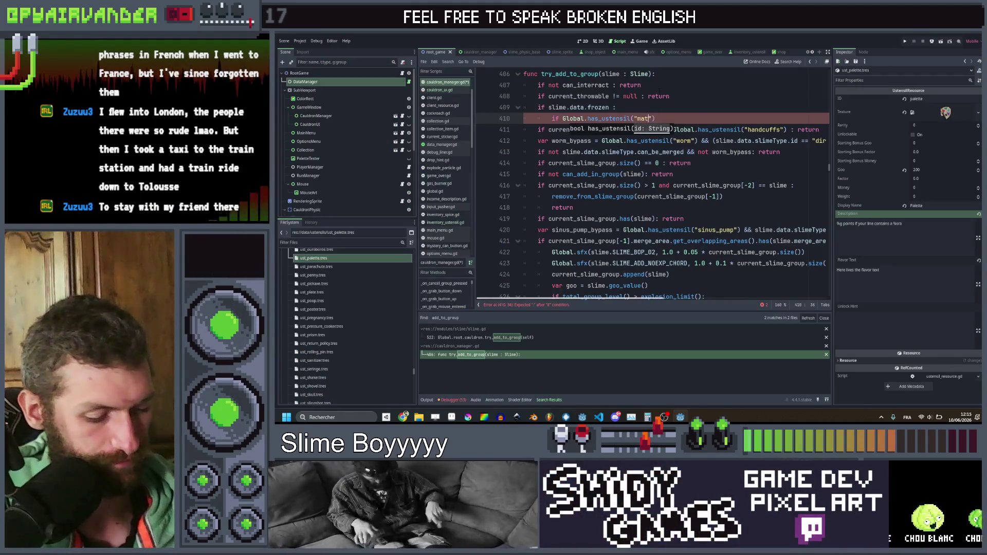
type("box")
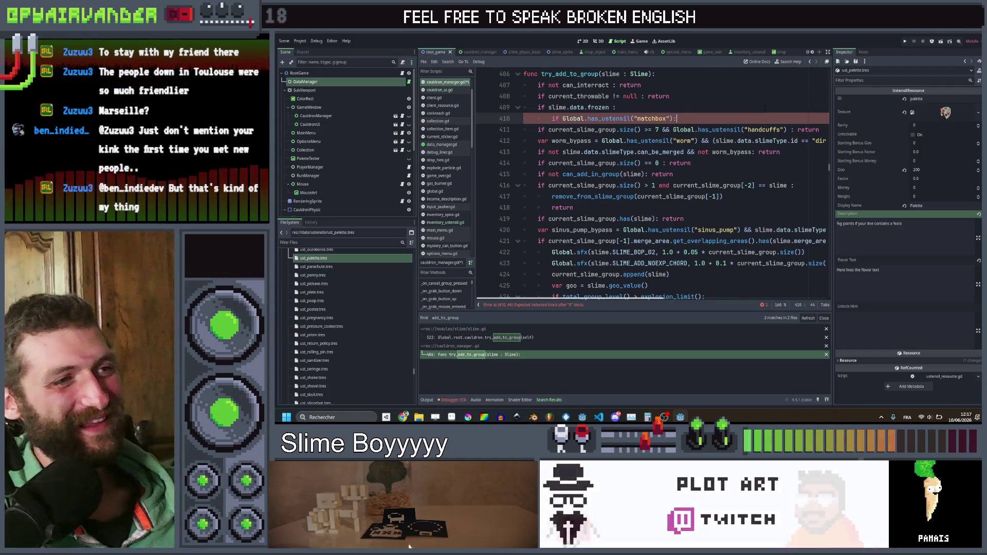
Step: Make line 410 read 'if not Global.has_ustensil("matchbox"): return', remove the empty line, and save
key("Return")
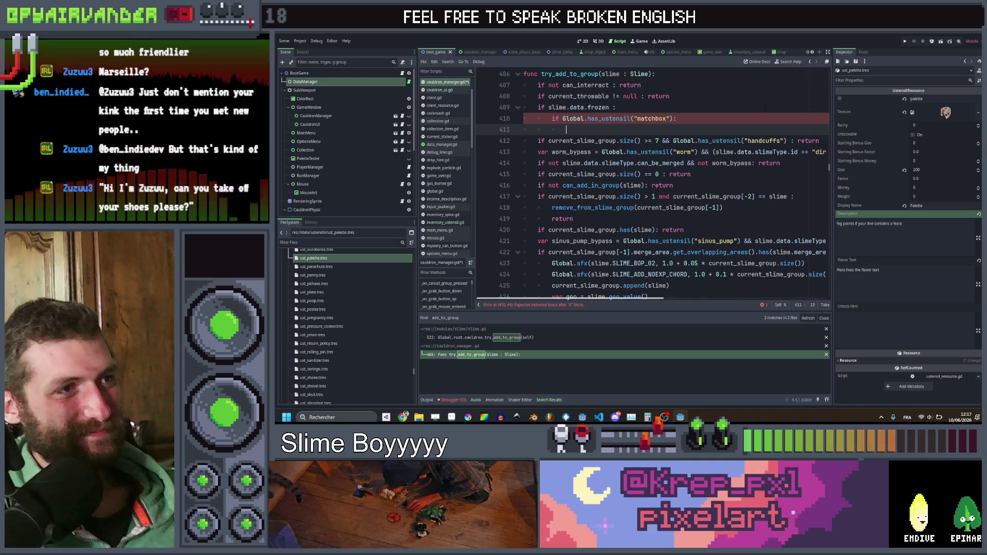
key("Up")
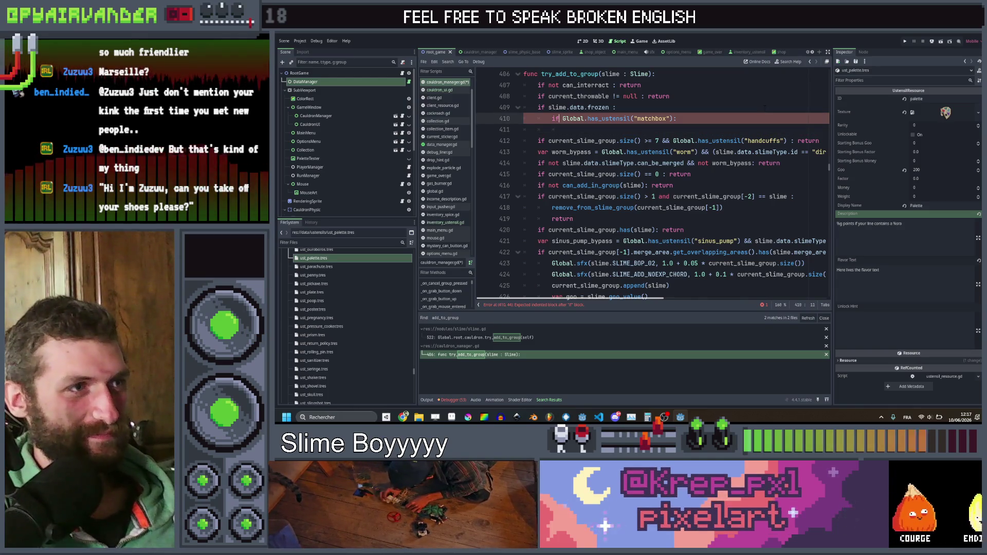
type("not")
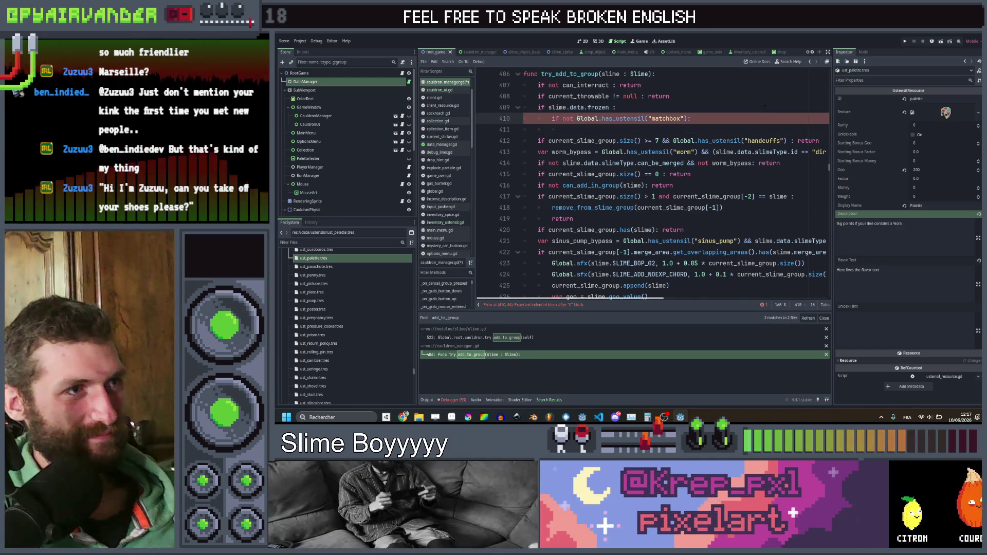
key("End")
type("ret")
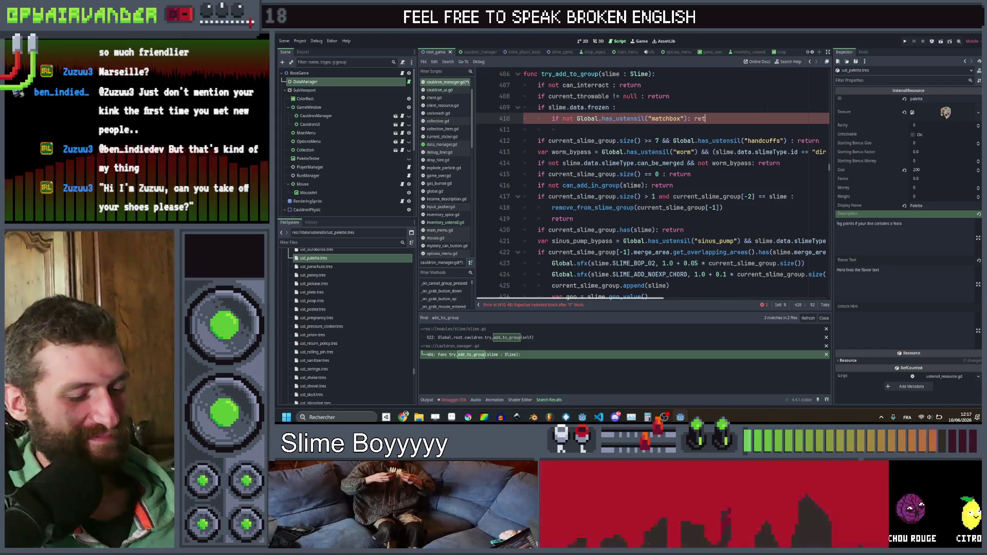
type("urn")
key("Down")
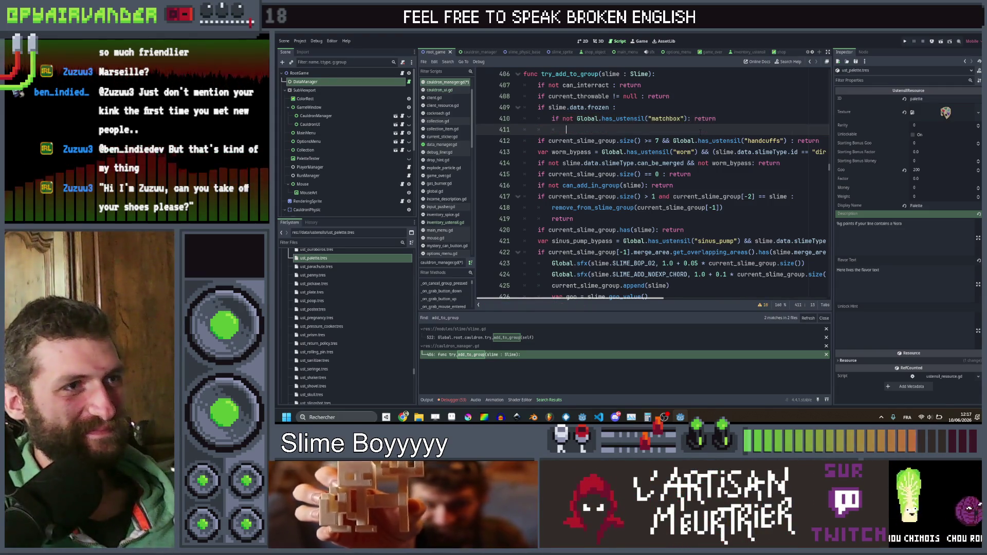
key("ctrl+shift+k")
key("ctrl+s")
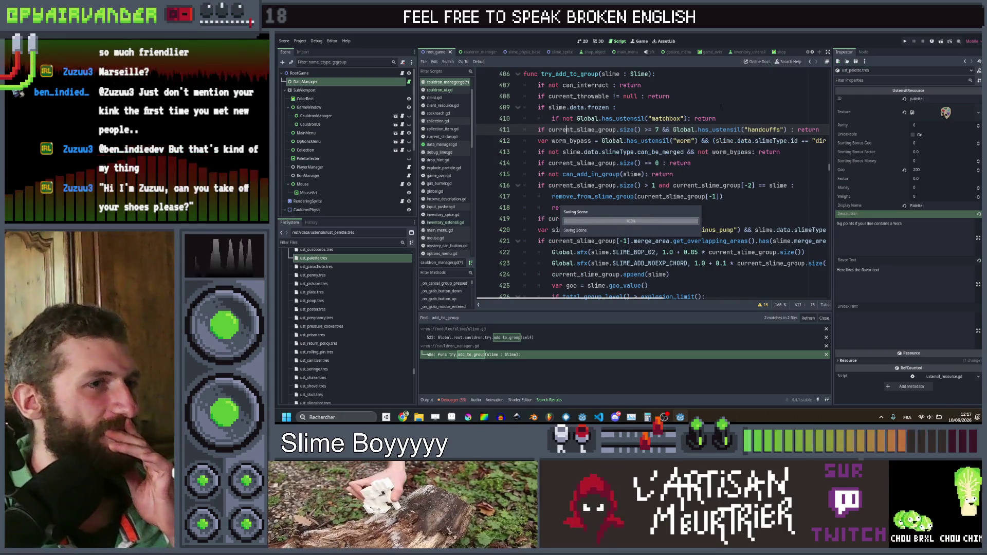
left_click(721, 107)
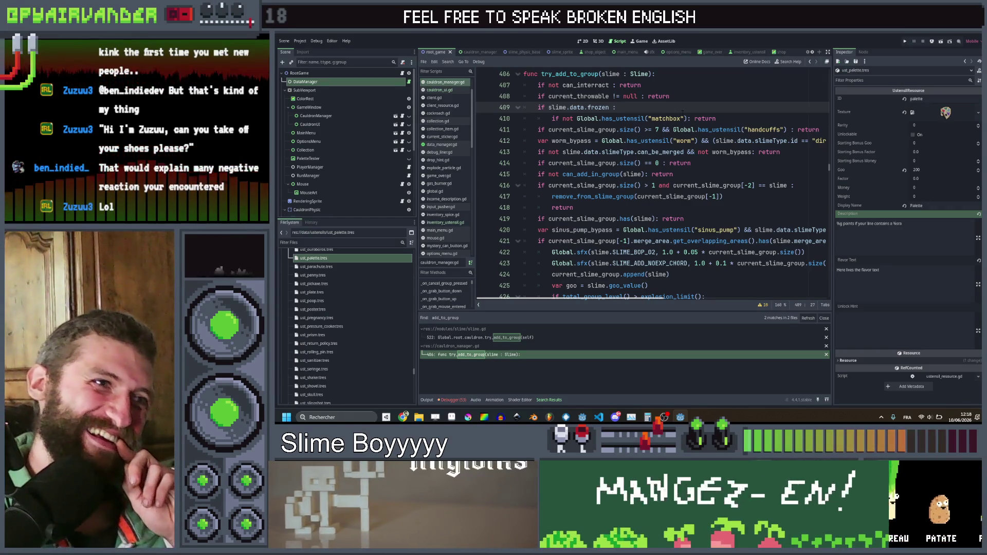
Step: Replace the frozen check's return on line 385 with the copied matchbox condition and save
left_click(683, 117)
scroll(690, 112, "up", 1)
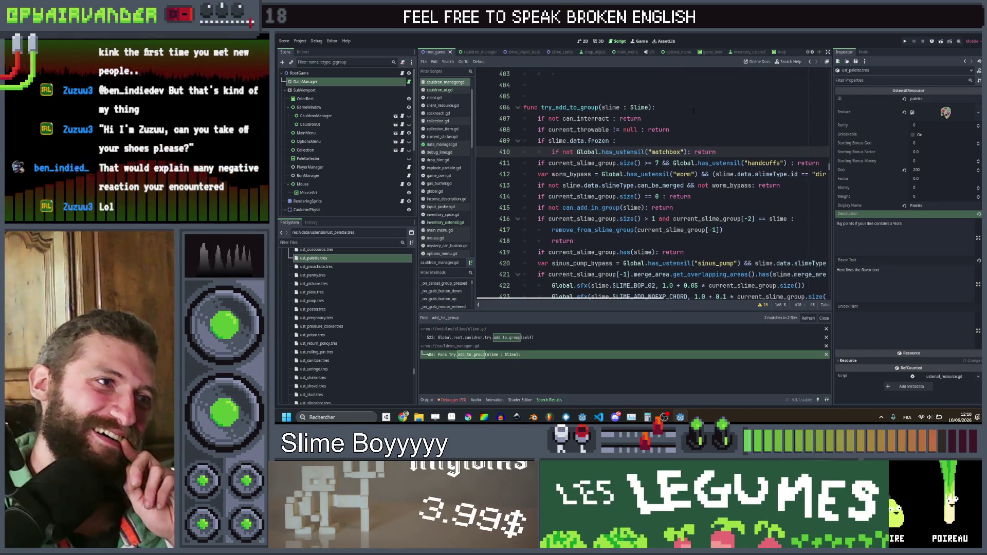
left_click(524, 163)
left_click_drag(524, 164, 538, 140)
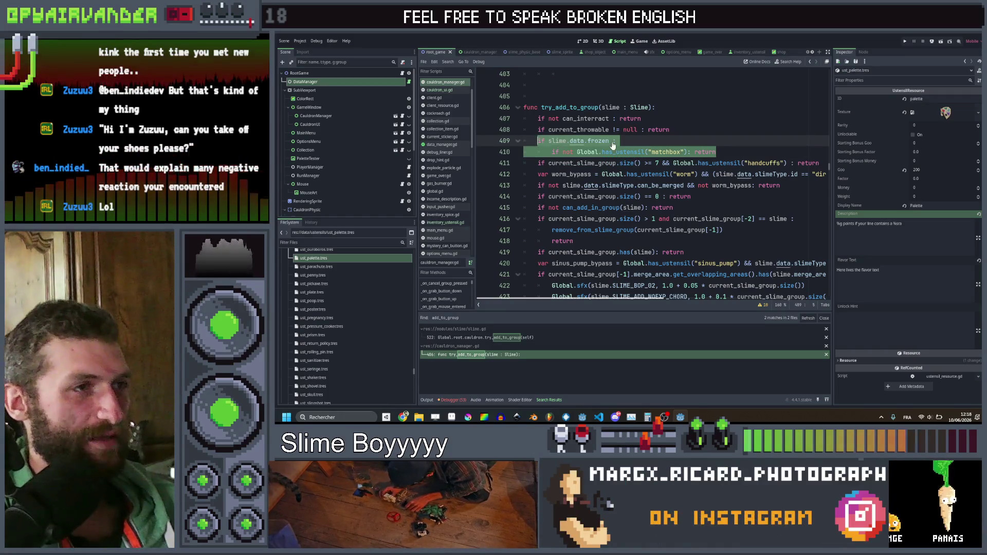
scroll(539, 145, "up", 10)
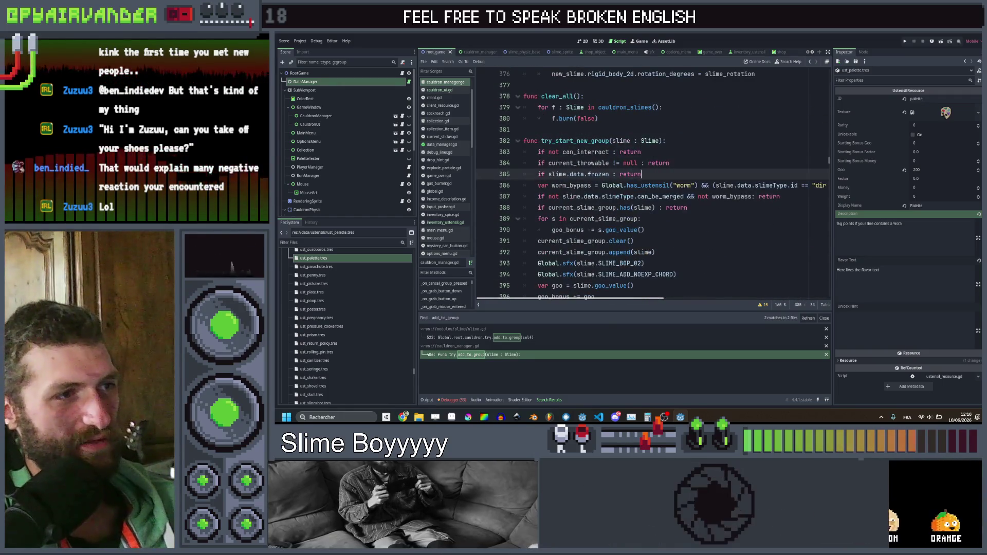
left_click_drag(641, 174, 538, 173)
type("if slime.data.frozen : \t\tif not Global.has_ustensil(\"matchbox\"): return")
left_click(674, 173)
key("ctrl+s")
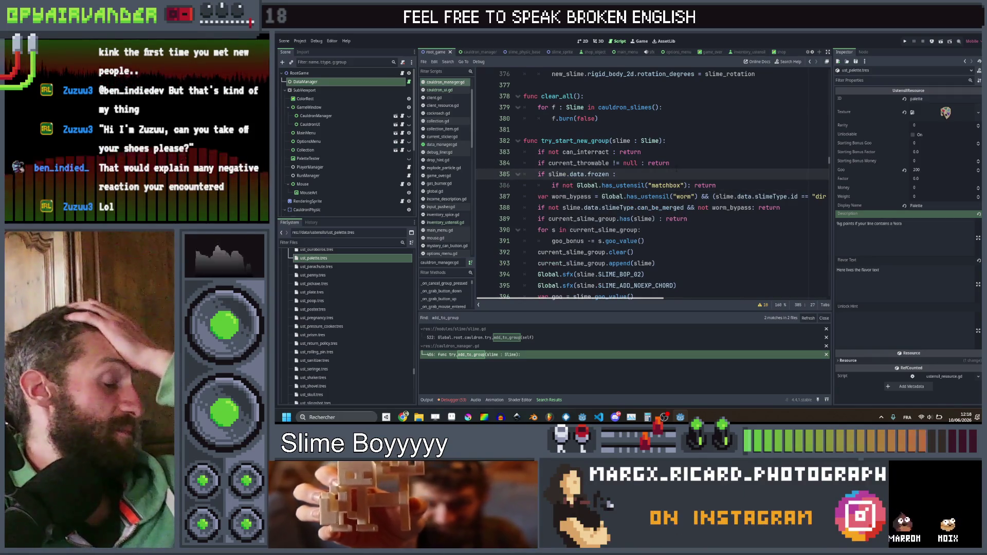
scroll(675, 172, "up", 12)
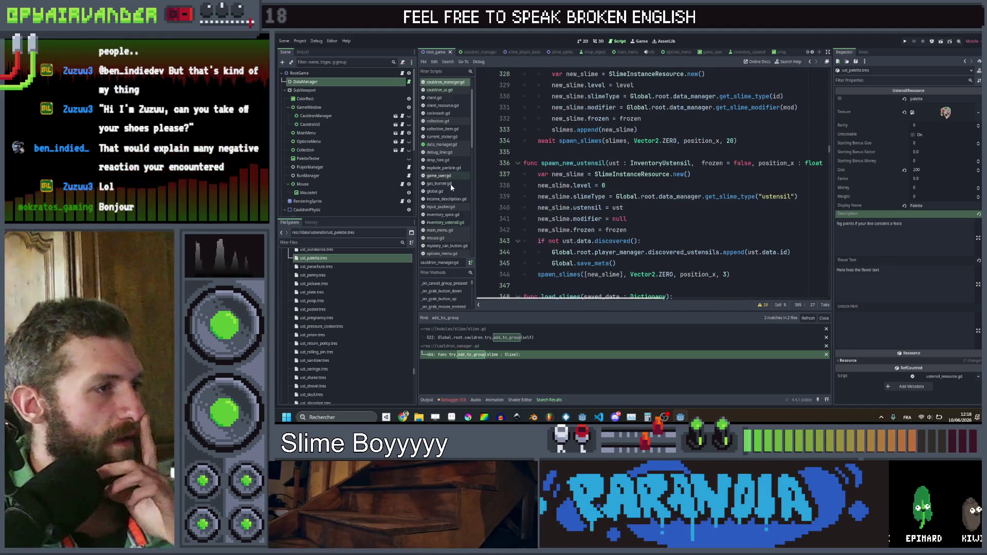
Step: In slime.gd's goo_value, add a data.frozen check halving goo after the shiny bonus, and save
scroll(450, 187, "down", 5)
left_click(450, 229)
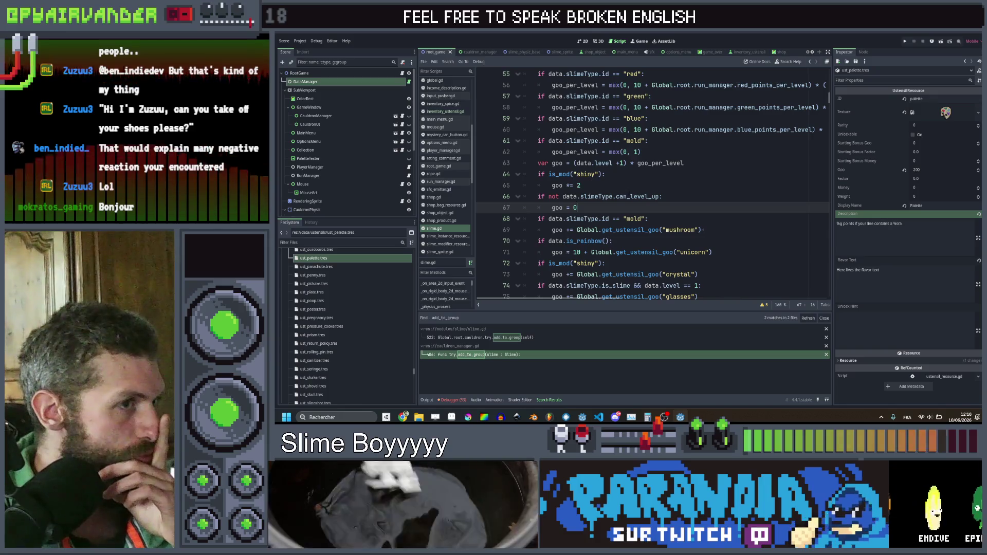
scroll(653, 185, "up", 3)
scroll(653, 185, "down", 1)
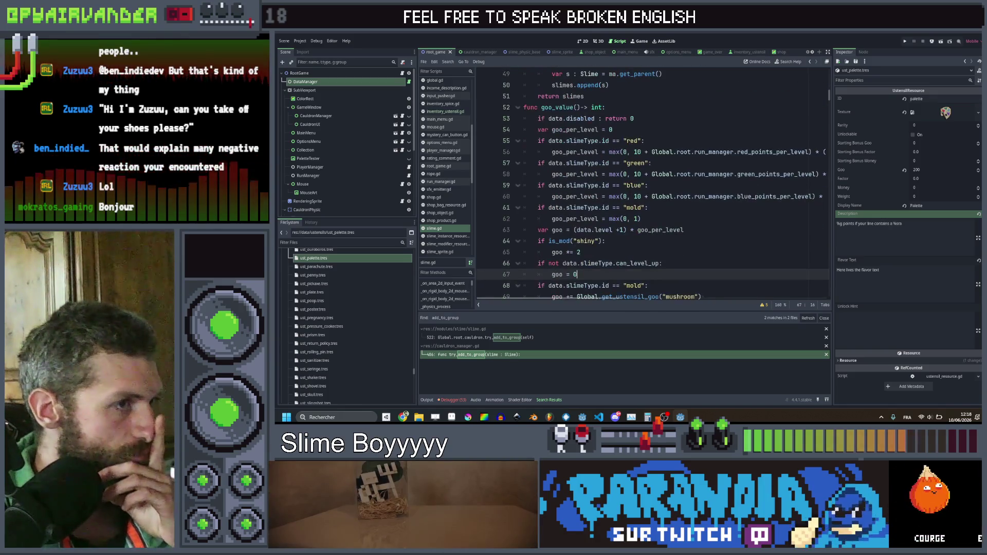
left_click(606, 248)
key("Return")
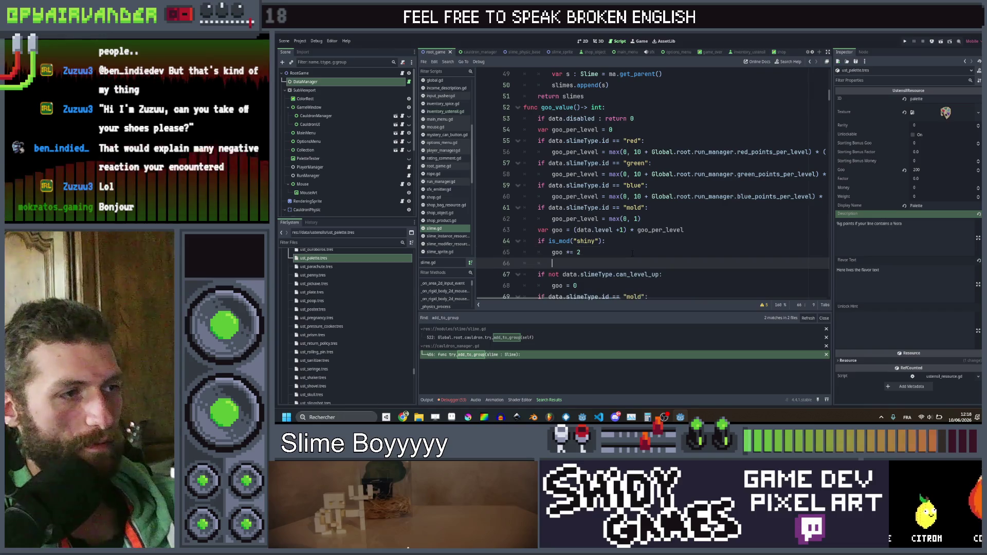
key("BackSpace")
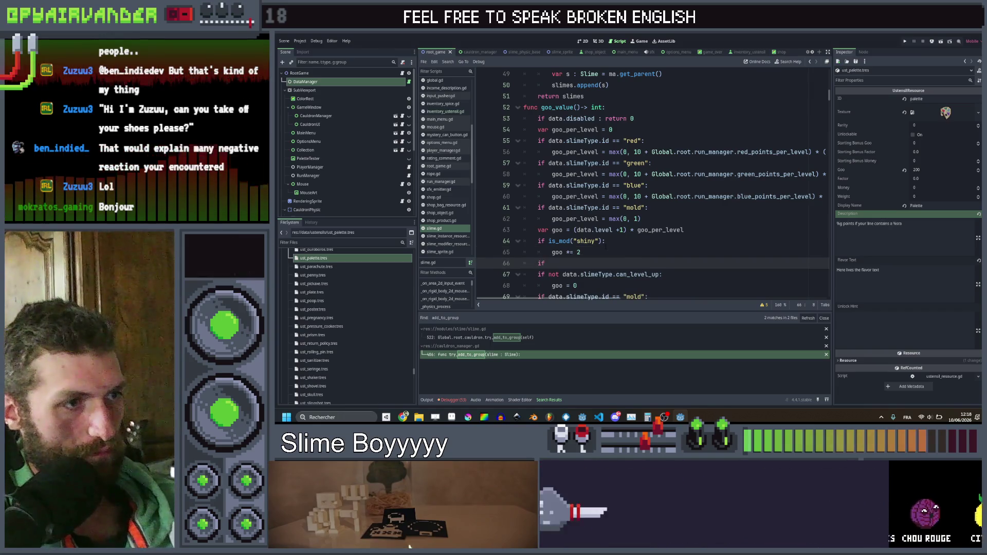
type("if")
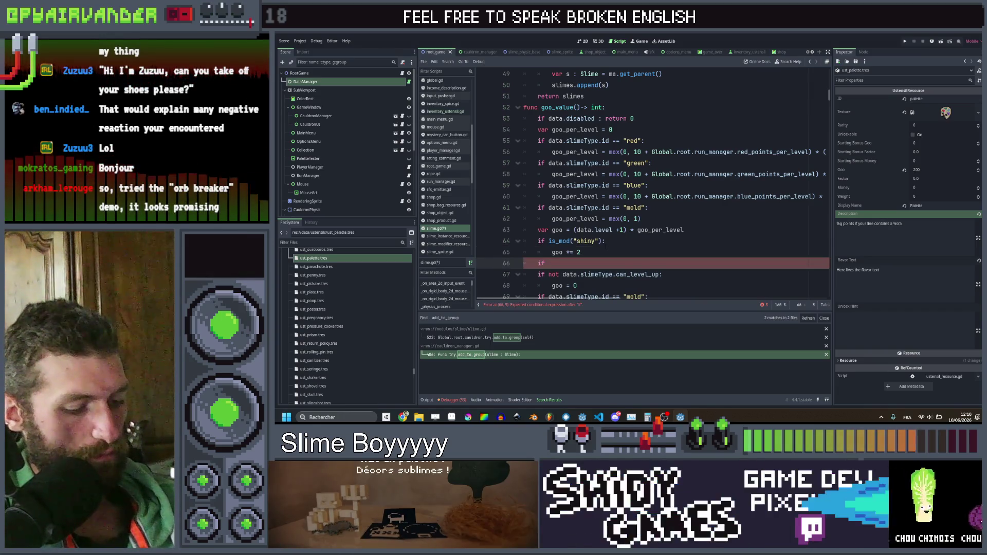
type("data")
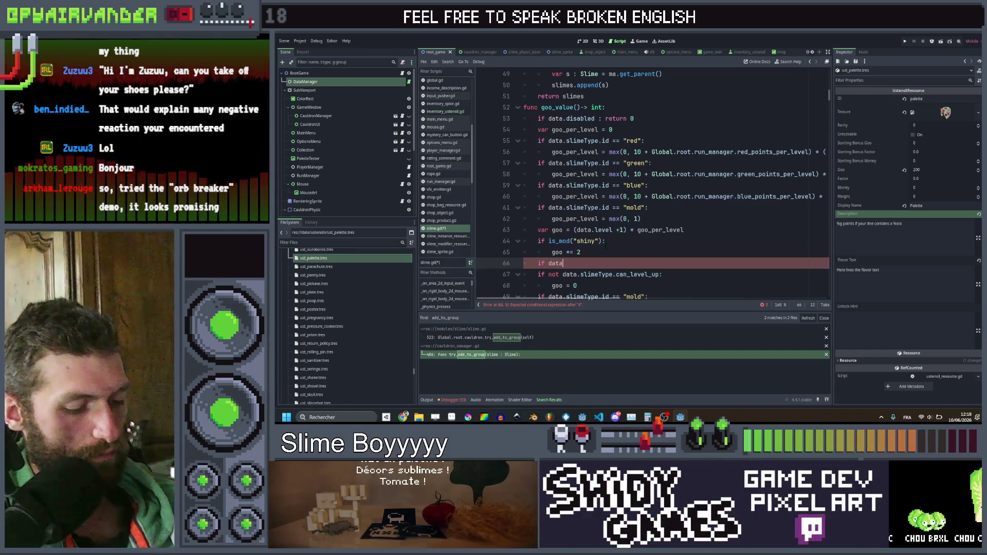
type(".frozen")
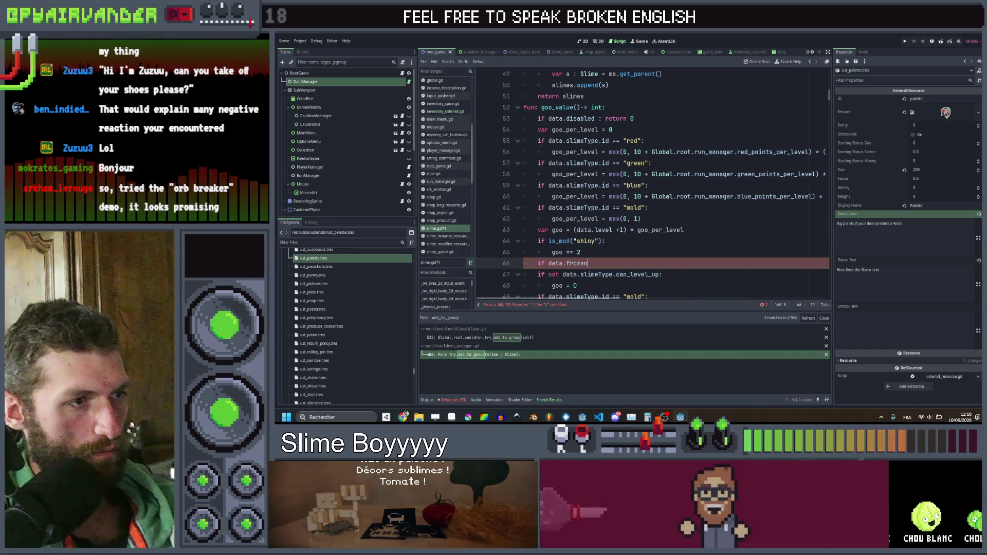
type(":")
key("Return")
type("goo")
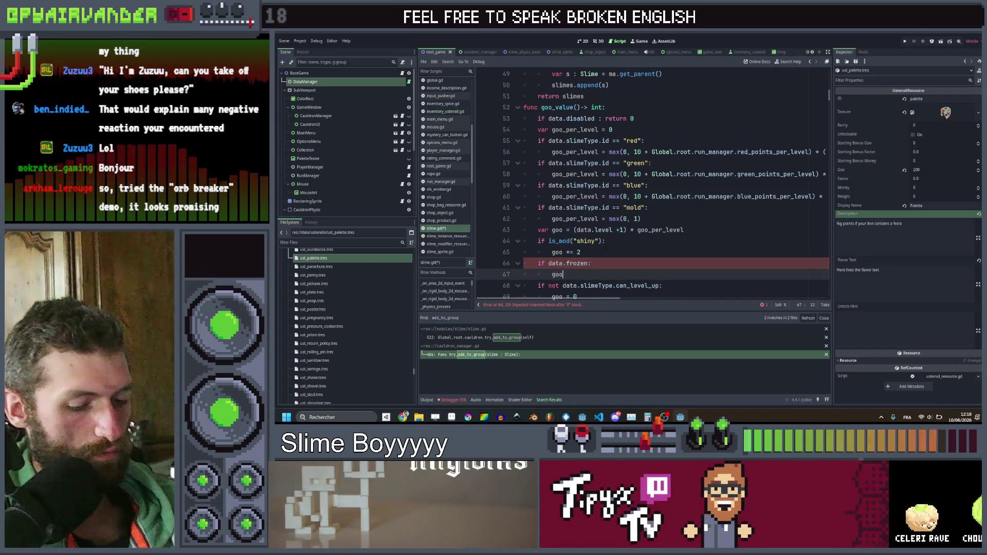
type(" /= 2")
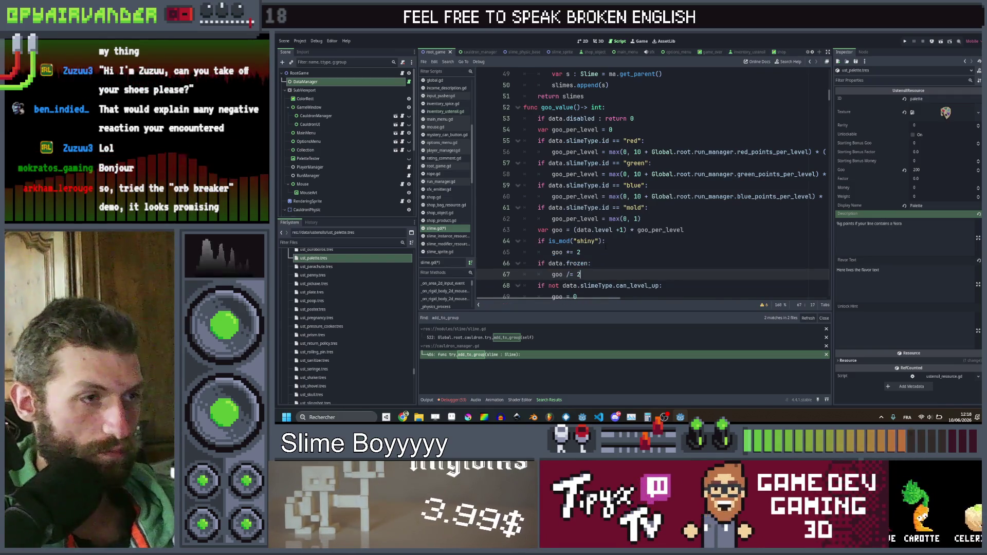
left_click(629, 256)
key("ctrl+s")
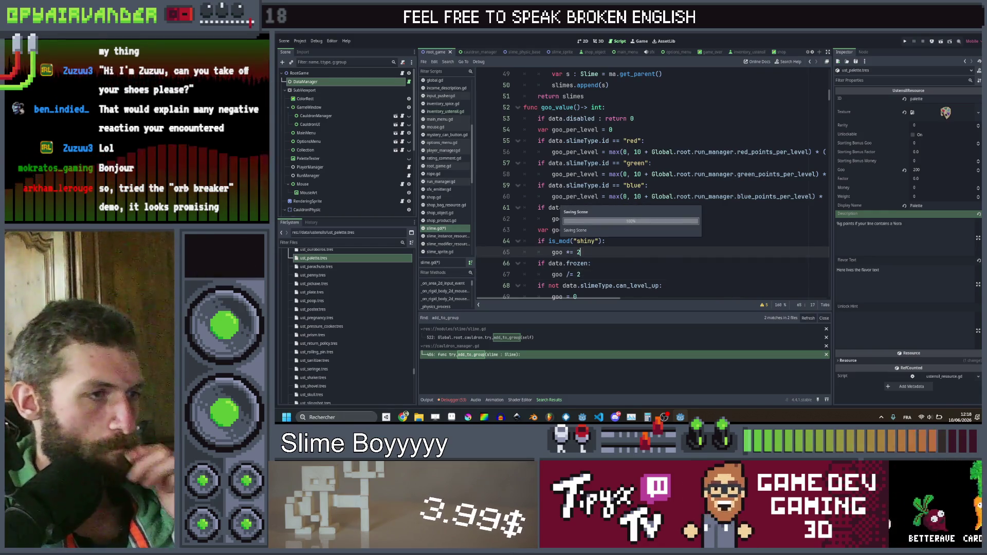
Step: Review the new frozen check, then bring up the SlimeSoup spreadsheet
key("Down")
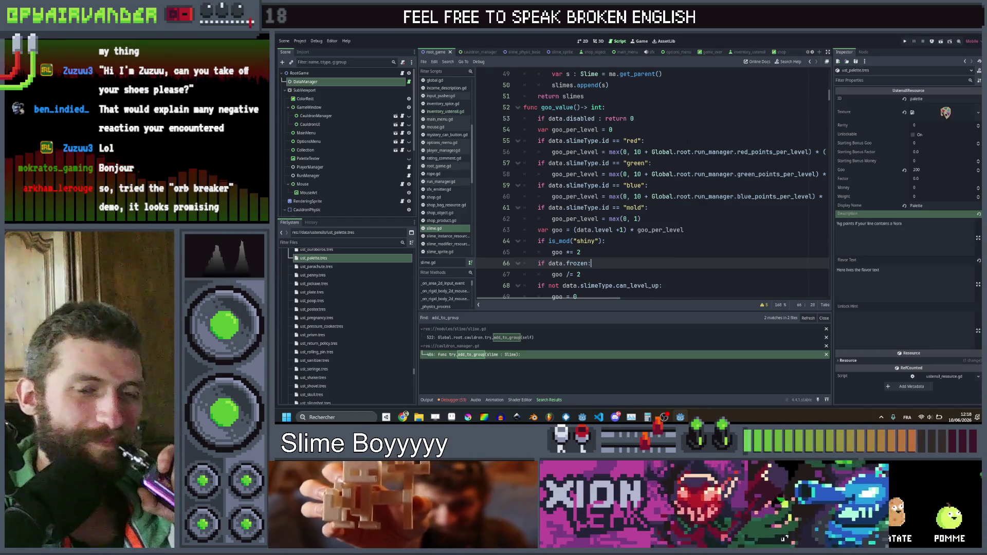
scroll(681, 195, "down", 3)
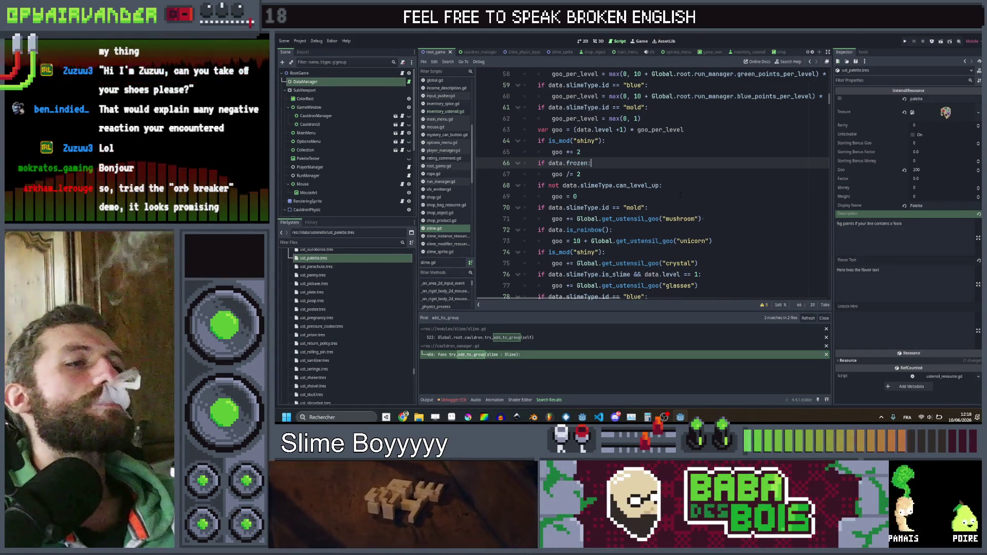
scroll(684, 195, "up", 2)
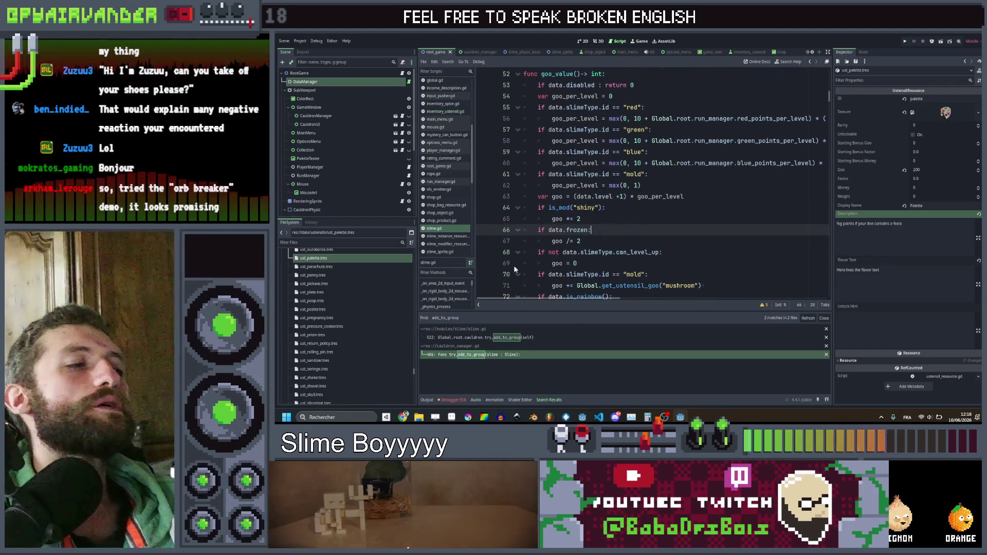
mouse_move(404, 418)
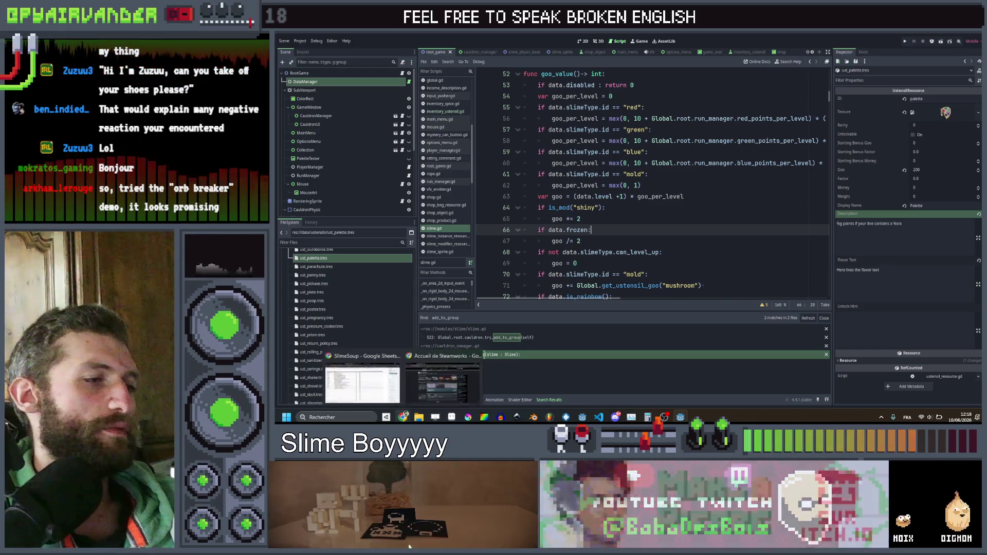
left_click(378, 384)
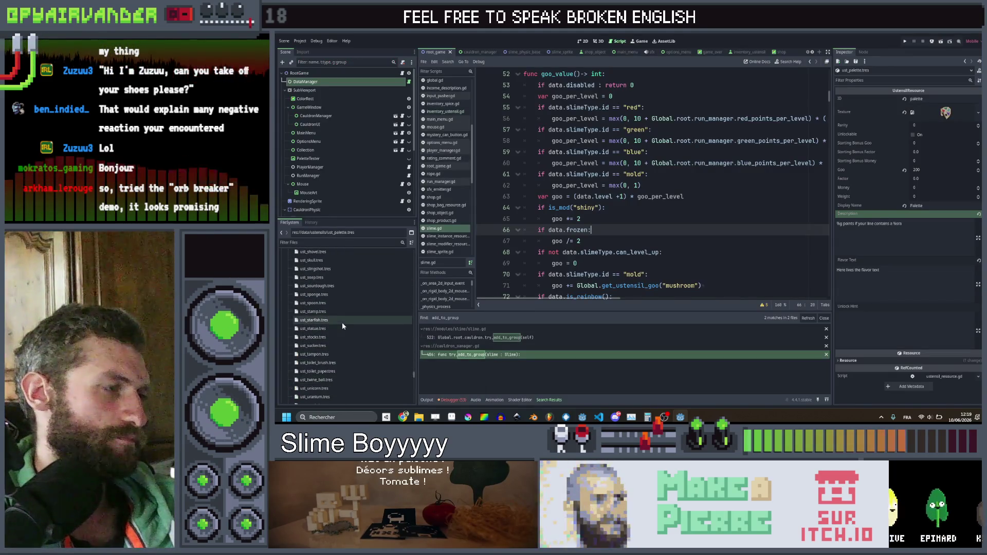
scroll(341, 322, "up", 3)
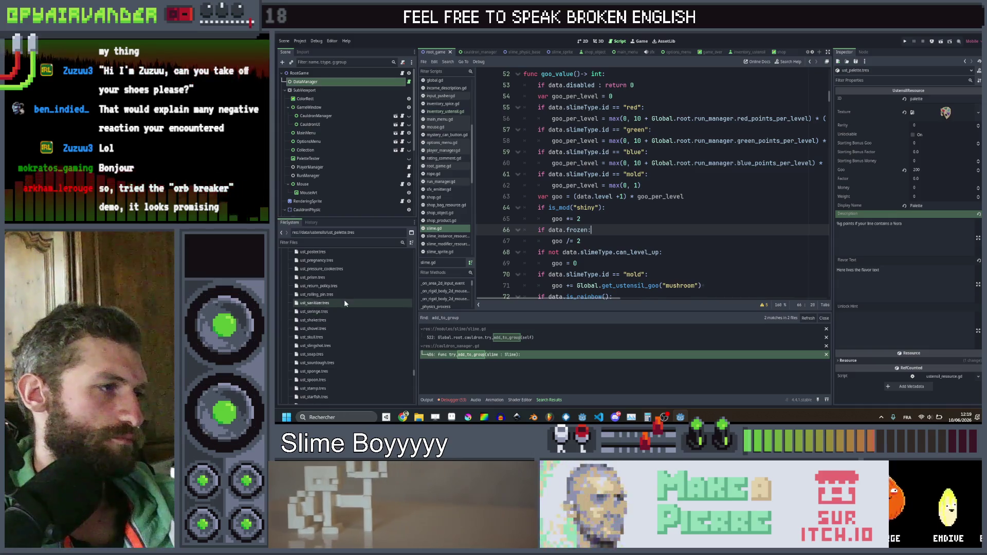
Step: Duplicate ust_sanitizer.tres as ust_matchbox.tres and show the copy in the Inspector
left_click(345, 303)
key("ctrl+d")
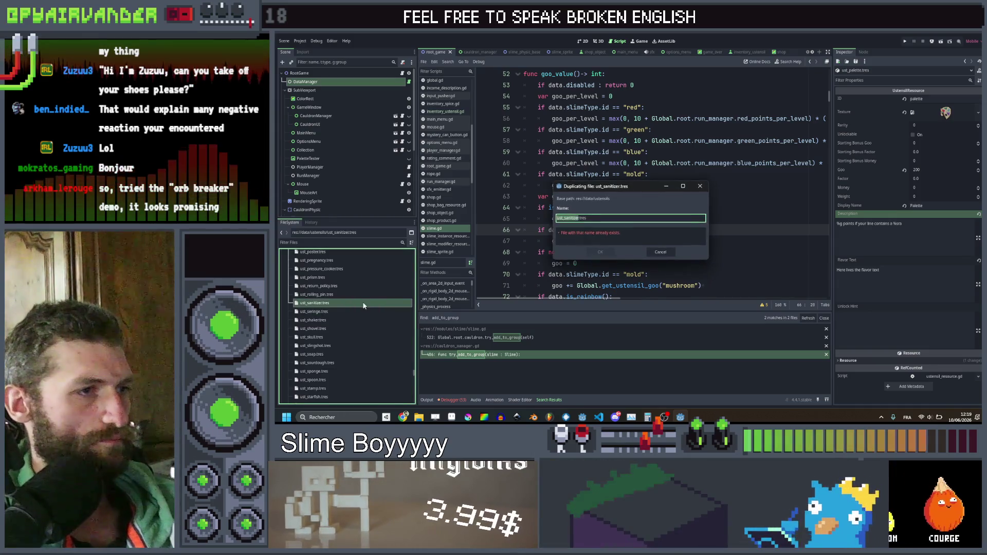
key("Right")
key("BackSpace")
key("BackSpace")
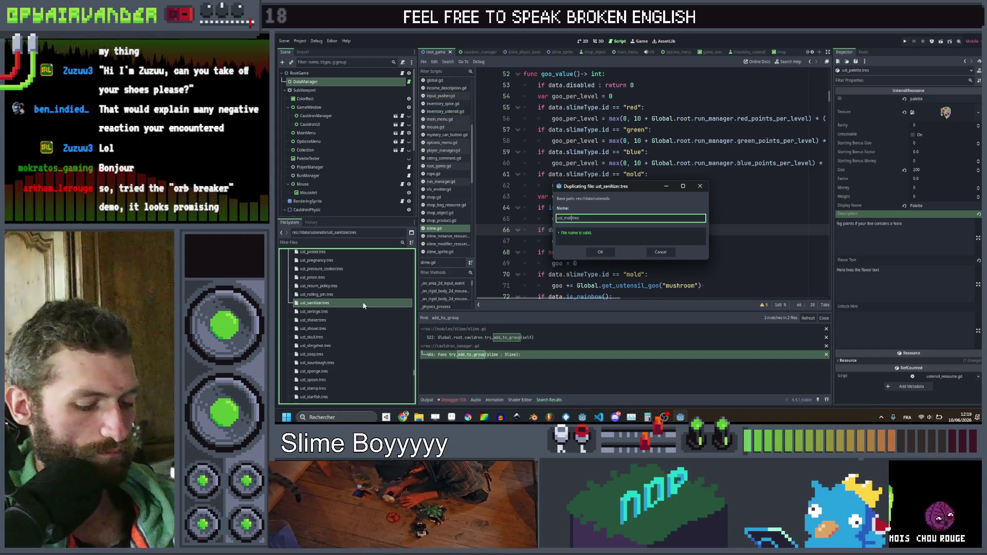
key("Return")
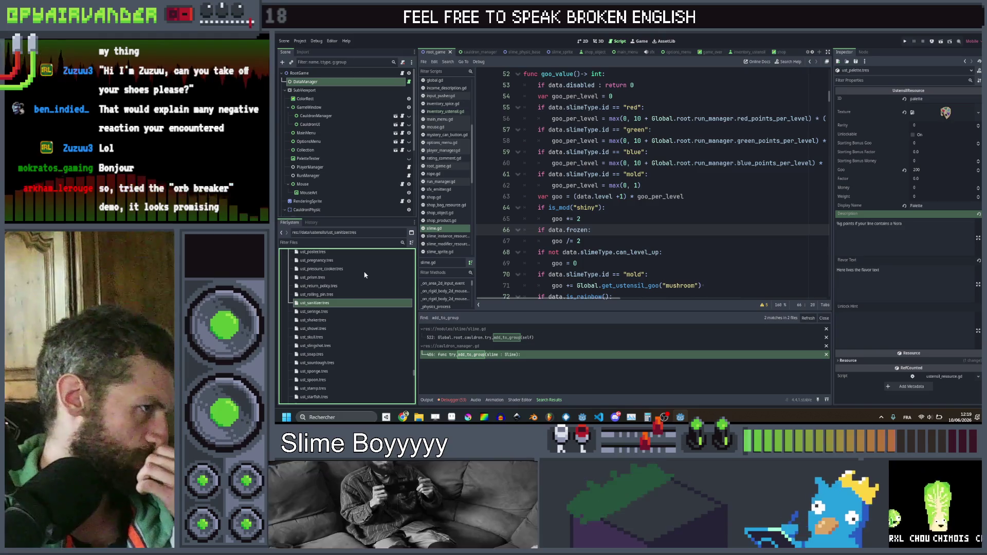
scroll(353, 297, "up", 5)
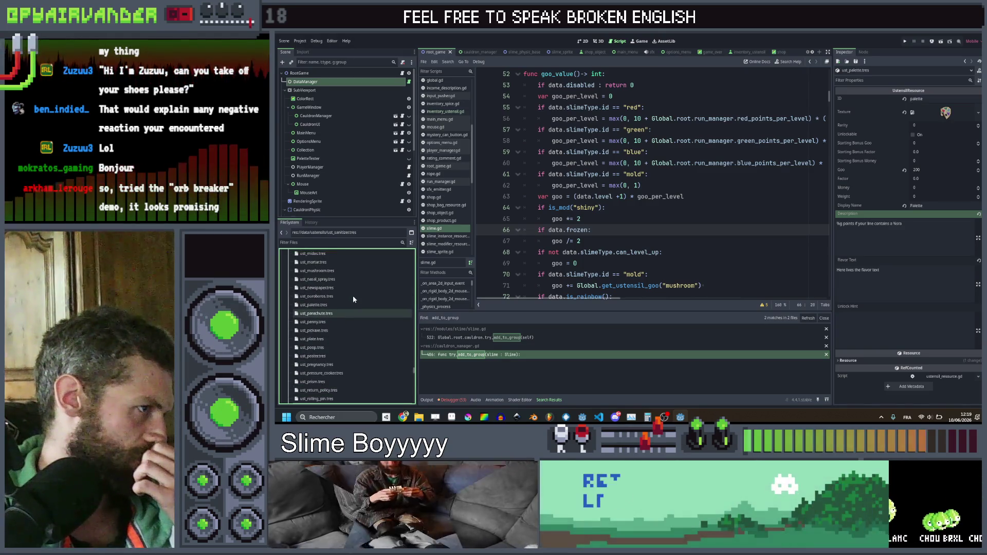
scroll(354, 270, "up", 2)
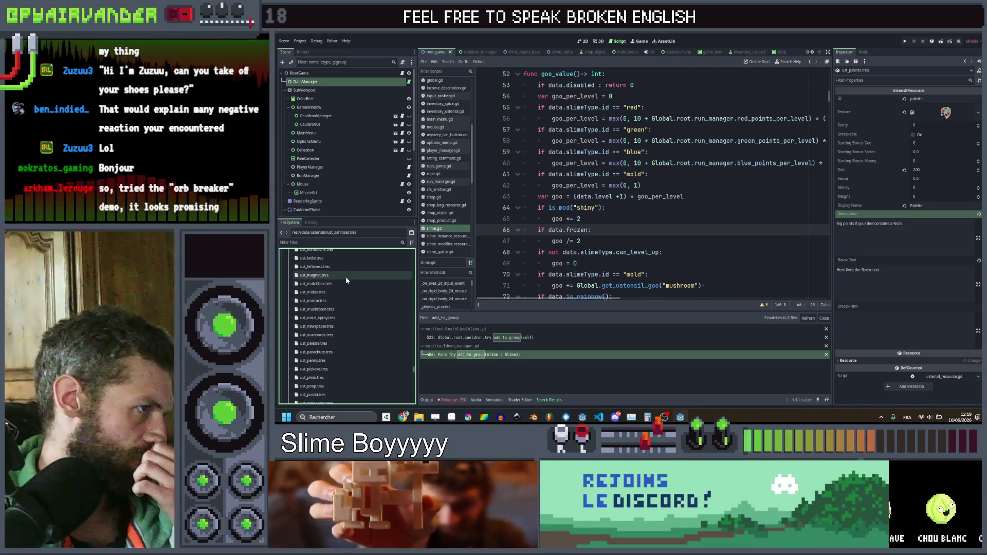
left_click(347, 283)
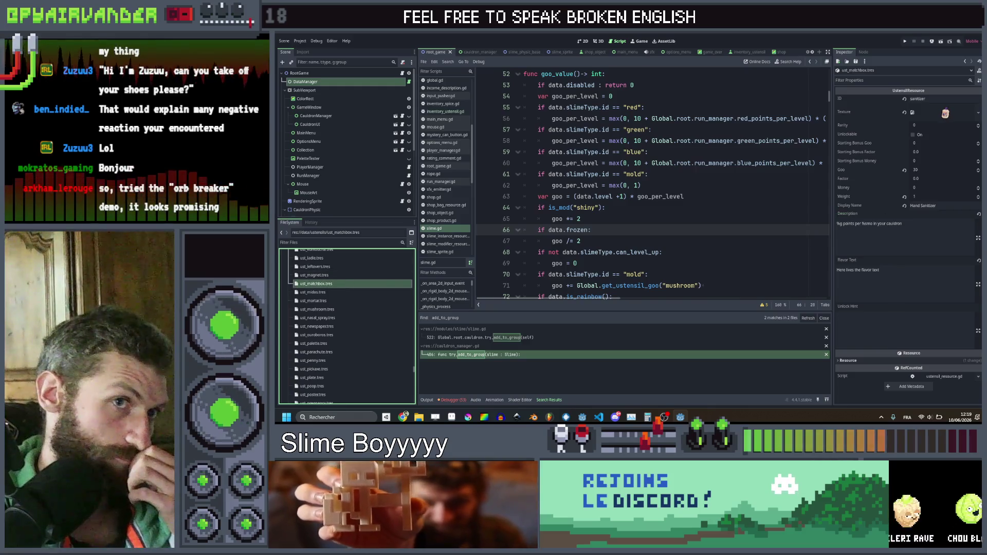
Step: Set the utensil ID to matchbox and pick the matchbox icon as its texture
left_click(944, 97)
type("matchbox")
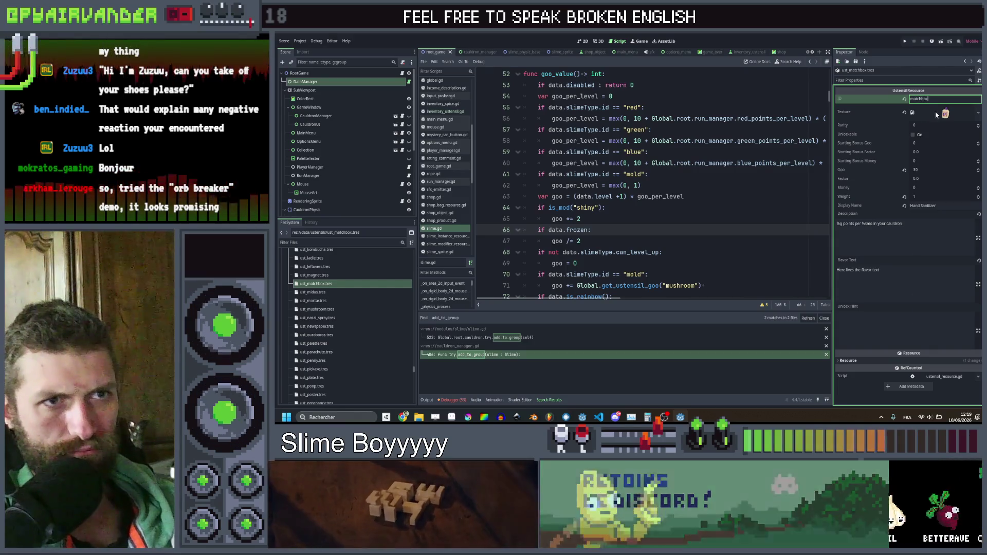
left_click(978, 112)
left_click(931, 252)
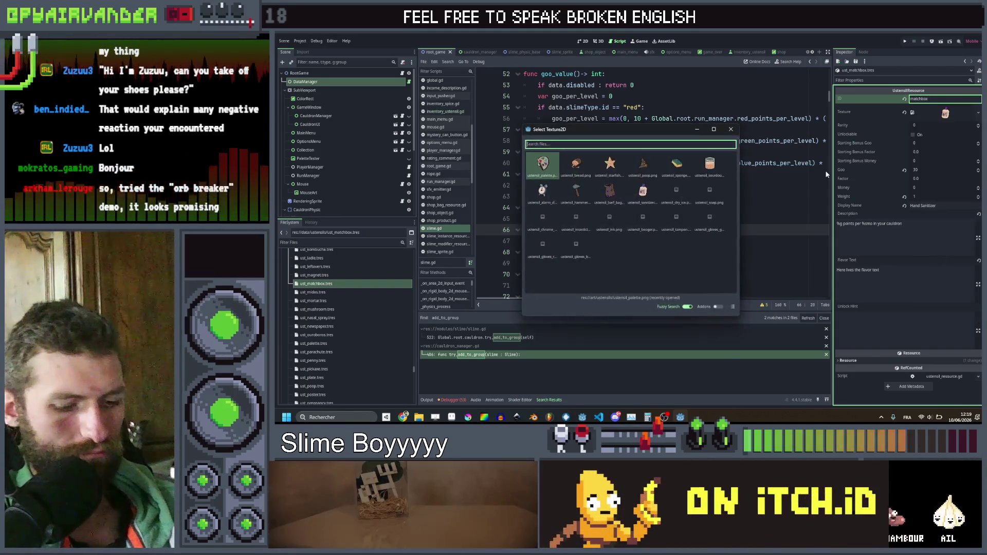
type("matchbo")
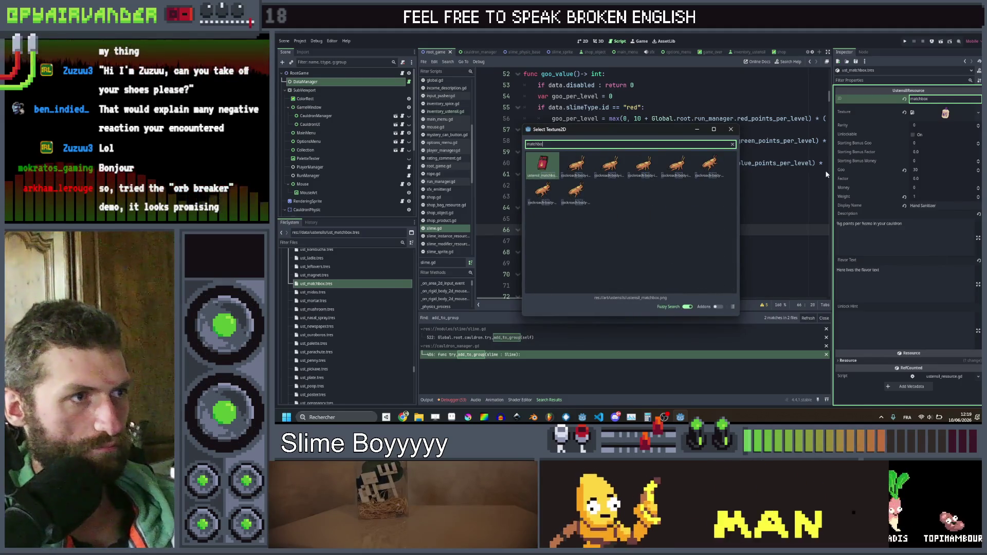
key("Return")
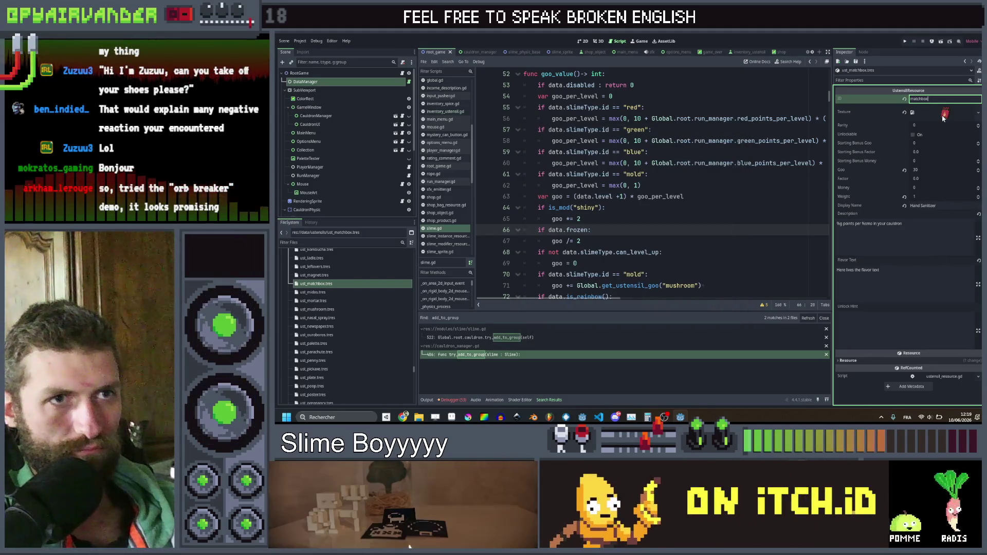
Step: Set Rarity to 1 and Weight to 1, and change the display name to Matchbox
left_click(919, 170)
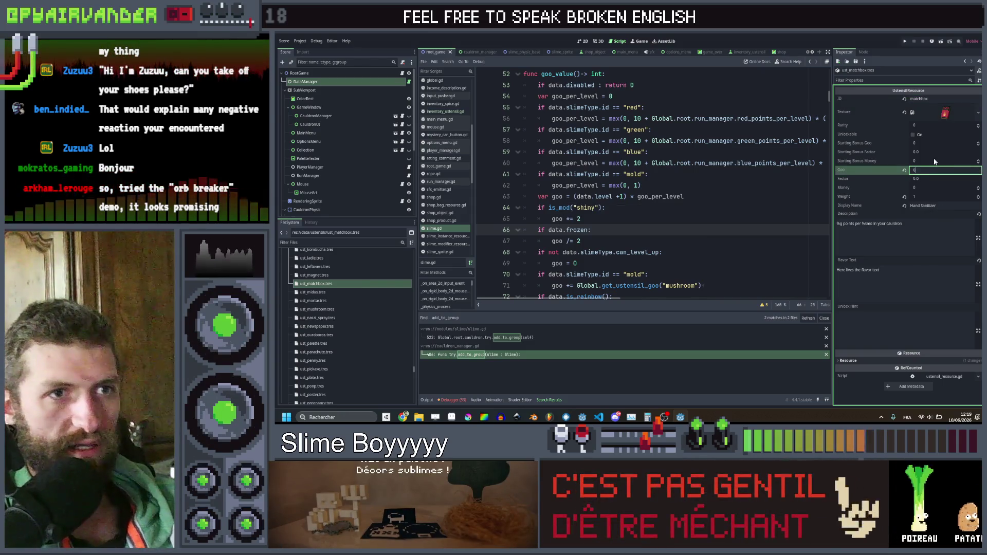
left_click(931, 128)
type("1")
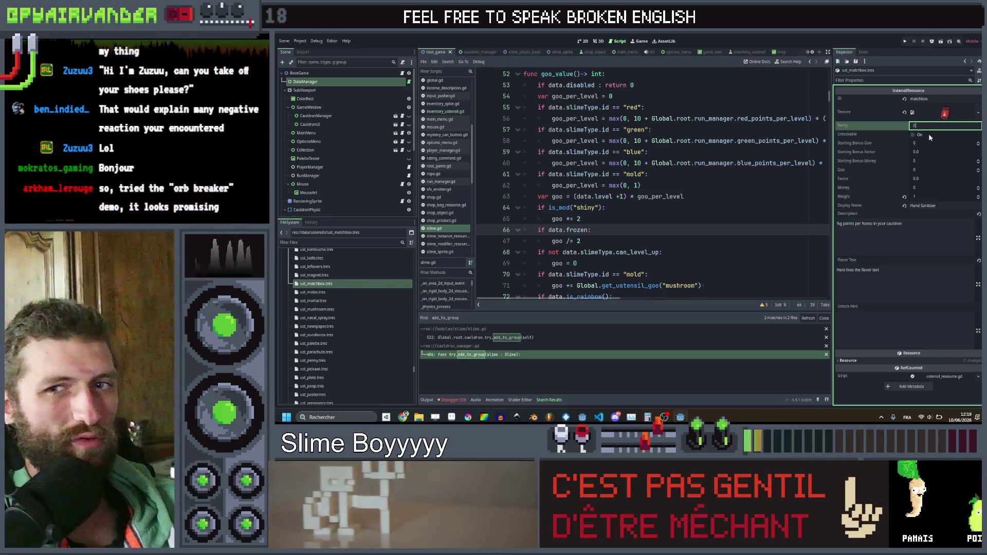
key("shift+Tab")
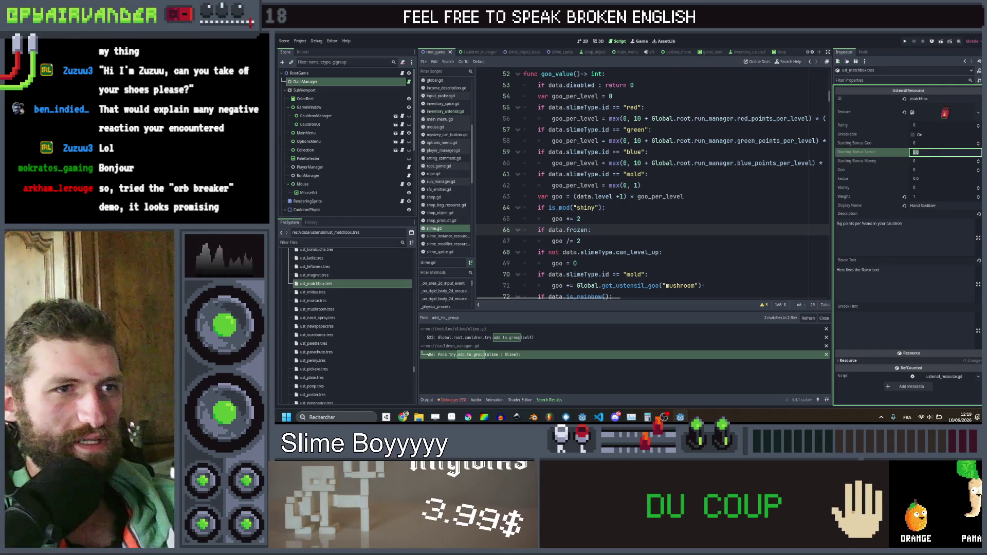
left_click(924, 189)
key("Tab")
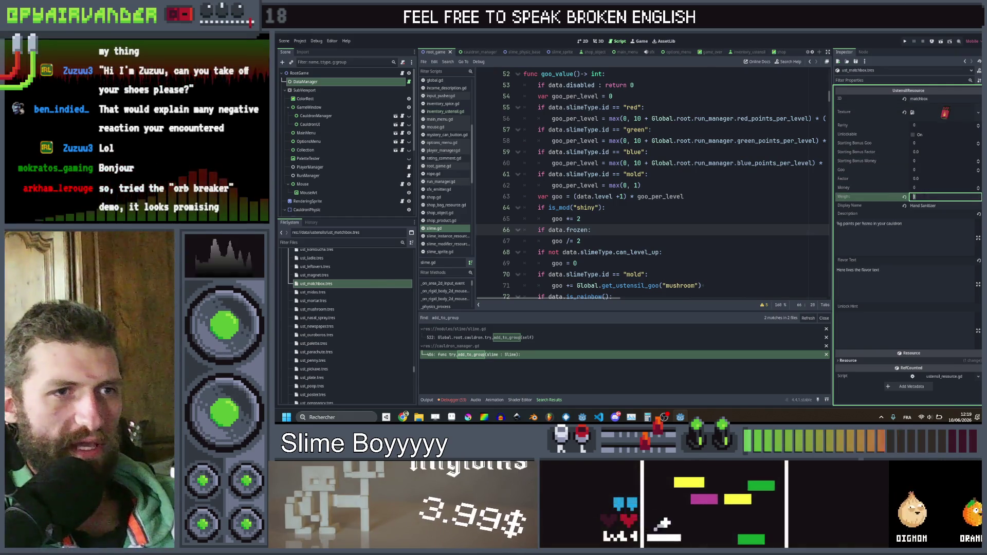
type("1")
key("Tab")
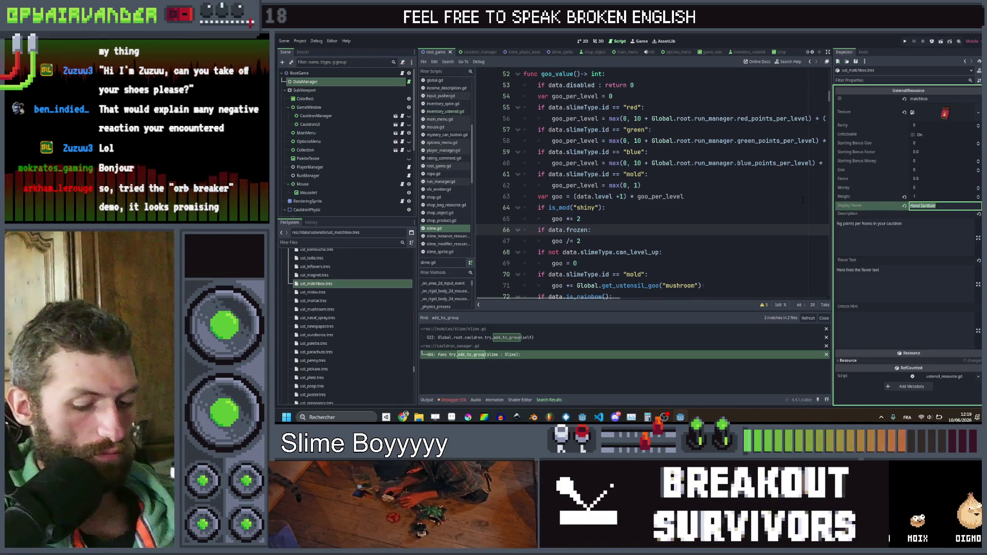
type("tch")
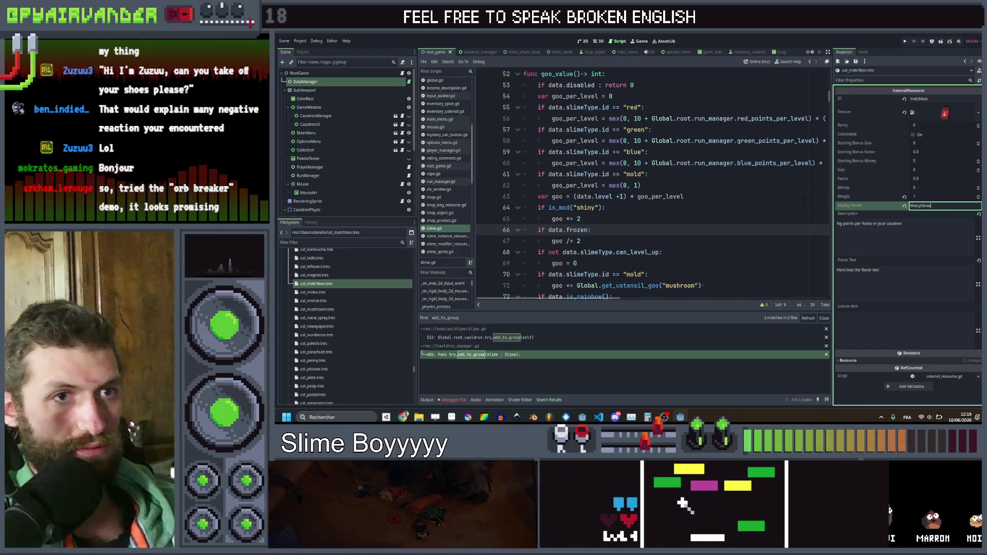
type("ch")
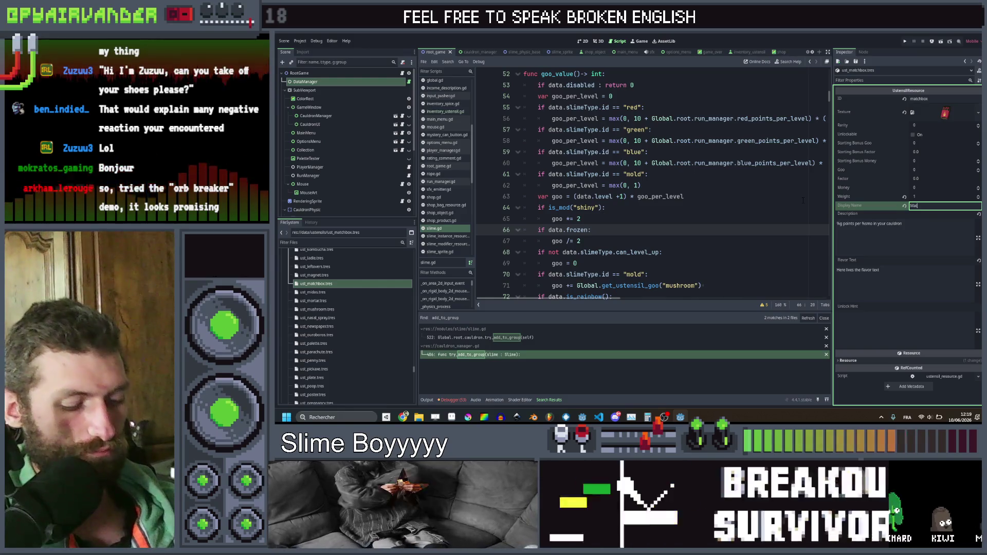
type("box")
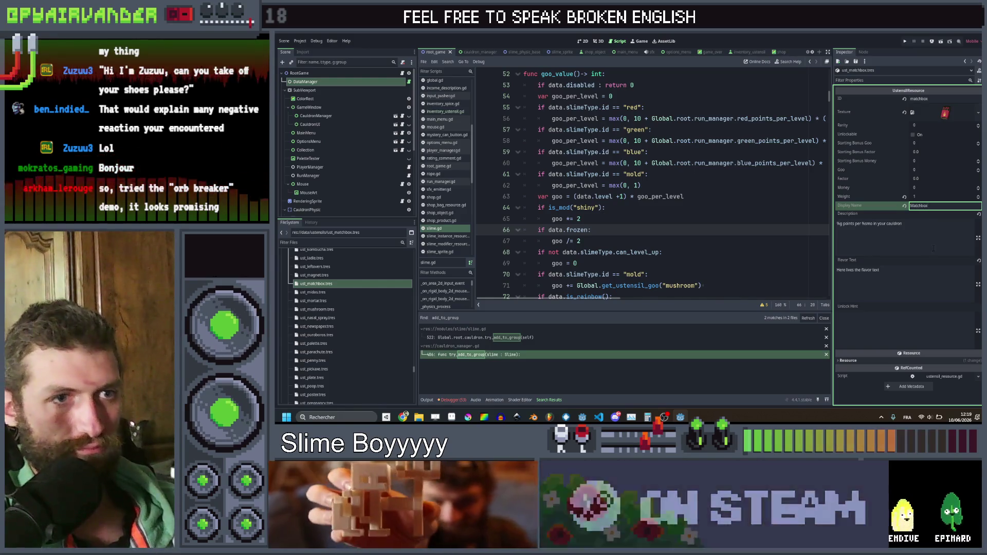
left_click(925, 236)
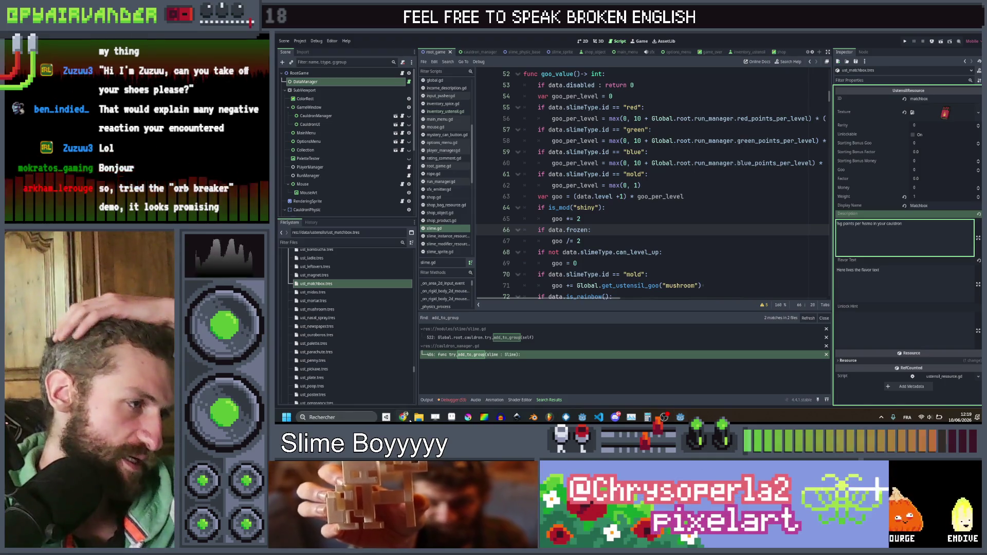
Step: Copy the Matchbox description from cell C120 of the utensil design spreadsheet
mouse_move(403, 417)
left_click(363, 373)
left_click(457, 266)
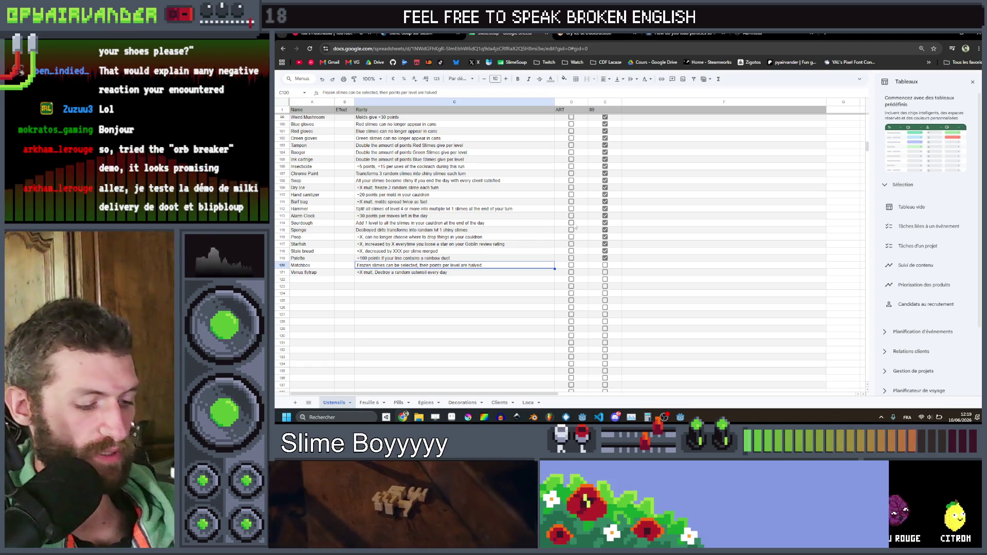
key("alt+Tab")
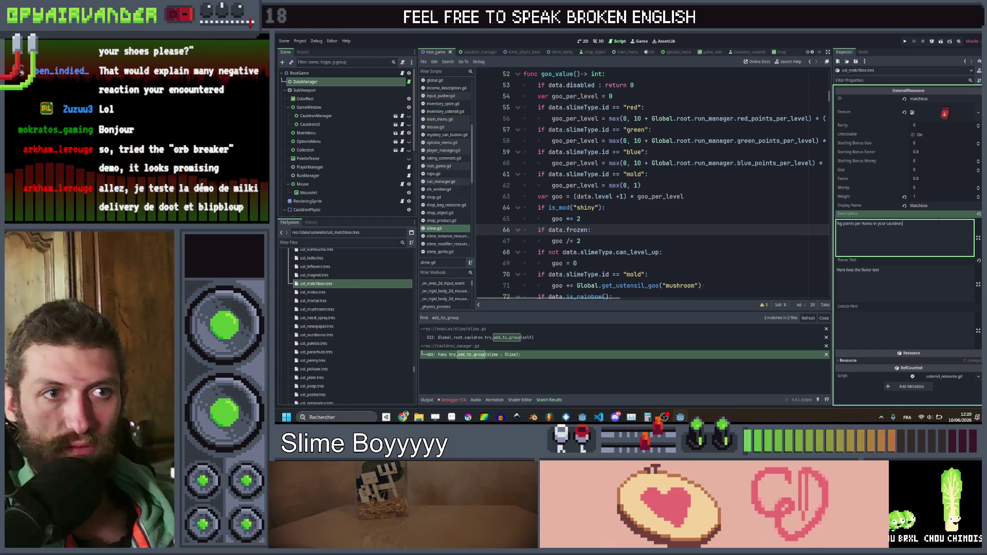
Step: Replace the description with 'Frozen slimes can be selected, their points per level are halved'
key("ctrl+a")
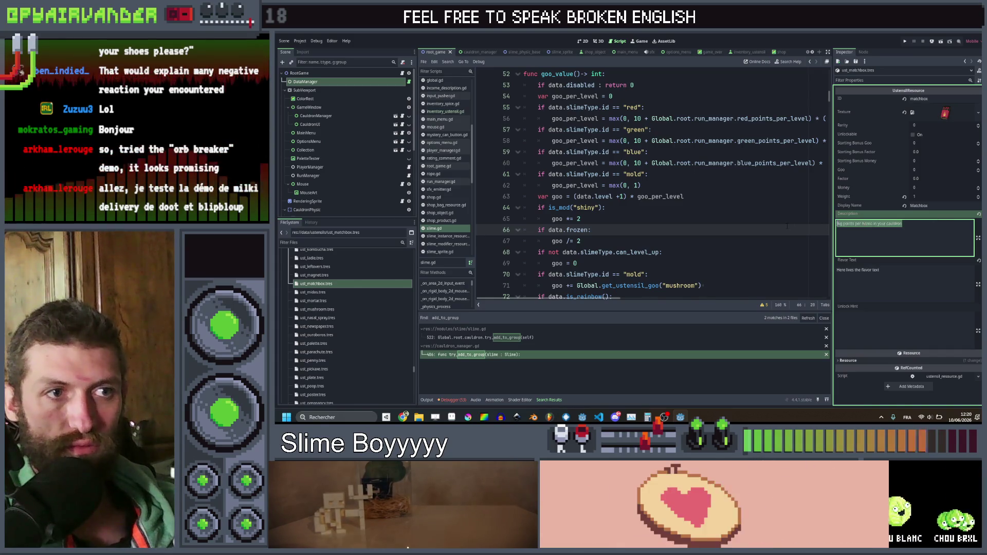
type("Frozen slimes can be selected, their points per level are halved")
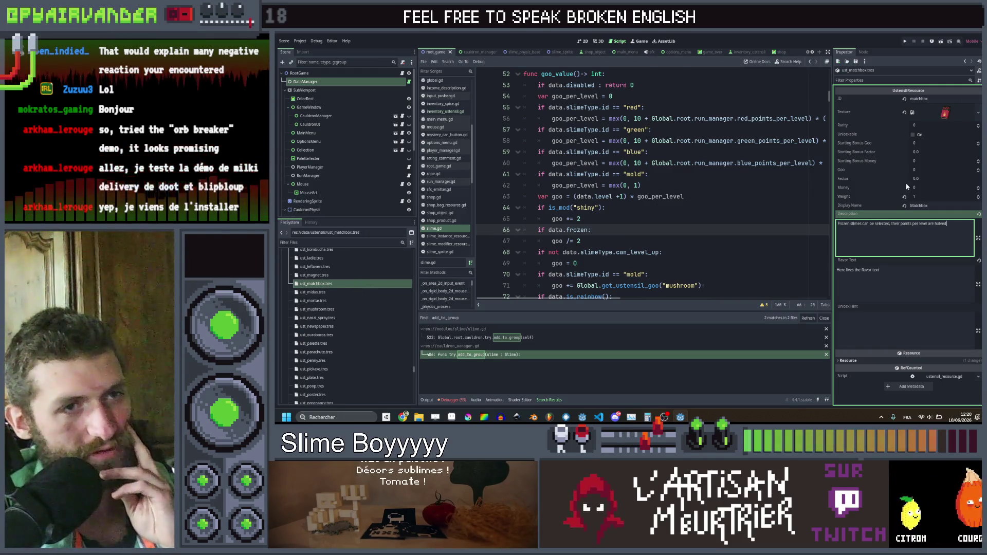
mouse_move(403, 417)
left_click(390, 397)
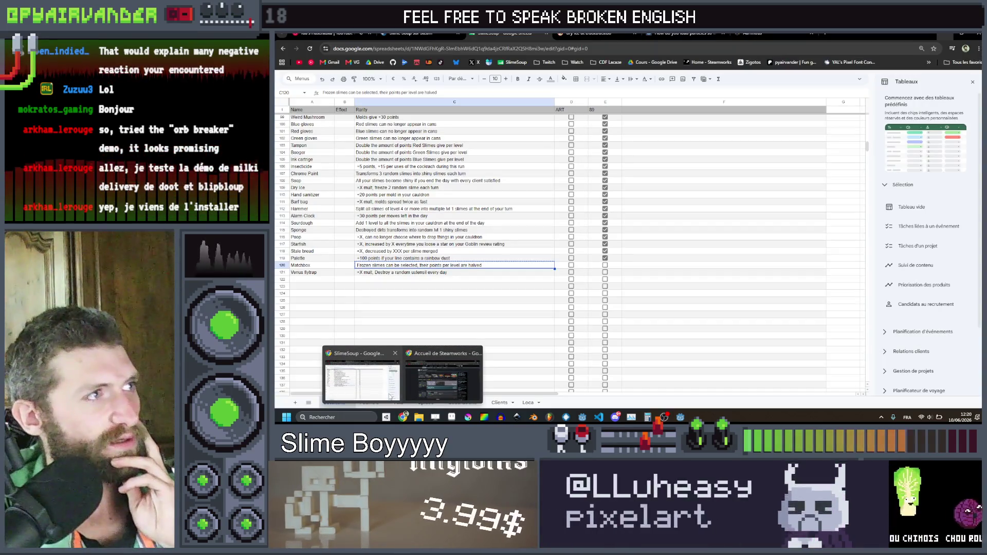
left_click(329, 33)
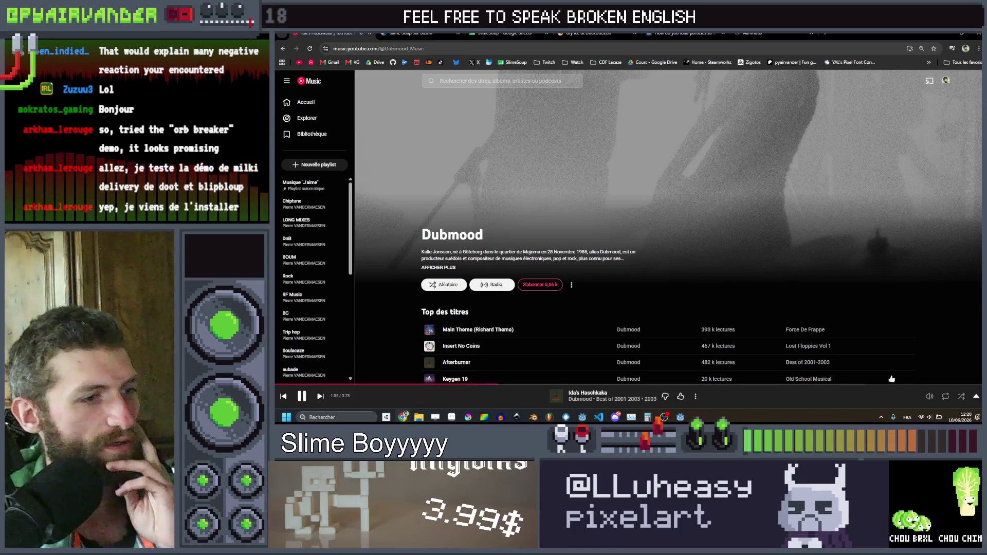
key("alt+Tab")
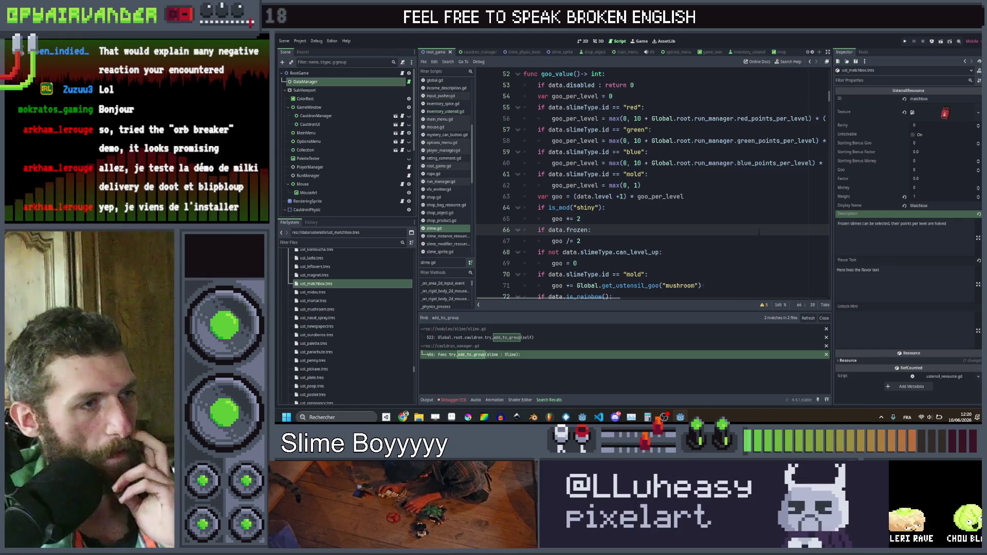
key("ctrl+s")
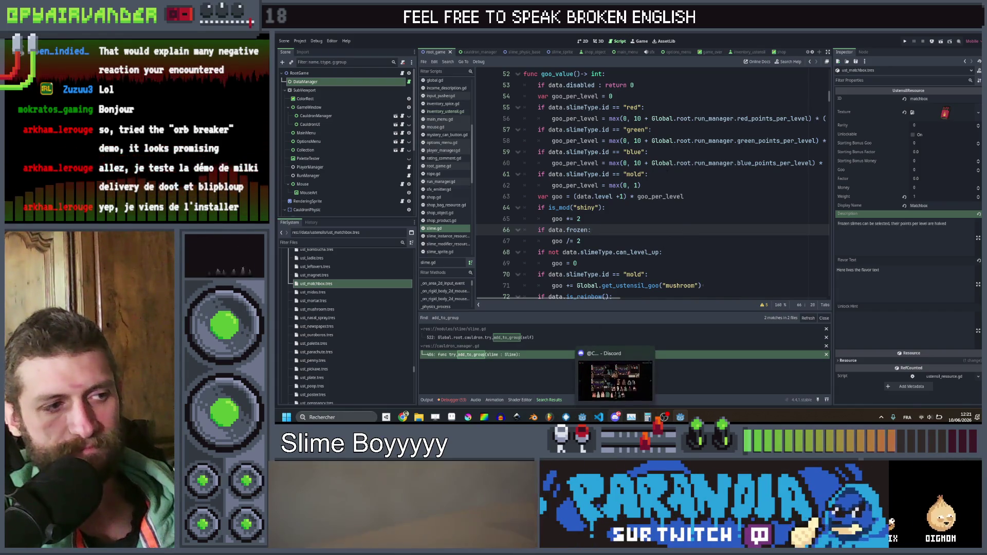
Step: Place the caret at the end of line 65 in the script
left_click(653, 219)
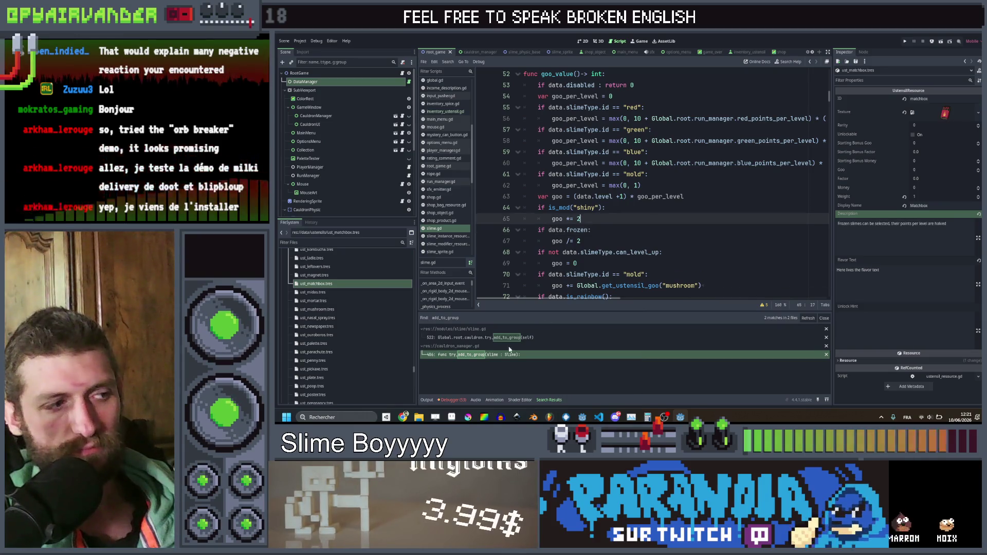
mouse_move(405, 416)
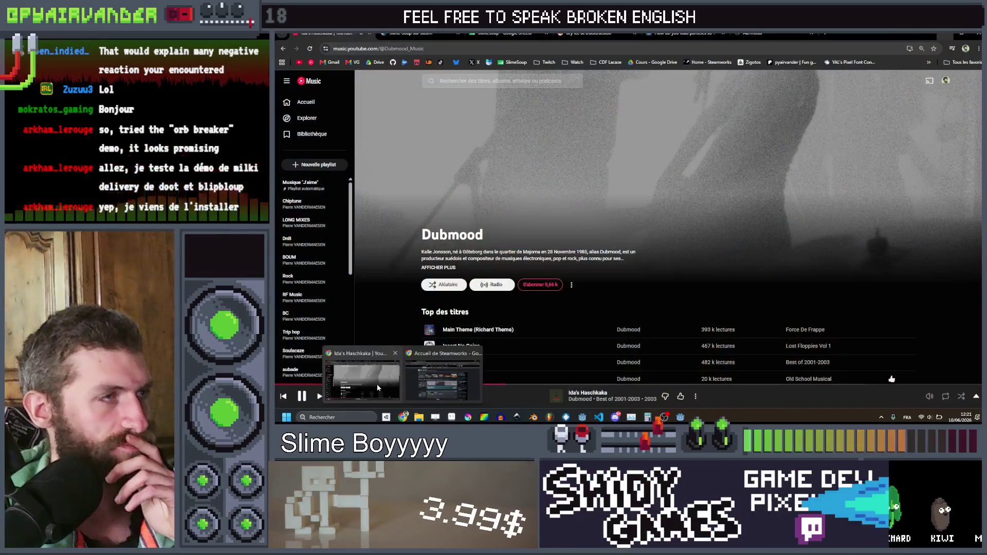
Step: In the SlimeSoup sheet, tick the Matchbox row's checkbox in column E (E120)
left_click(378, 388)
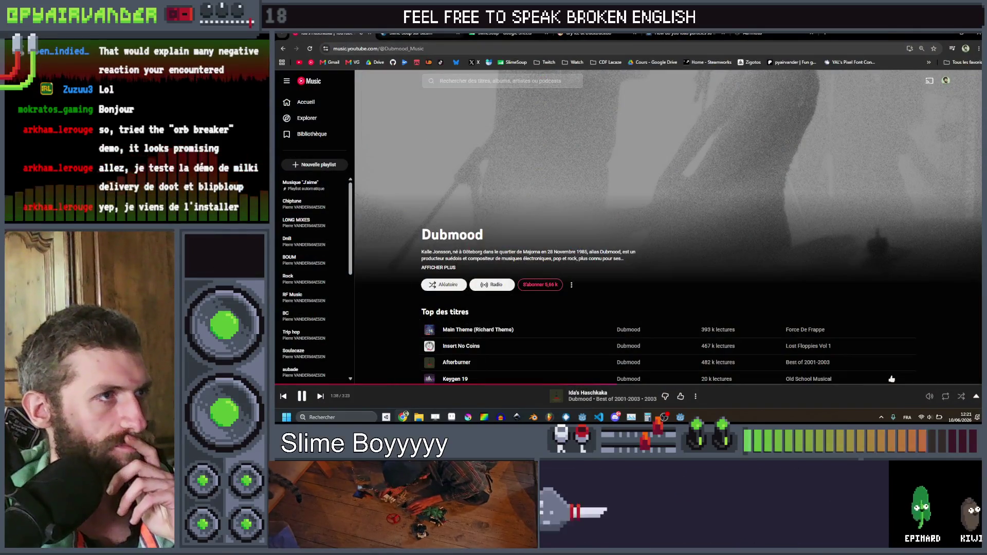
key("ctrl+3")
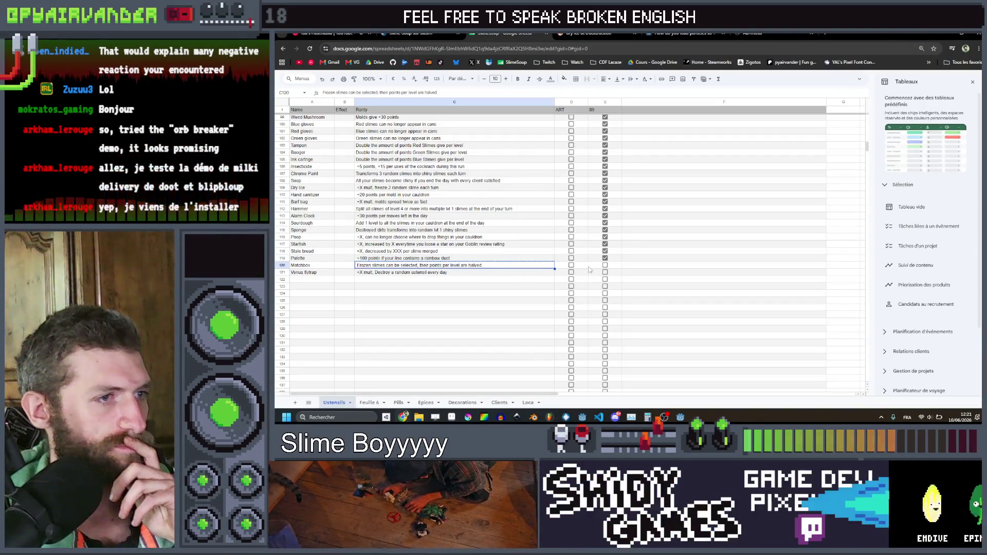
left_click(605, 266)
Step: Select the Venus flytrap description cell C121, then minimize Chrome to return to Godot
mouse_move(453, 272)
left_mouse_down()
mouse_move(302, 272)
mouse_move(452, 274)
left_mouse_up()
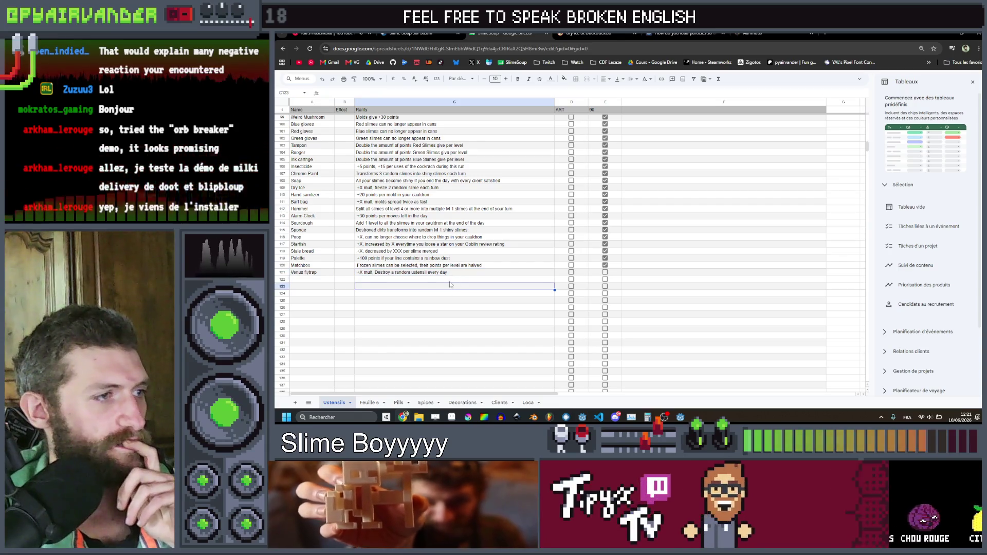
left_click(450, 279)
left_click(451, 274)
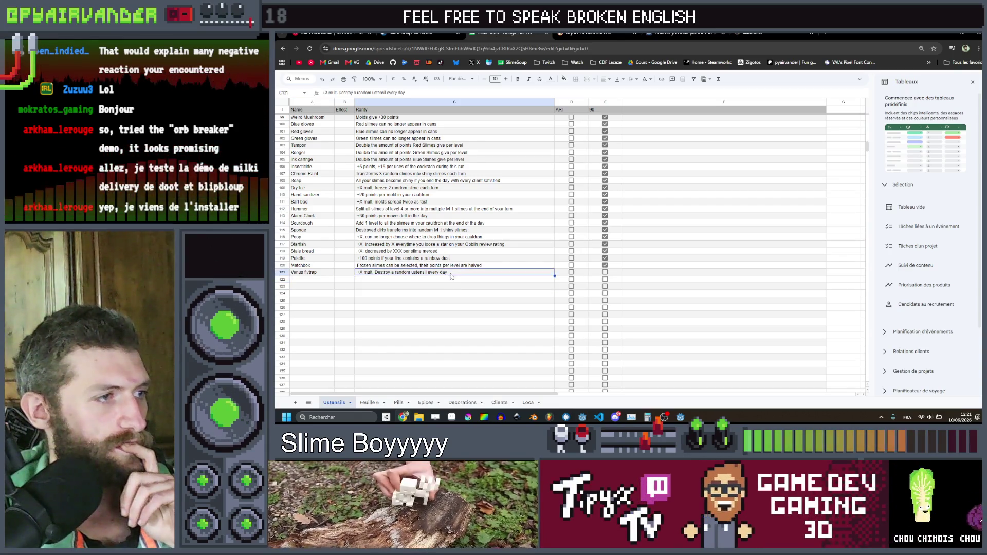
left_click(947, 40)
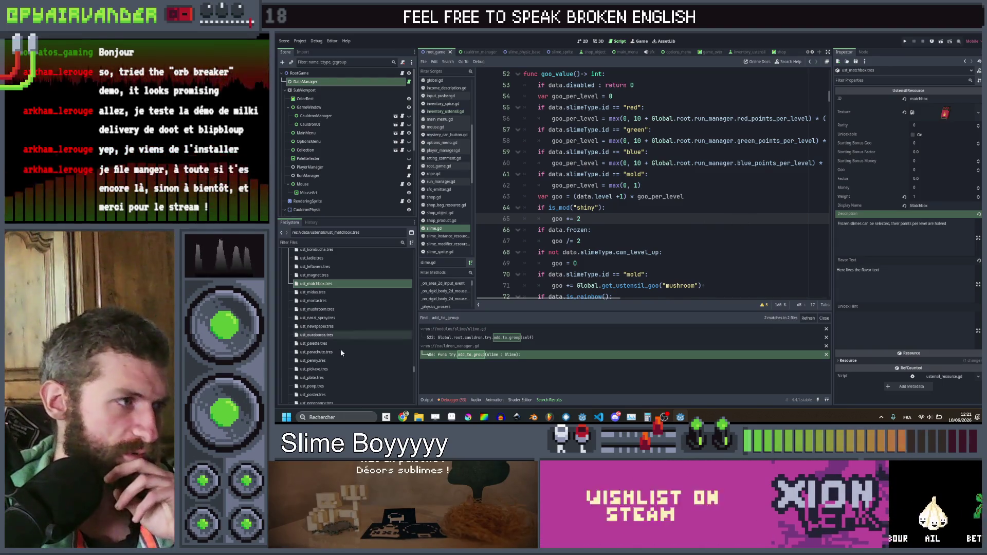
Step: Duplicate the ust_worm.tres utensil resource as ust_venus.tres
scroll(334, 330, "down", 1)
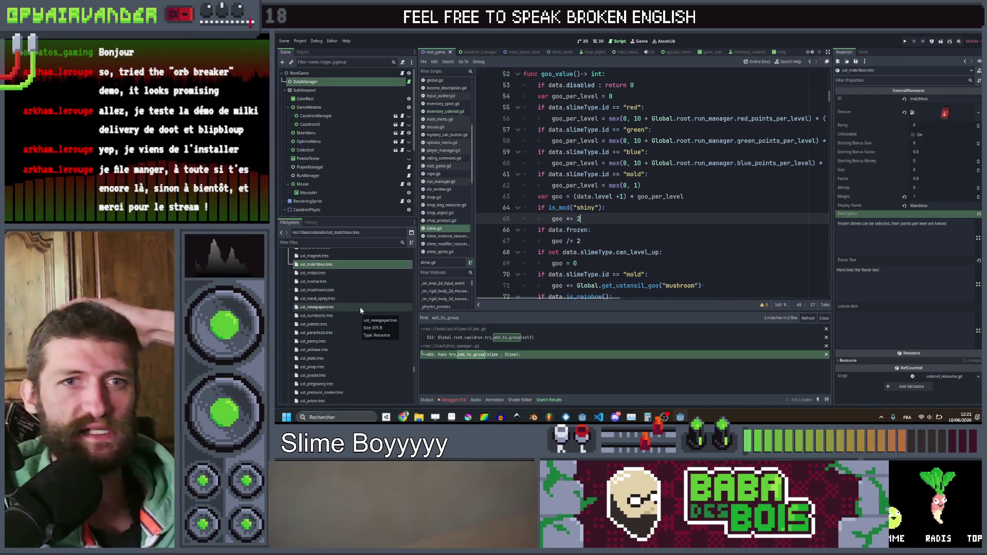
scroll(315, 311, "up", 6)
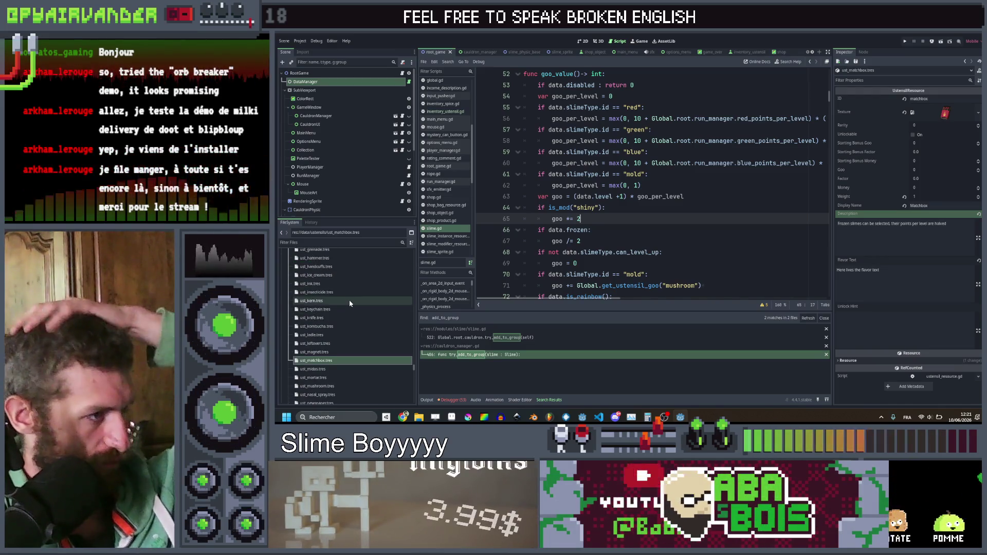
scroll(341, 313, "down", 5)
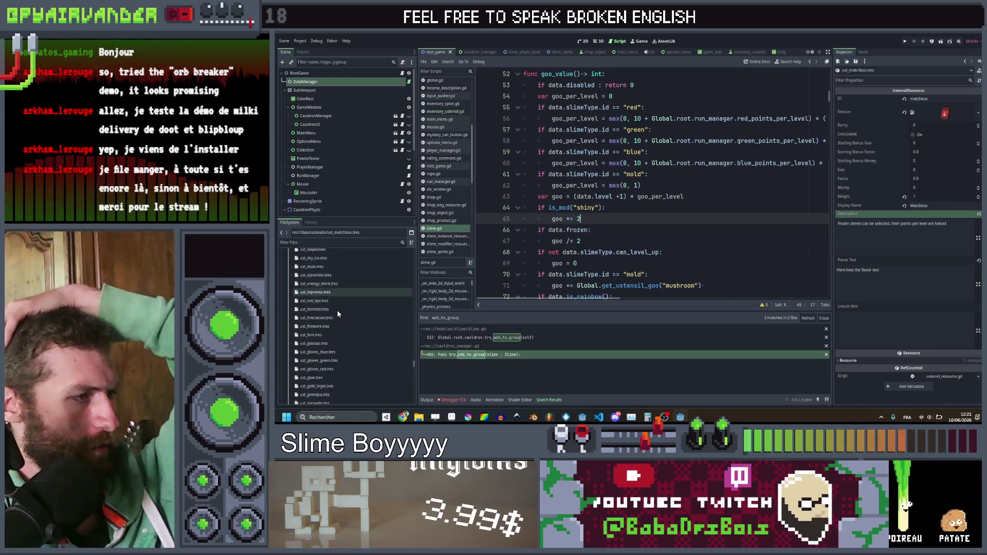
scroll(339, 331, "down", 5)
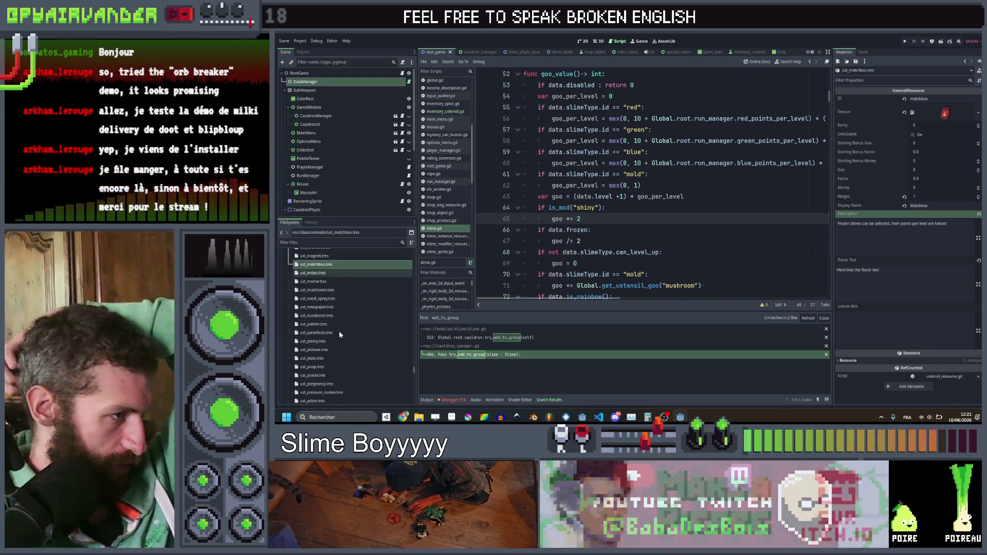
scroll(333, 352, "down", 5)
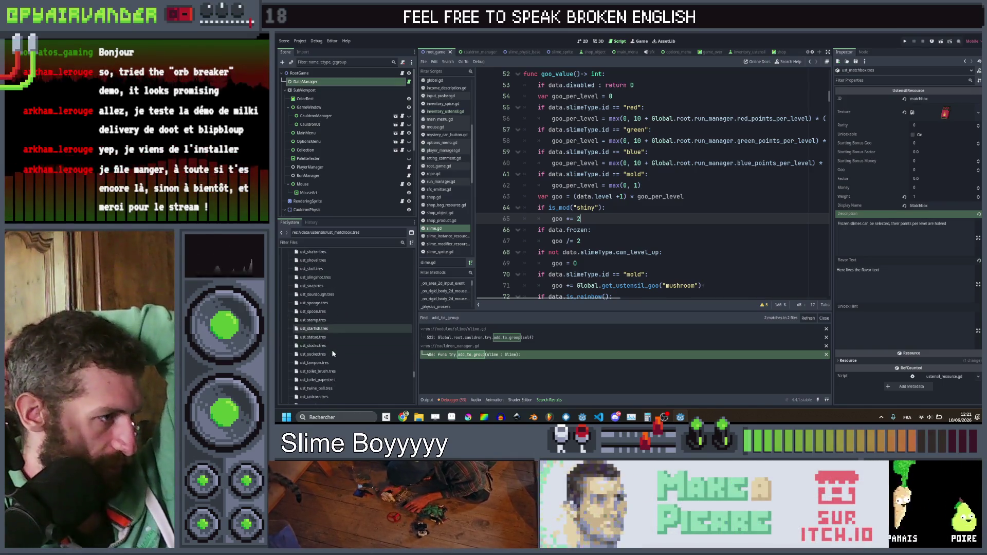
left_click(320, 365)
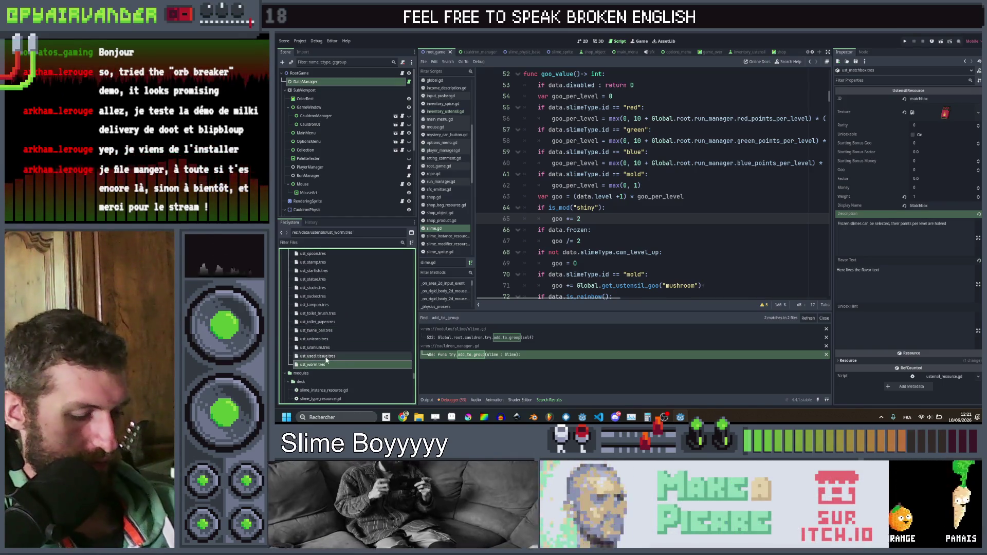
key("ctrl+d")
type("ustensil_goo(\"")
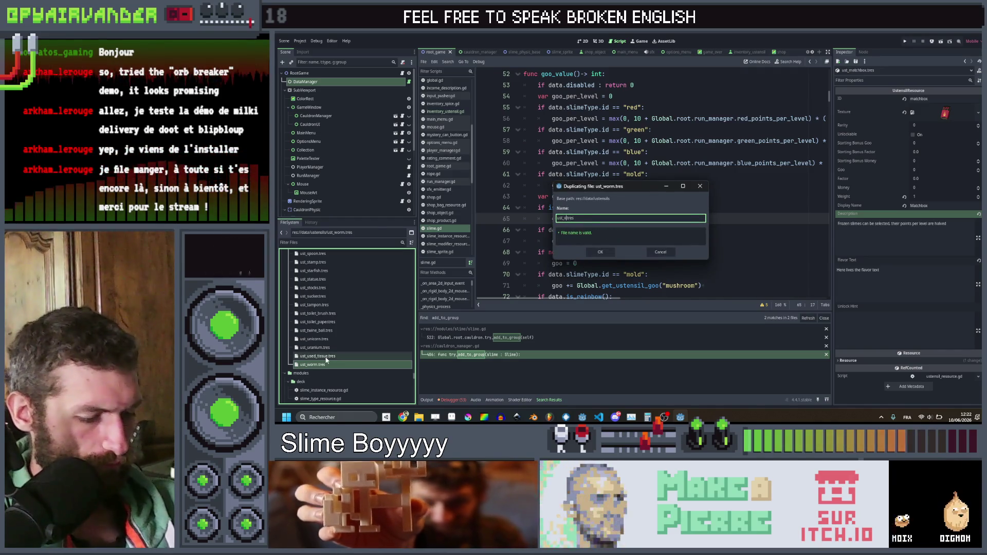
type("mushroom")
key("Return")
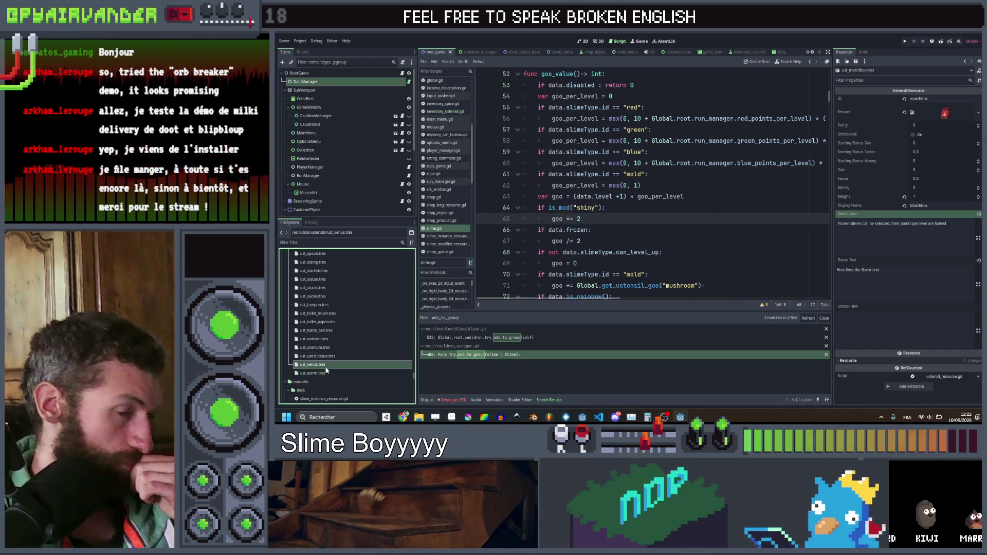
Step: Set the new resource's ID to venus and Quick Load a texture, searching 've'
left_click(926, 98)
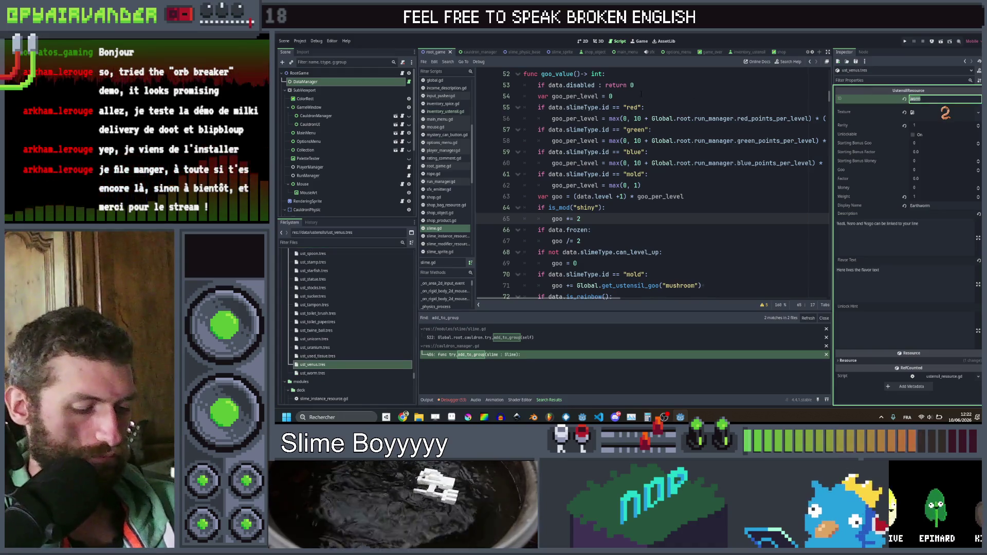
type("venus")
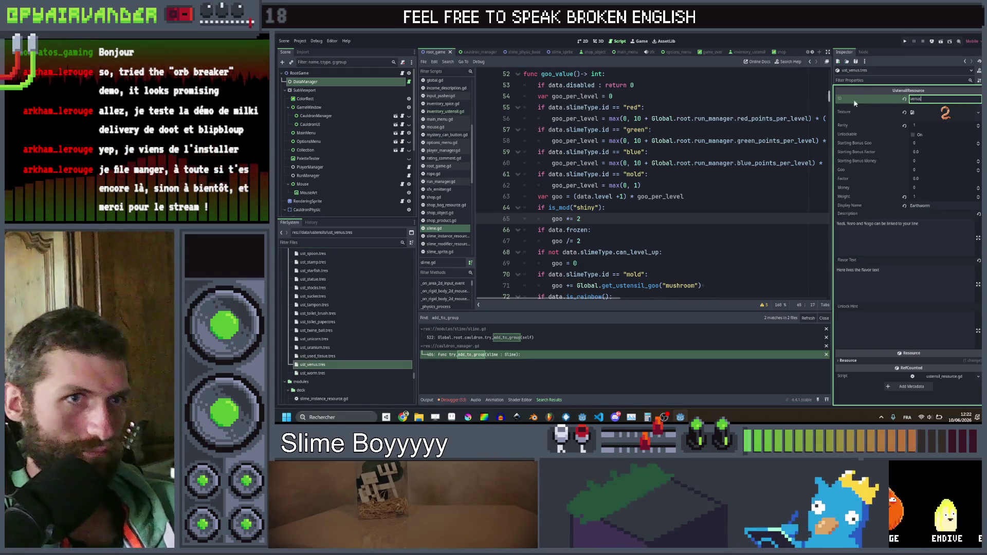
left_click(936, 118)
left_click(930, 241)
type("ve")
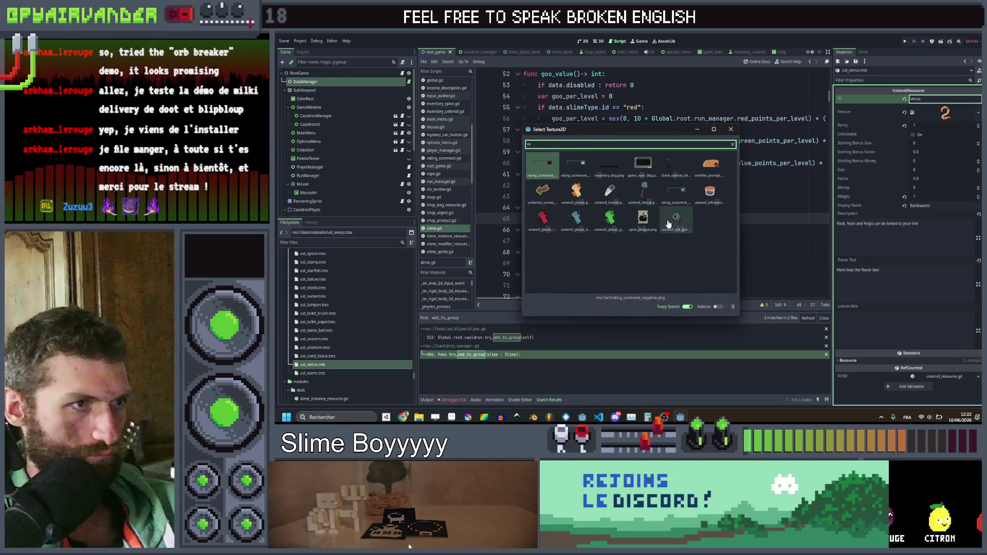
Step: Search 'fly' and use the green fly texture as the utensil's icon
key("BackSpace")
type("fly")
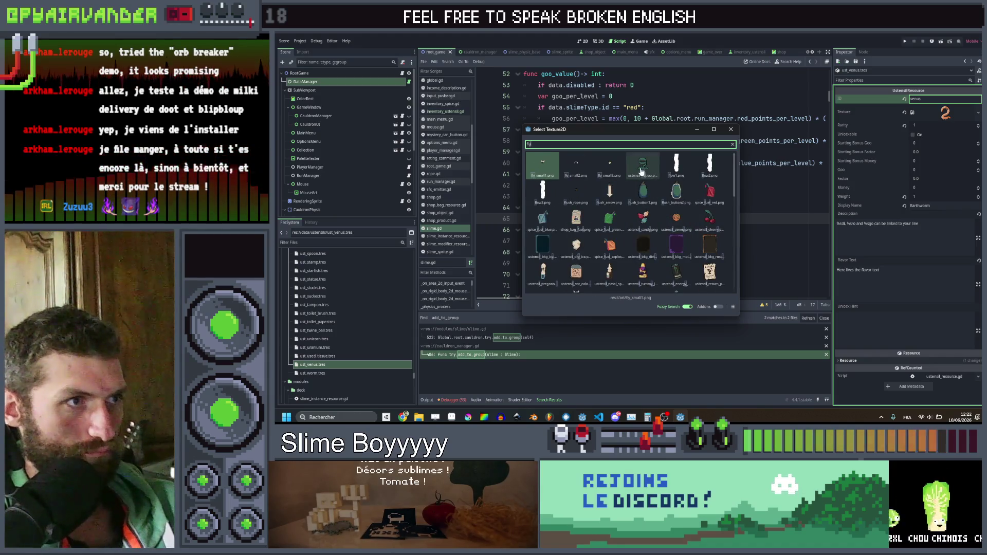
double_click(658, 191)
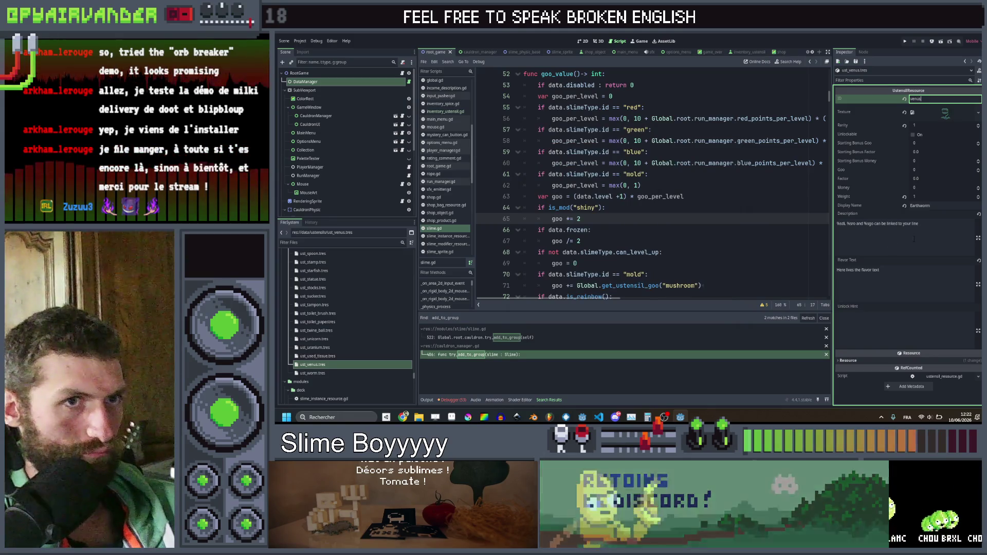
Step: Set Rarity to 2, Weight to 1 and Factor to 2.0
left_click(934, 126)
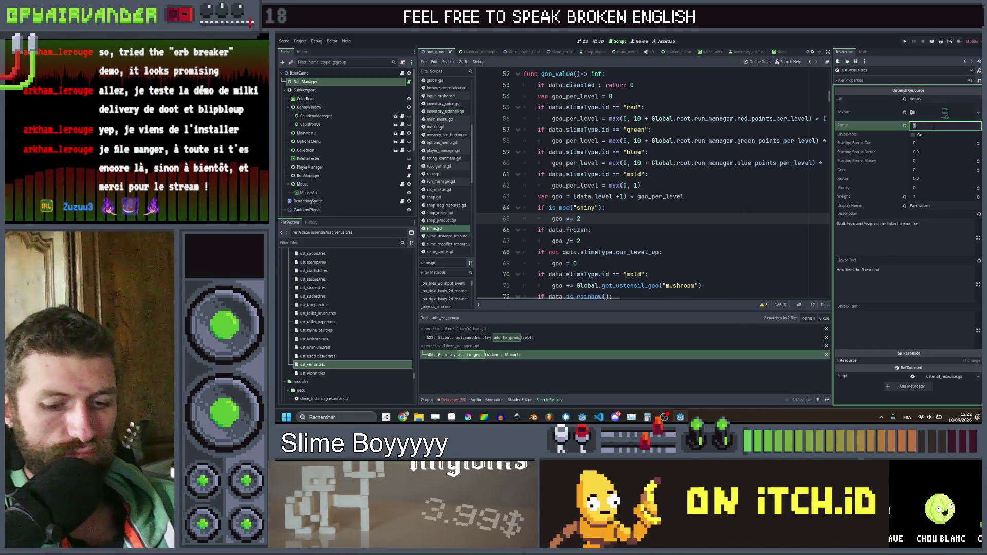
left_click(945, 205)
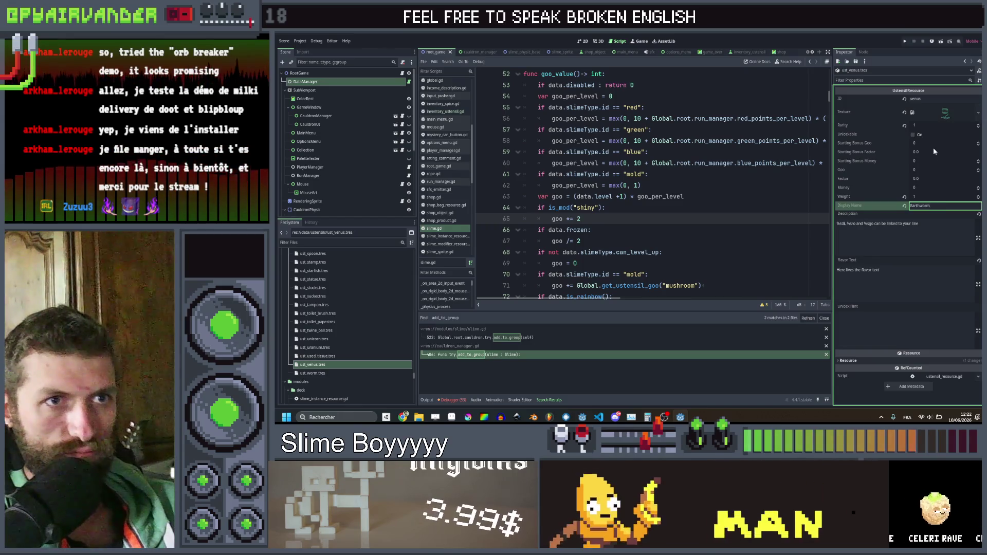
left_click(934, 125)
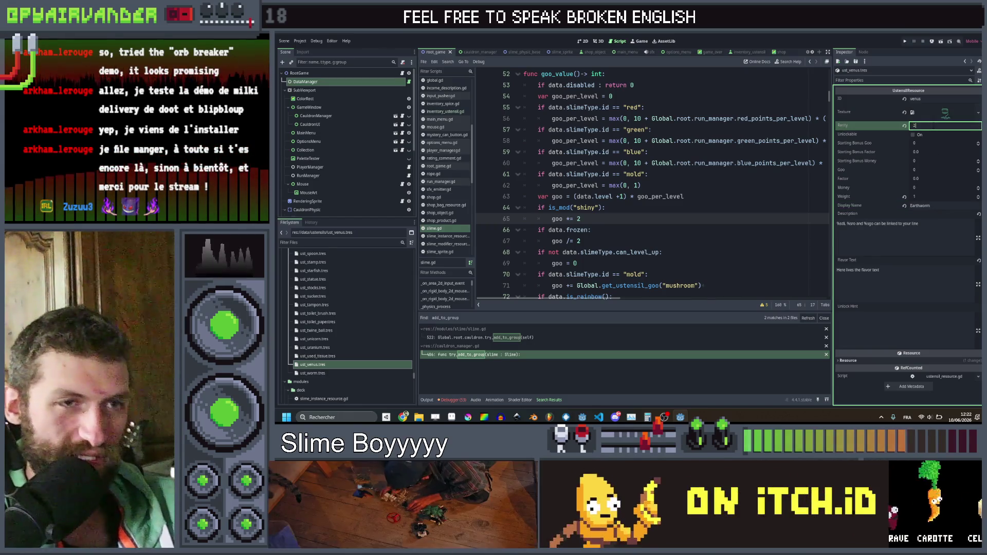
type("2")
left_click(921, 195)
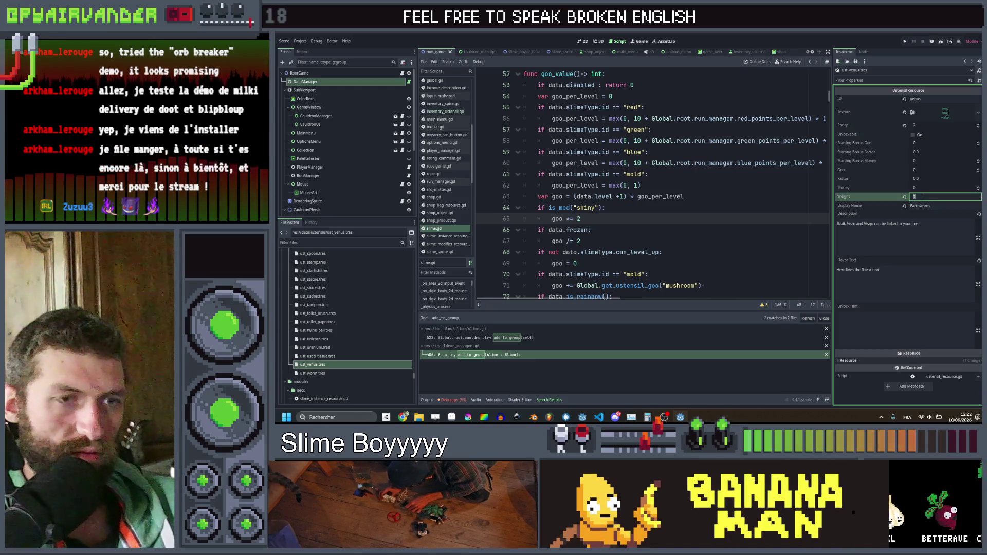
type("1")
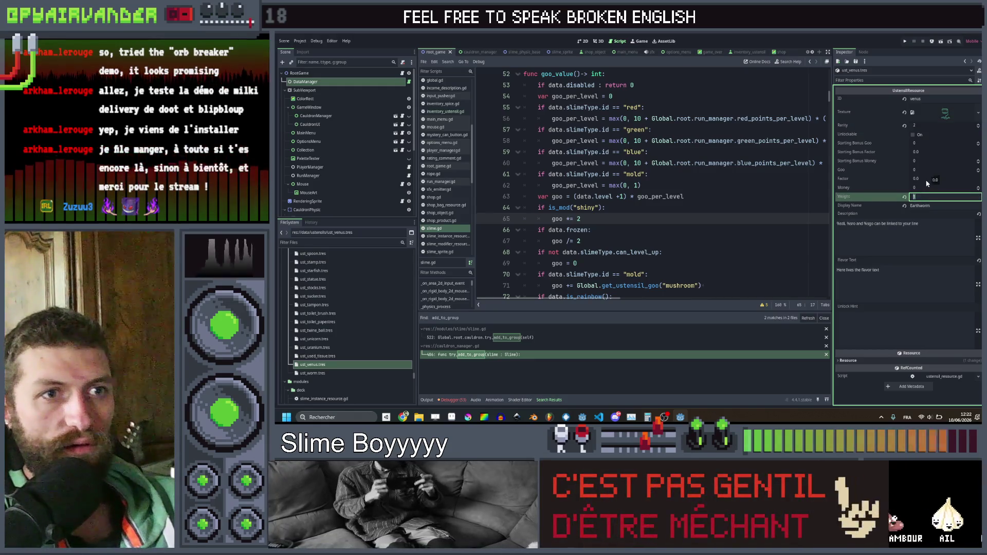
left_click(928, 178)
key("Return")
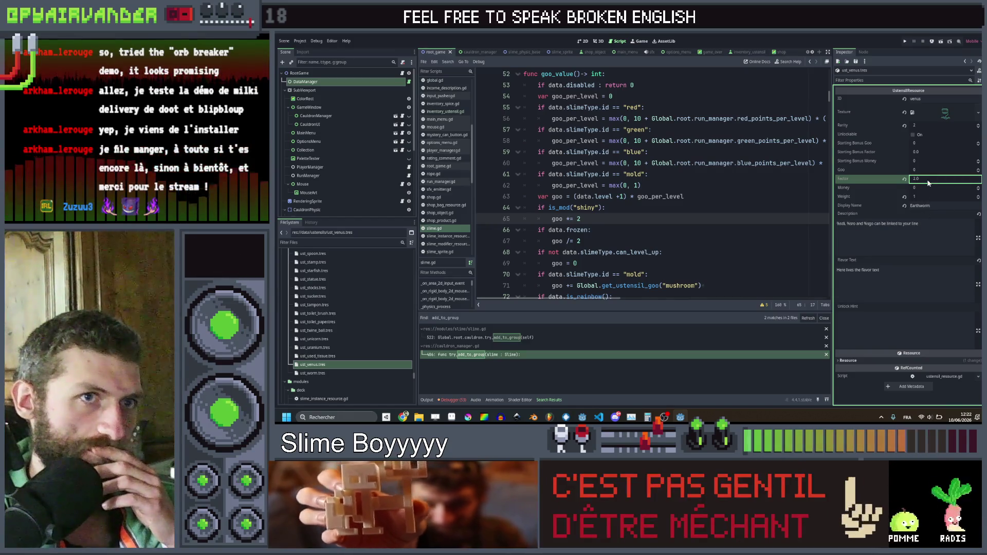
Step: Replace the Earthworm display name with 'Venus Flytrap' and select the old description text
left_click(921, 206)
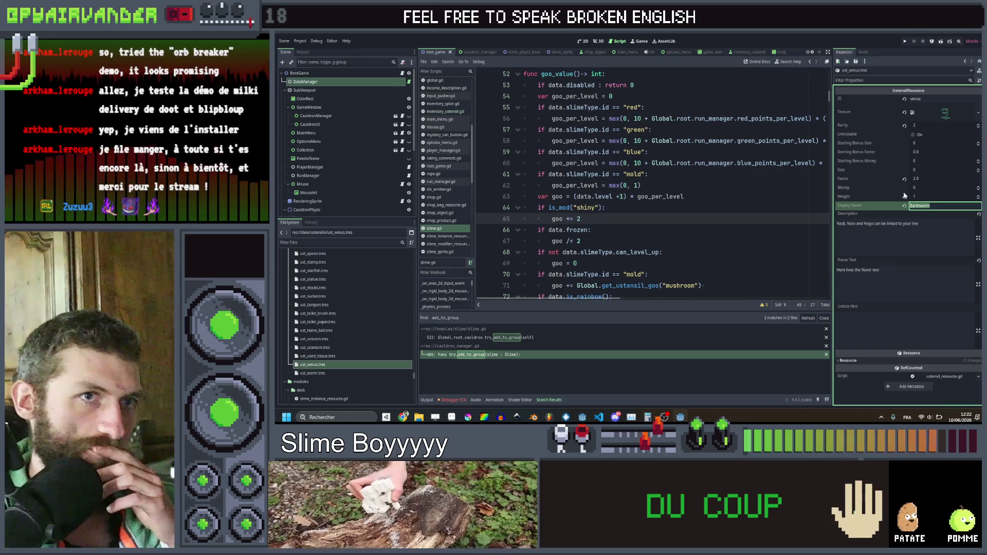
type("V")
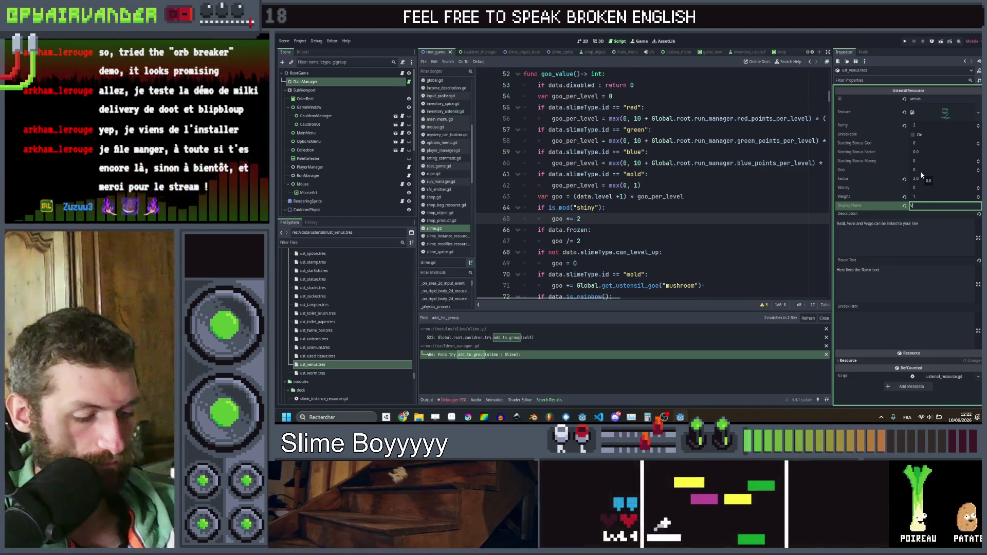
type("enus F")
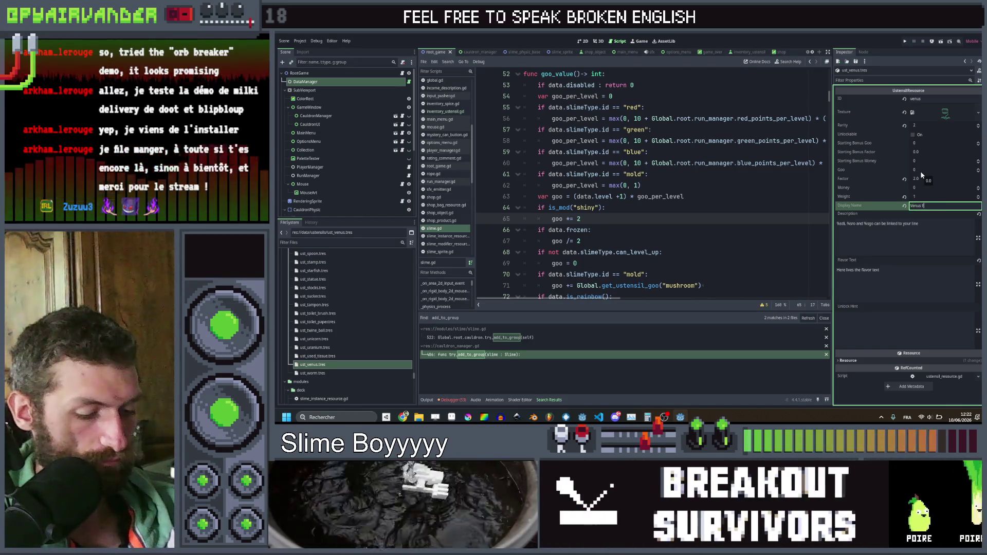
type("lytrap")
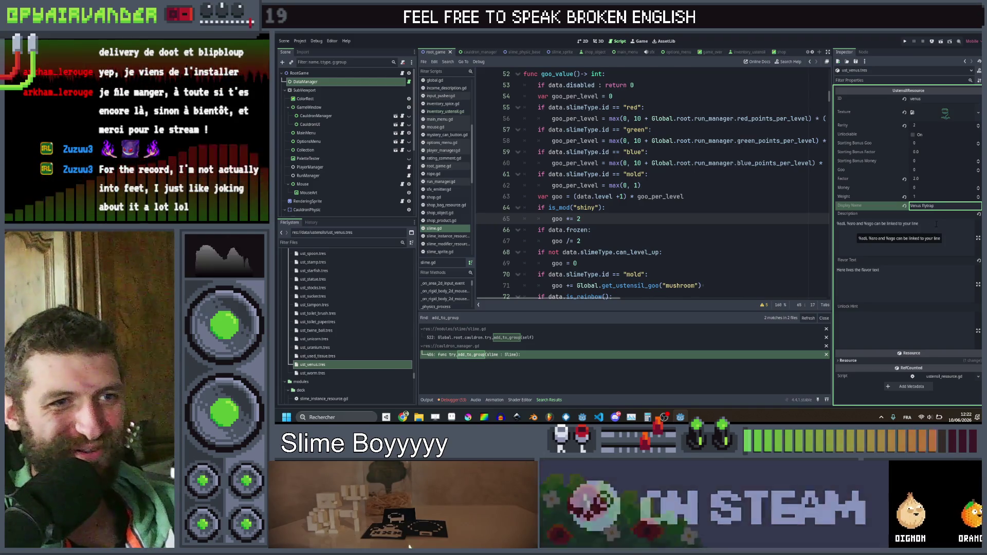
key("Tab")
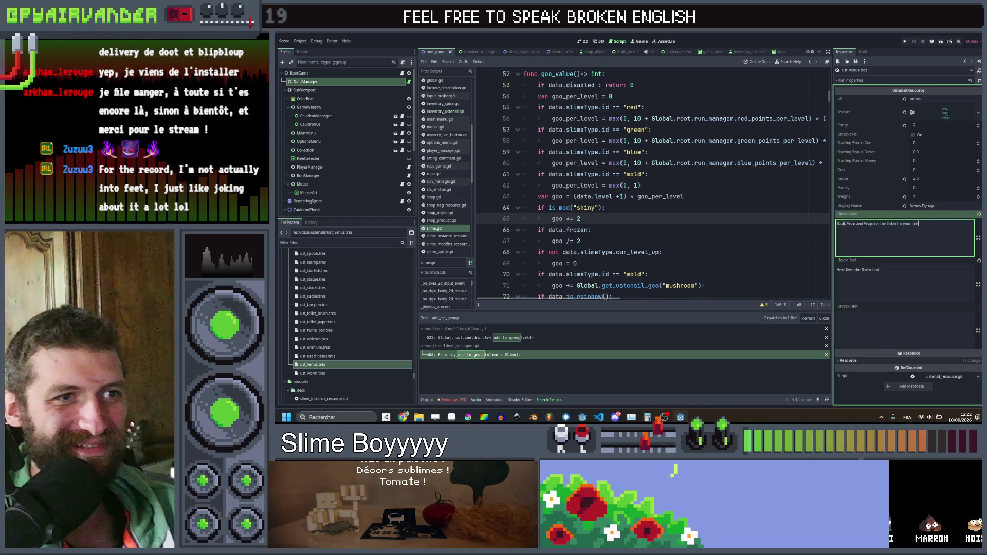
key("ctrl+a")
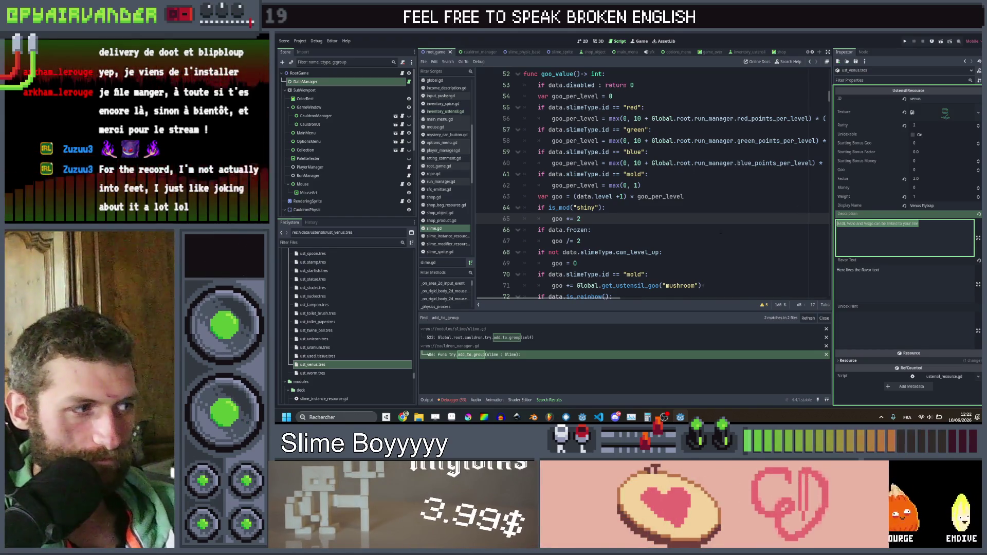
scroll(326, 317, "up", 5)
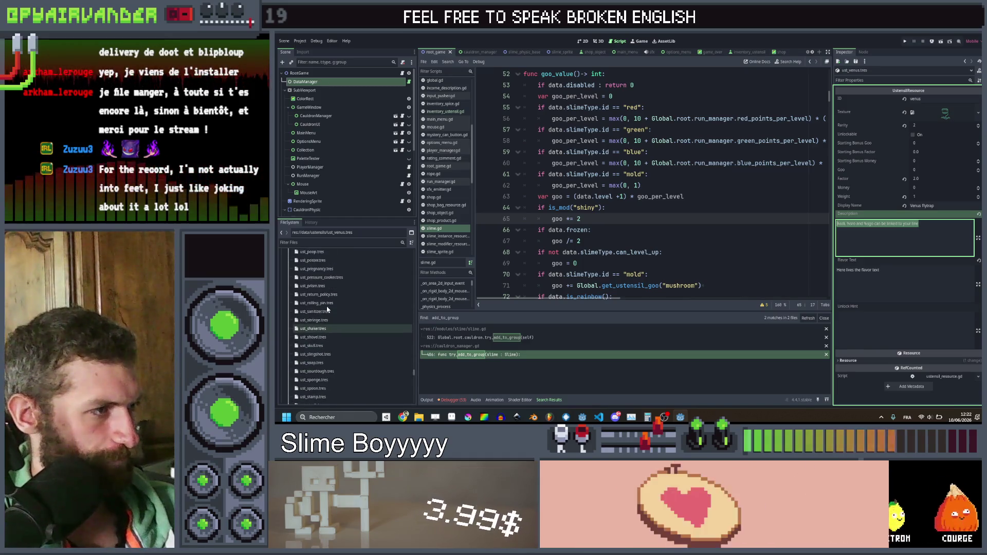
scroll(329, 304, "up", 5)
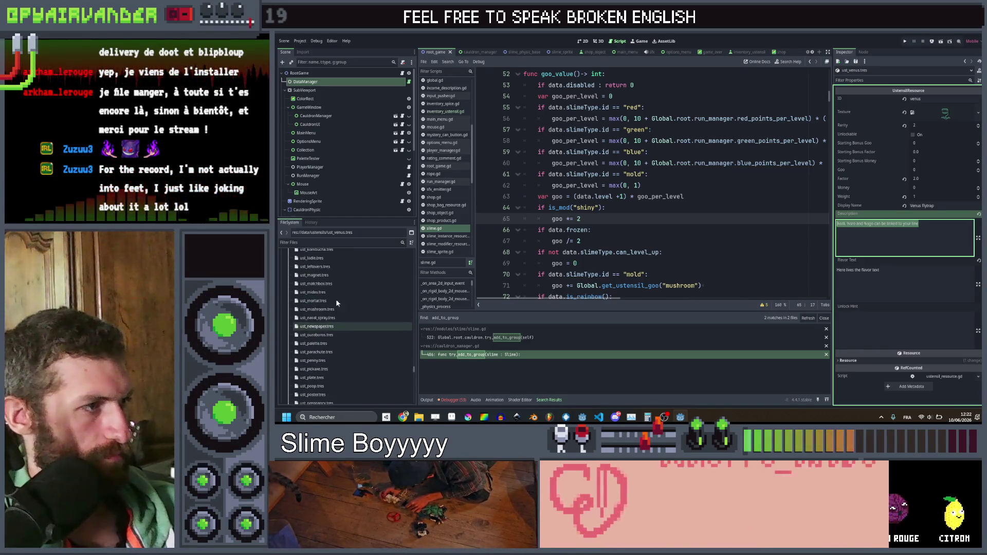
scroll(337, 301, "up", 8)
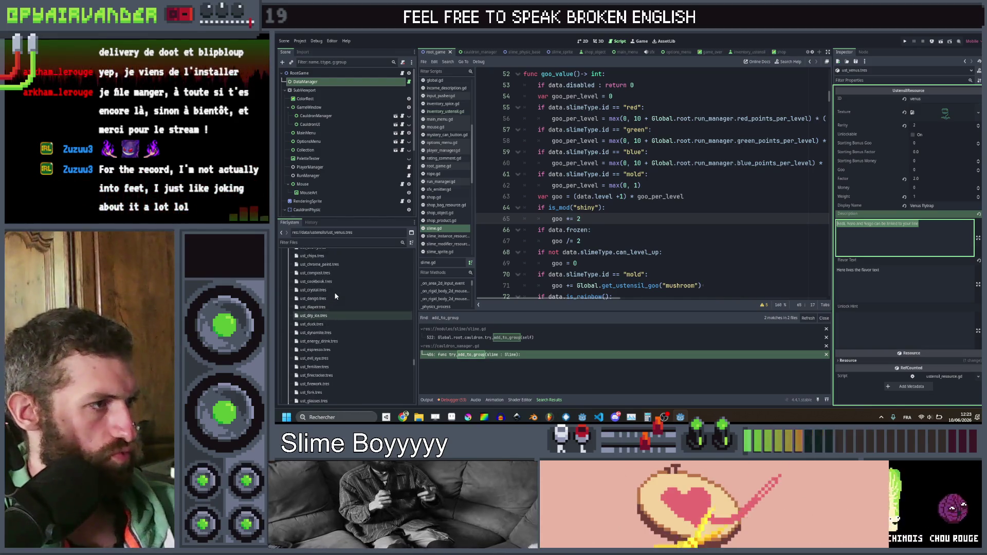
scroll(335, 296, "up", 1)
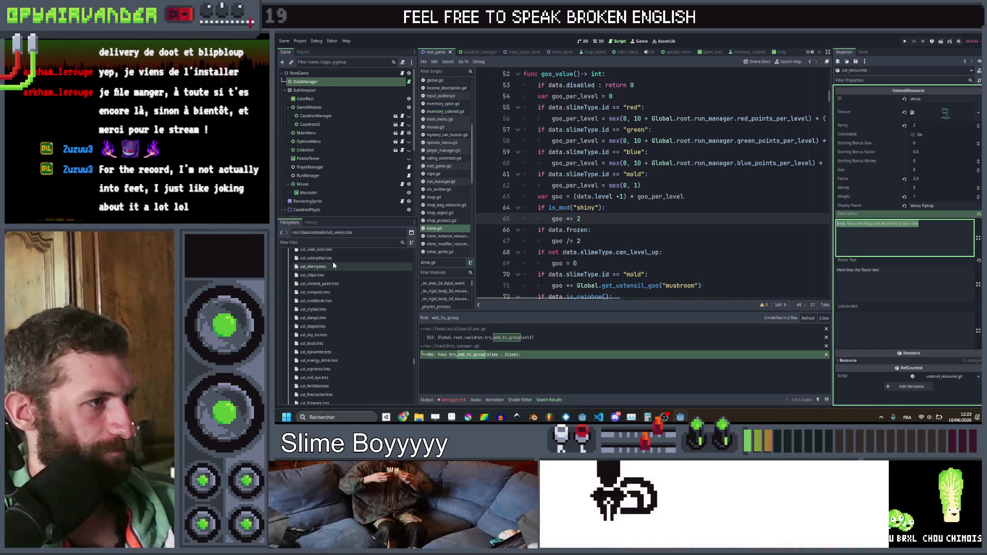
scroll(334, 298, "up", 2)
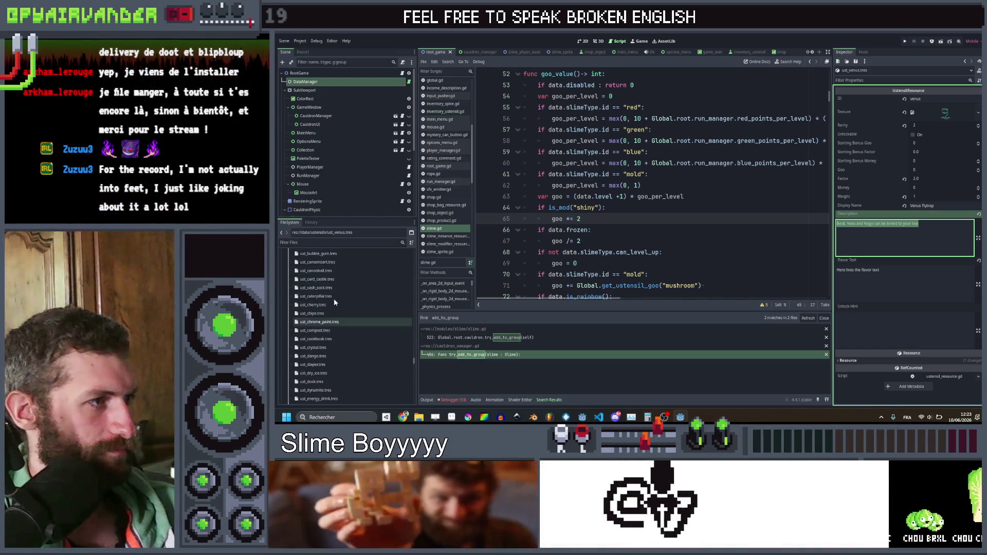
left_click(334, 270)
triple_click(950, 245)
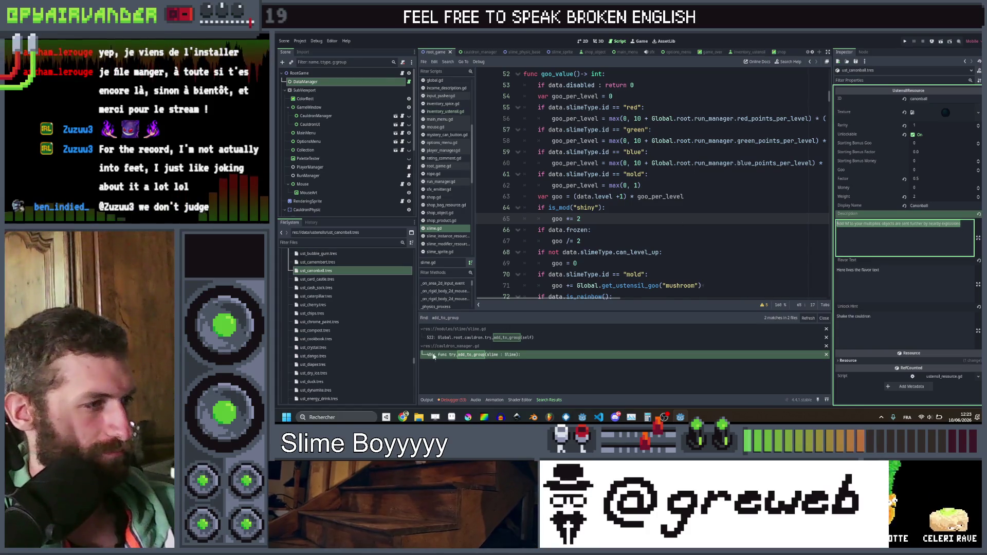
scroll(344, 356, "down", 10)
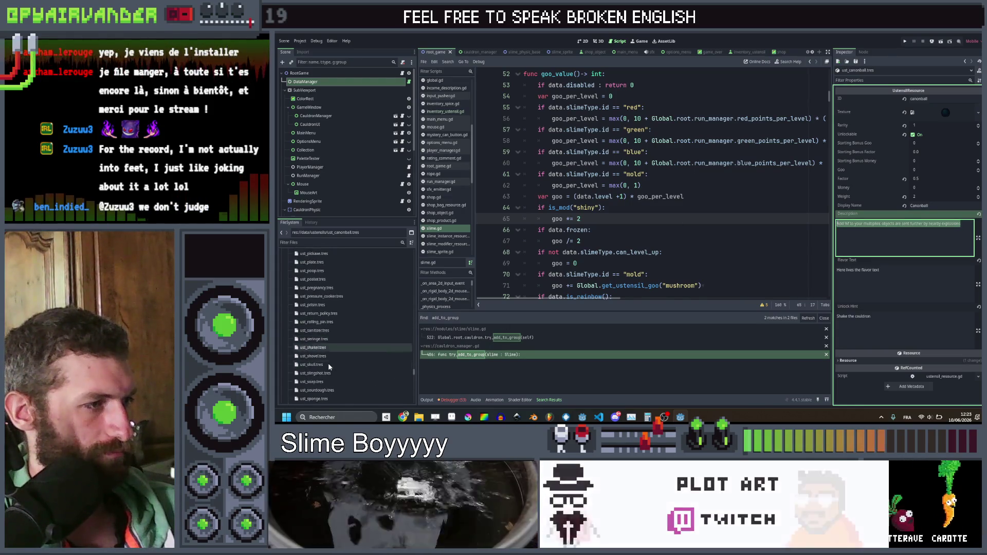
scroll(328, 364, "down", 5)
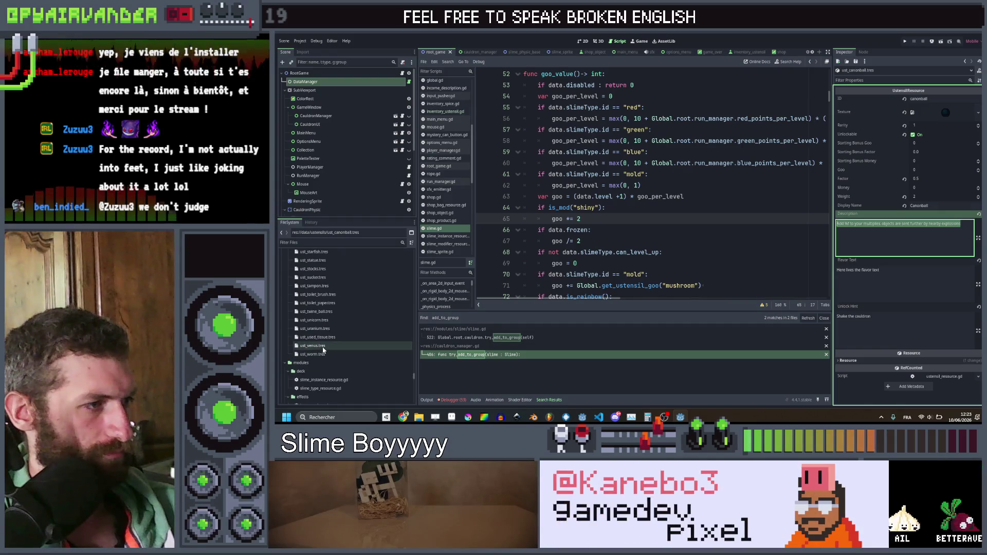
left_click(323, 347)
left_click(874, 224)
key("ctrl+a")
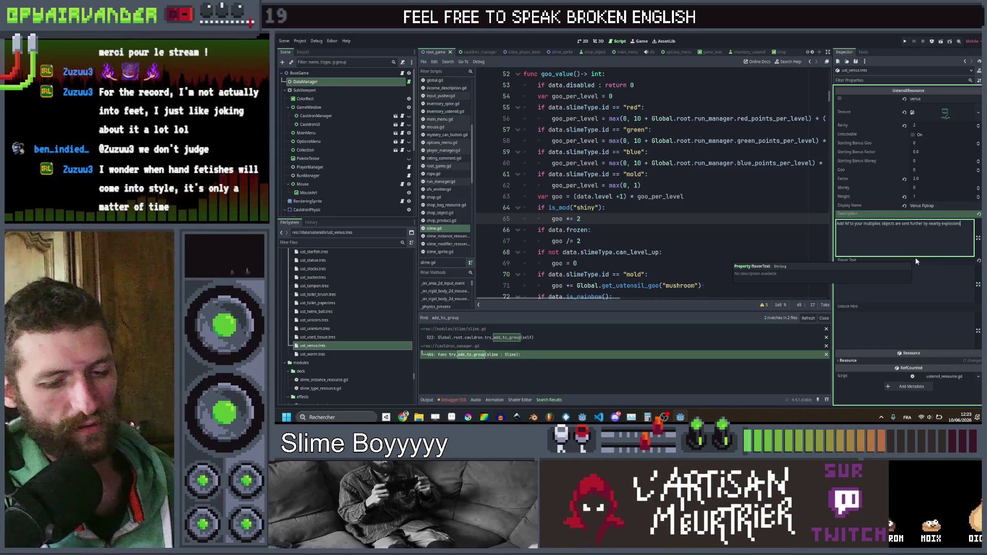
Step: Remove the explosion ending from the description, set Factor to 1.0, and add 'destroy a random ustensil e…'
key("BackSpace")
key("BackSpace")
key("BackSpace")
key("BackSpace")
key("BackSpace")
key("BackSpace")
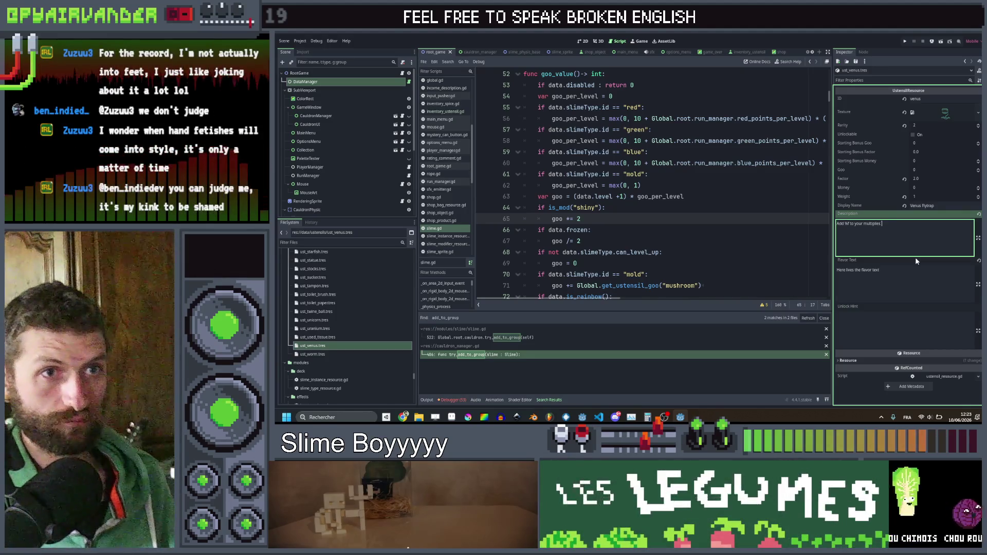
left_click(926, 179)
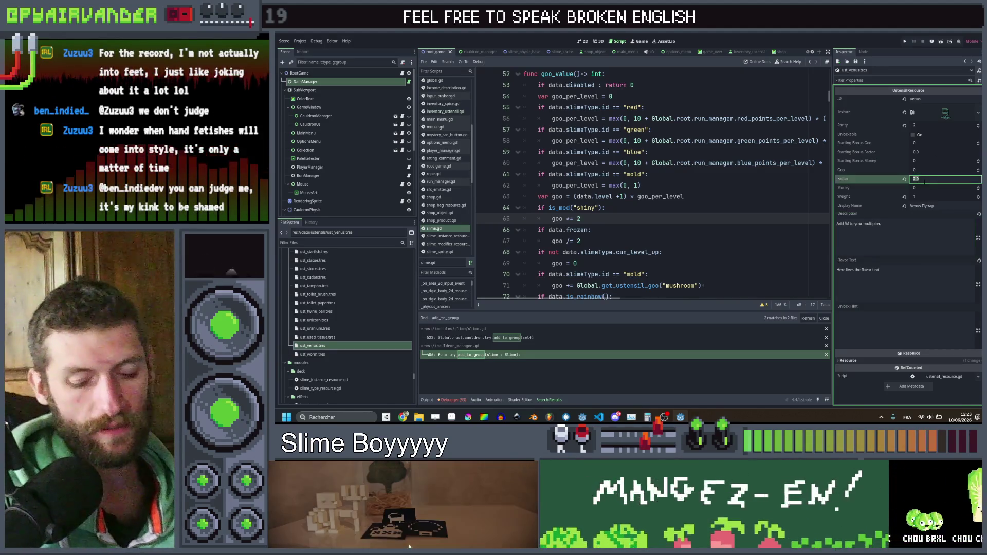
type("1")
left_click(910, 230)
type("destroy")
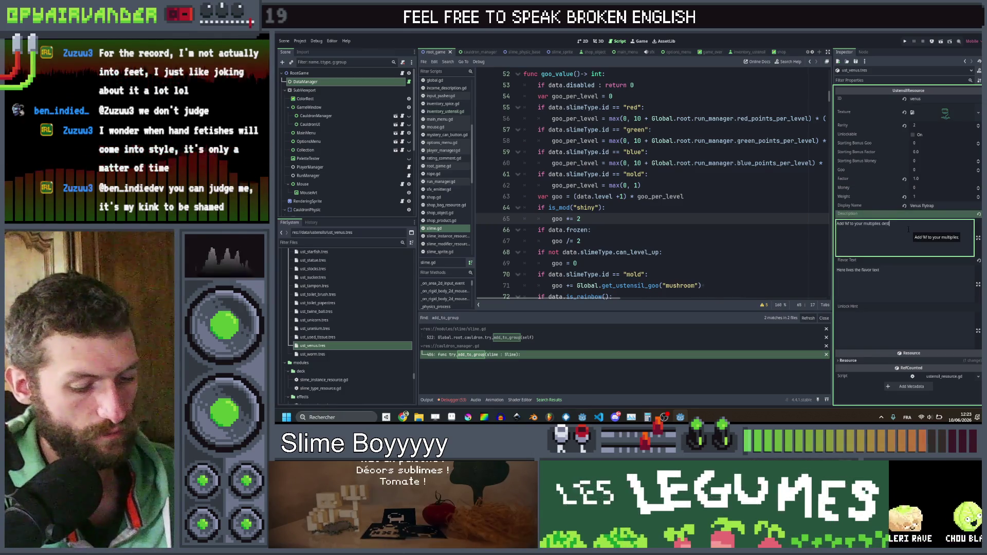
type(" a rand")
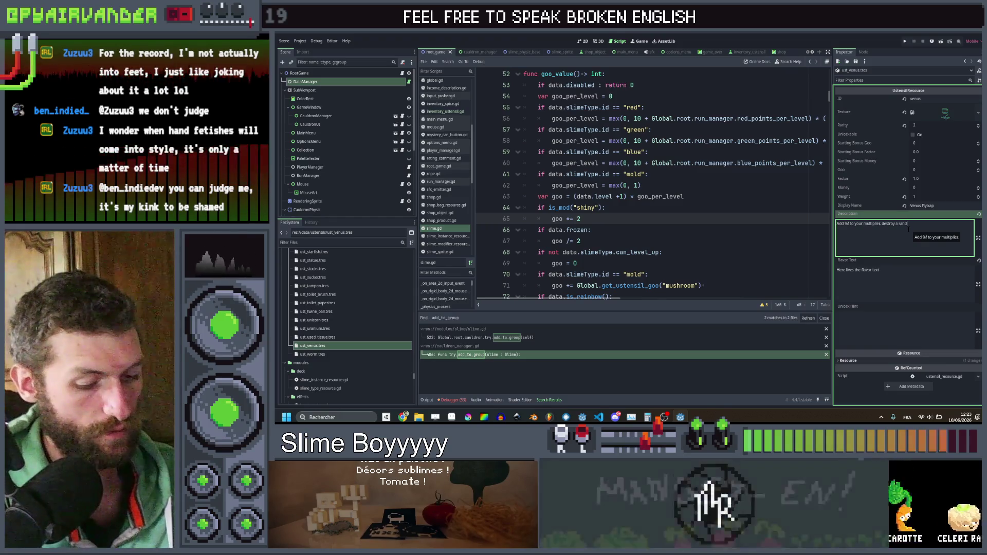
type("om ustensil every day")
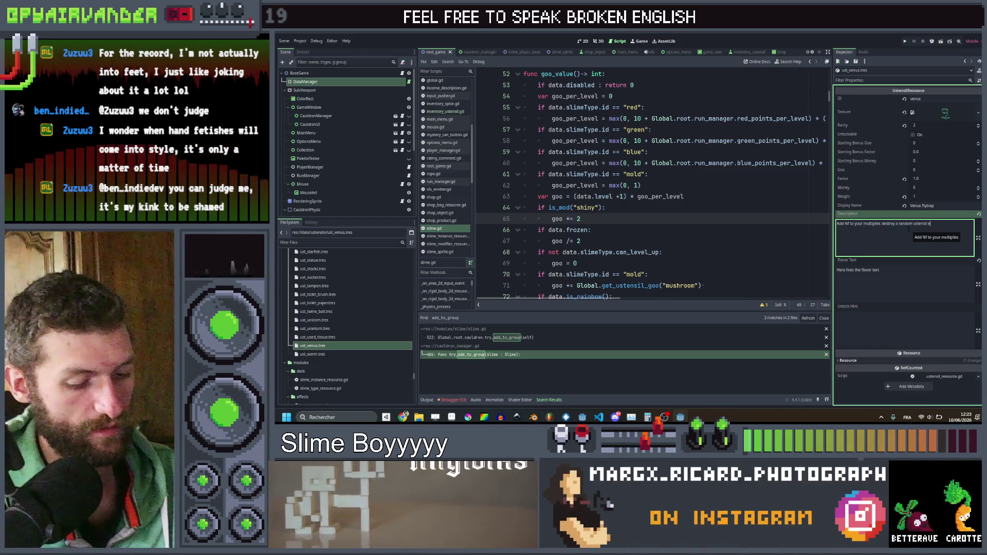
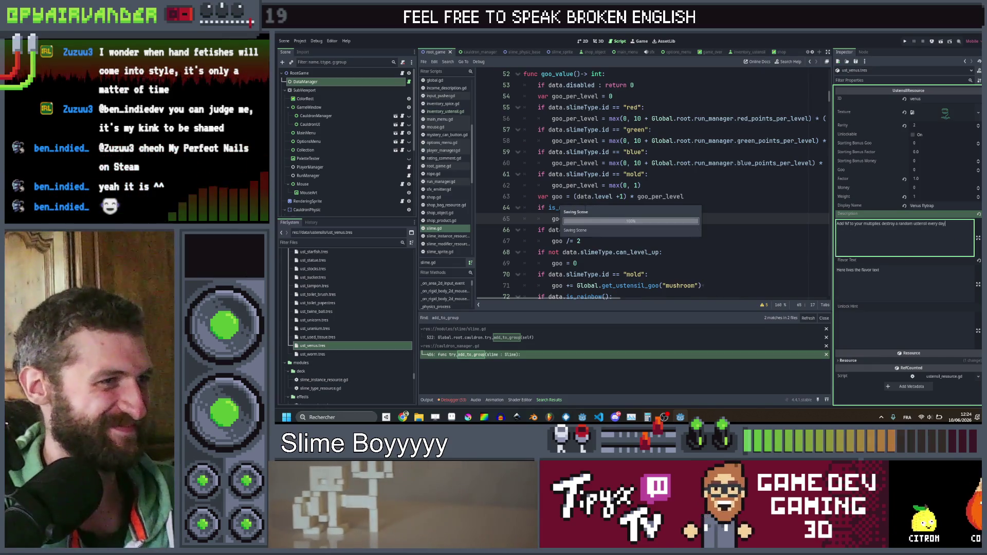
Step: Search the project for trigger_mult and open its match in inventory_ustensil.gd
left_click(674, 206)
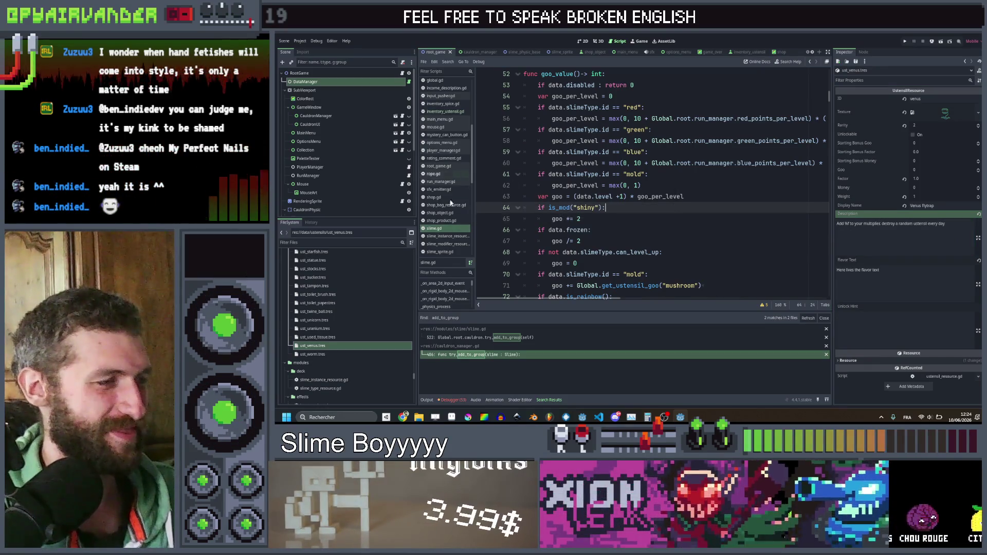
left_click(449, 230)
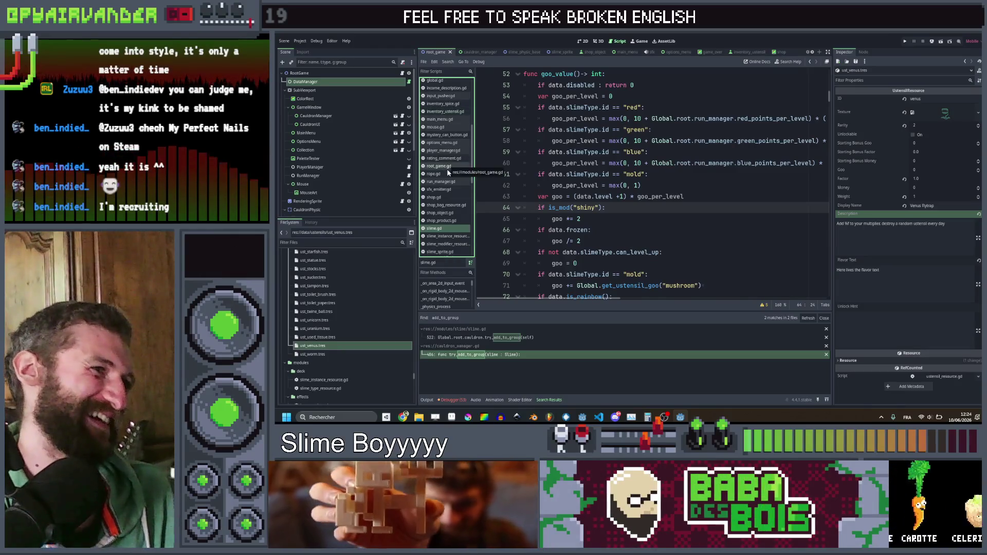
scroll(448, 173, "down", 2)
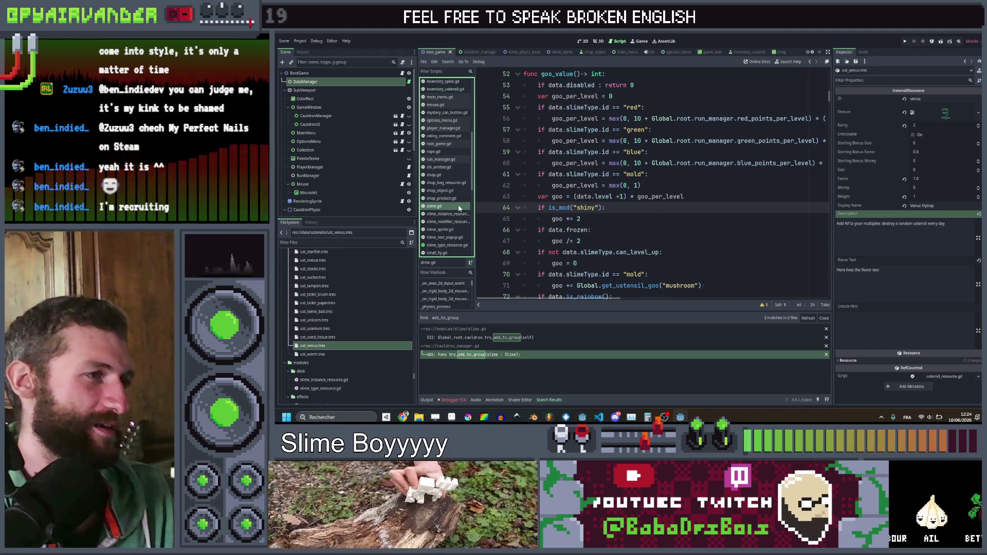
left_click(684, 239)
key("ctrl+shift+f")
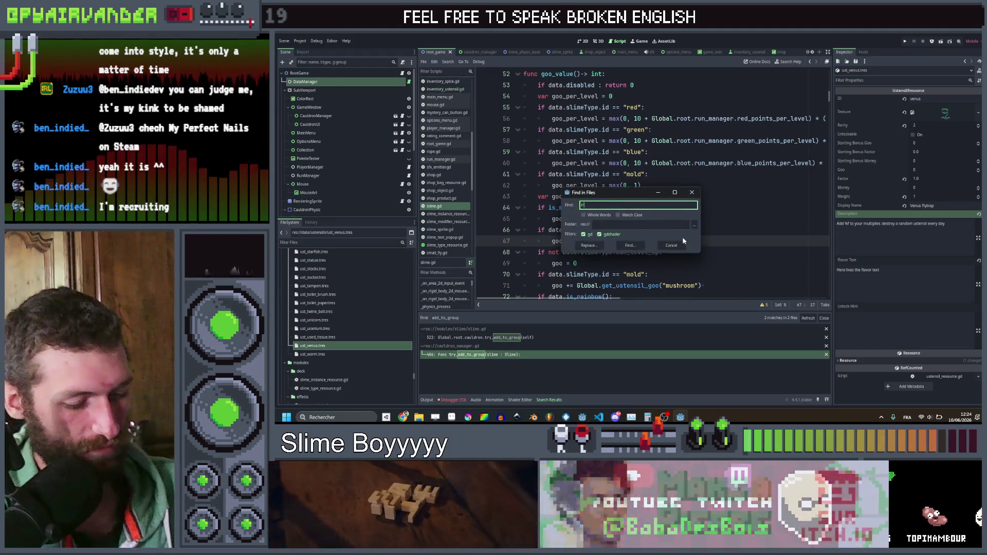
type("trigger_mult")
key("Return")
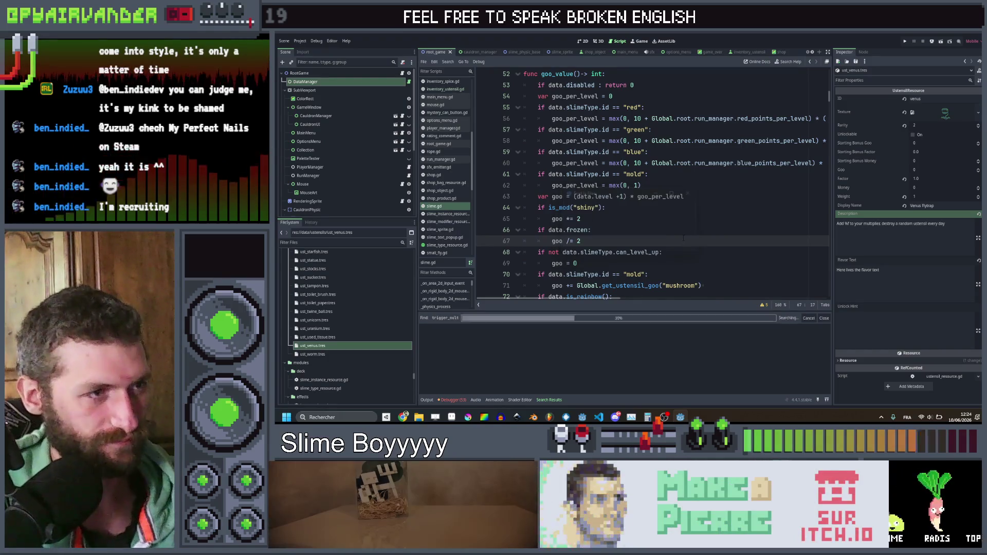
left_click(553, 364)
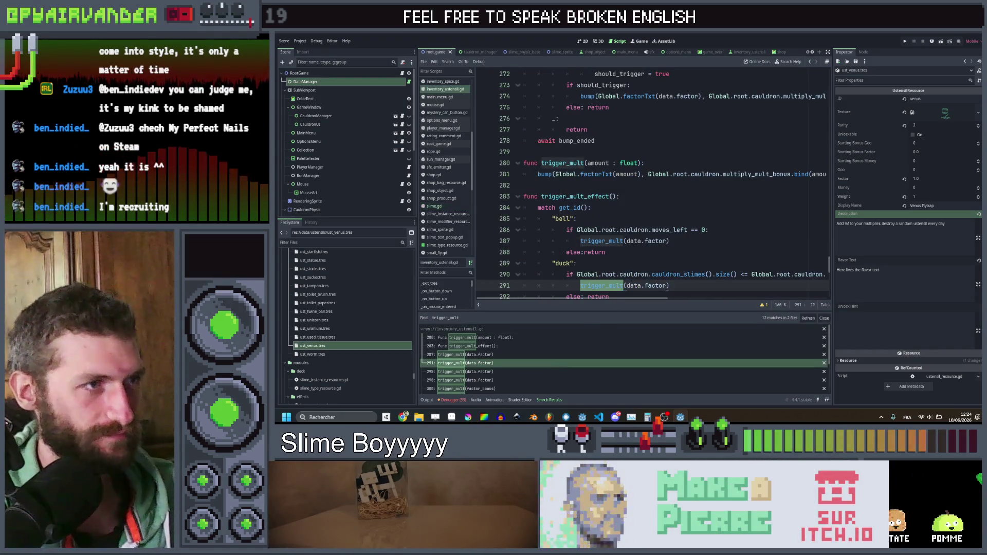
scroll(669, 184, "down", 8)
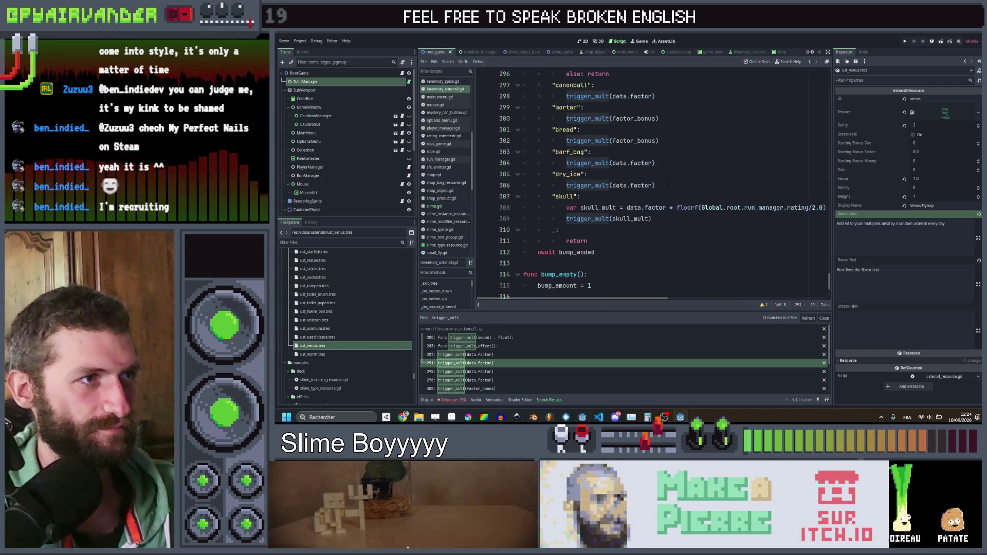
Step: Duplicate the dry_ice case below itself as a venus case calling trigger_mult(data.factor), and save
left_click_drag(669, 184, 553, 174)
key("ctrl+c")
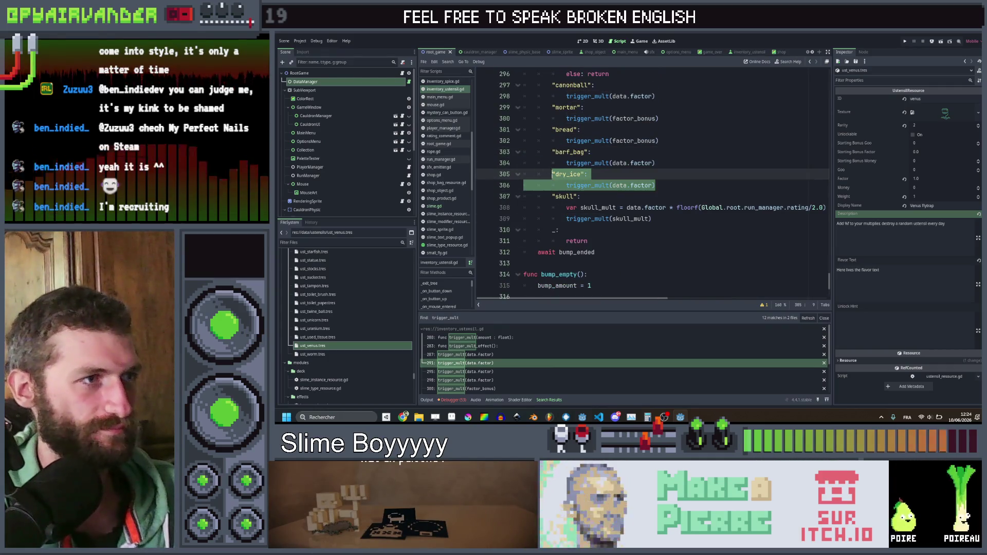
left_click(656, 185)
key("Return")
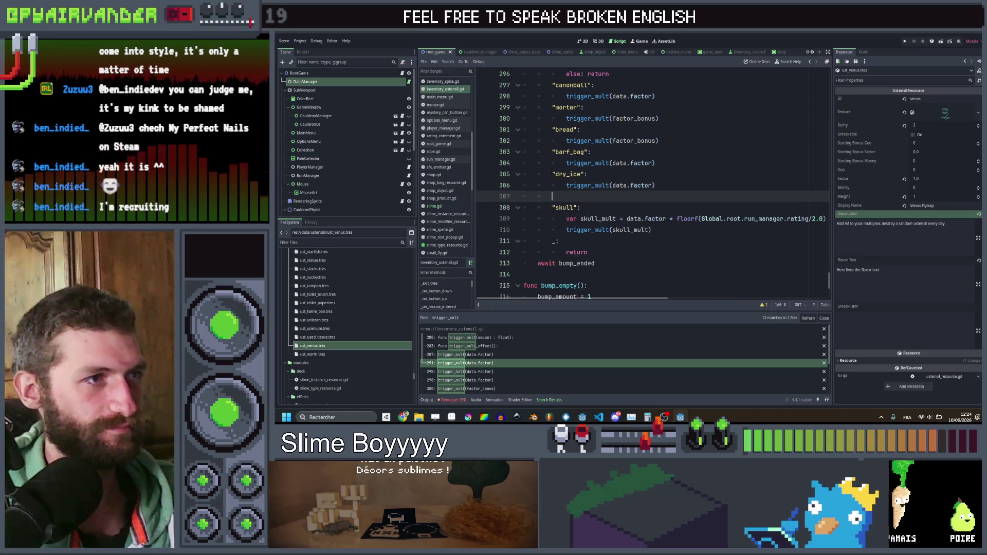
key("ctrl+v")
double_click(575, 196)
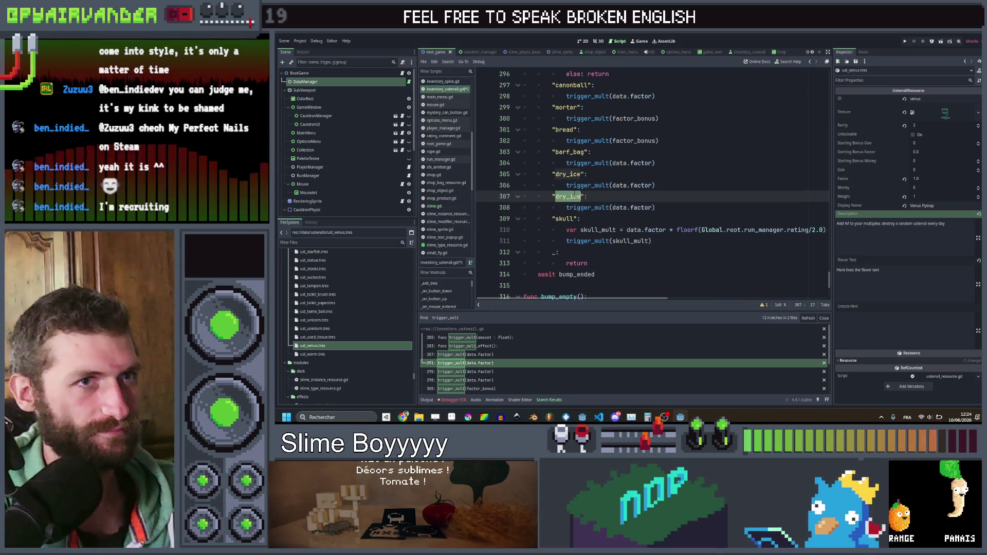
type("venus")
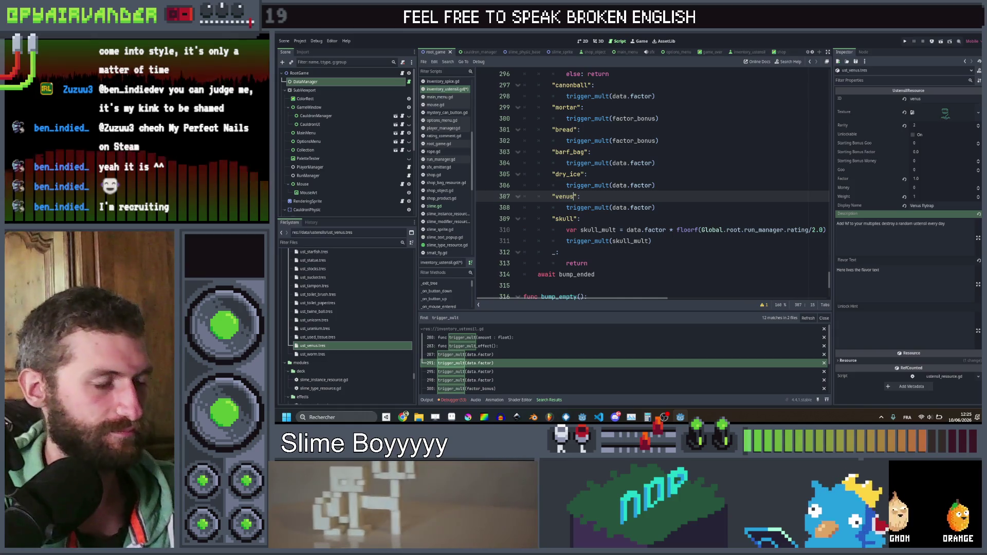
left_click(588, 173)
key("ctrl+s")
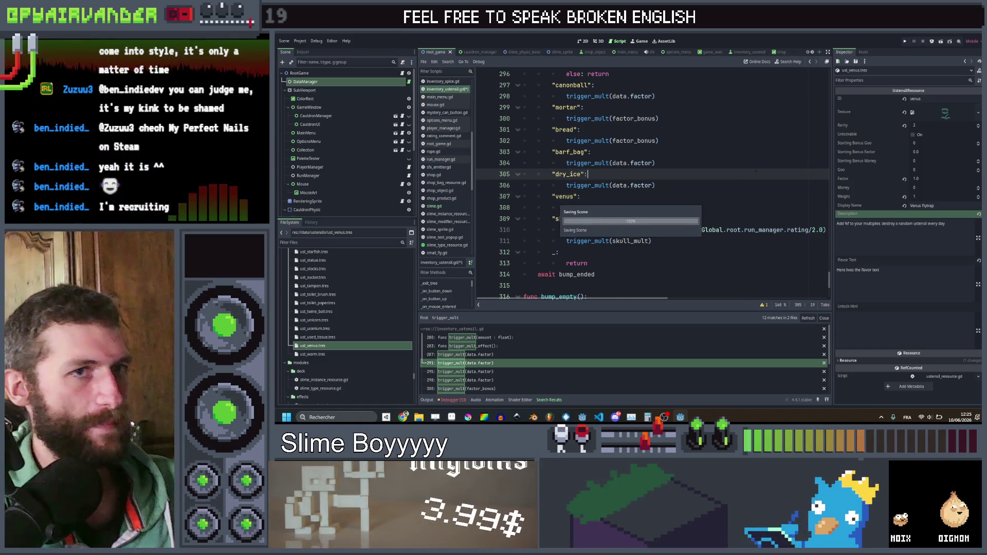
left_click(683, 196)
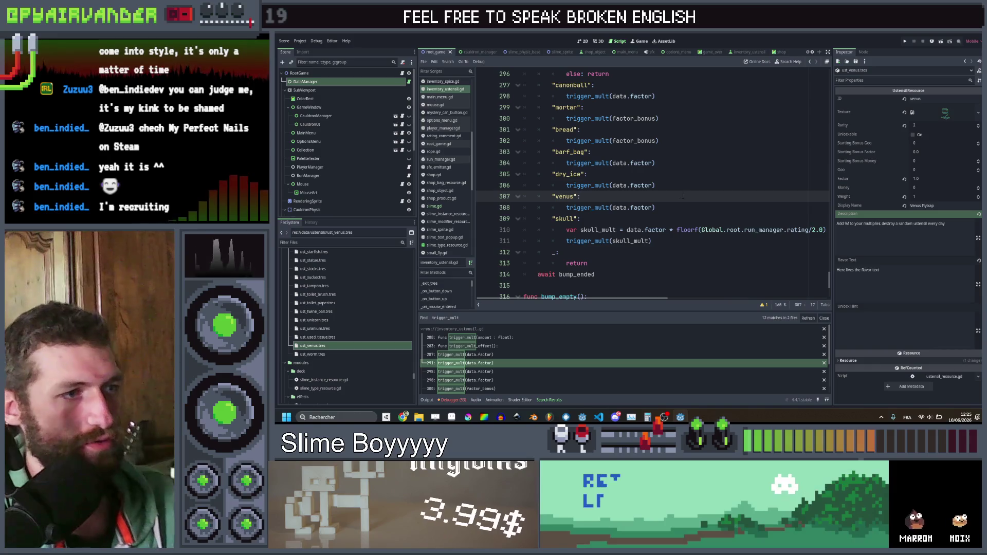
key("ctrl+shift+f")
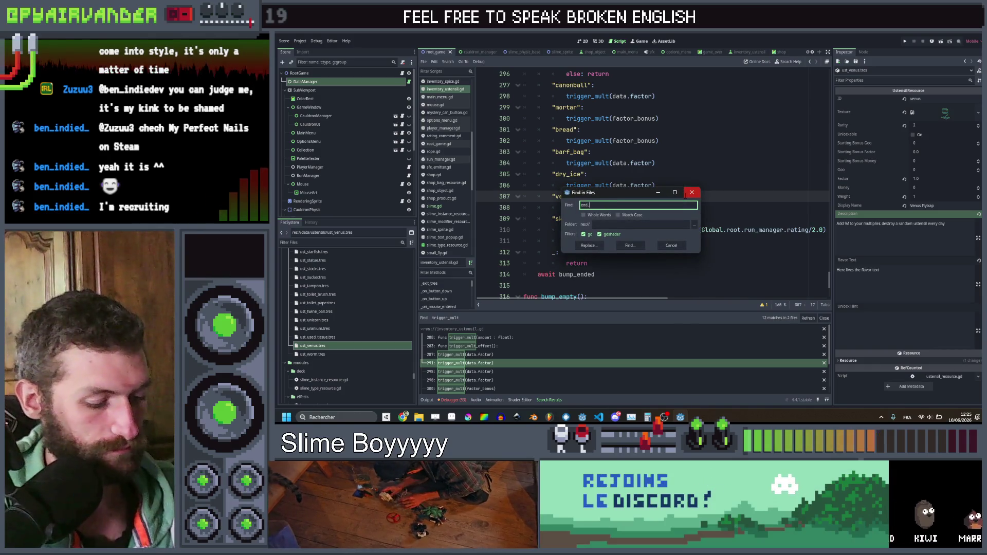
Step: Search for end_day, open func end_day() in cauldron_manager.gd, and copy its sourdough block
type("y")
key("Return")
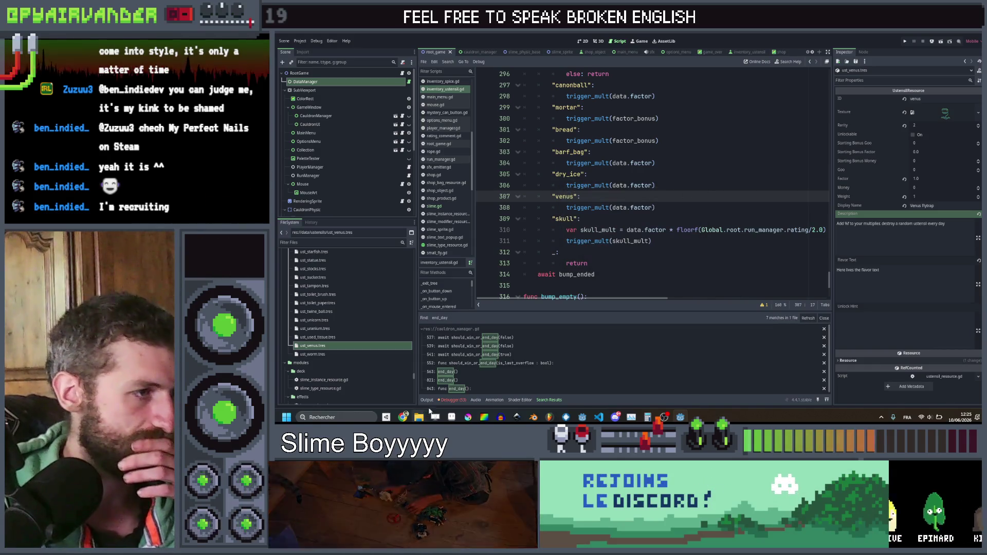
left_click(478, 389)
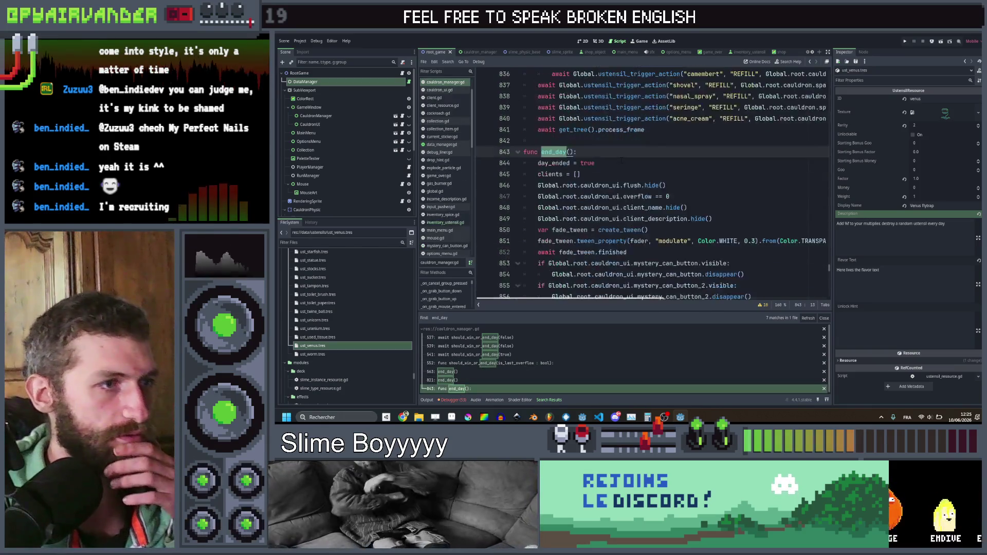
scroll(653, 185, "down", 8)
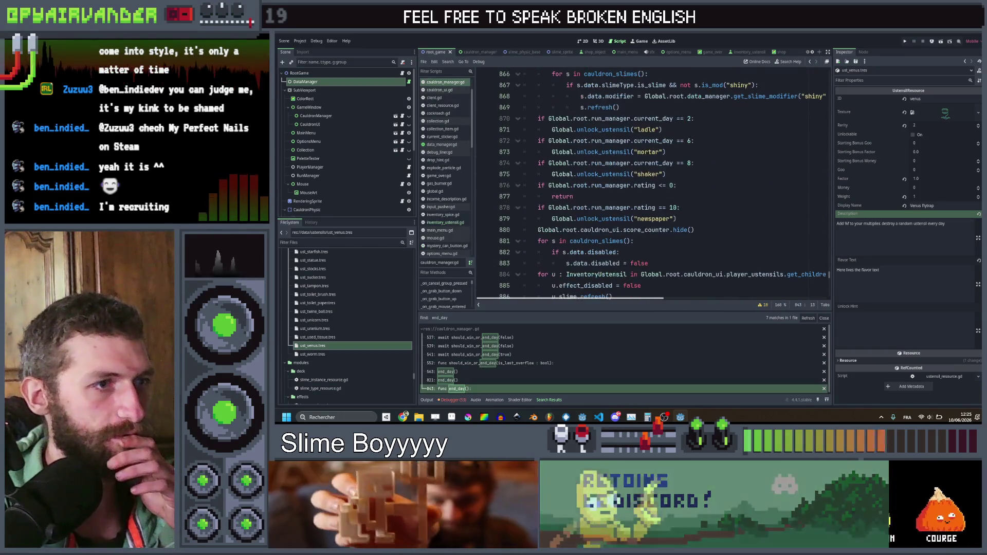
scroll(683, 177, "down", 5)
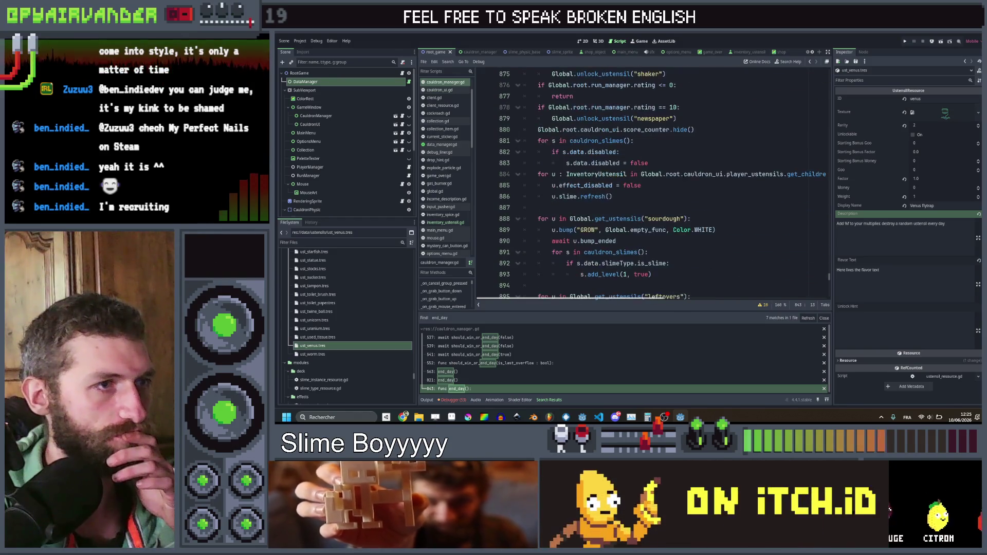
scroll(674, 183, "down", 4)
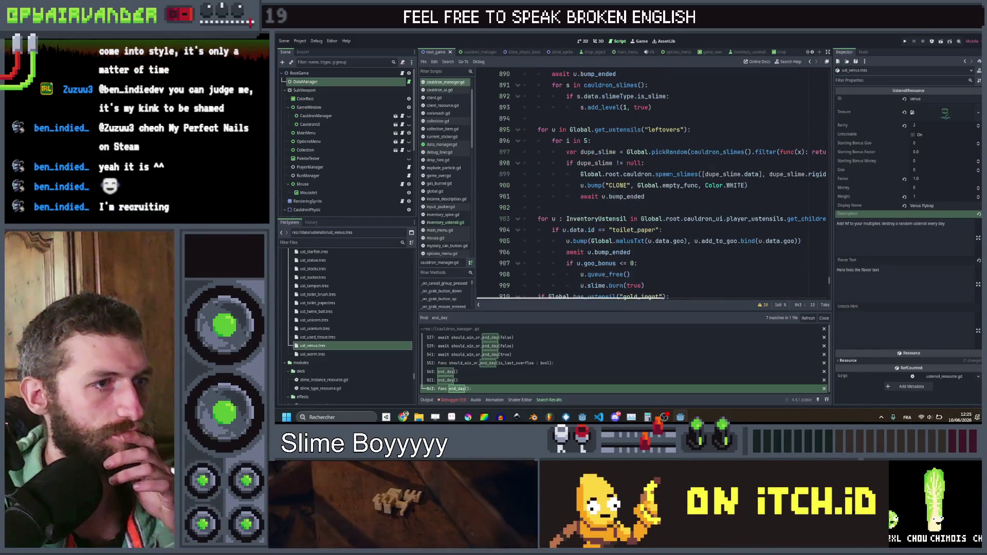
scroll(674, 182, "up", 5)
mouse_move(537, 219)
left_mouse_down()
mouse_move(565, 183)
mouse_move(563, 152)
left_mouse_up()
mouse_move(652, 208)
left_mouse_down()
mouse_move(555, 175)
mouse_move(538, 156)
left_mouse_up()
left_click(549, 136)
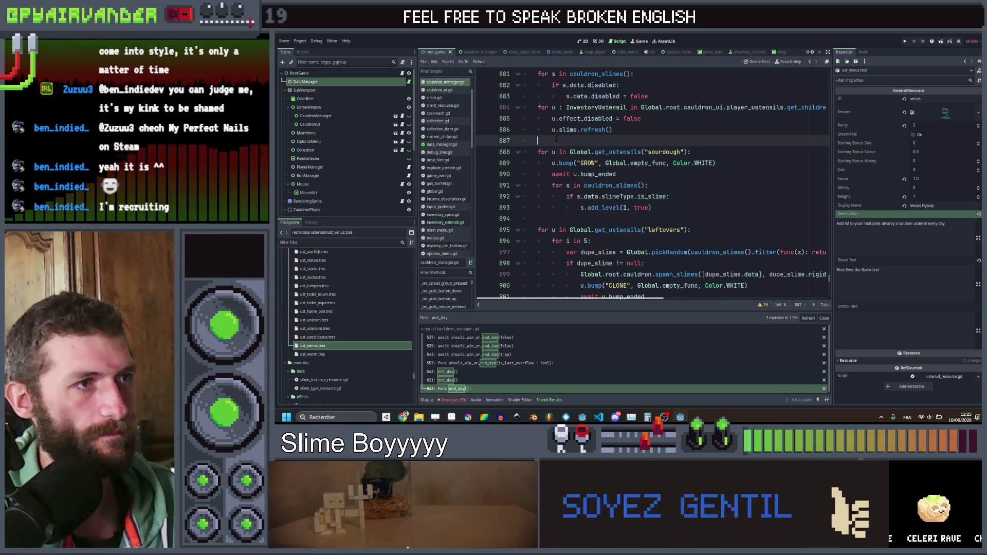
Step: Paste a copy of the sourdough block, rename it venus, and save cauldron_manager.gd
key("Return")
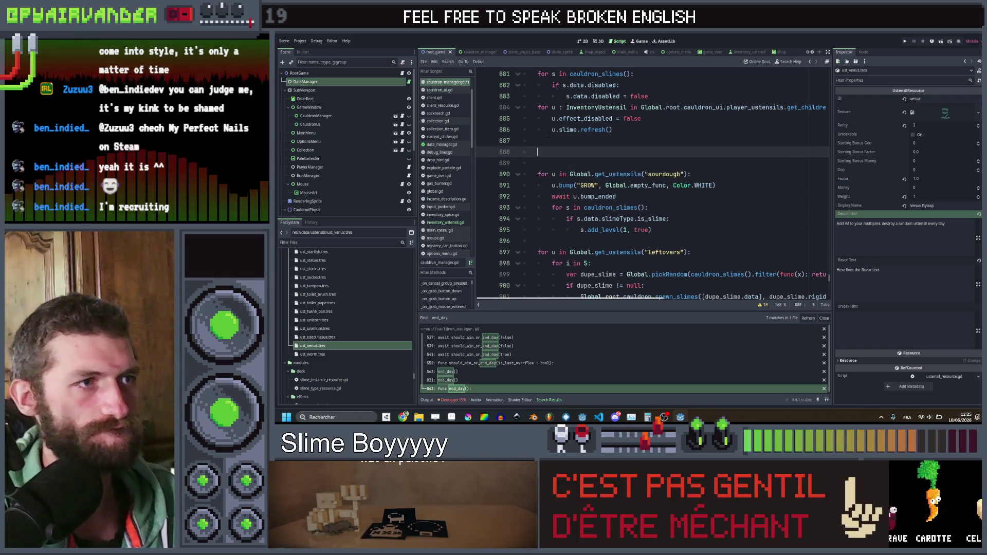
type("for u in Global.get_ustensils(\"sourdough\"): \t\tu.bump(\"GROW\", Global.empty_func, Color.WHITE) \t\tawait u.bump_ended \t\tfor s in cauldron_slimes(): \t\t\tif s.data.slimeType.is_slime: \t\t\t\ts.add_level(1, true)")
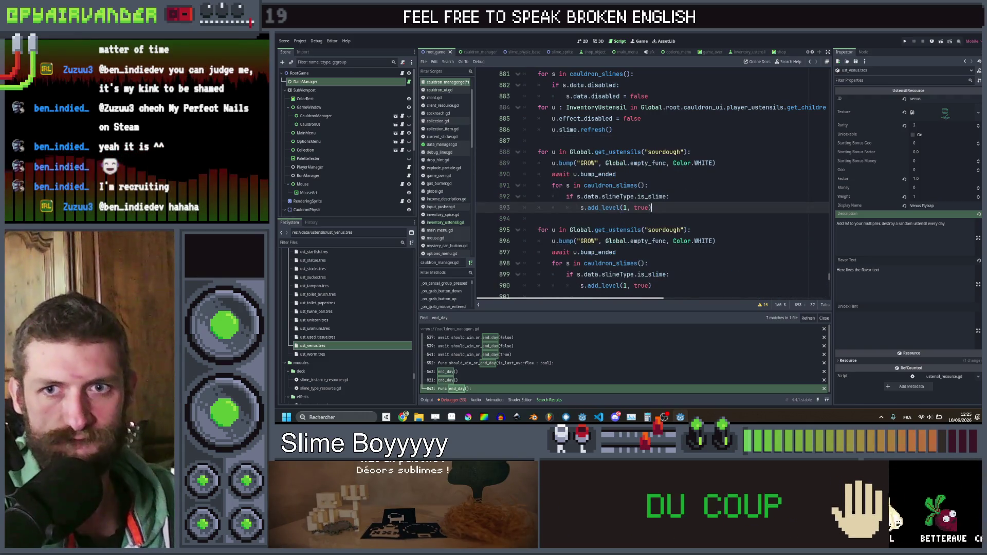
double_click(667, 152)
type("venu")
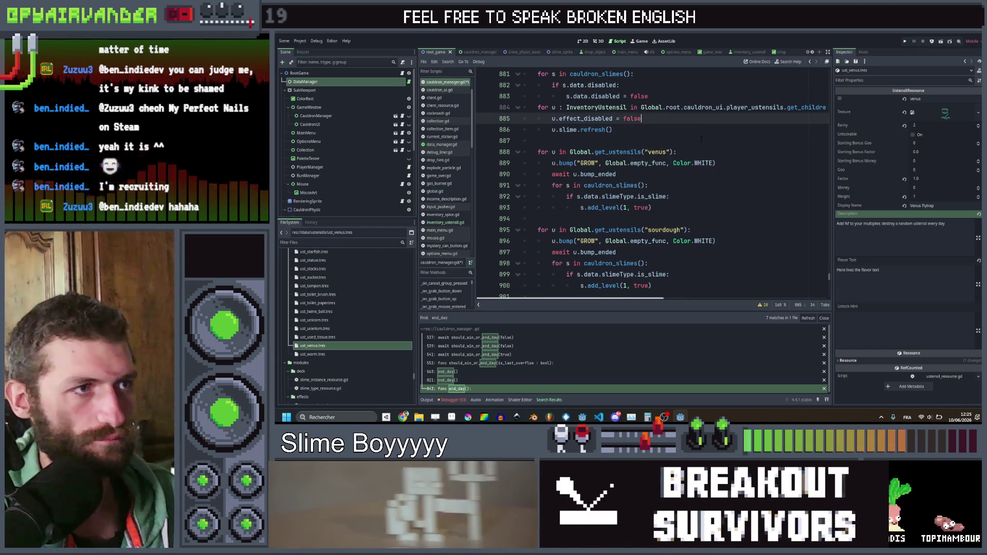
left_click(699, 140)
key("ctrl+s")
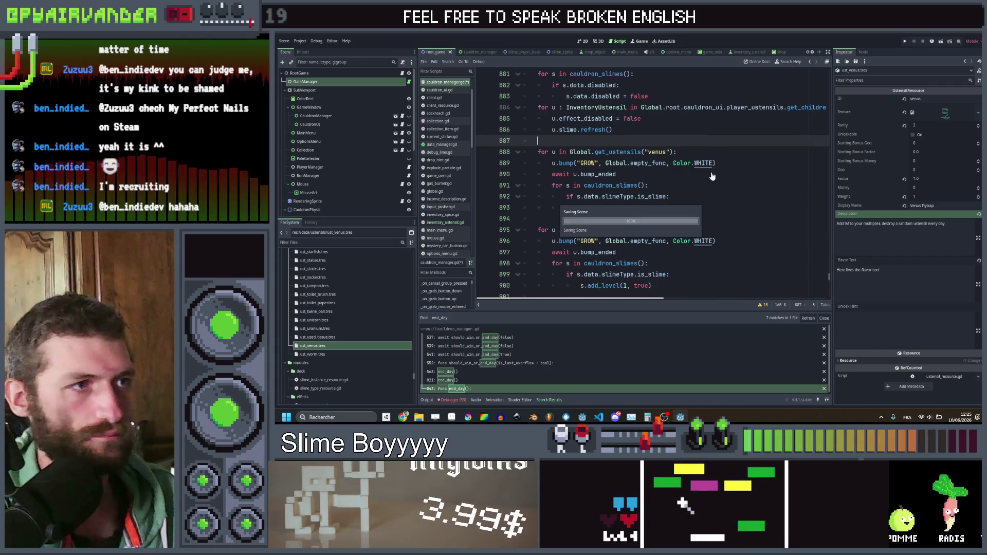
Step: Replace GROW with CHOMP in the venus block and start an if cauldron line inside it
double_click(588, 163)
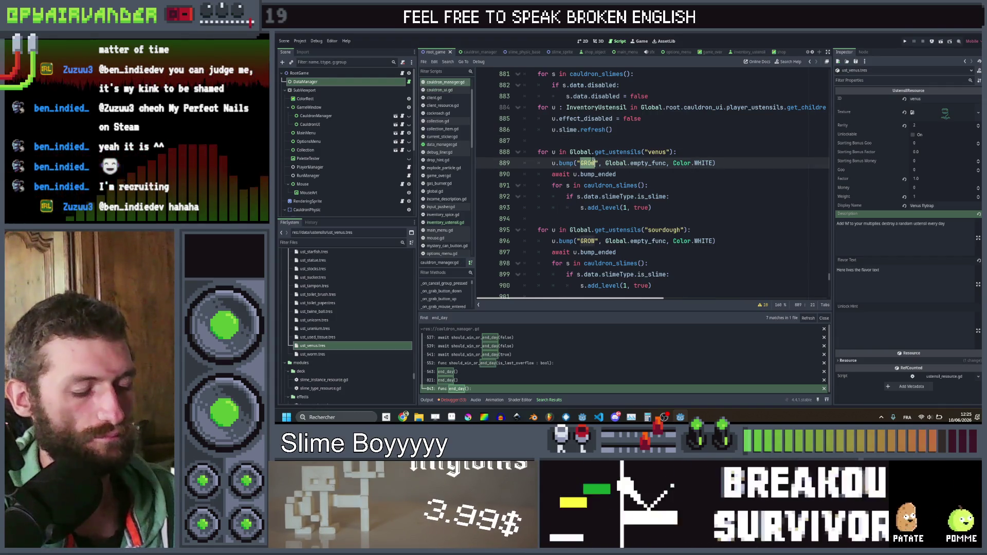
type("CHOMP")
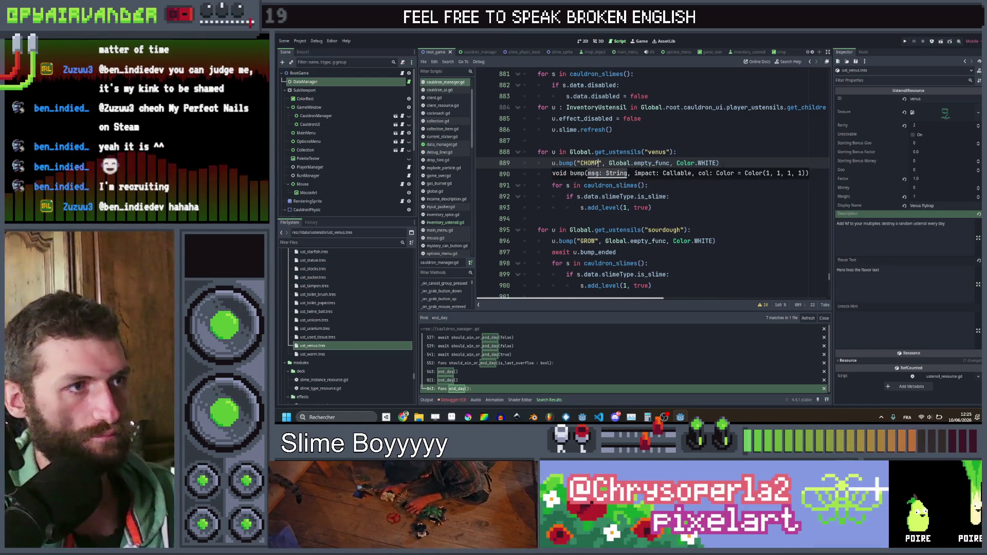
left_click(666, 184)
left_click(658, 175)
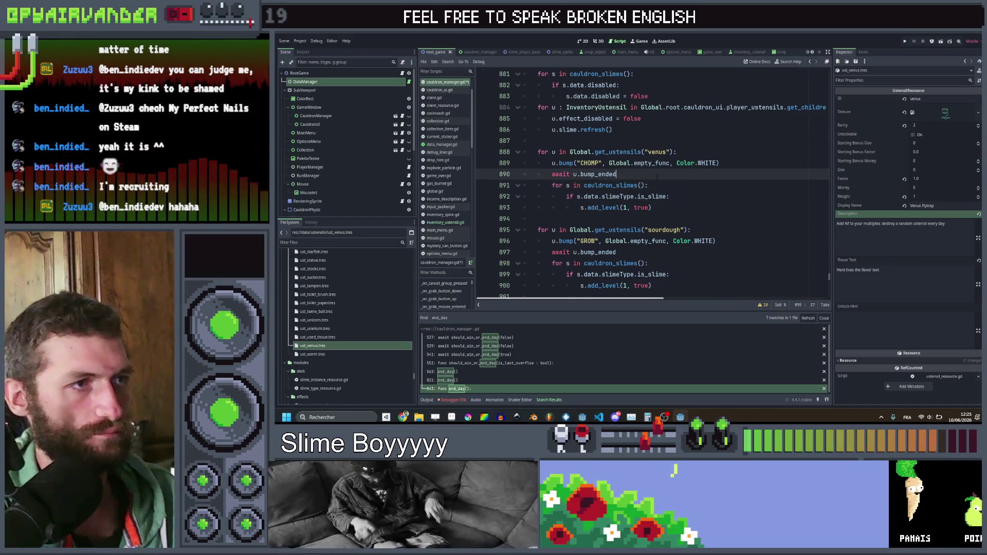
left_click(685, 153)
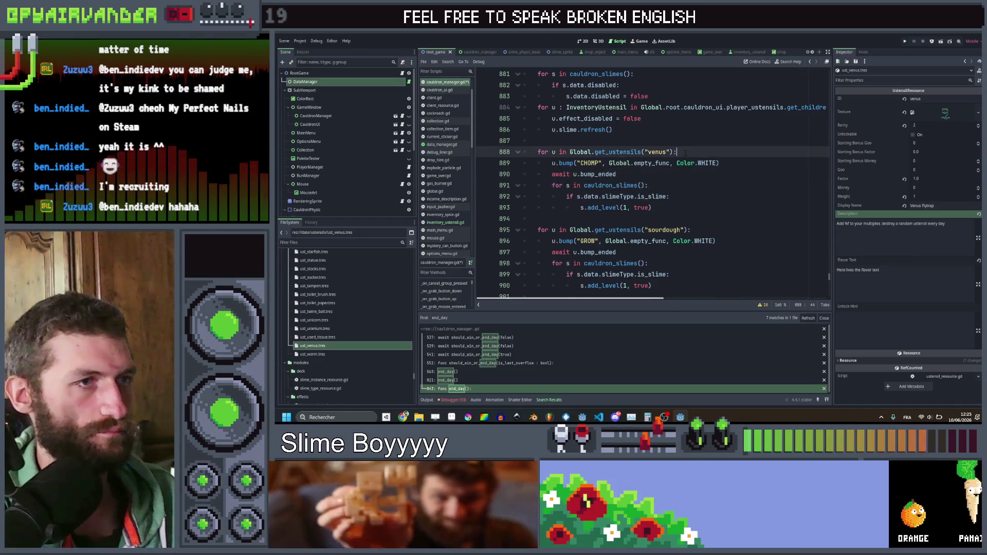
key("Return")
type("if ")
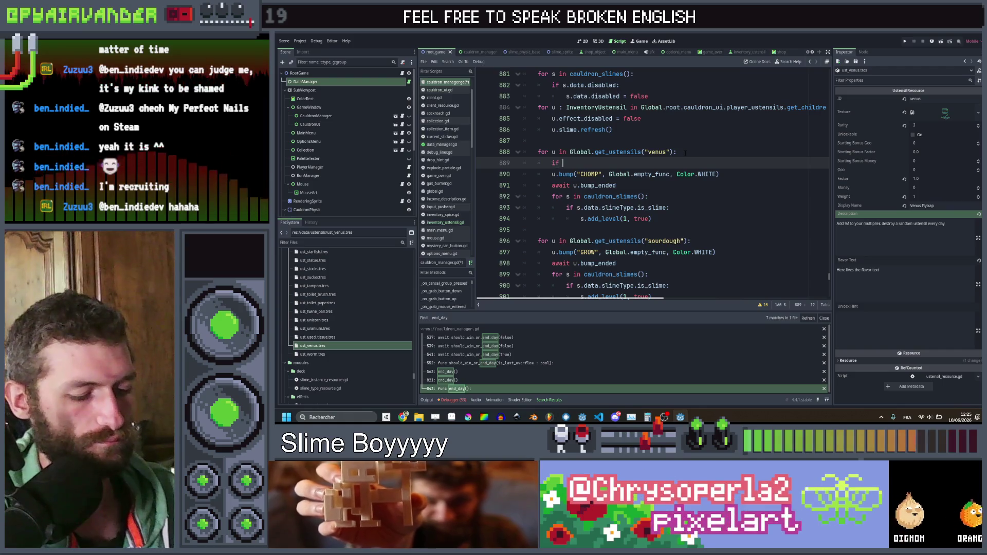
type("ca")
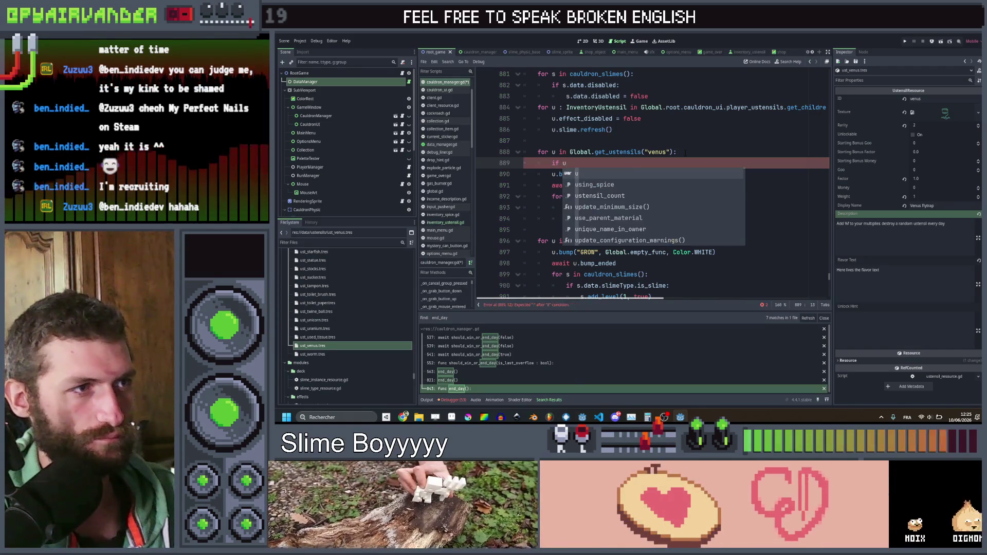
type("u")
Step: Complete the condition as 'if cauldron_ustensils().size() > 1:' and indent the block beneath it
key("Down")
key("Down")
key("Down")
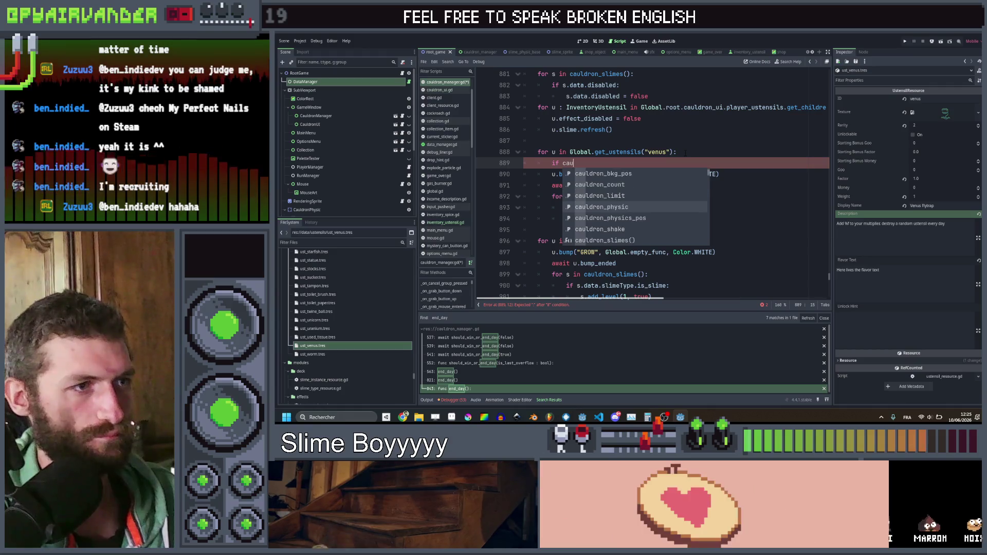
key("Down")
key("Return")
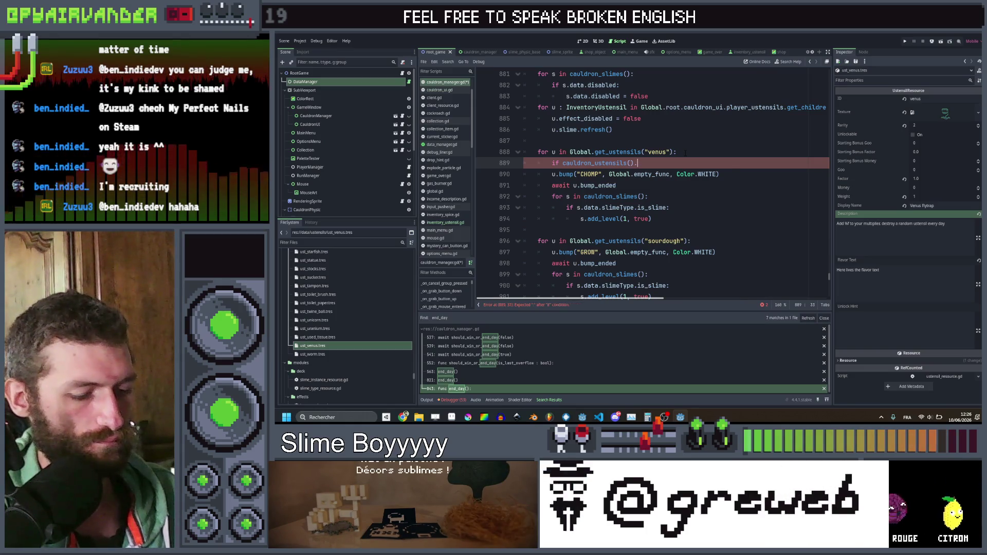
type("size()")
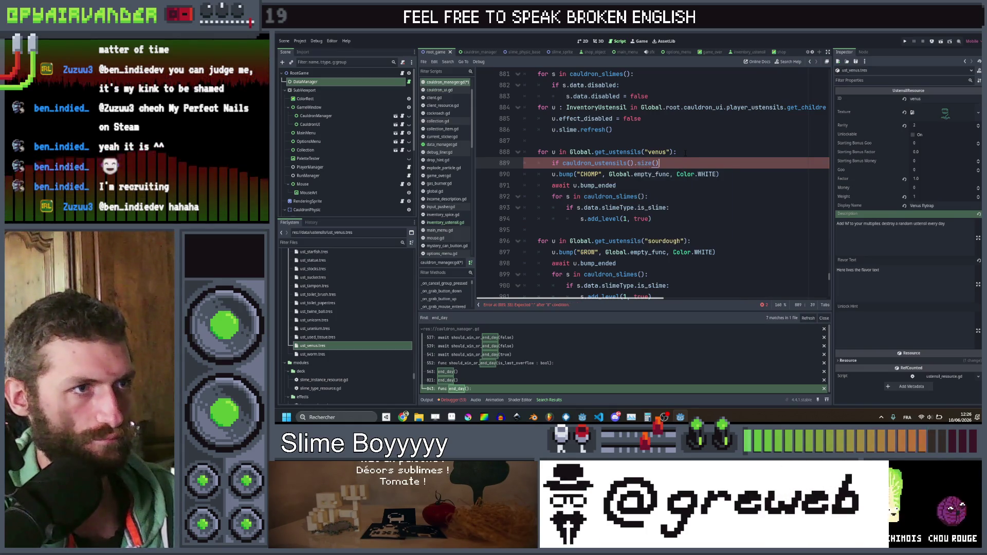
type(" > ")
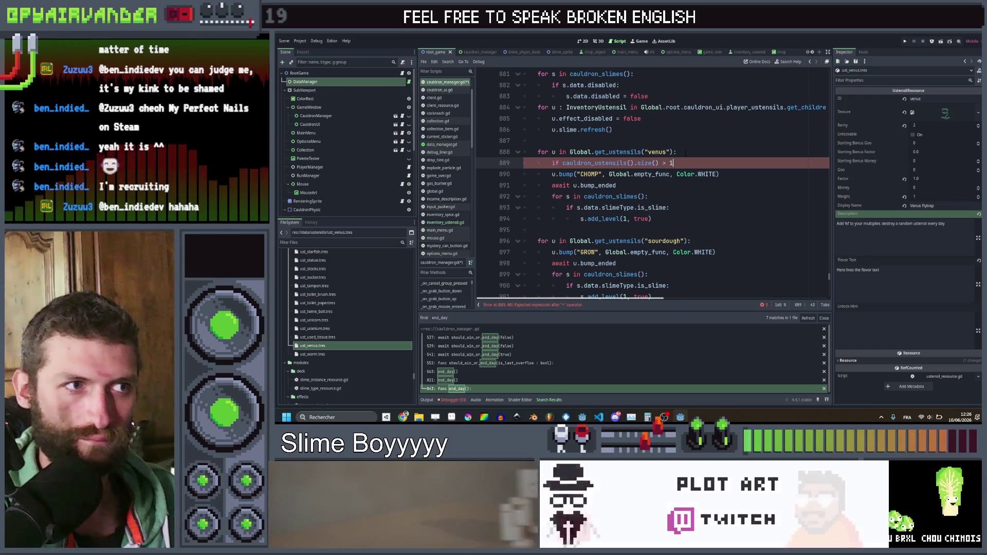
type("1")
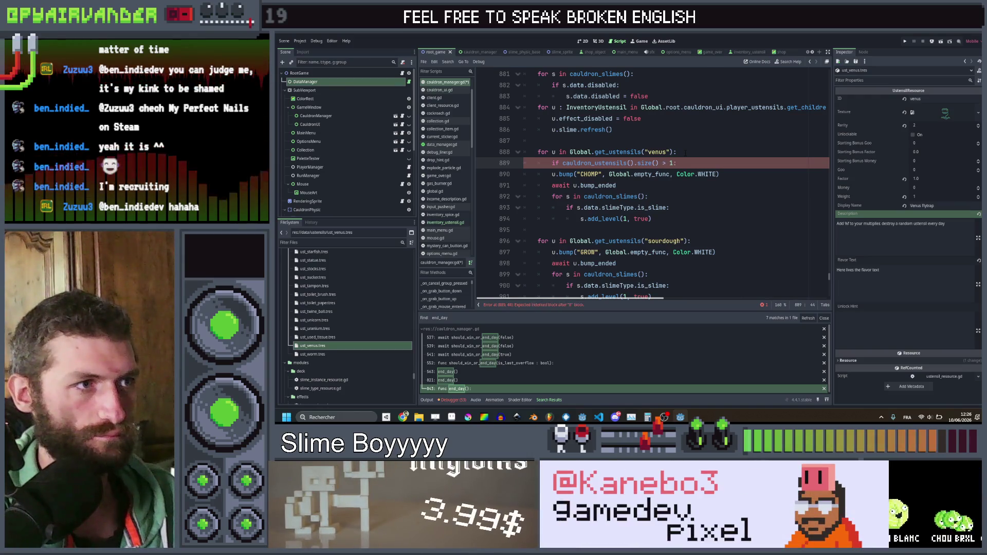
key("Down")
key("shift+Down")
key("shift+Down")
key("shift+Down")
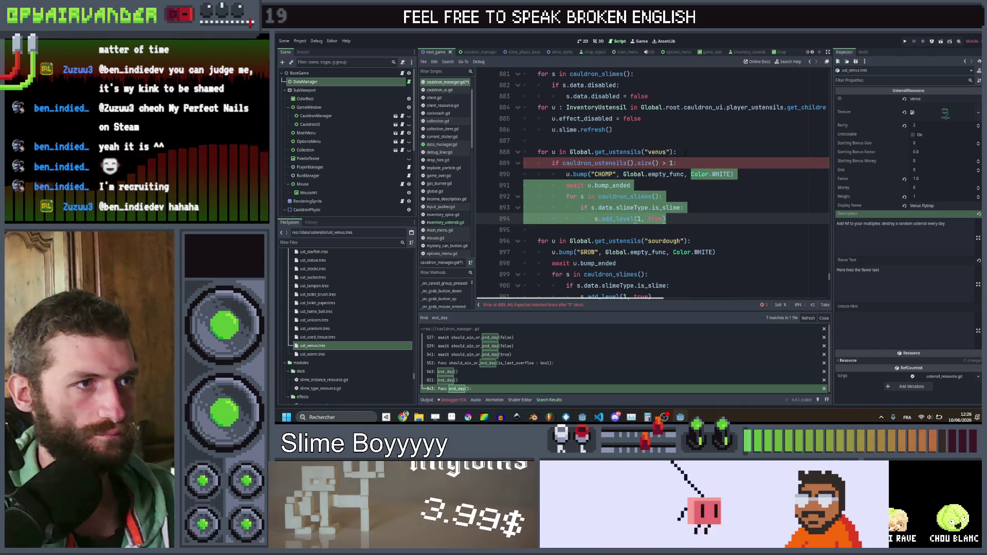
key("Tab")
key("Up")
key("Up")
key("Up")
key("Up")
key("Up")
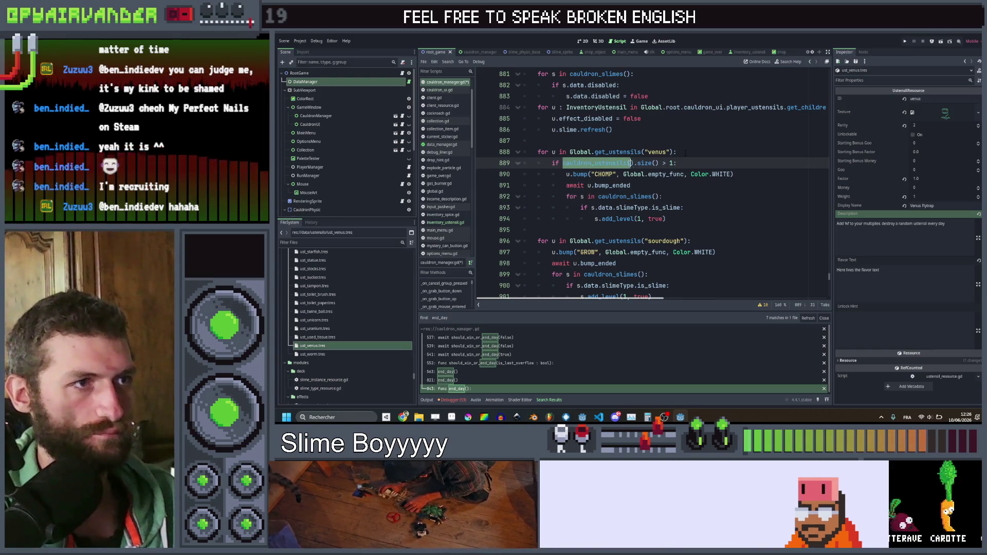
Step: Replace cauldron_slimes() with cauldron_ustensils() in the loop on line 892
key("Down")
key("Down")
key("Down")
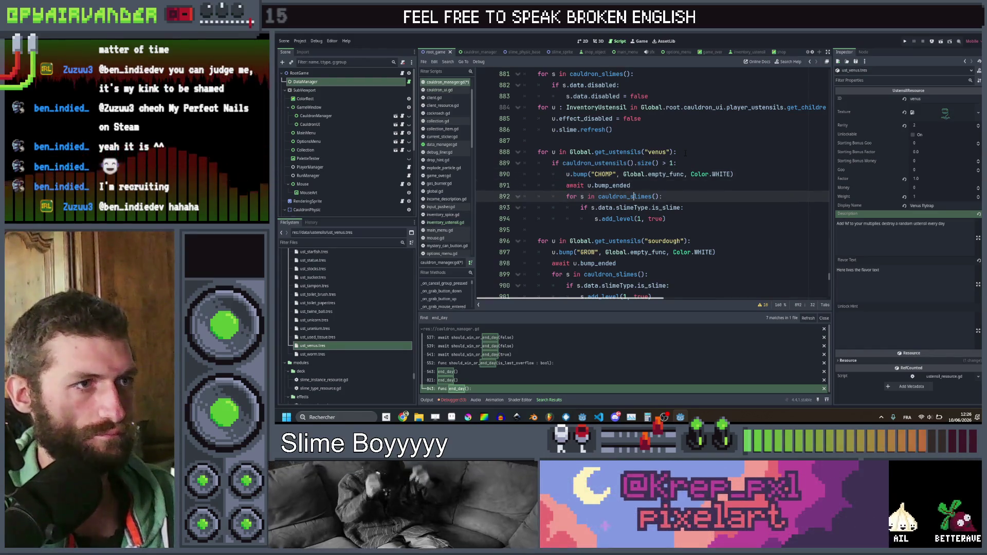
key("End")
key("Left")
key("ctrl+shift+Left")
key("ctrl+shift+Left")
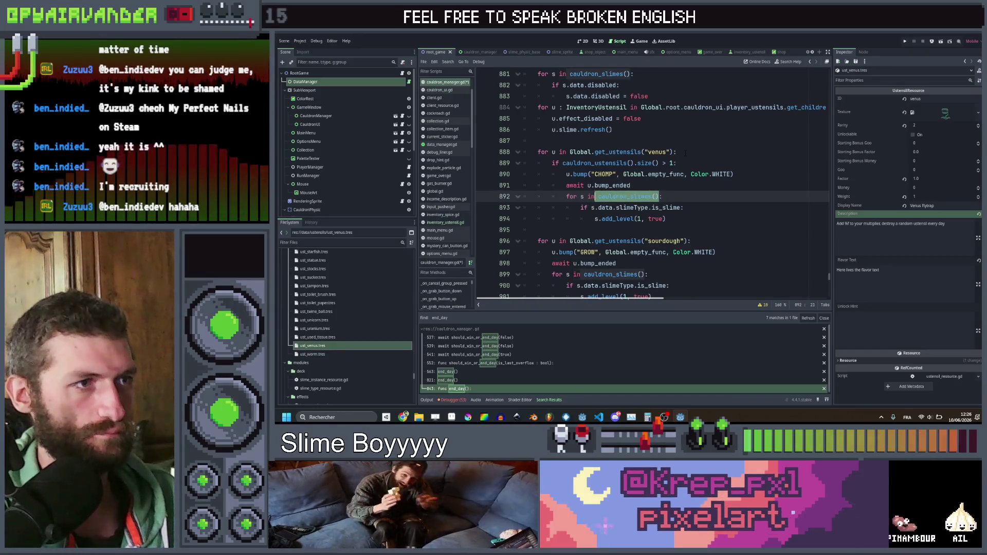
type("cauldron_ustensils()")
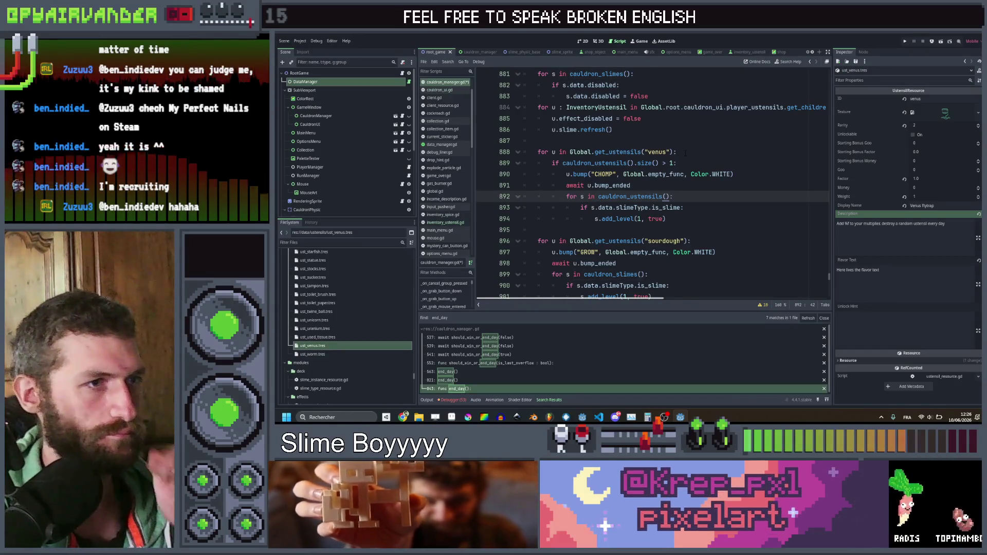
left_click(689, 192)
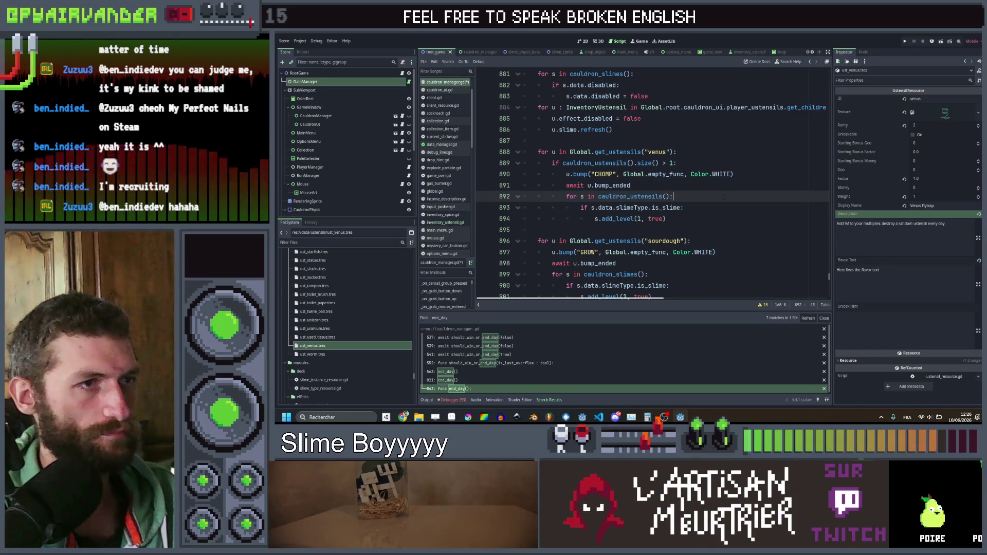
key("Return")
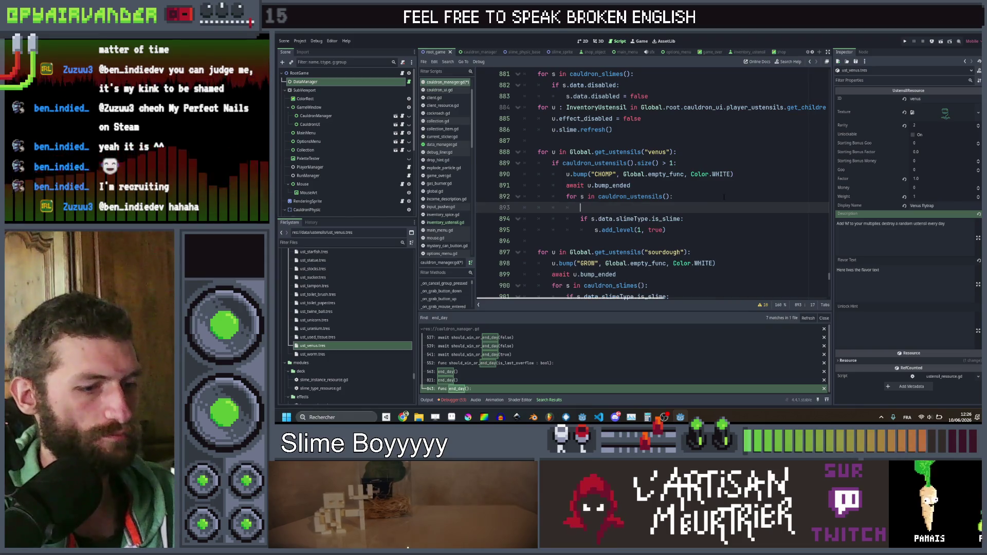
key("Tab")
type("if")
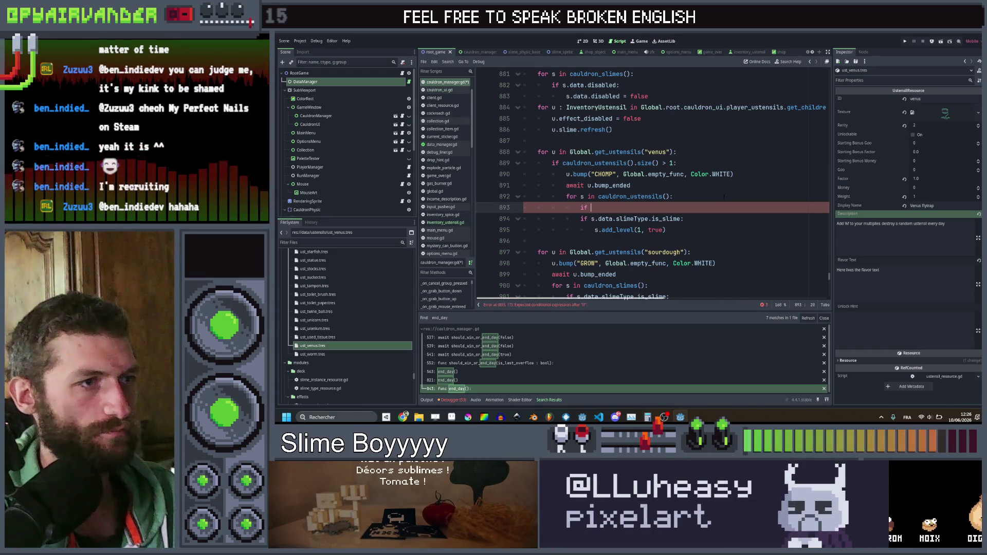
key("BackSpace")
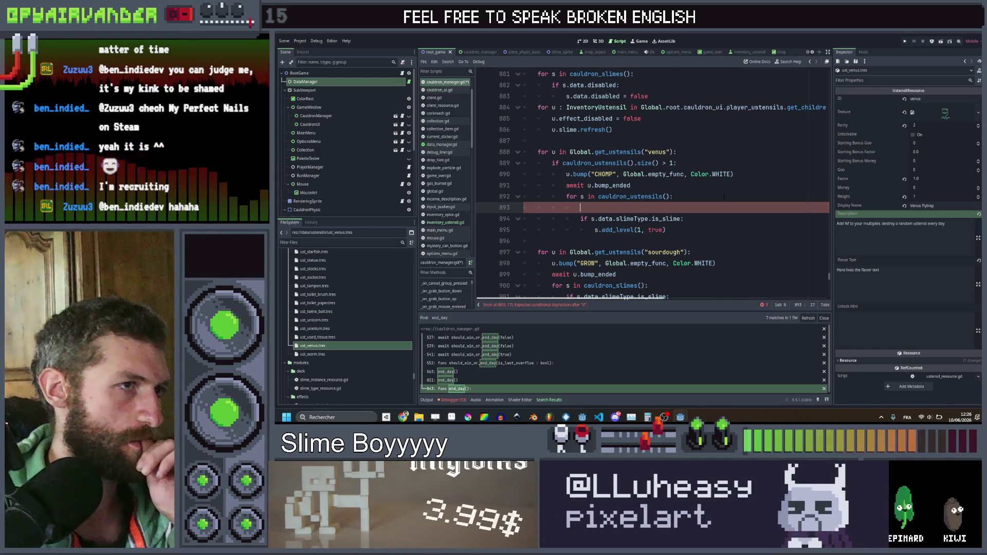
key("BackSpace")
key("BackSpace")
key("BackSpace")
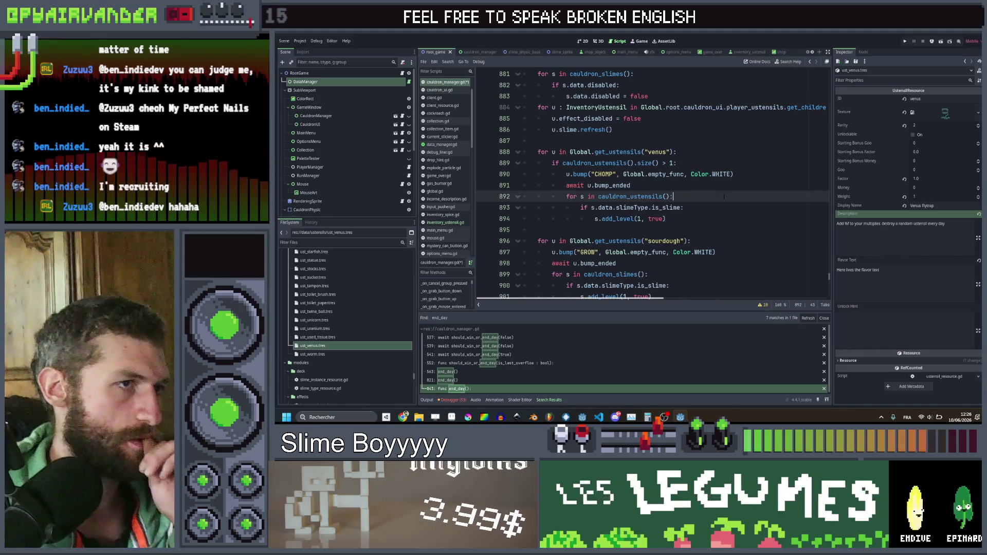
key("Up")
Step: Add 'var valid_ustensils = cauldron_ustensils().duplicate()' above the loop
key("Return")
type("v")
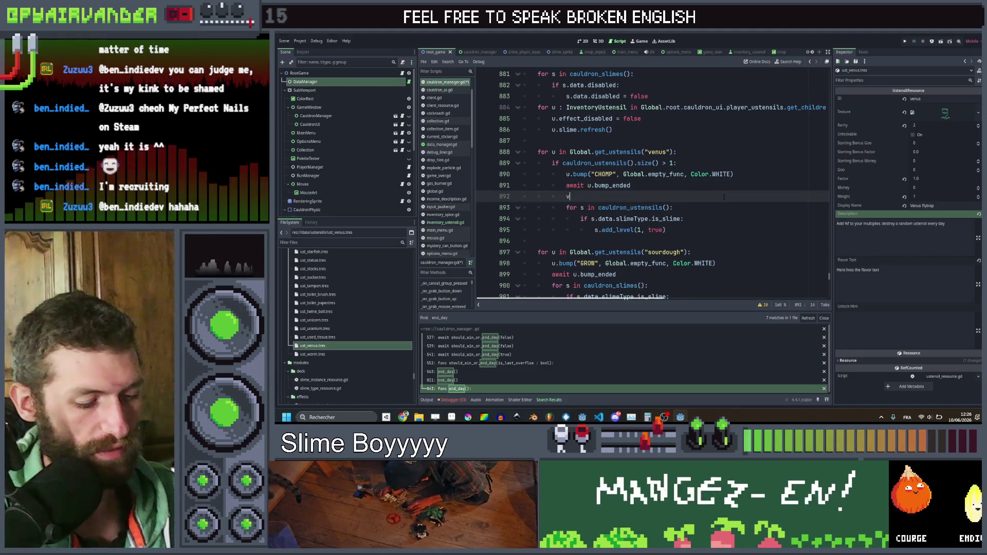
type("ar valid_")
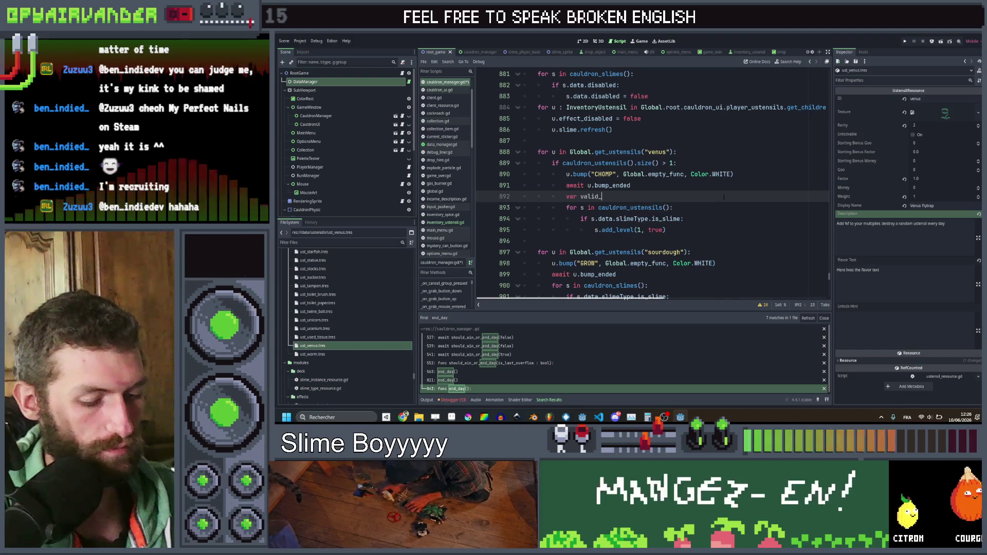
type("ustensils =")
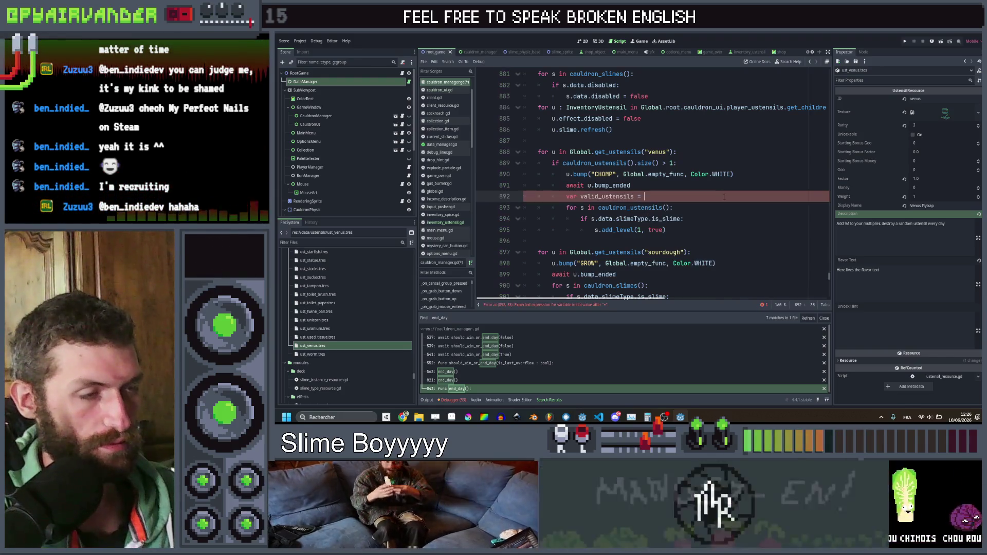
key("Down")
key("ctrl+d")
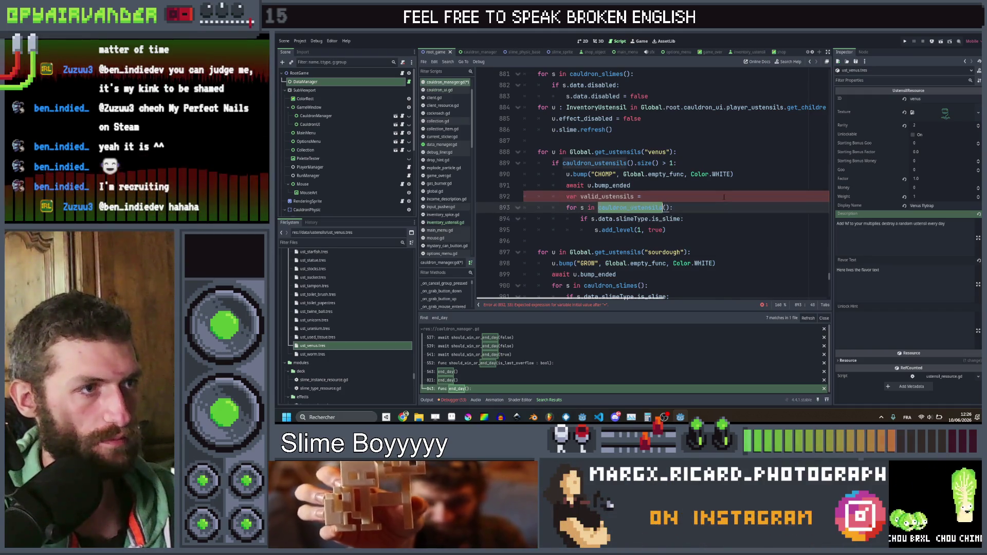
key("ctrl+c")
left_click(724, 197)
key("ctrl+v")
type(".")
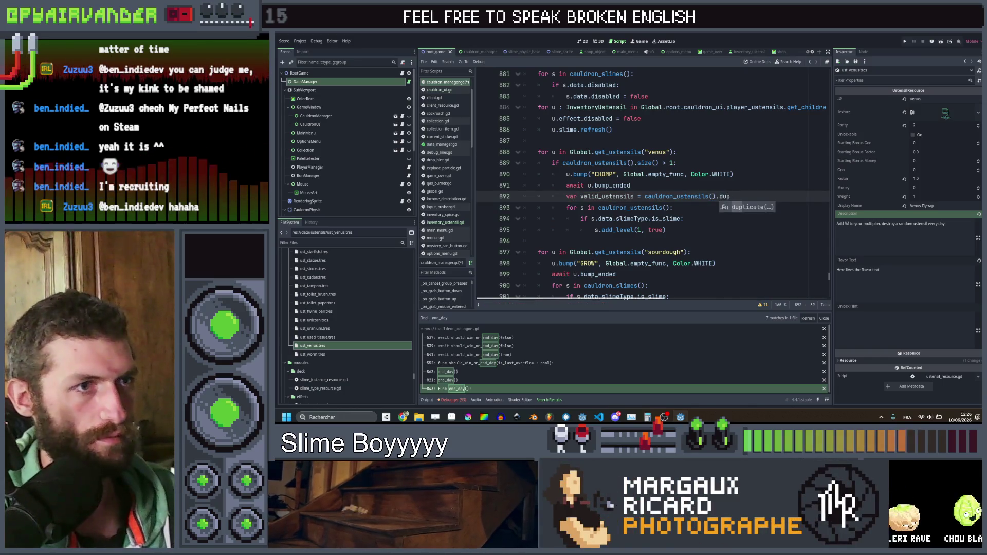
key("Return")
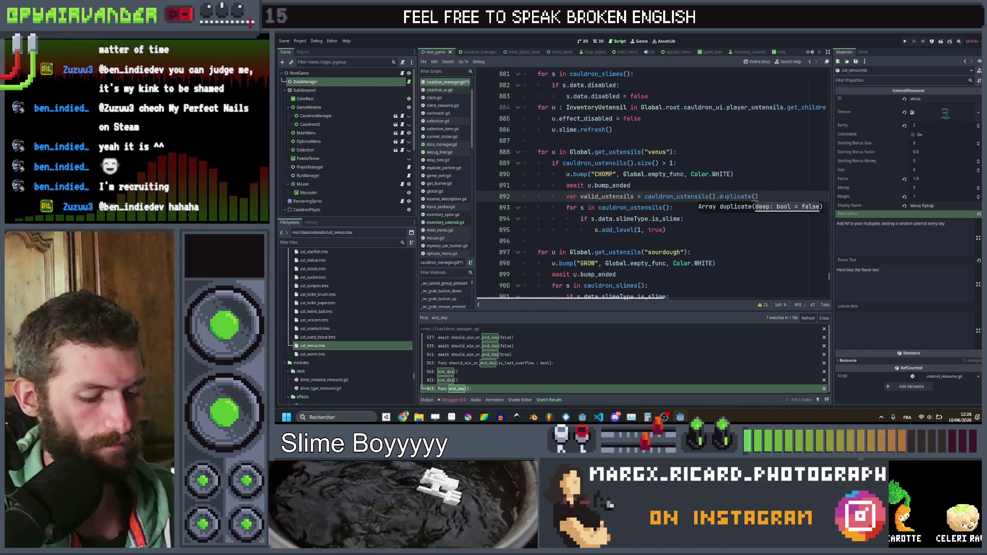
type(".remove_at(")
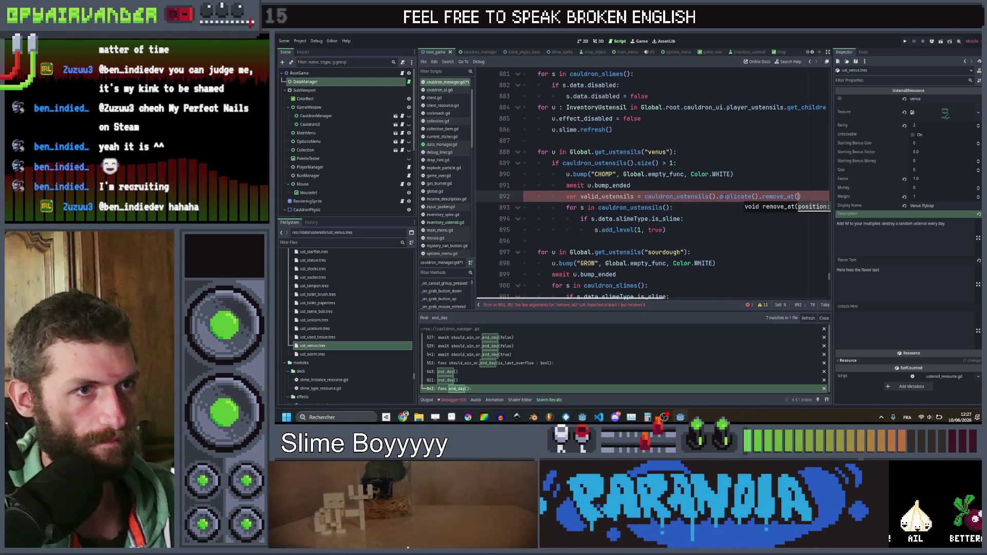
key("BackSpace")
key("BackSpace")
key("BackSpace")
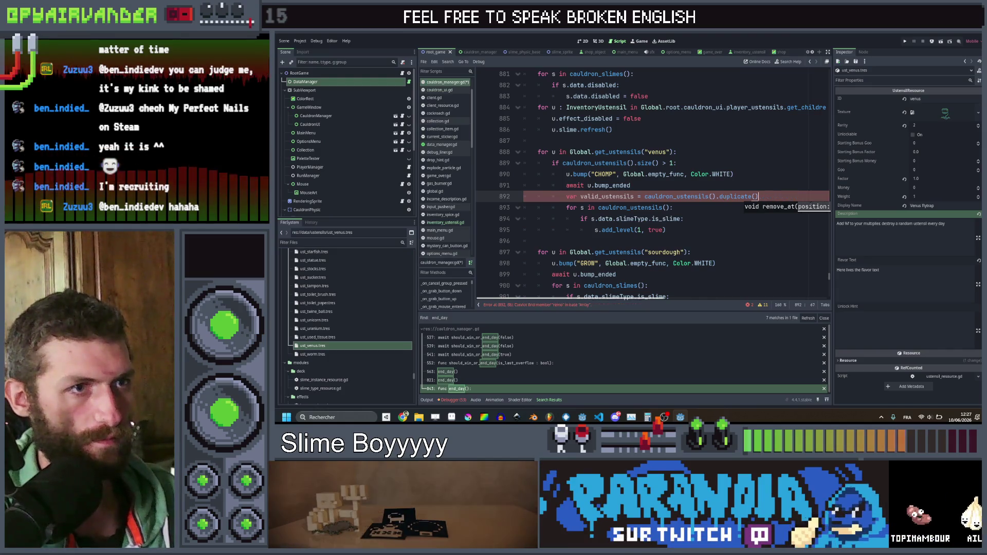
Step: Add 'valid_ustensils.remove_at(valid_ustensils.find(u))' on the following line
key("Return")
type("valid")
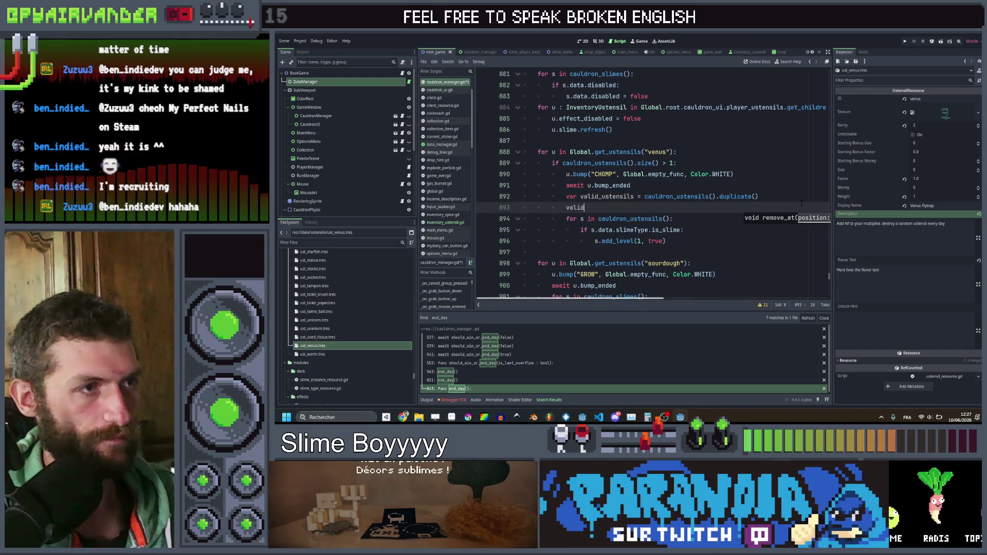
type("_ustensils.")
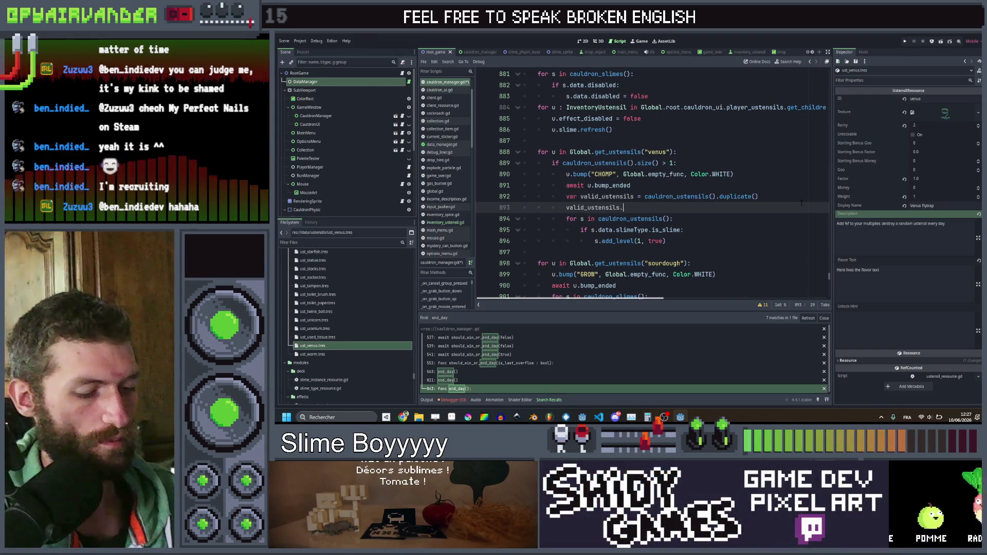
type("remo")
key("Return")
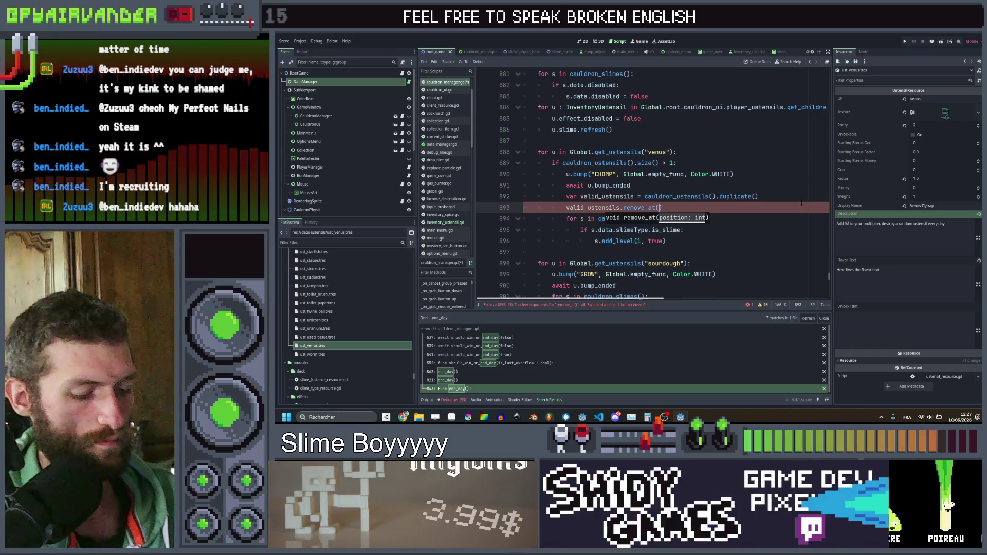
type("id_ustensils.f")
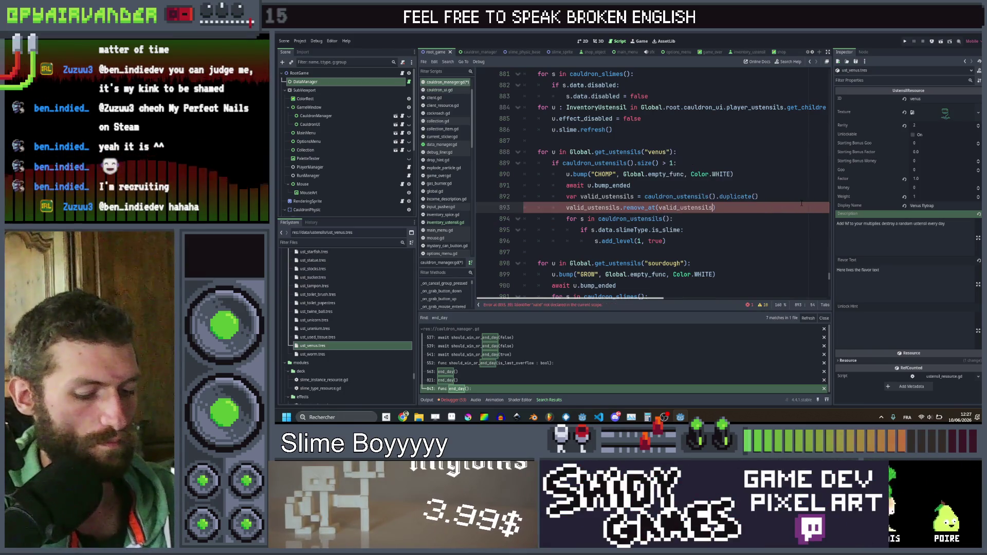
type("ind(u")
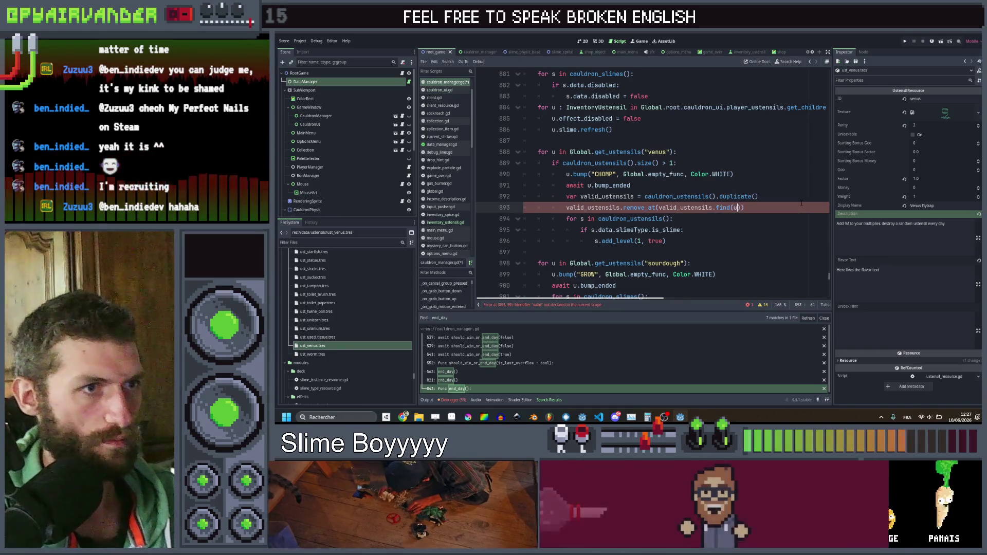
key("Escape")
key("Down")
Step: Replace the old slime loop with 'var ustensil_to_destroy = Global.pickRandom(valid_ustensils)'
left_click_drag(709, 239, 567, 220)
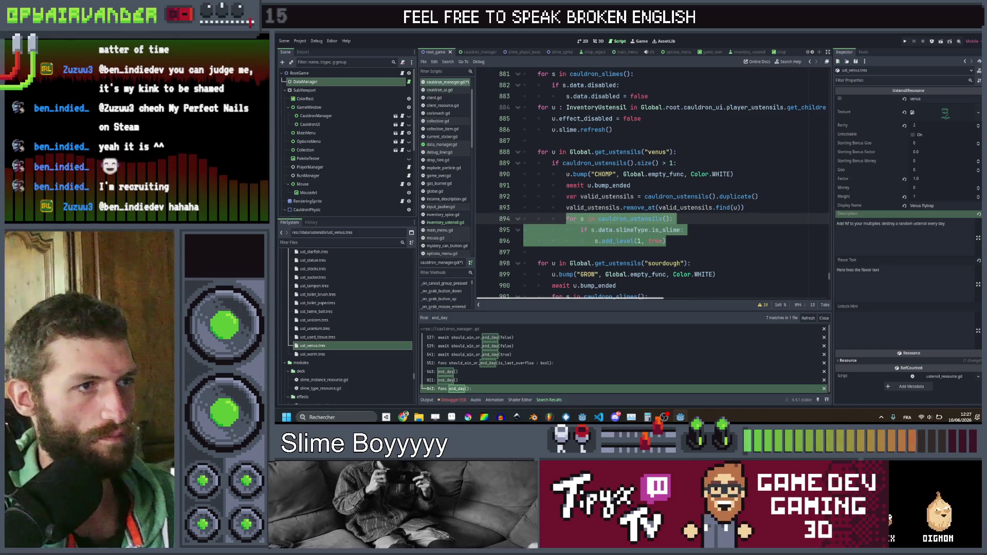
key("BackSpace")
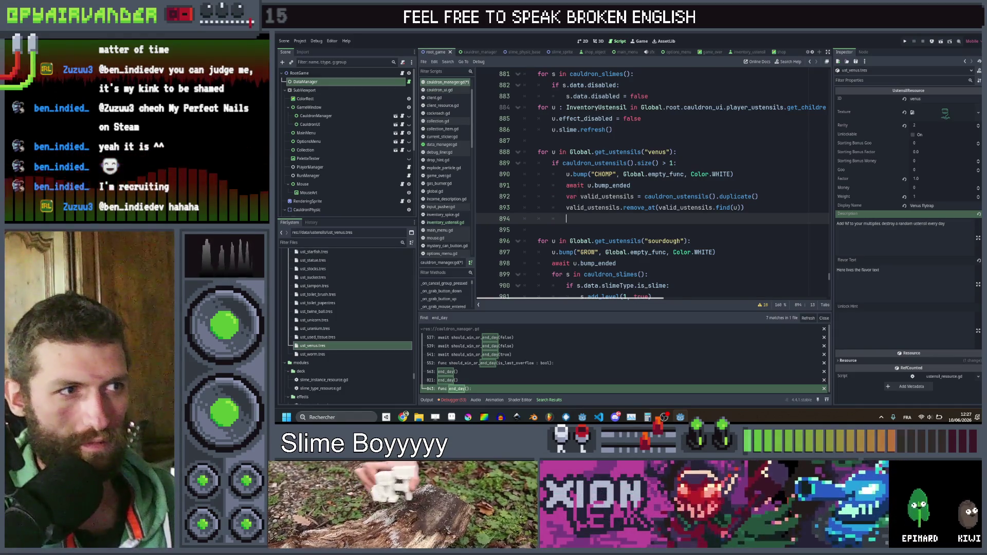
type("valid")
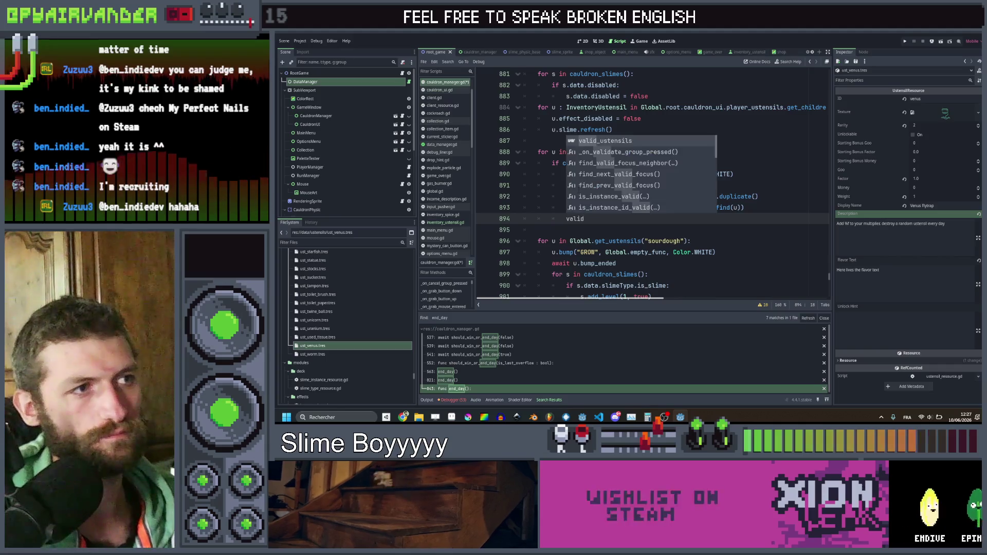
key("Return")
type(".")
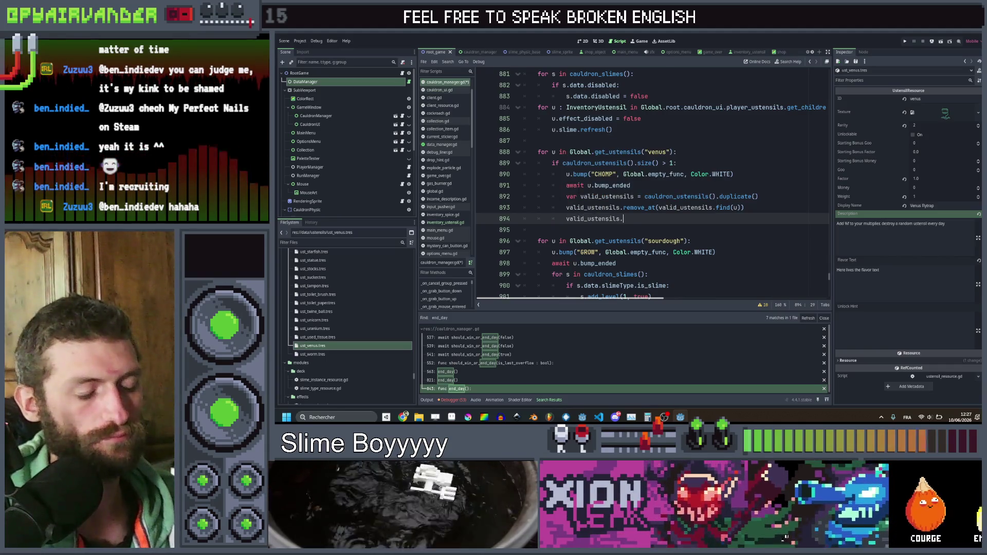
key("BackSpace")
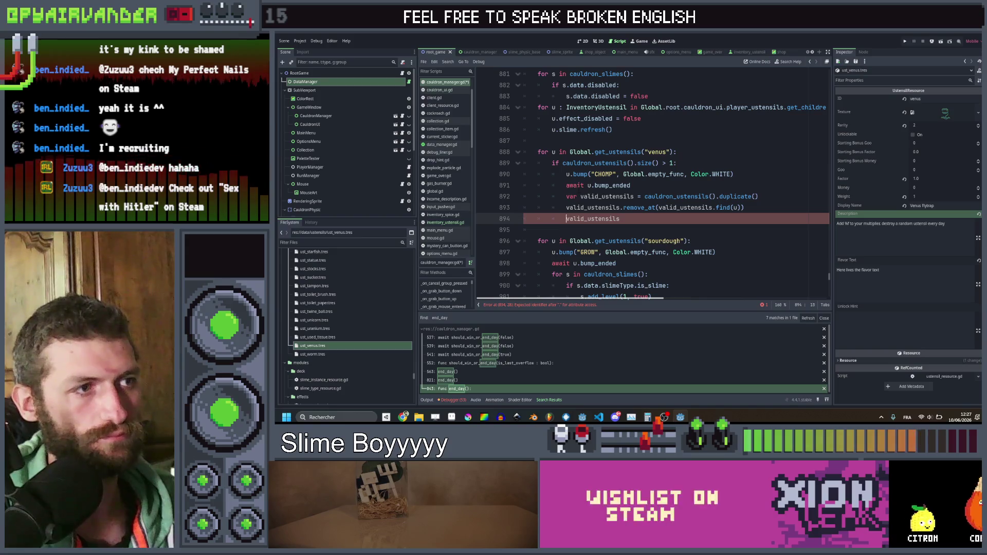
type("var ")
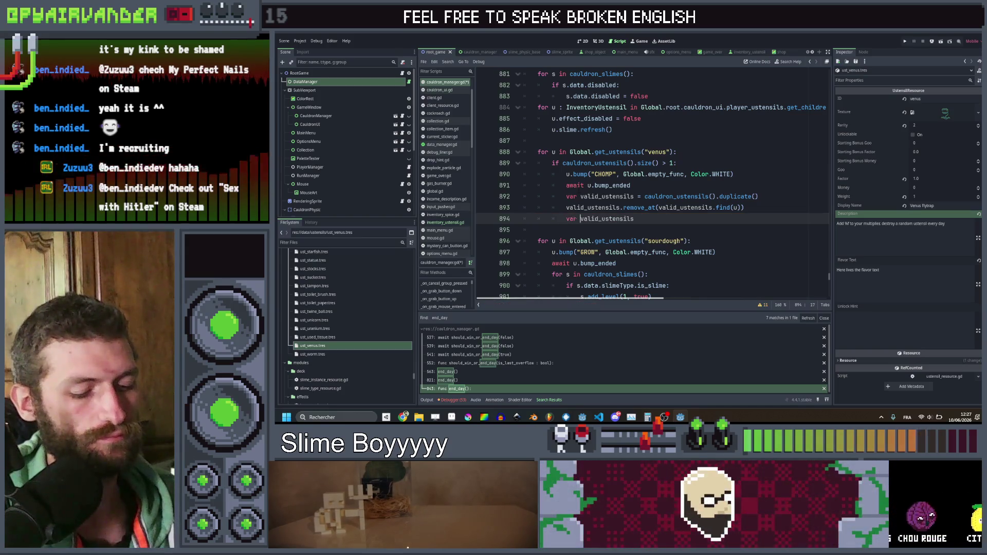
type("usten")
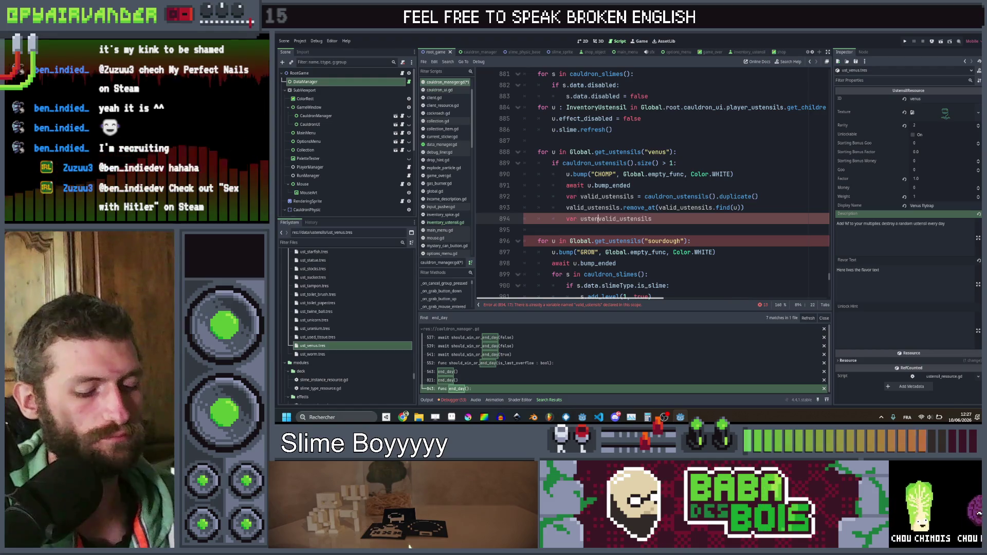
type("sil_to_")
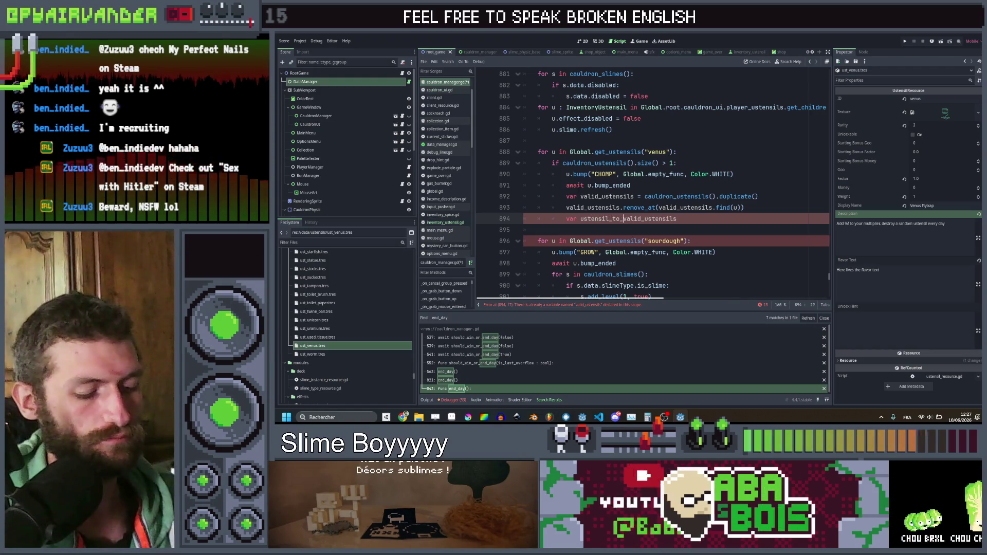
type("destroy =")
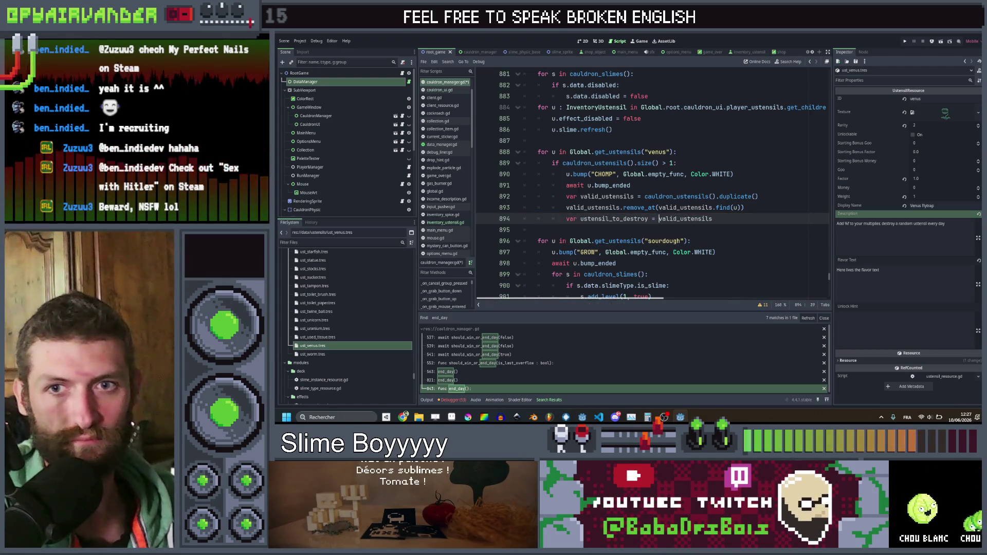
key("ctrl+space")
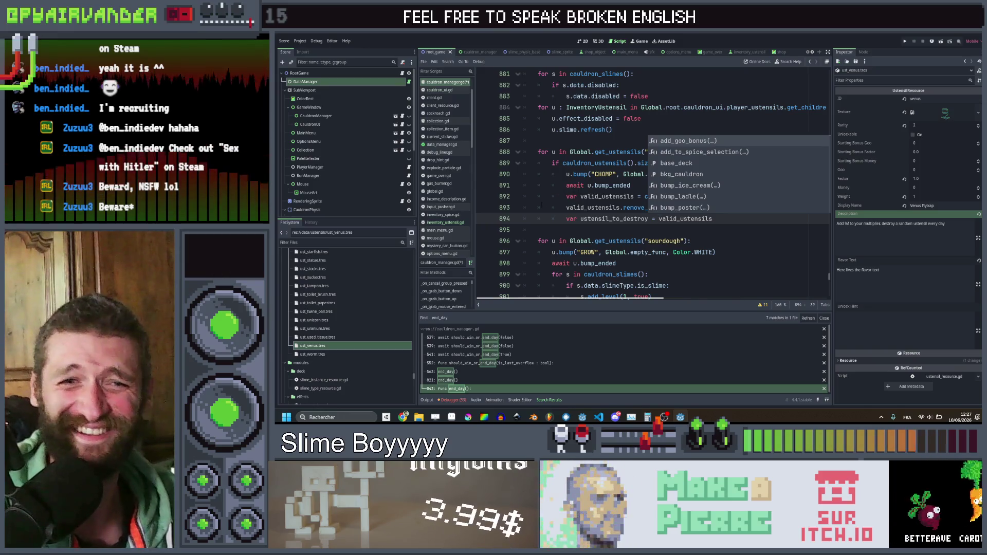
left_click(730, 222)
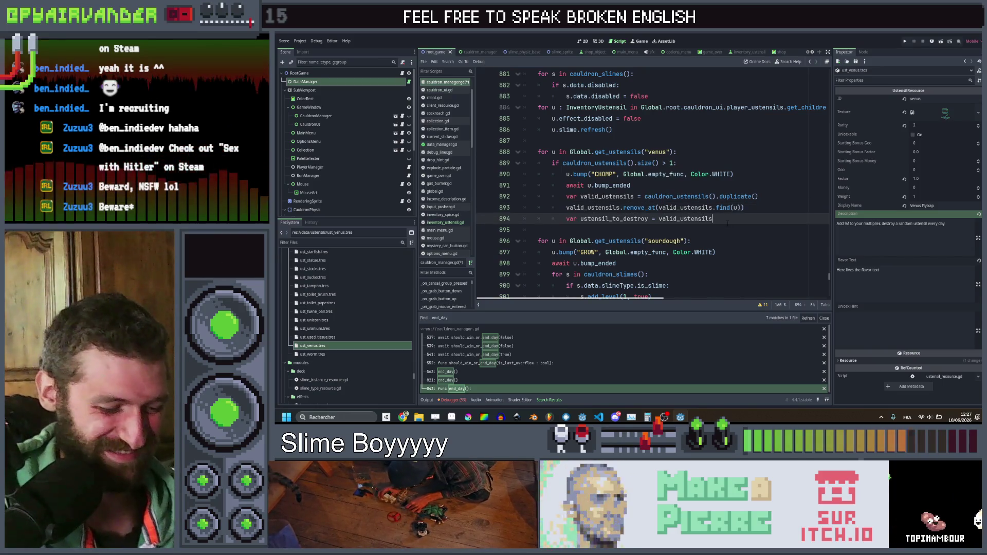
type("Global")
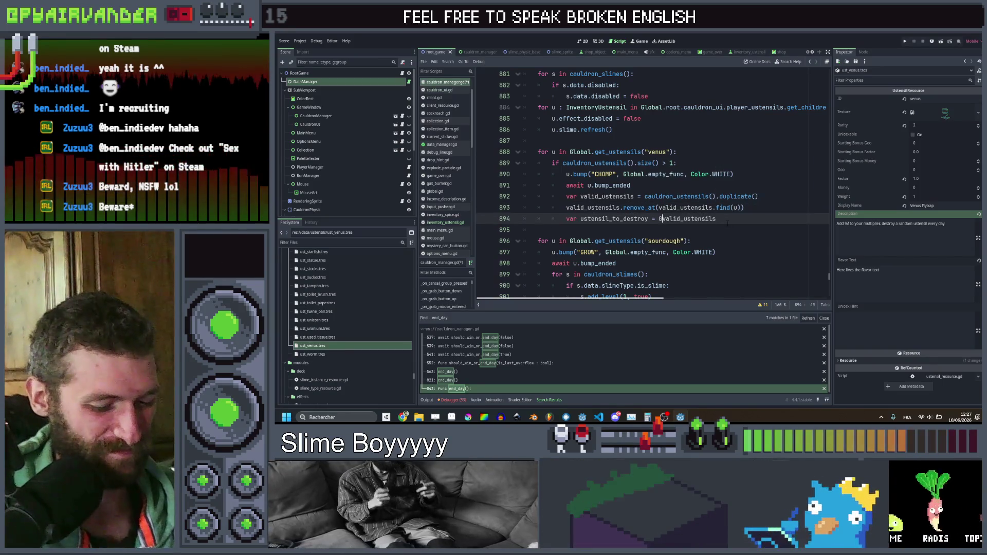
type(".pickR")
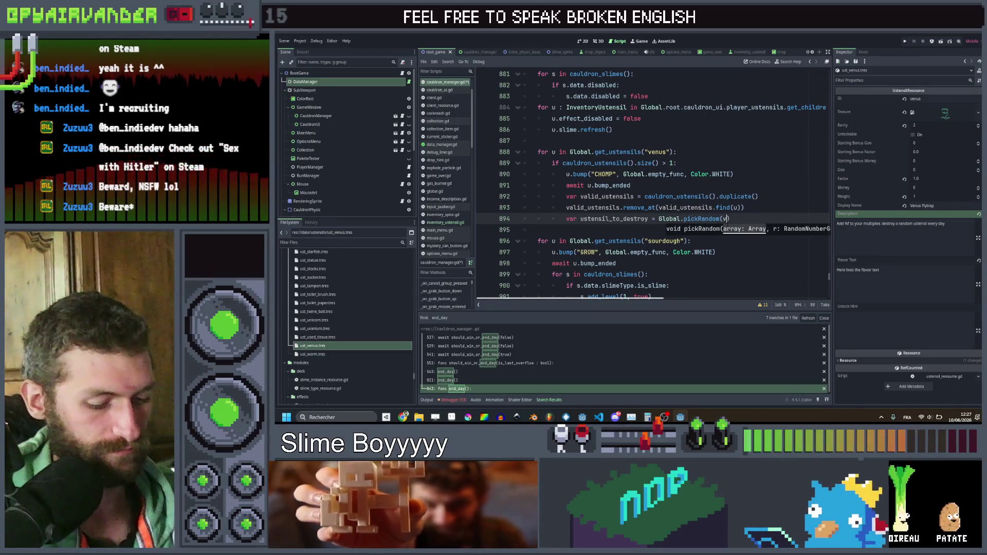
type("andom(valid_ustensils")
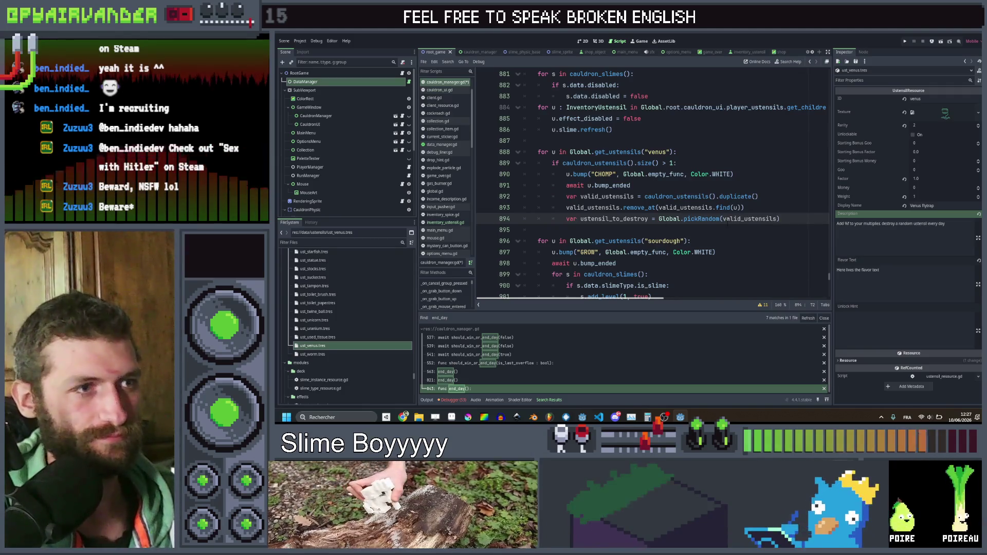
Step: Type ustensil_to_destroy as Slime and add a ustensil_to_destroy.burn(true) call below it
key("Return")
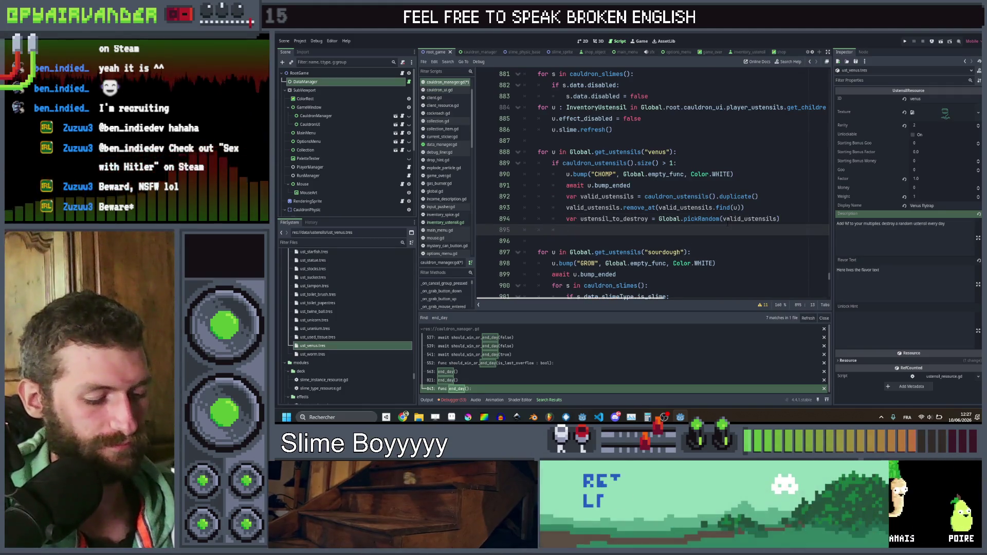
type("us")
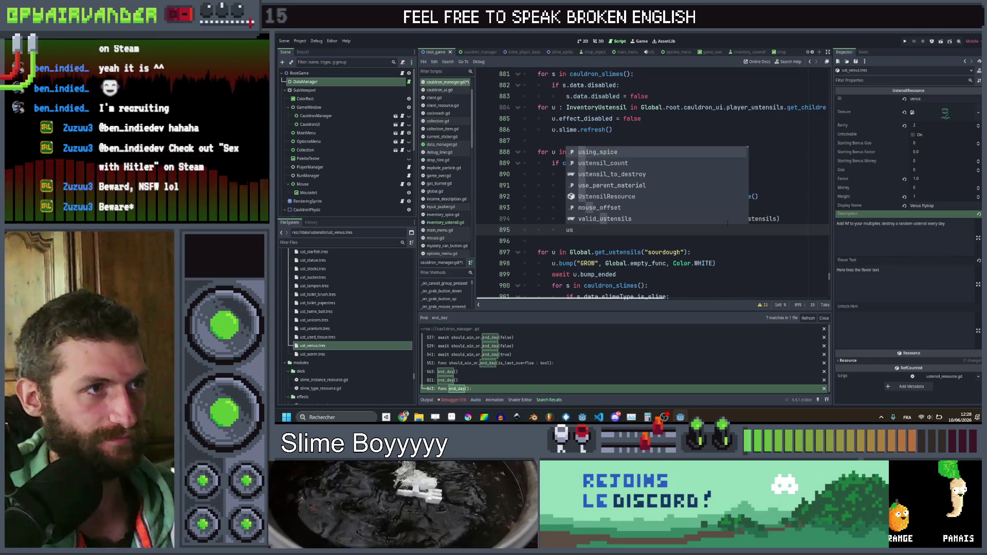
key("Return")
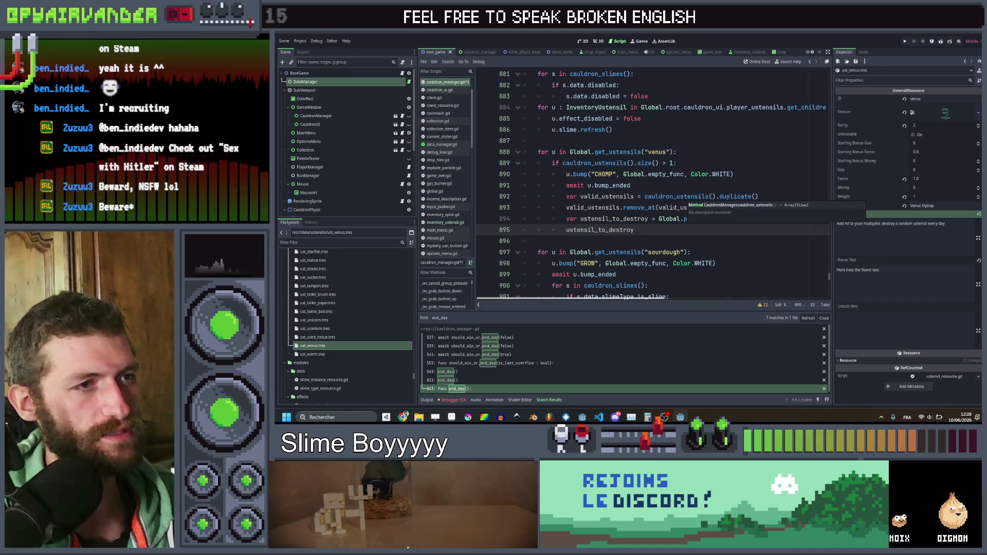
type(".")
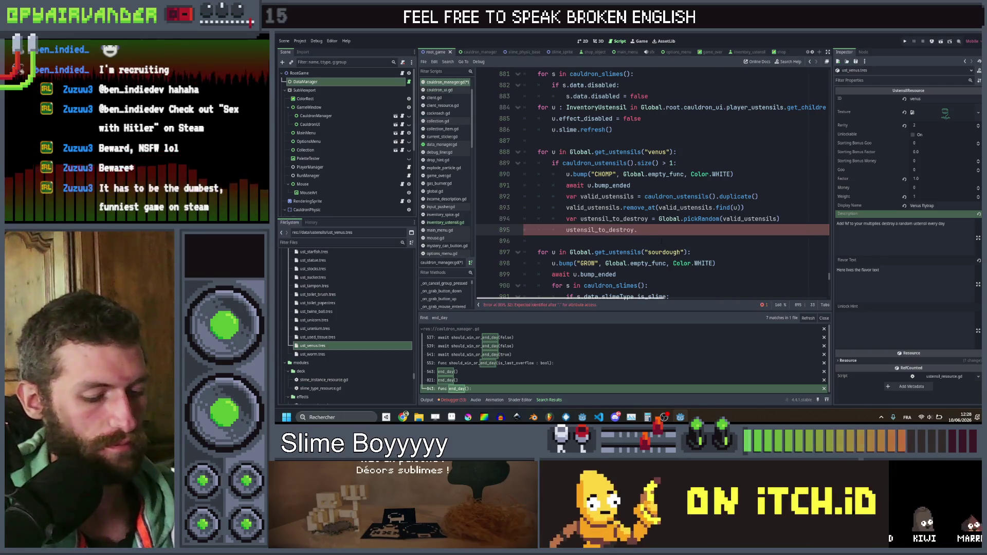
type("burn")
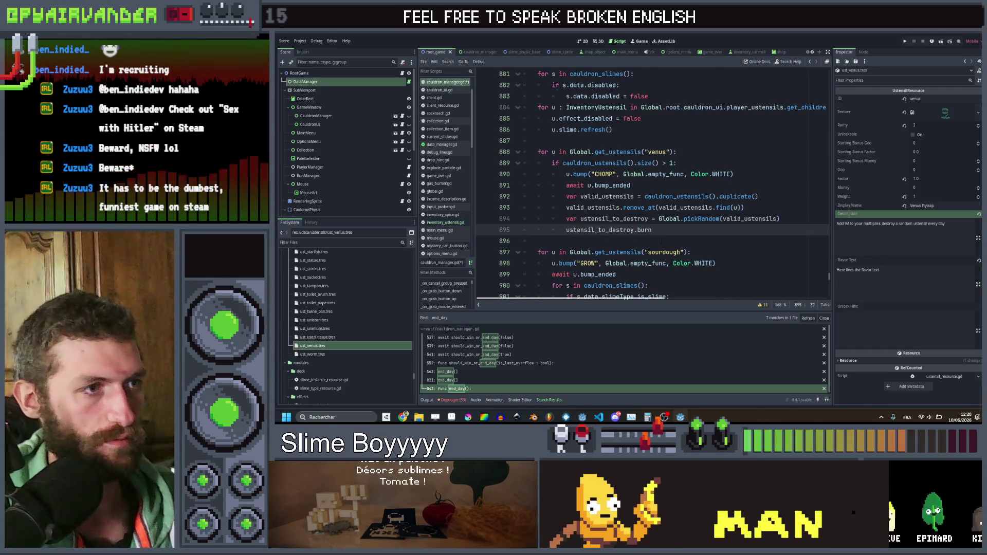
left_click(652, 219)
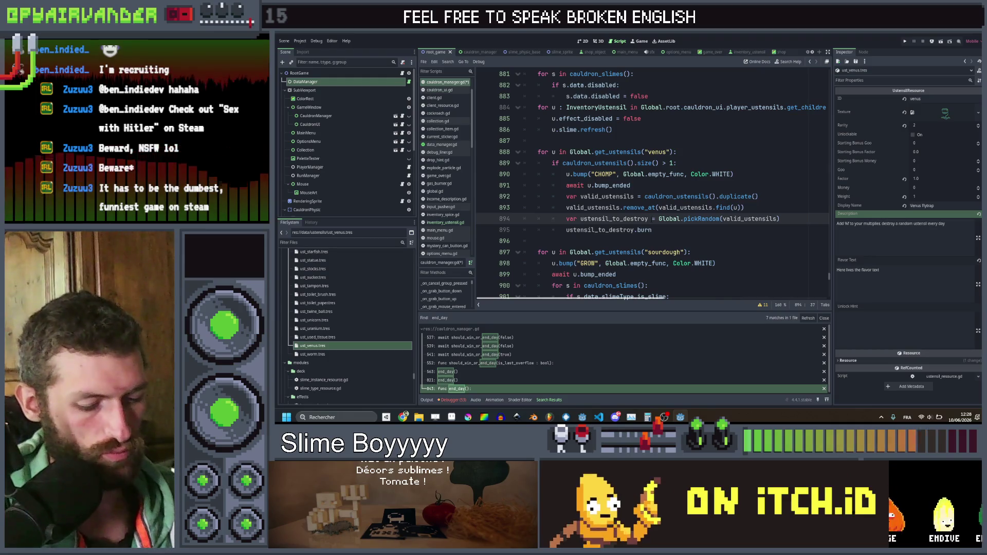
type(": Slime")
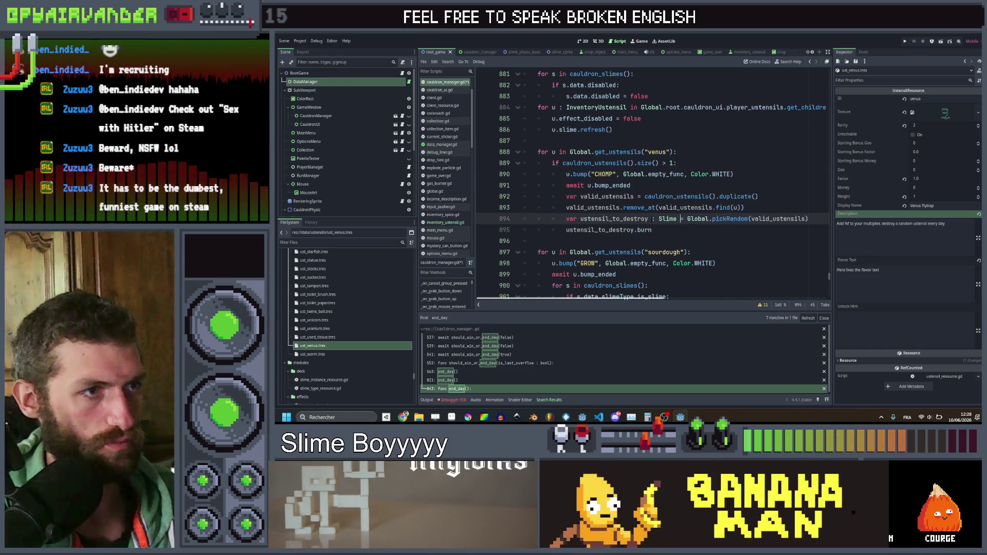
key("Down")
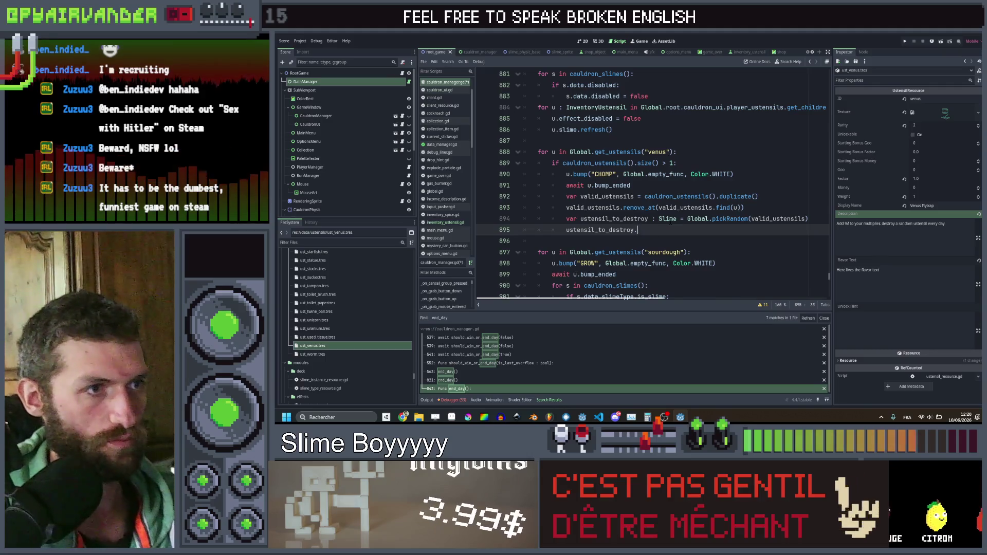
key("BackSpace")
type("rn(true")
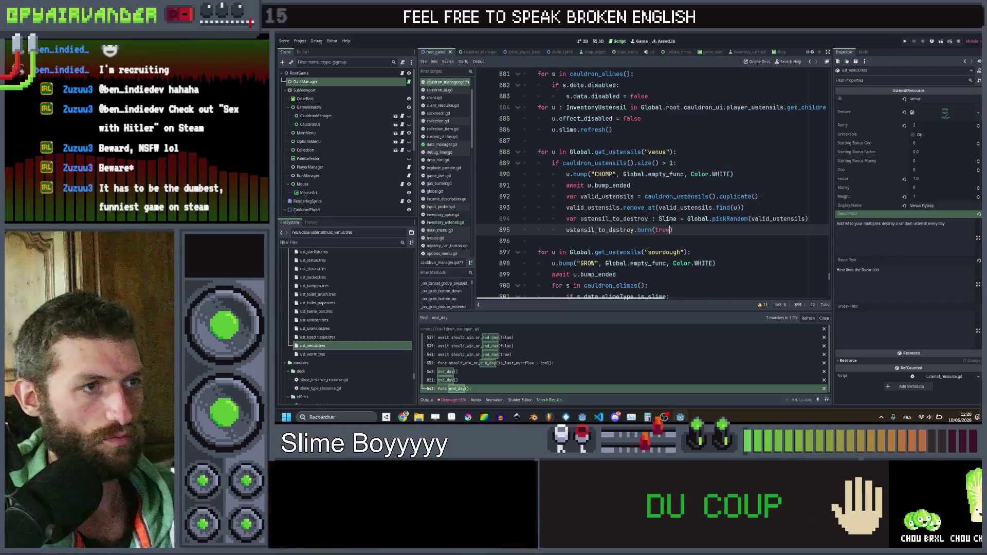
key("Down")
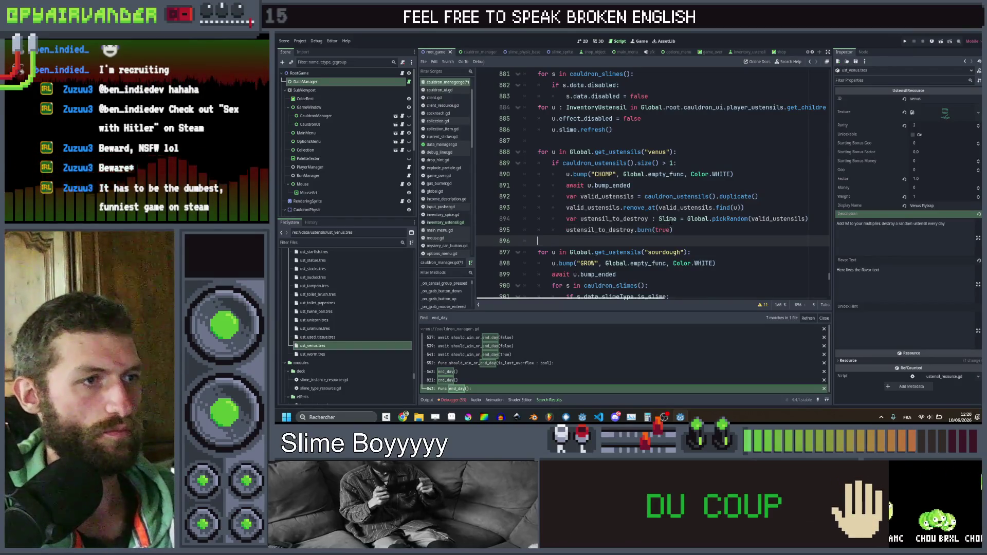
key("Up")
key("Return")
Step: Add ustensil_to_destroy.data.ustensil.queue_free(), save, and search the whole project for burn
type("us")
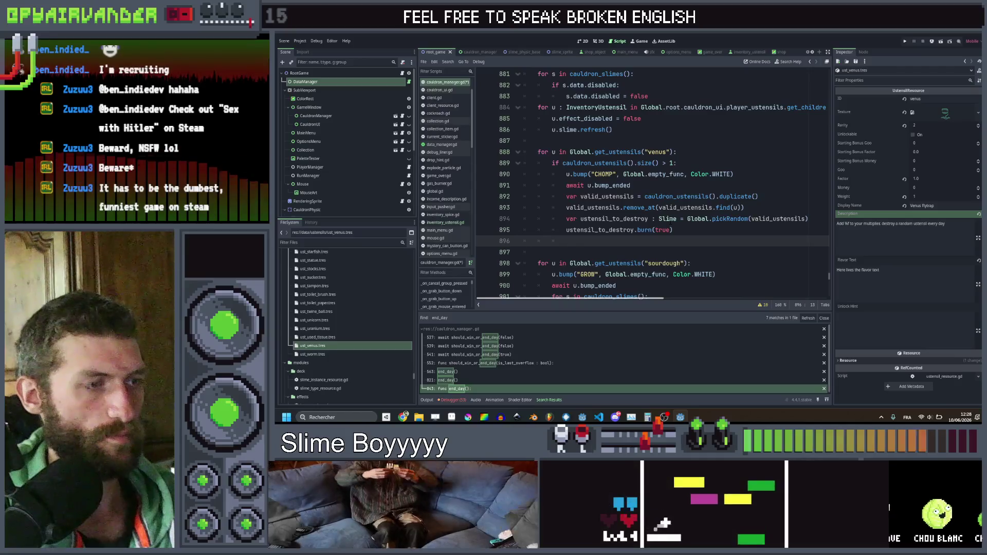
type("ten")
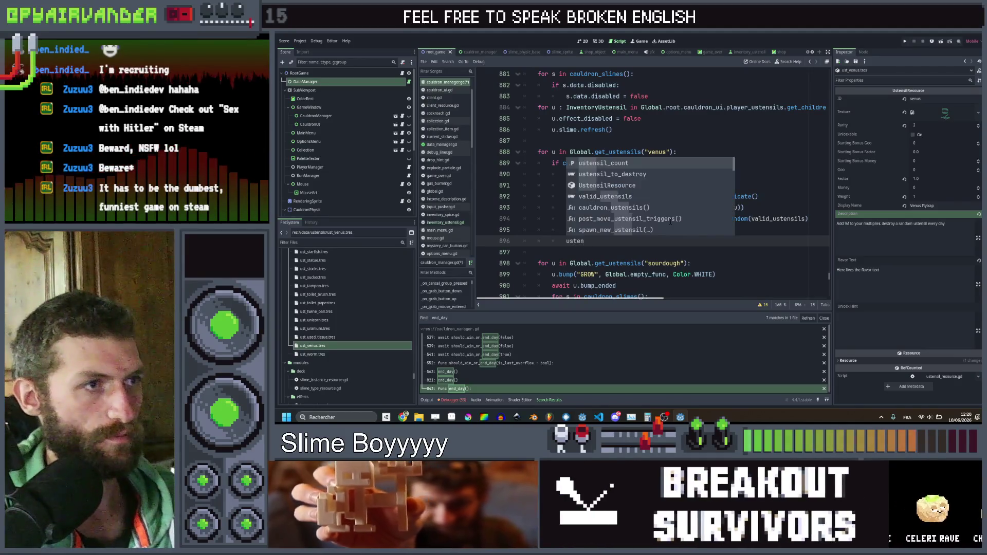
key("Return")
type(".")
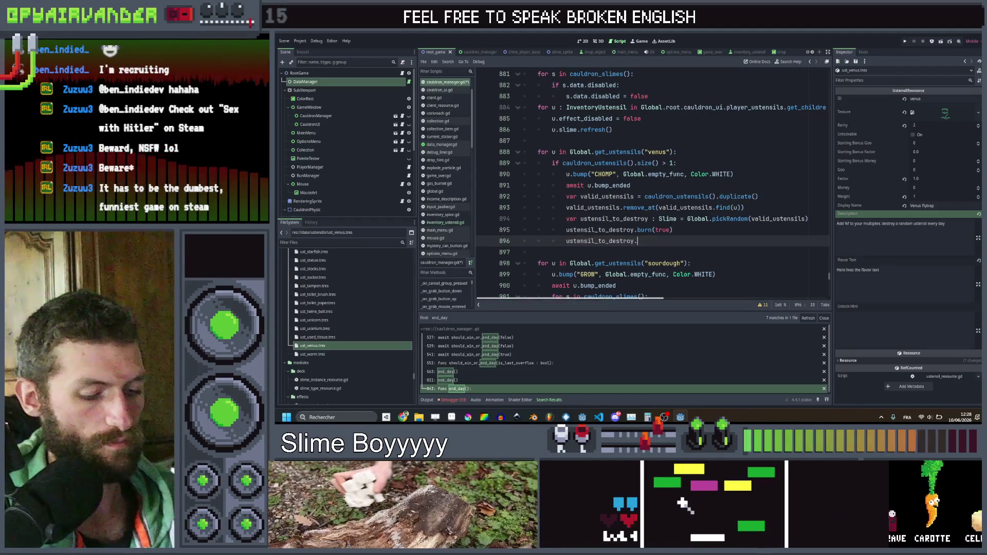
type("data.ustensil.queue_free()")
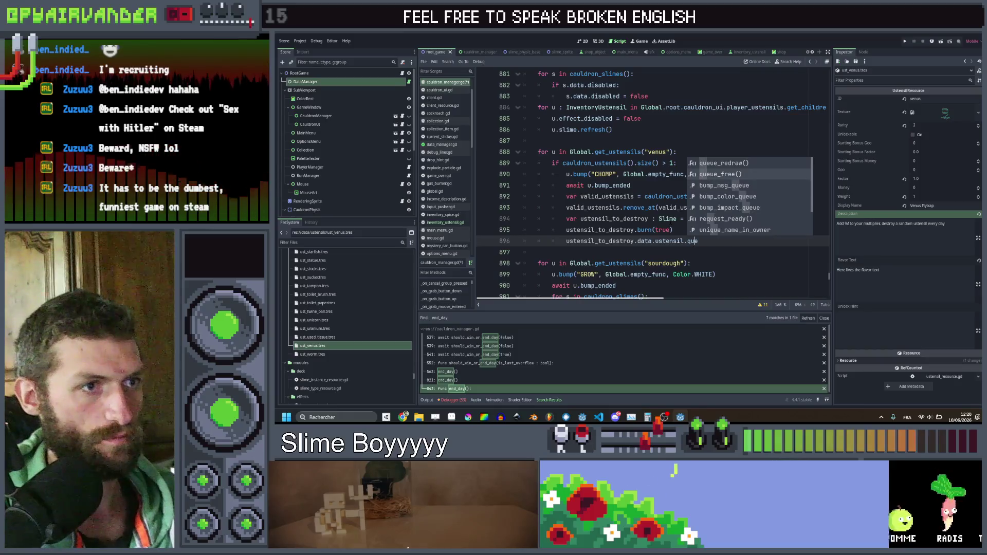
key("ctrl+s")
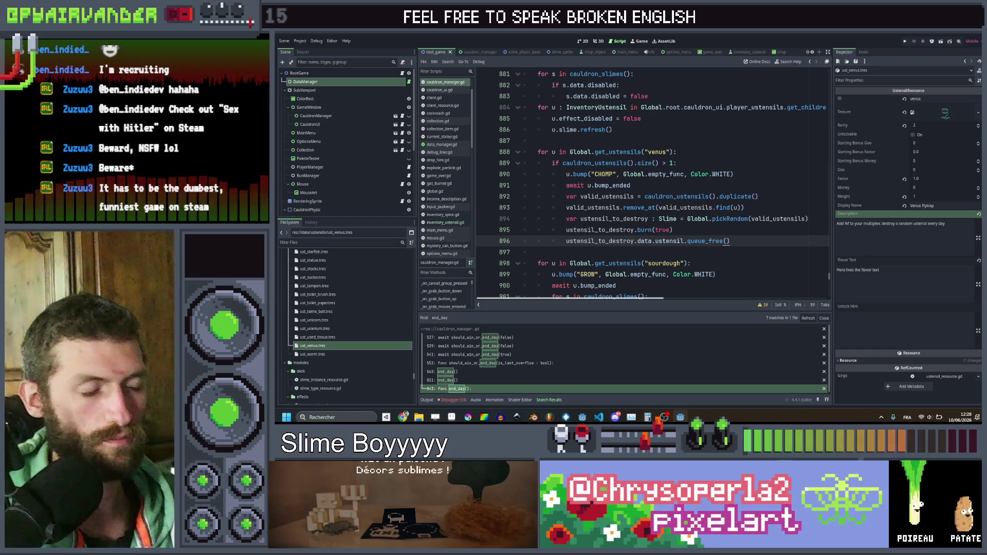
left_click(674, 230)
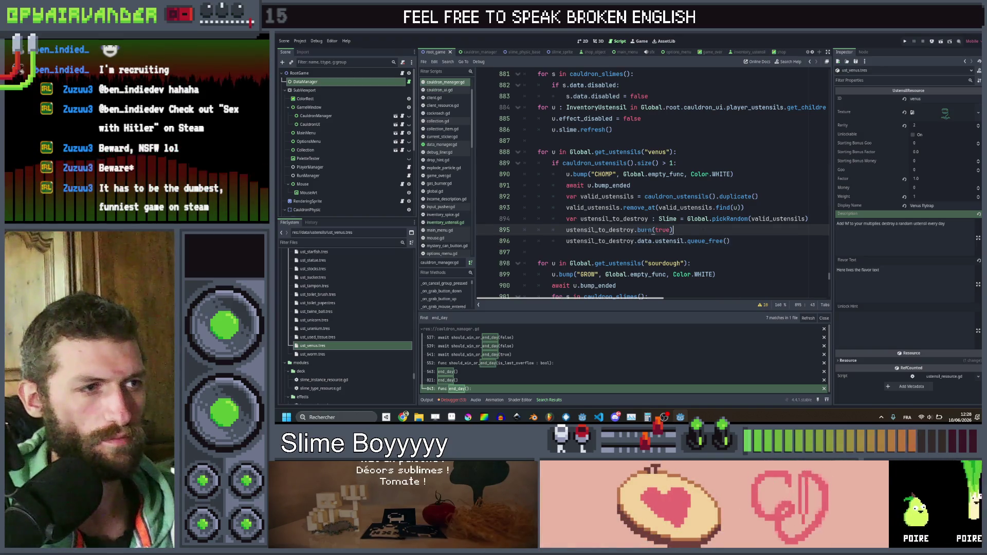
double_click(646, 230)
key("ctrl+shift+f")
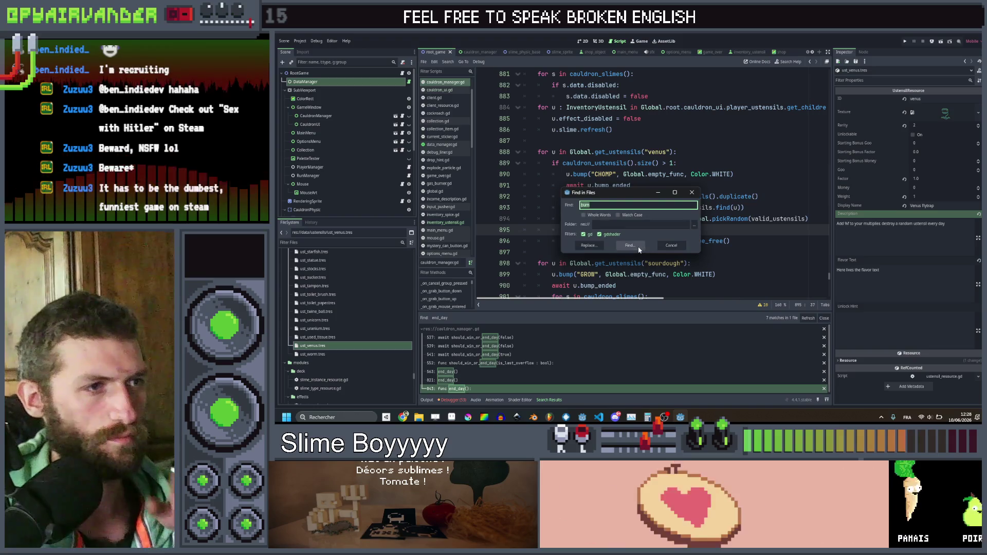
Step: Run the project-wide burn search and inspect the burn function definition in slime.gd
left_click(639, 247)
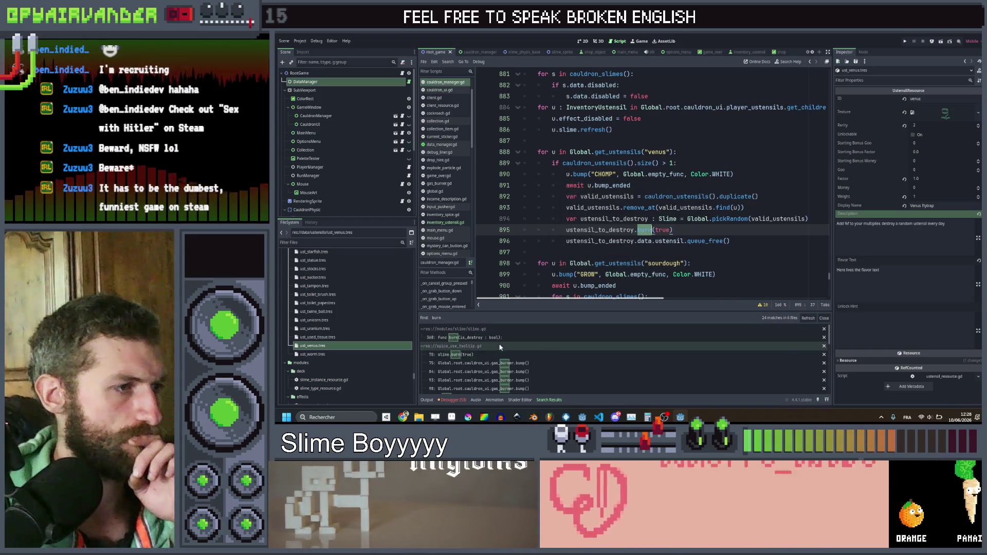
left_click(494, 337)
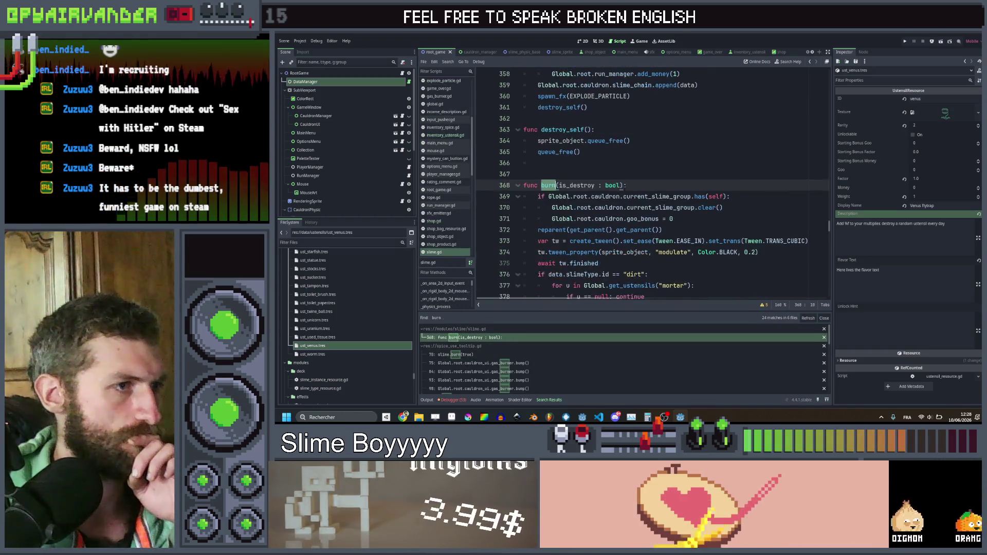
scroll(625, 185, "down", 4)
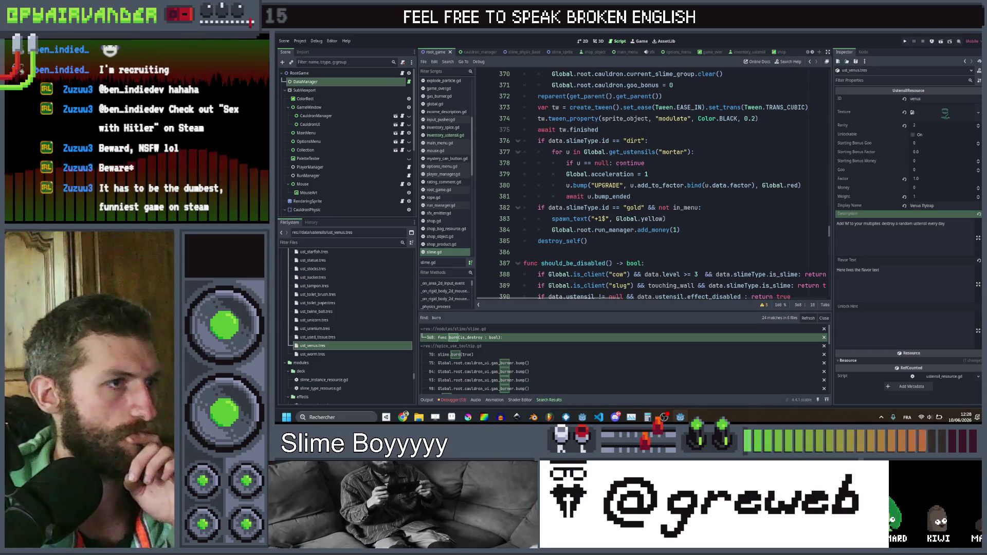
scroll(619, 164, "up", 1)
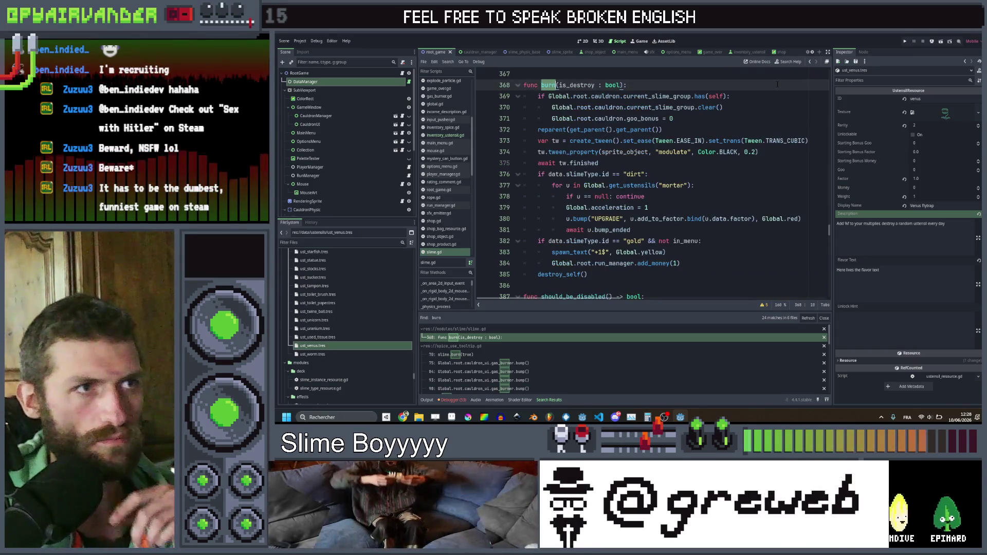
left_click(811, 61)
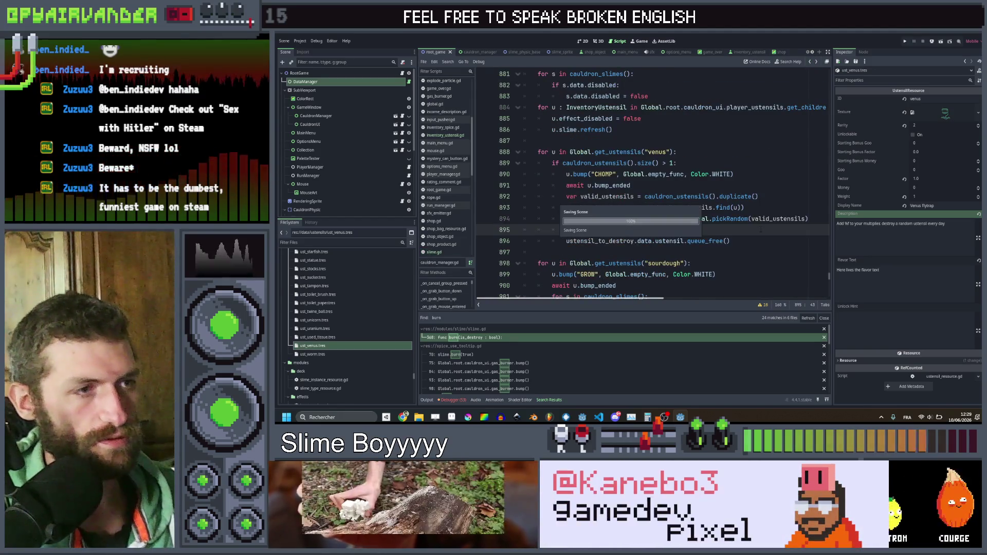
scroll(550, 371, "down", 2)
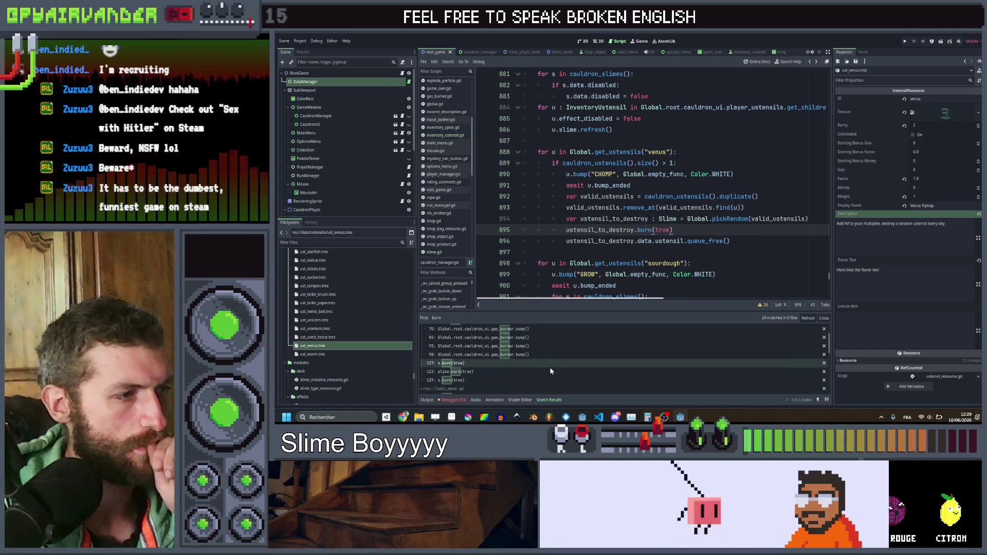
Step: Step through the burn(true) calls at lines 117, 70, 122, 139 and 895, then save cauldron_manager.gd
left_click(462, 339)
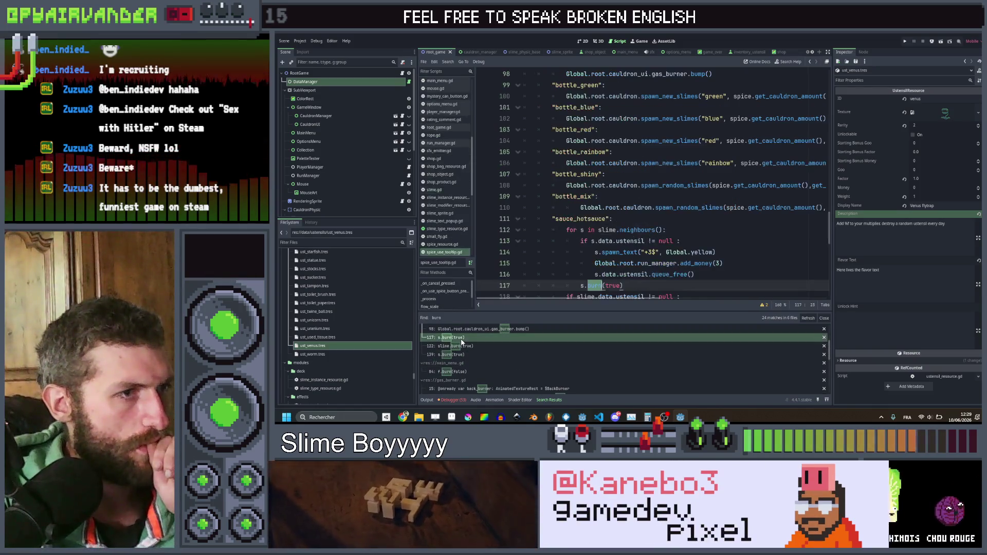
scroll(518, 297, "down", 1)
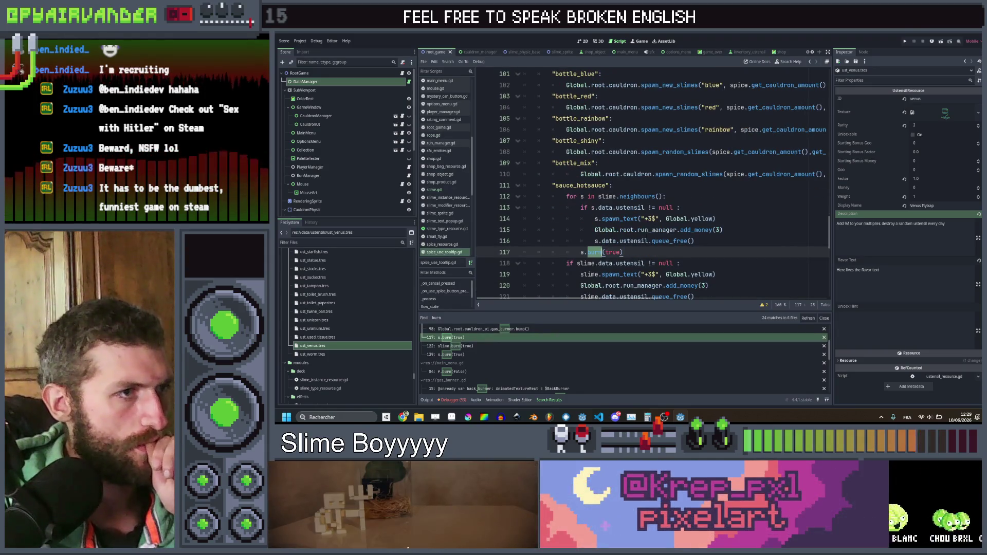
scroll(489, 354, "up", 3)
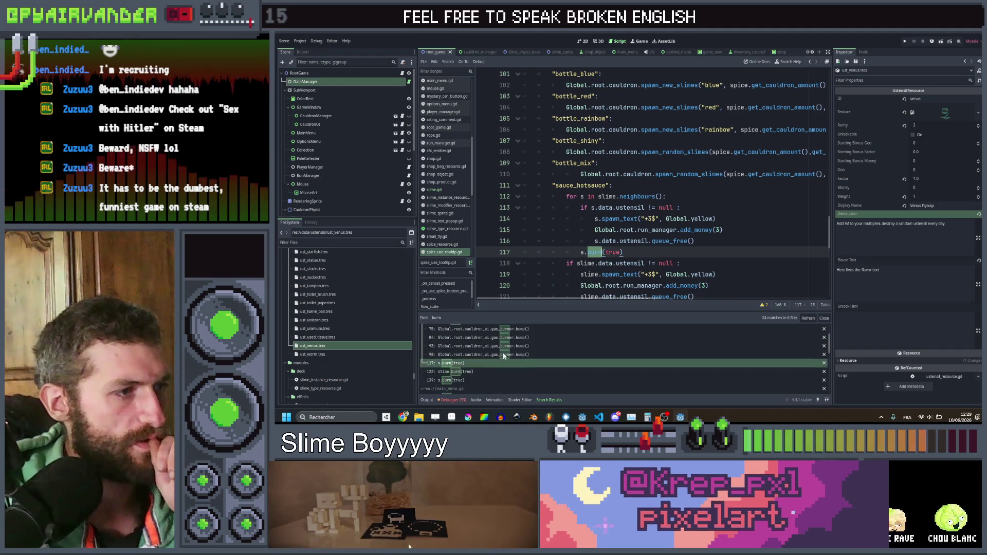
left_click(489, 354)
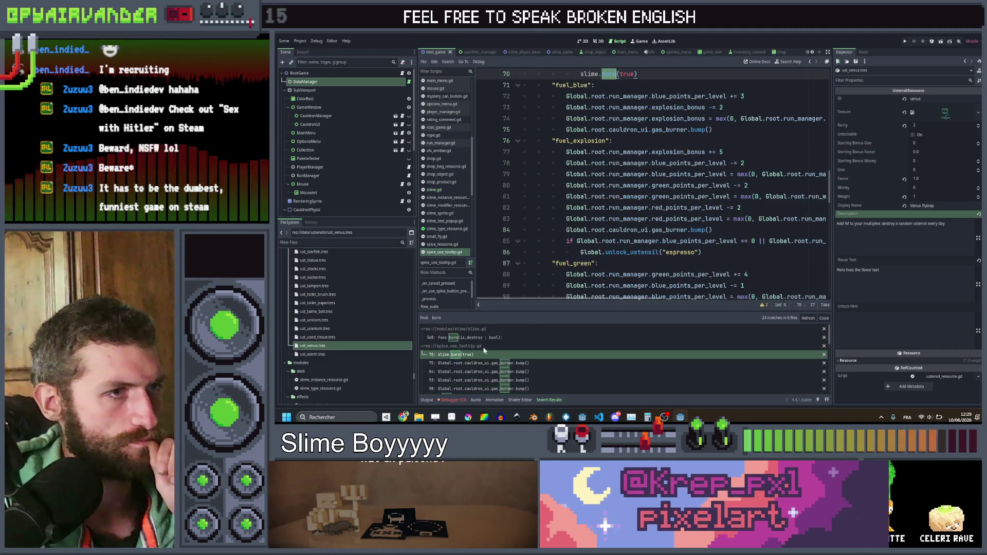
scroll(742, 224, "up", 3)
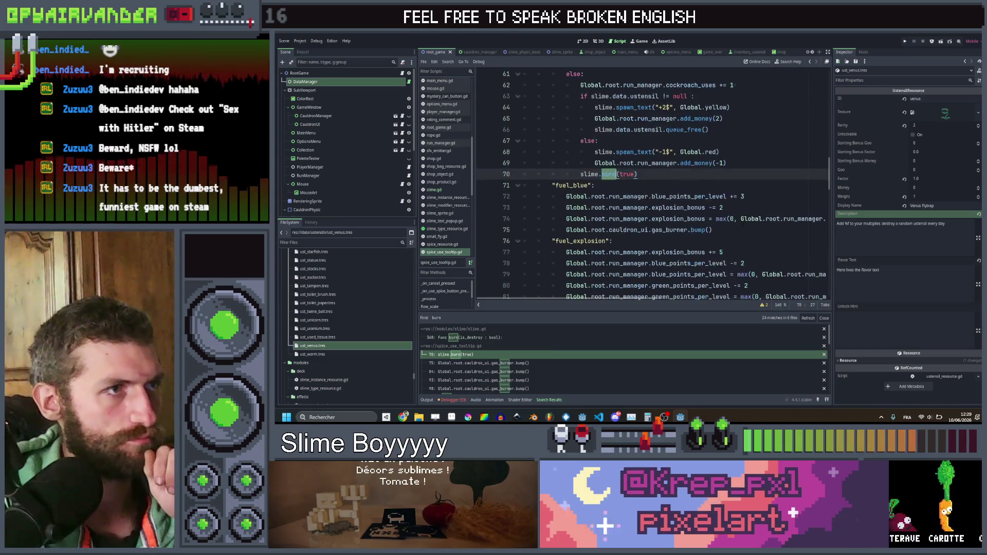
scroll(491, 360, "down", 2)
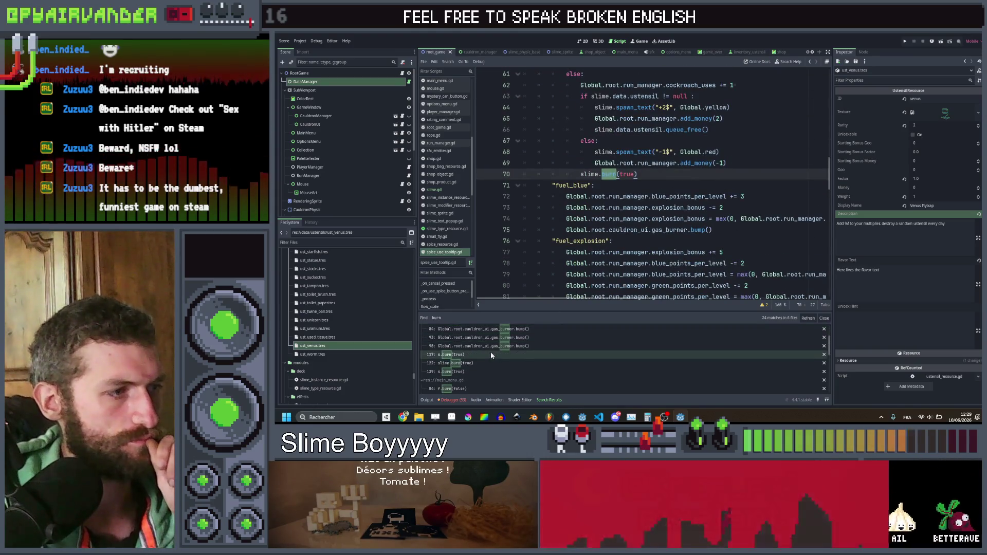
left_click(487, 365)
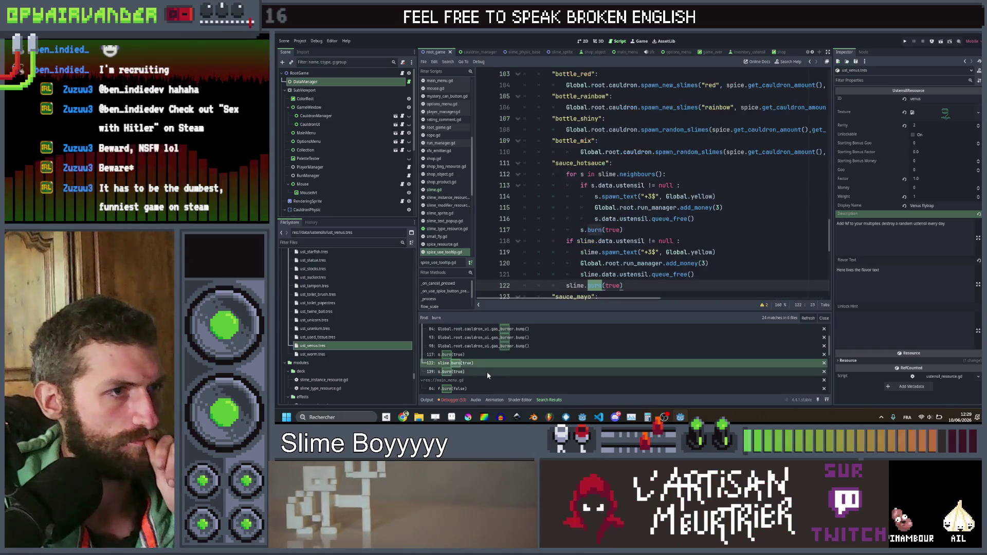
left_click(487, 372)
scroll(489, 376, "down", 4)
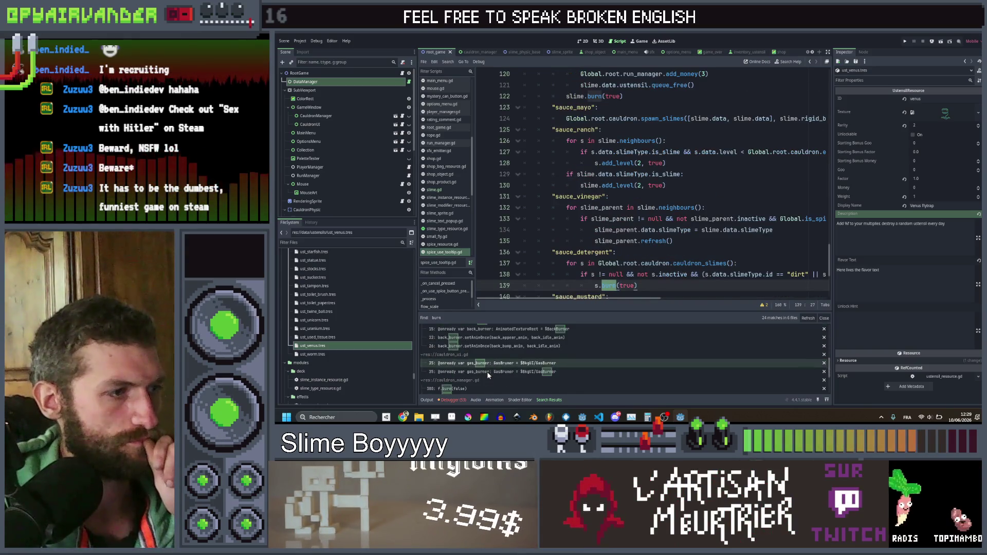
scroll(489, 376, "down", 2)
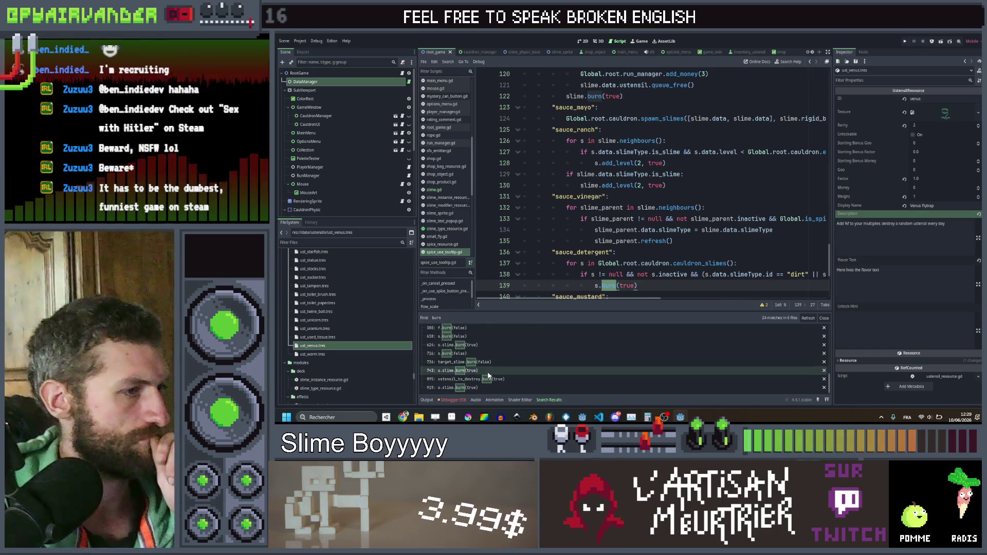
left_click(493, 380)
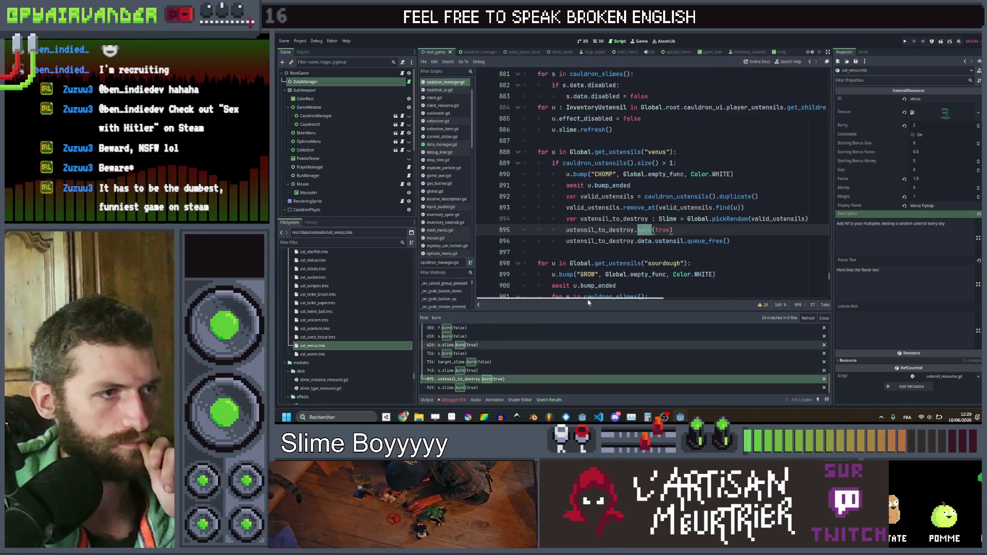
left_click(715, 229)
key("ctrl+s")
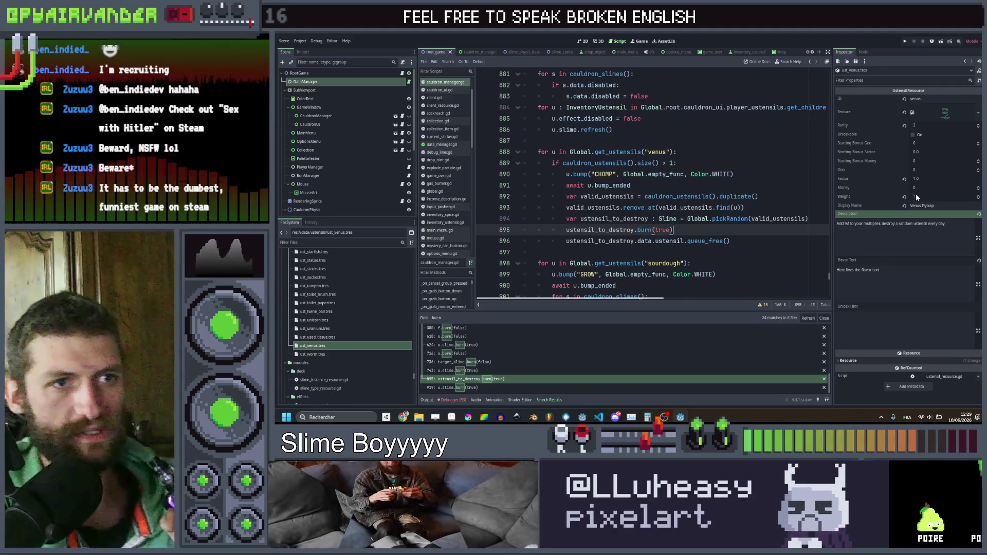
scroll(347, 297, "up", 3)
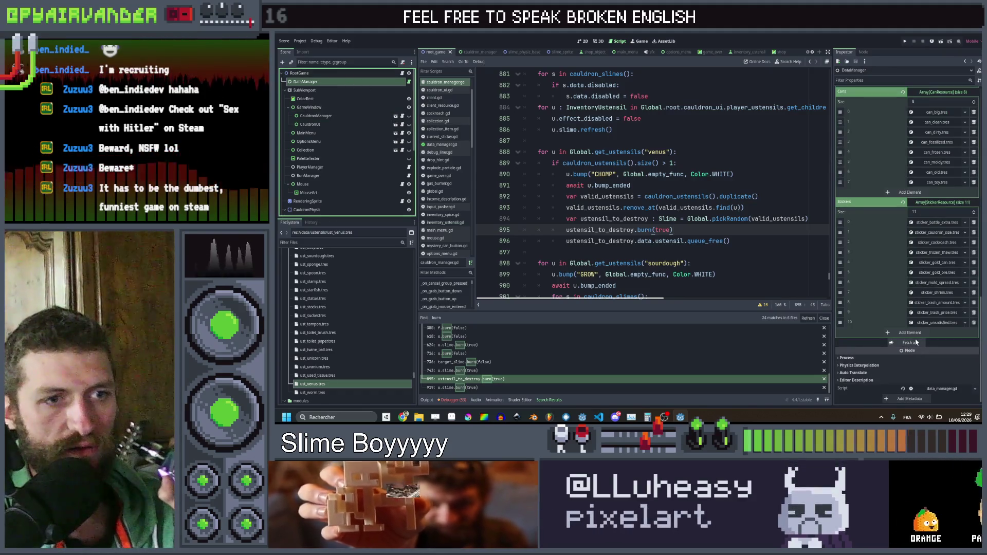
Step: Scroll back up through the venus block and launch the game project
left_click(761, 166)
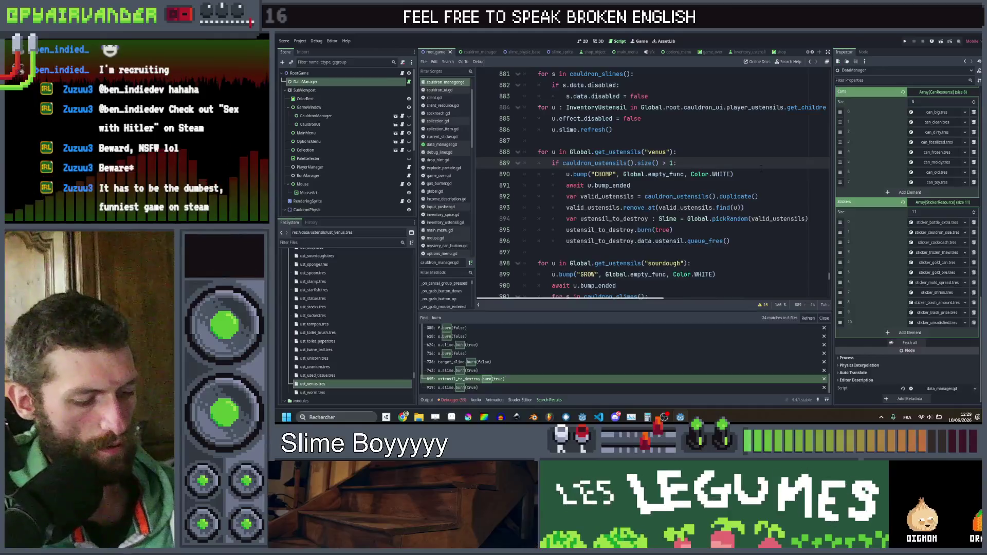
scroll(932, 156, "up", 3)
scroll(931, 153, "up", 5)
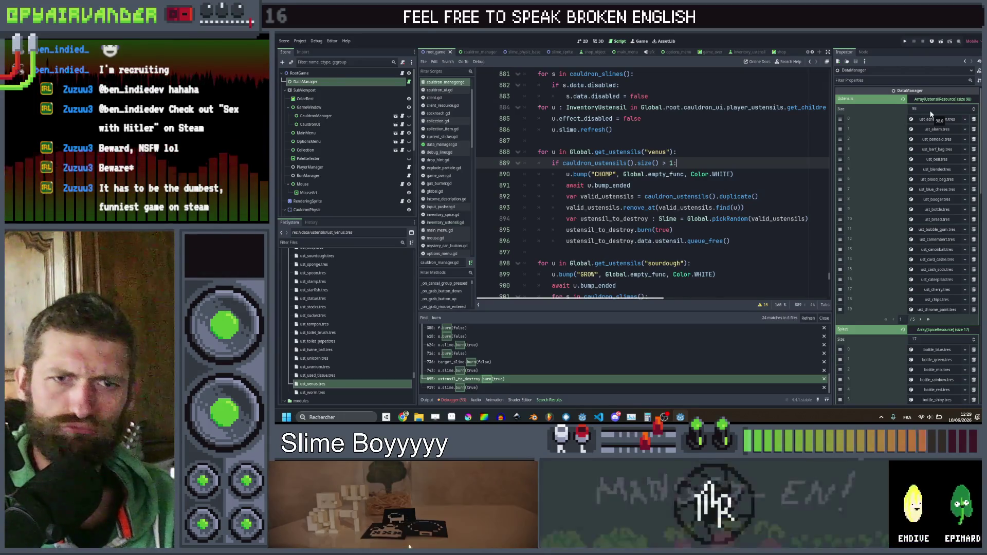
left_click(907, 39)
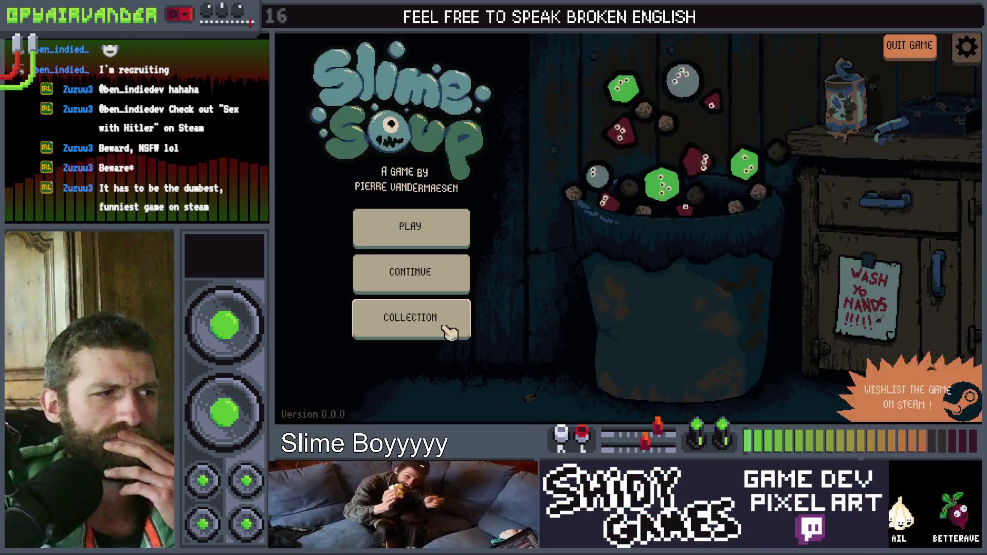
Step: Open the Collection book, page through all three Ustensils pages and back, then close it and stop the game
left_click(455, 326)
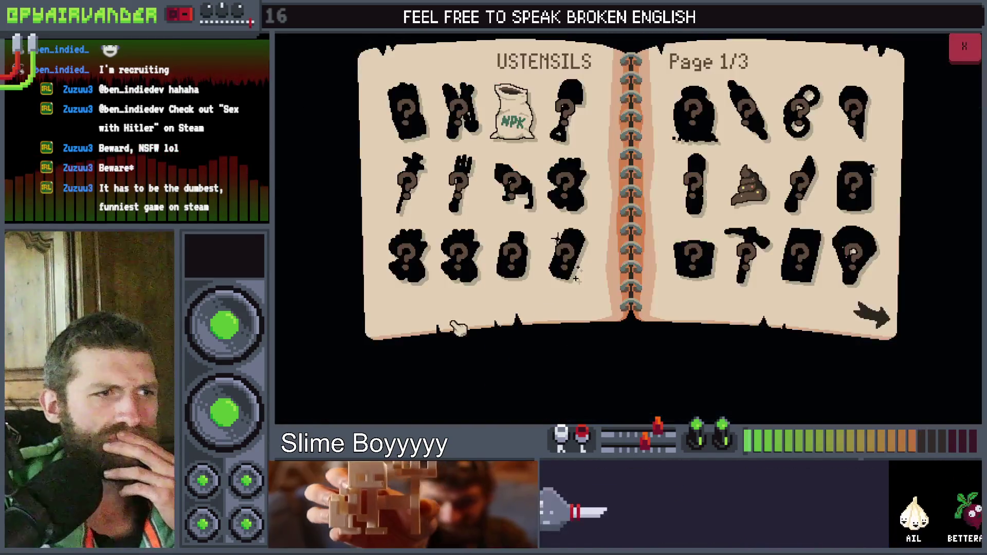
left_click(874, 315)
left_click(882, 323)
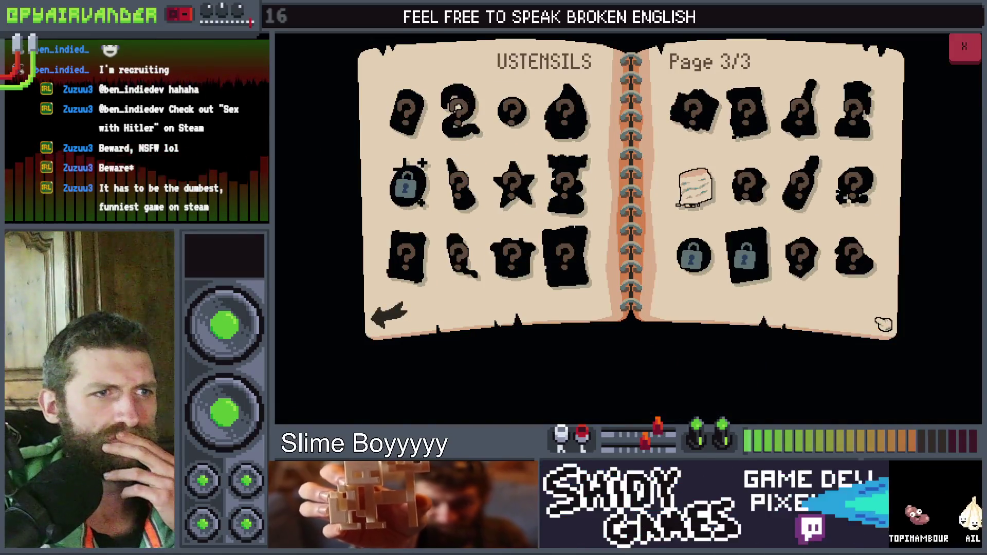
left_click(390, 315)
left_click(390, 315)
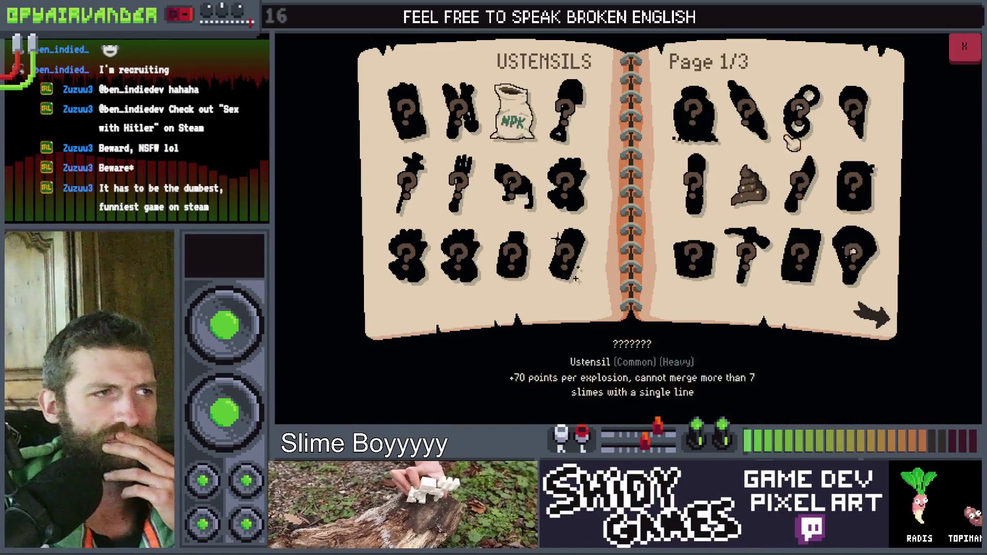
key("Escape")
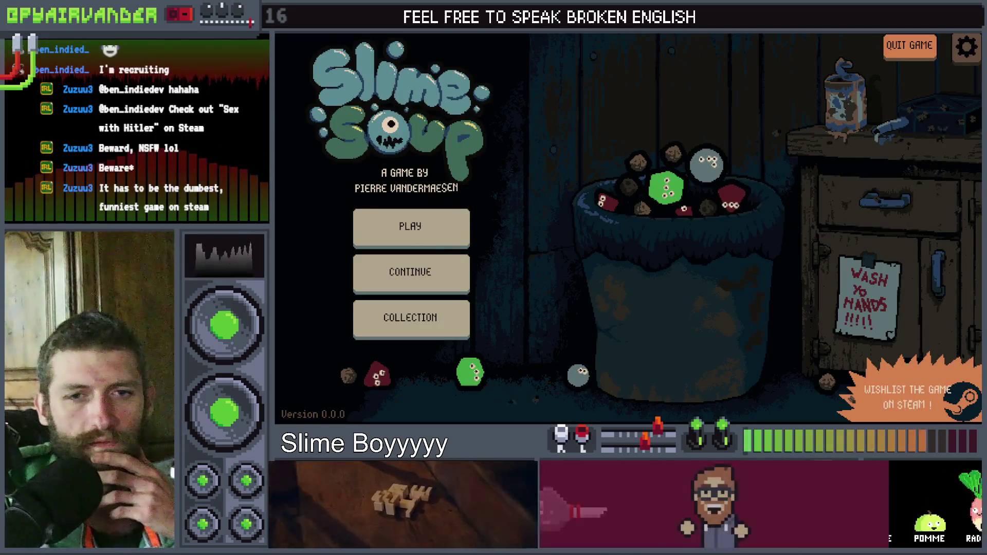
key("F8")
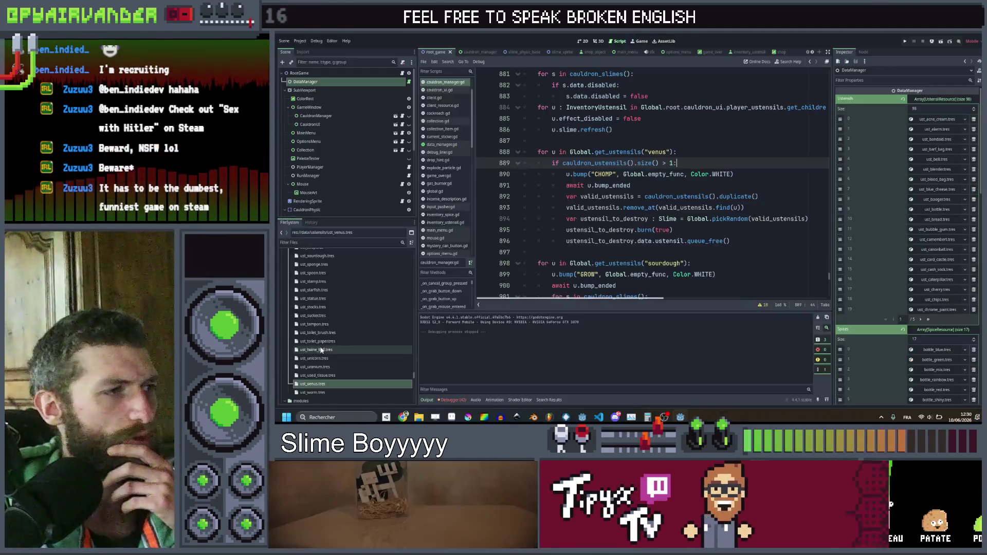
Step: Open collection.gd from the Collection node at show_page line 29, then bring up Calculator showing 72
left_click(329, 149)
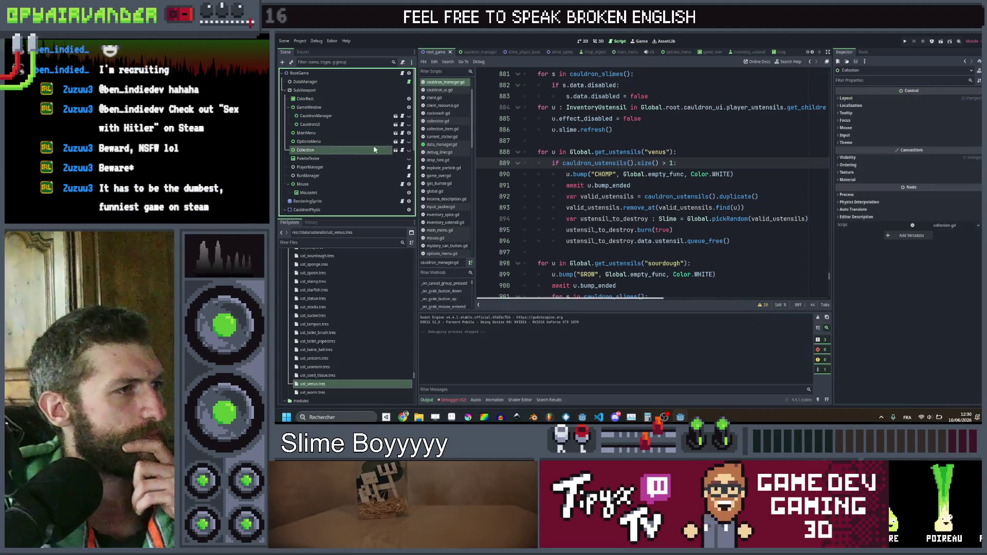
left_click(405, 150)
scroll(657, 171, "down", 4)
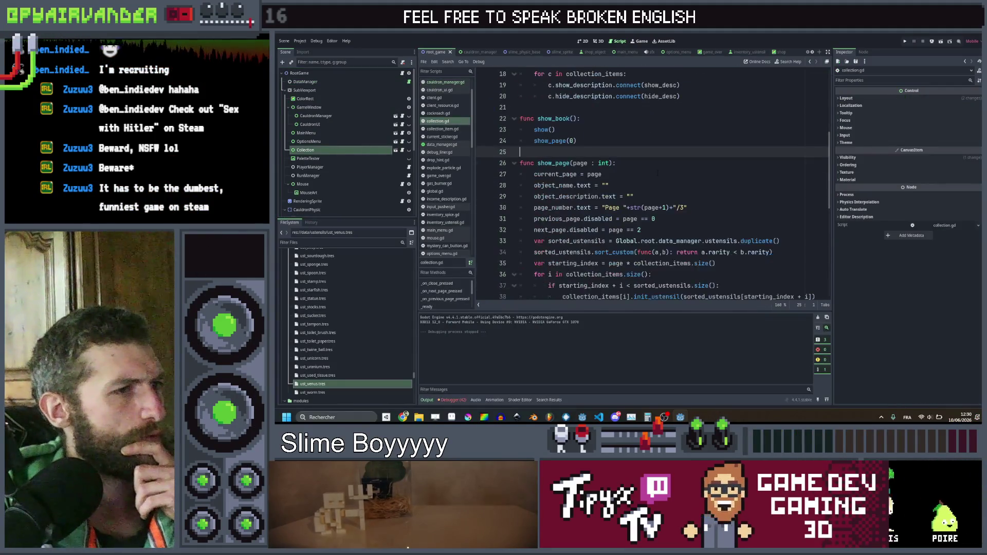
scroll(668, 156, "down", 1)
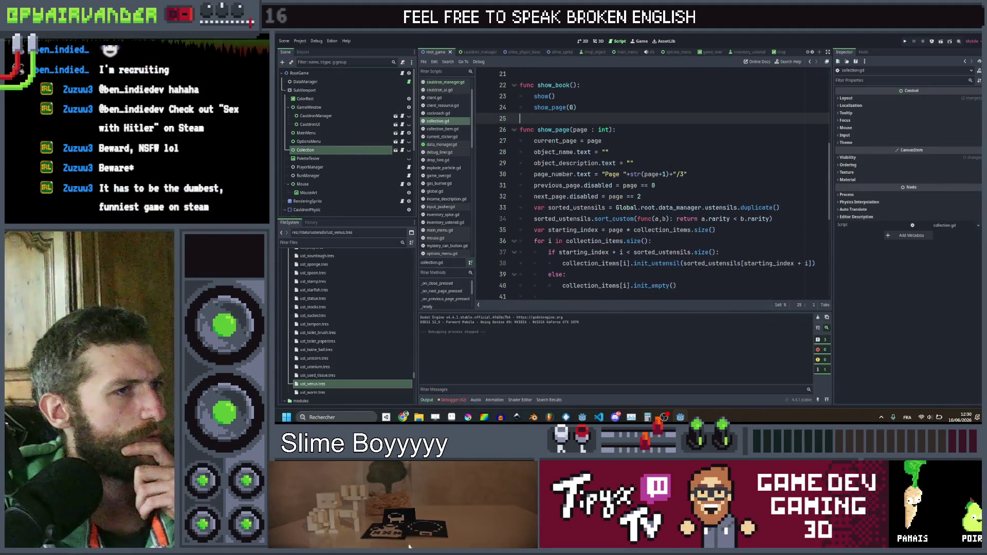
left_click(668, 160)
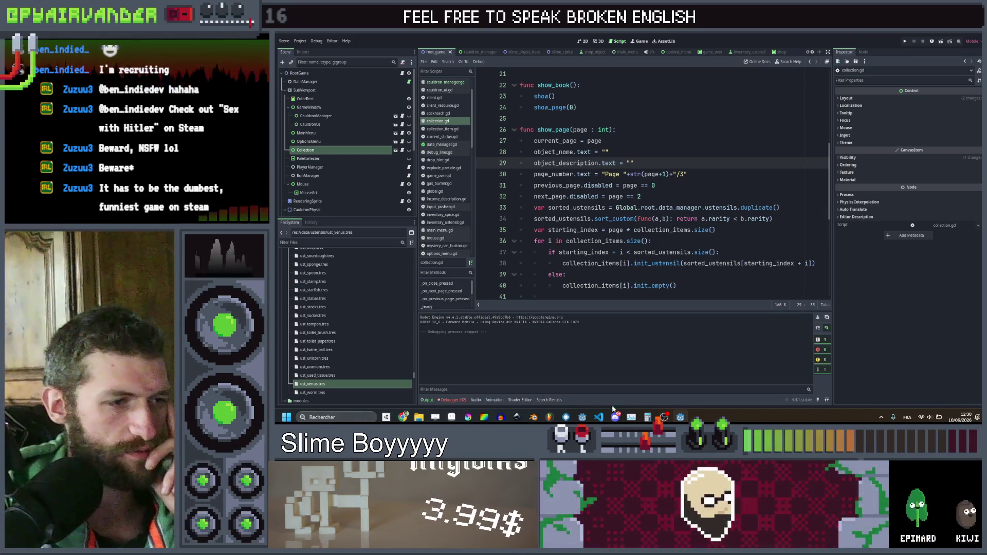
left_click(647, 417)
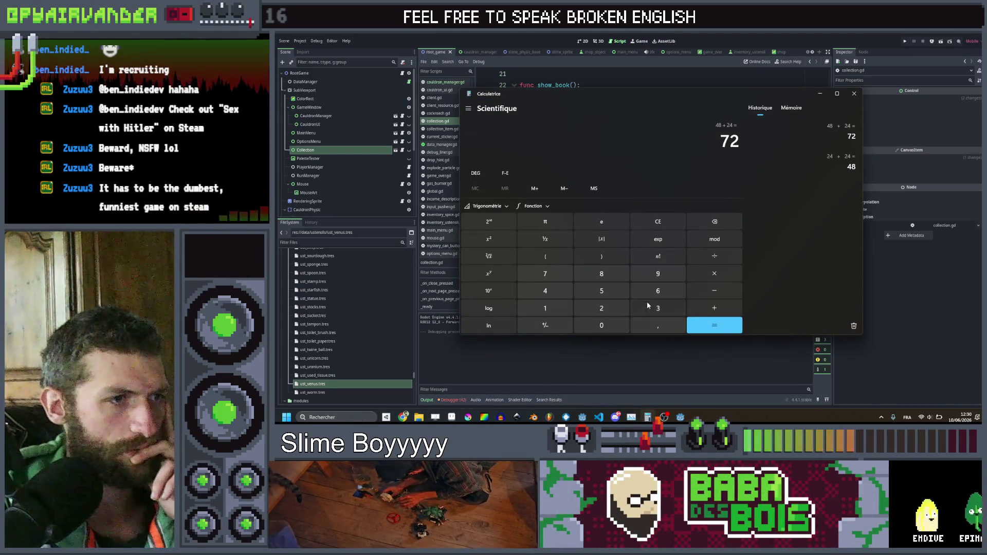
Step: Compute 98 ÷ 24 ≈ 4.0833 in Calculator, then close it
left_click(602, 273)
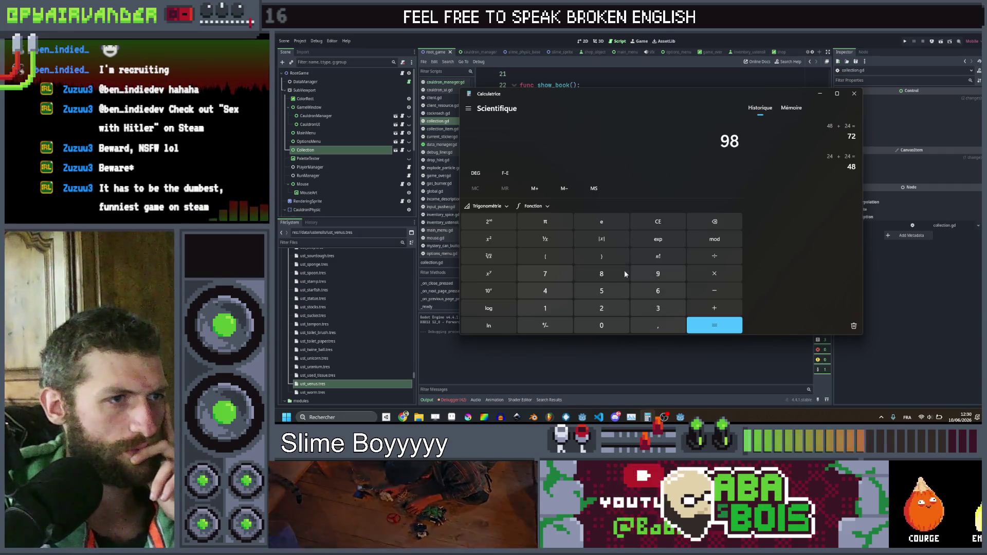
left_click(714, 256)
left_click(600, 310)
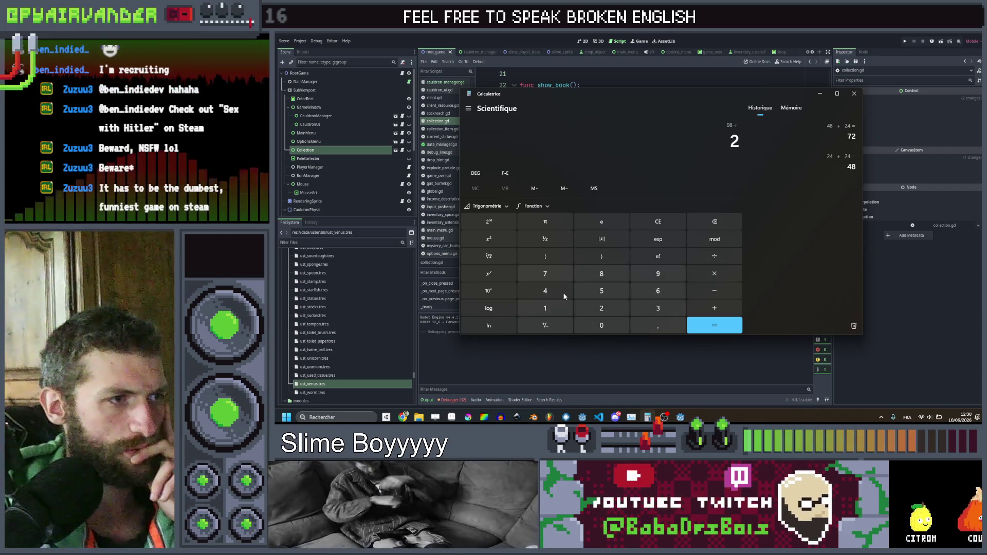
left_click(708, 323)
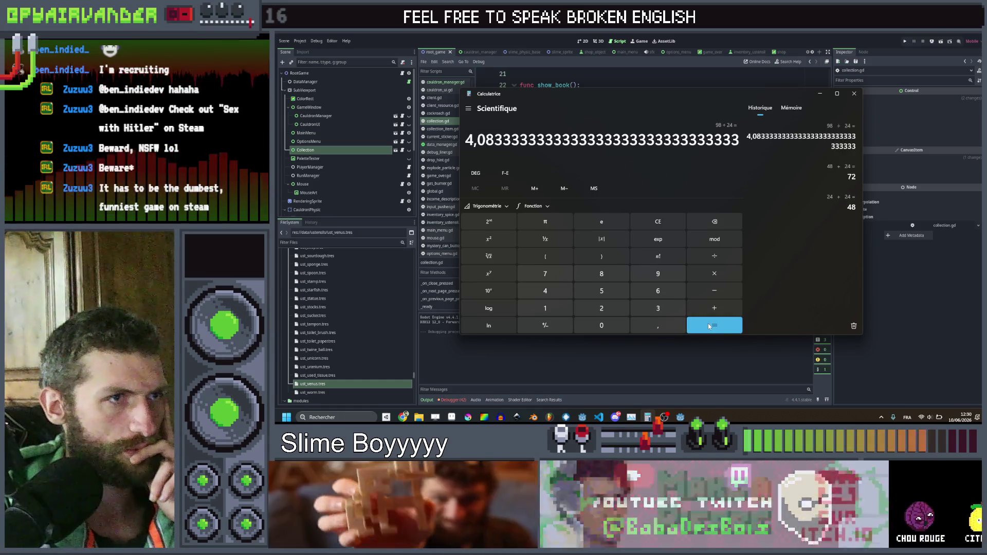
left_click(855, 94)
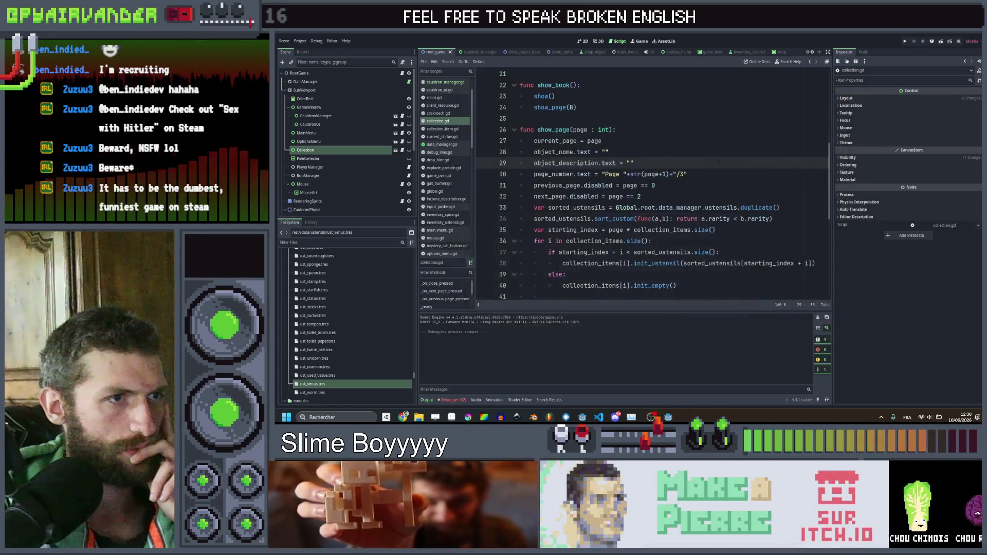
Step: Edit show_page to count pages out of 5 with page == 4 as the last, then save
left_click(682, 174)
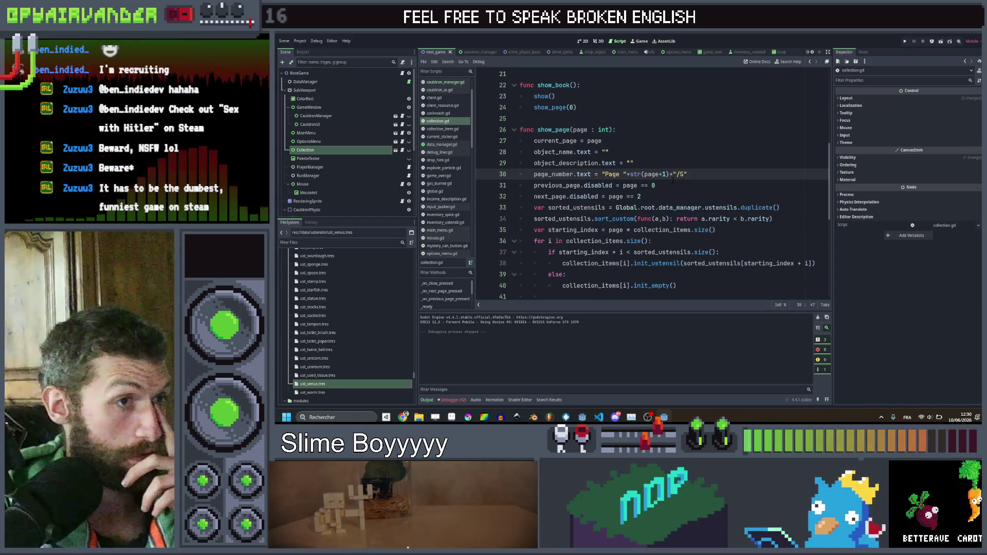
key("Down")
key("Down")
key("BackSpace")
type("4")
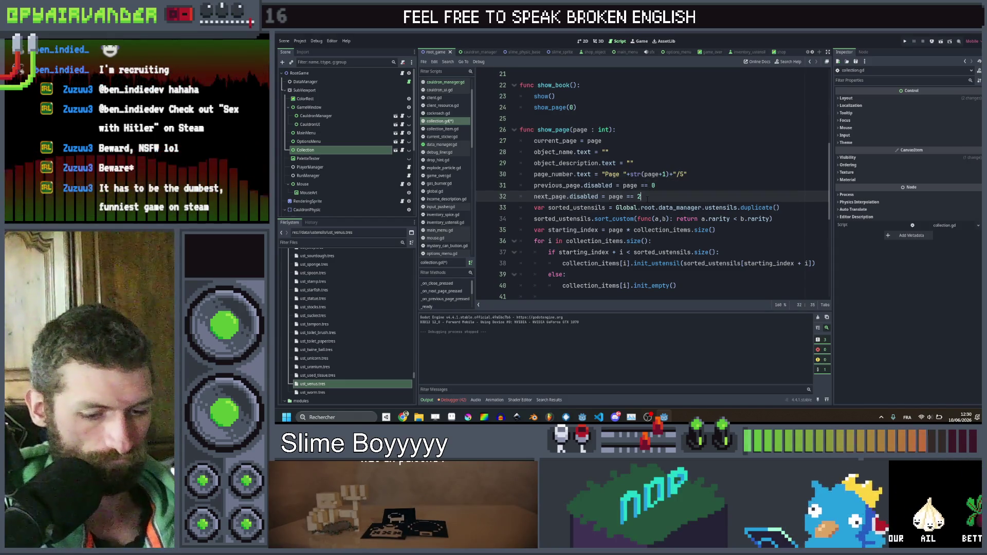
left_click(720, 187)
key("ctrl+s")
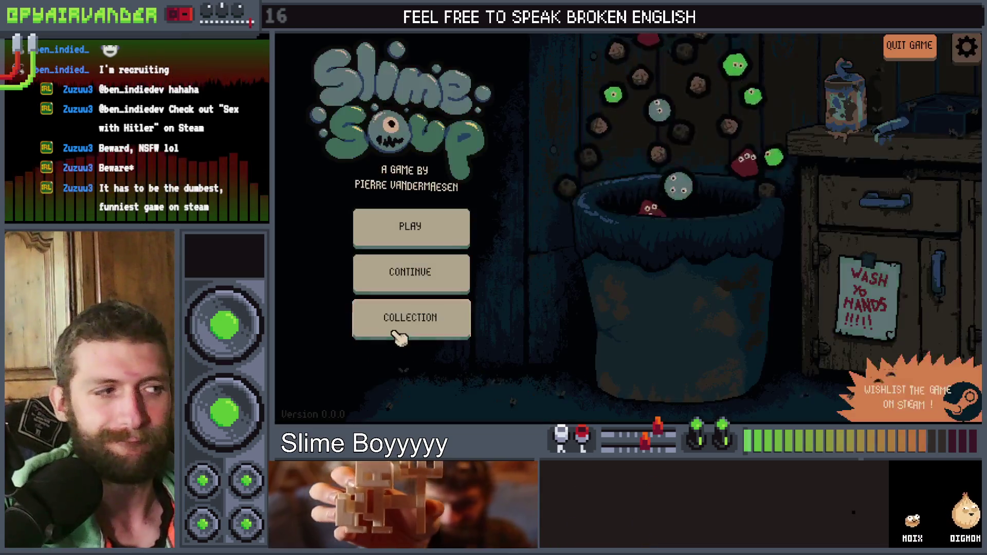
Step: Open the Collection book, flip from page 1/5 to 5/5 and back, then stop the game with F8
left_click(396, 329)
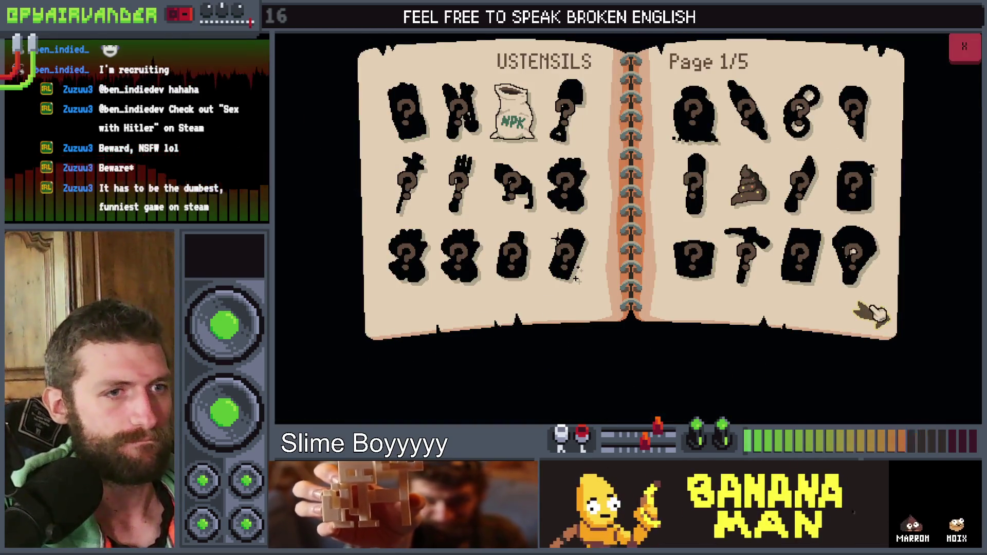
left_click(873, 315)
left_click(876, 314)
left_click(876, 314)
left_click(875, 313)
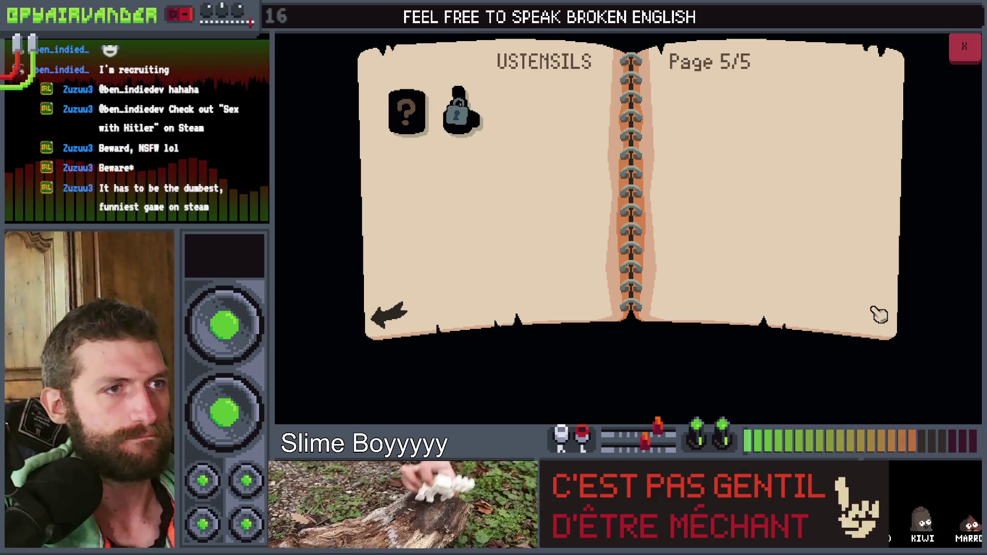
mouse_move(391, 108)
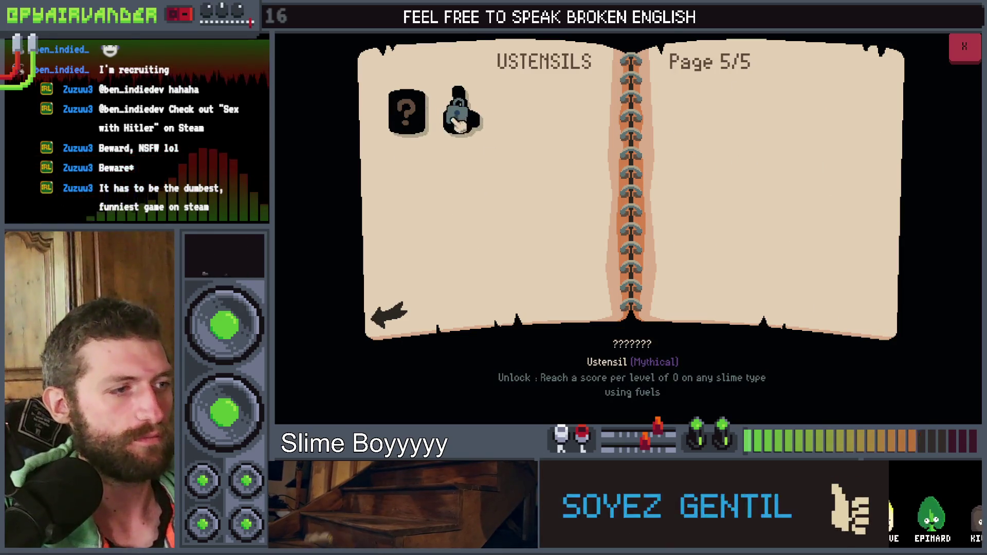
left_click(399, 313)
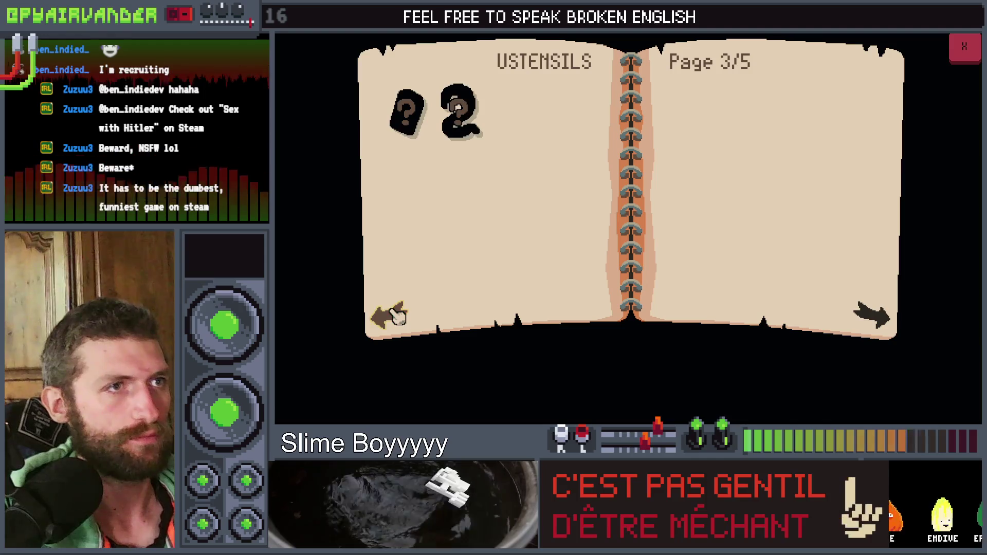
left_click(399, 315)
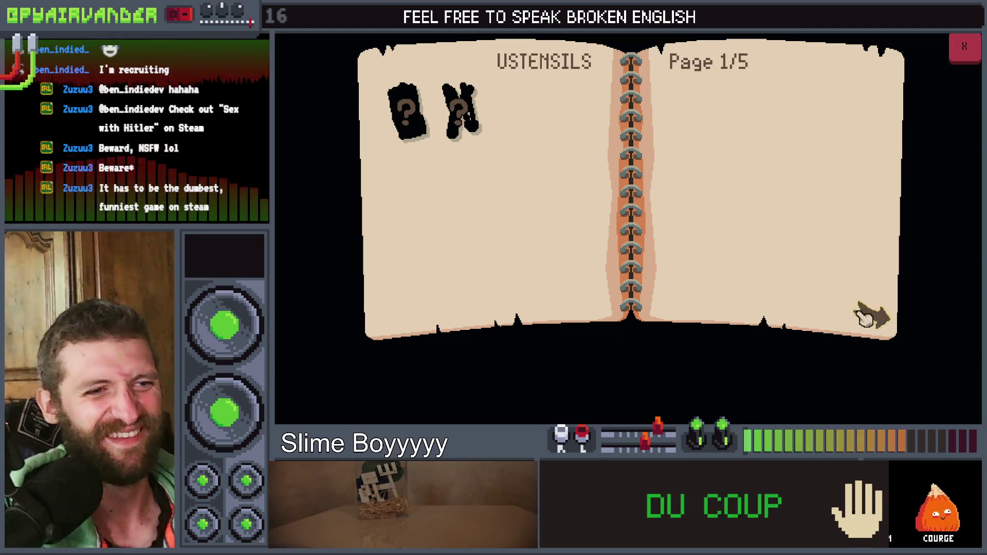
left_click(879, 320)
left_click(878, 320)
left_click(878, 320)
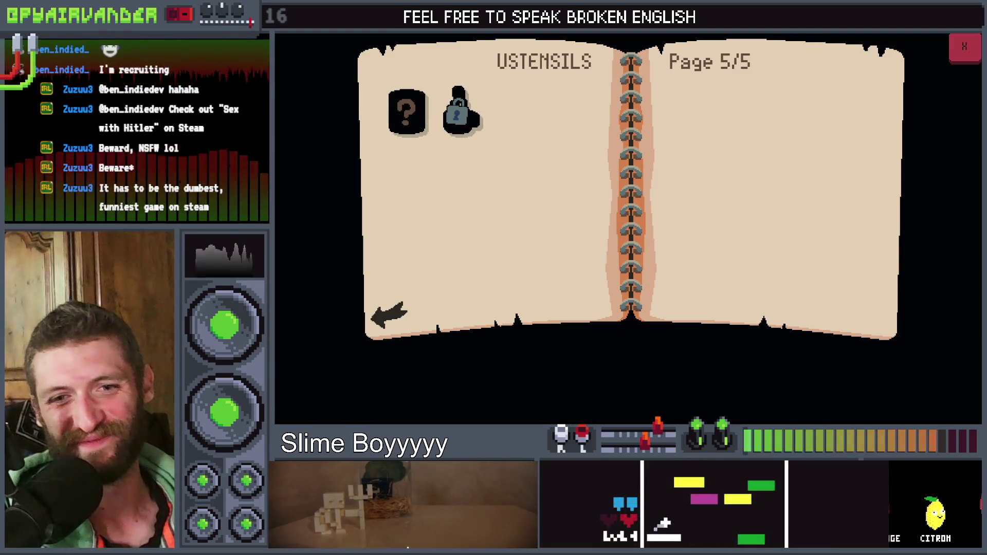
key("F8")
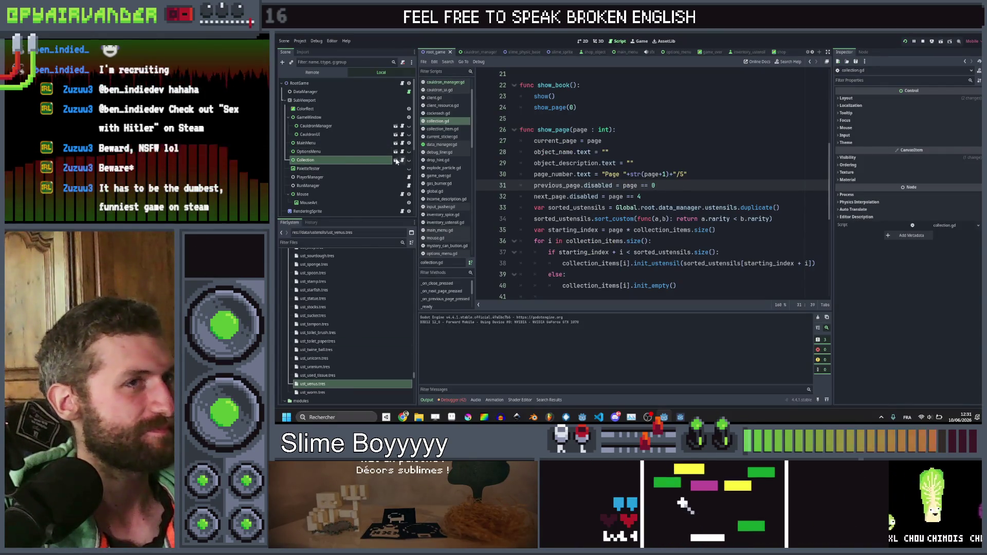
Step: Add show() as the first line of init_ustensil in collection_item.gd, save, and return to the game
left_click(688, 174)
scroll(688, 174, "down", 3)
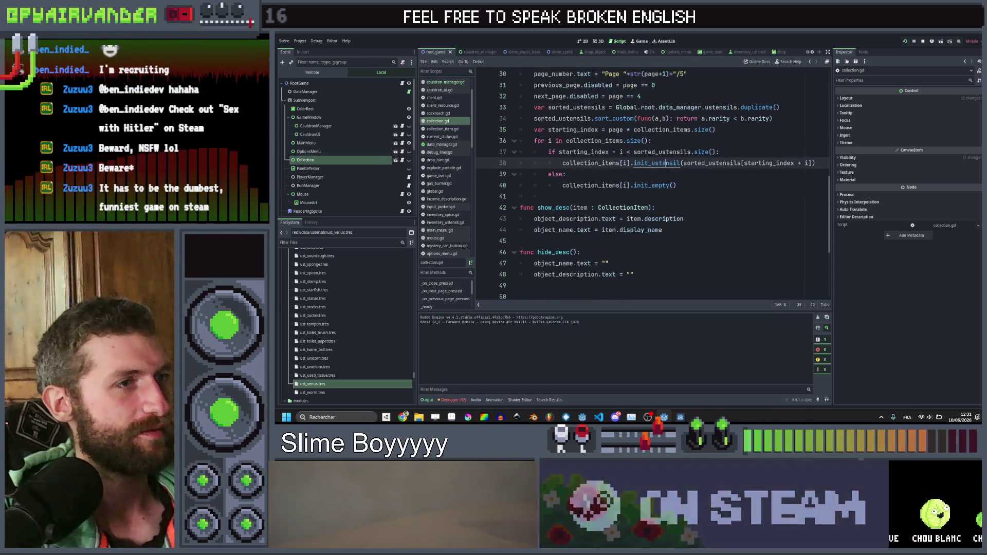
left_click(656, 163, "ctrl")
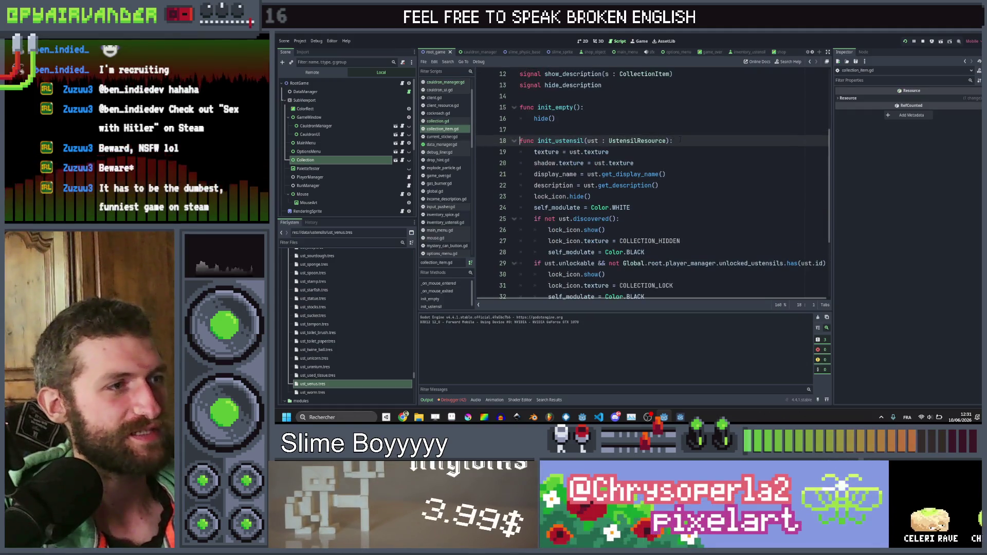
key("Return")
type("sh")
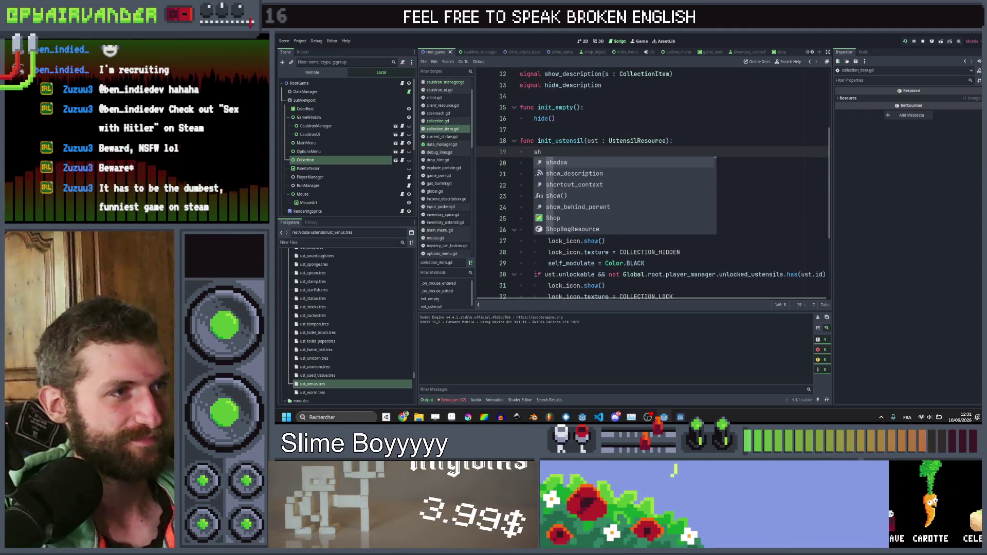
key("Return")
key("ctrl+s")
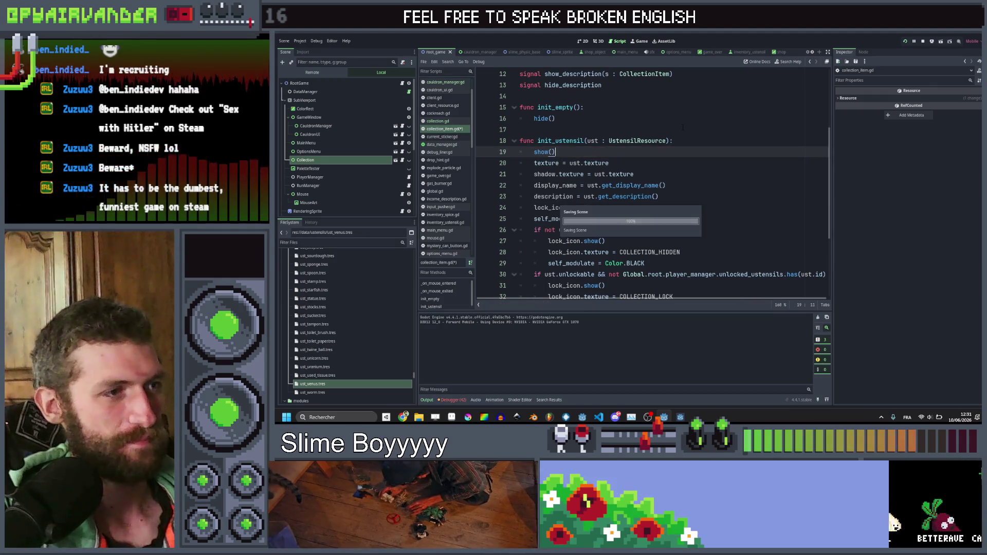
left_click(685, 418)
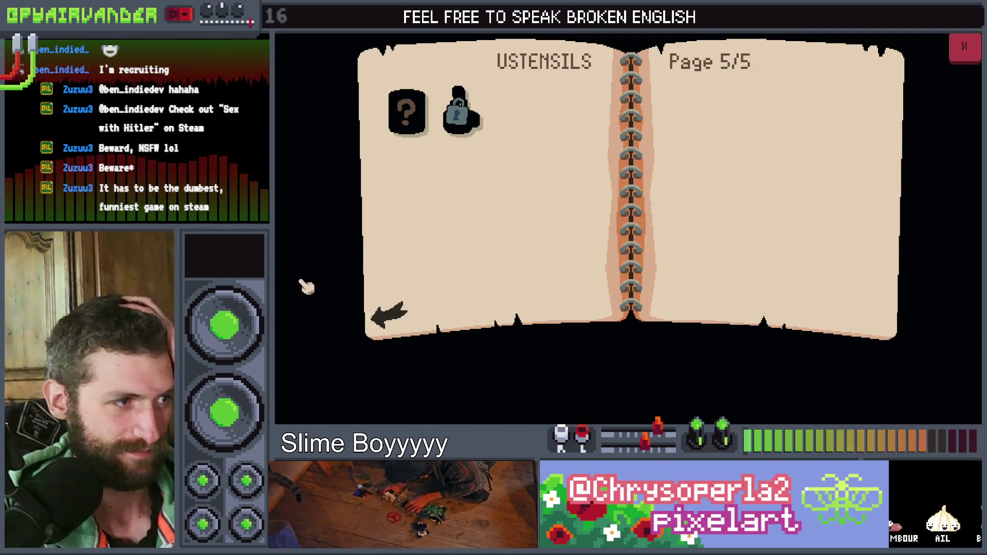
Step: Turn to page 5/5 and read the items' hover descriptions
left_click(401, 319)
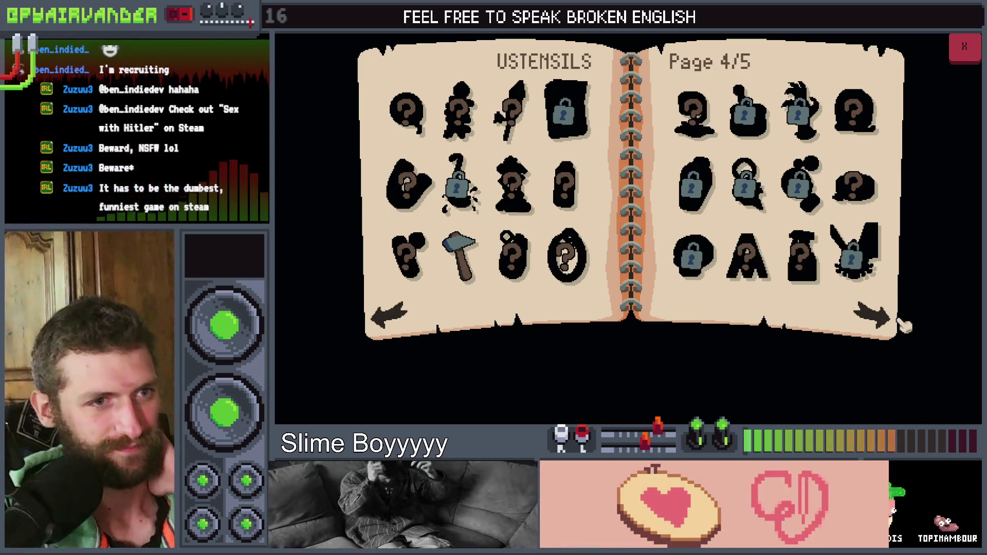
left_click(900, 322)
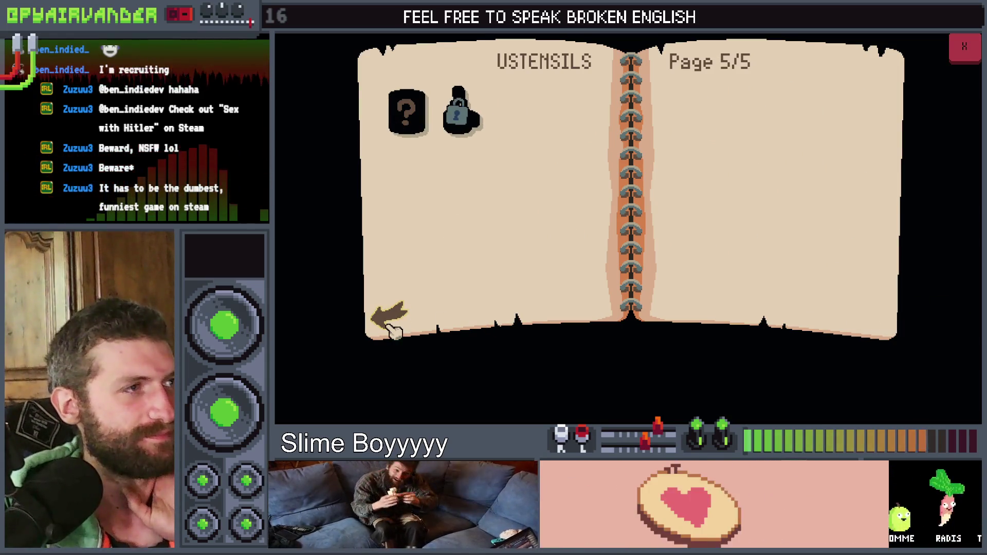
mouse_move(467, 134)
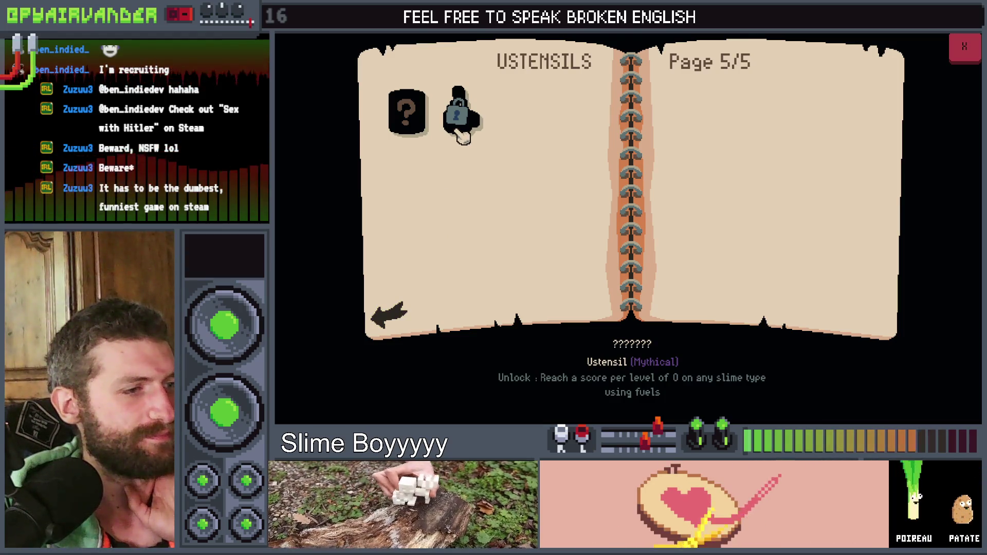
mouse_move(418, 132)
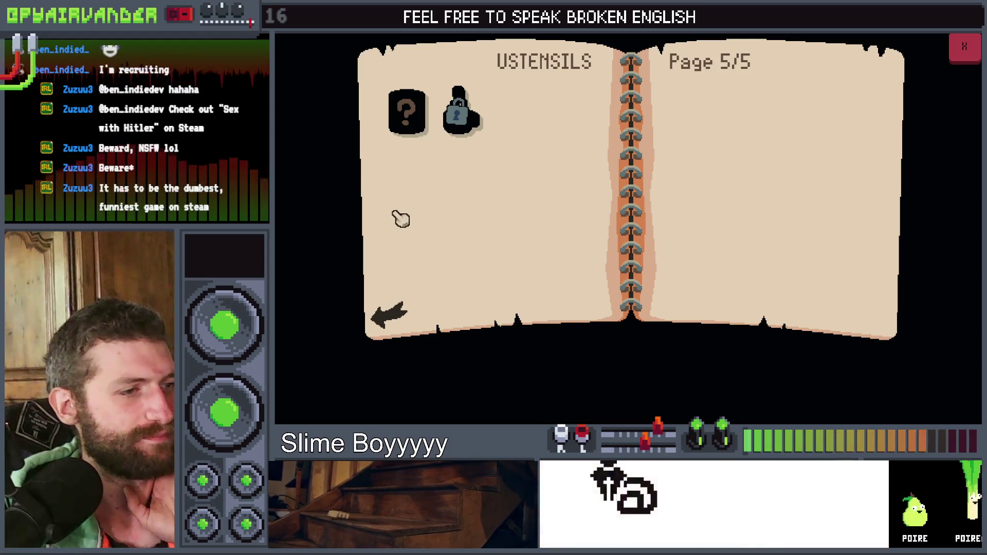
Step: Flip the book back to page 1/5, forward again, back to 1/5, then leave the game
left_click(391, 309)
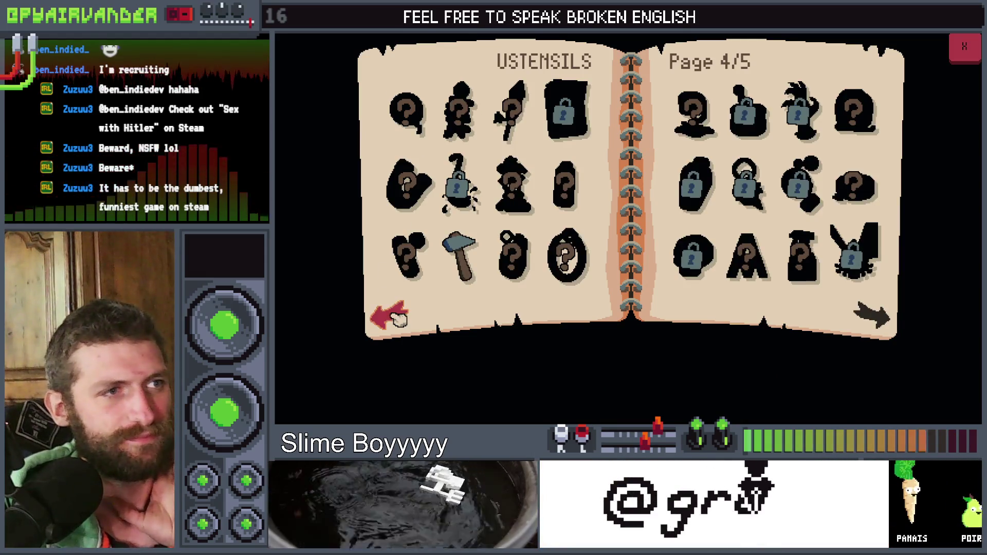
left_click(397, 318)
left_click(397, 318)
left_click(396, 317)
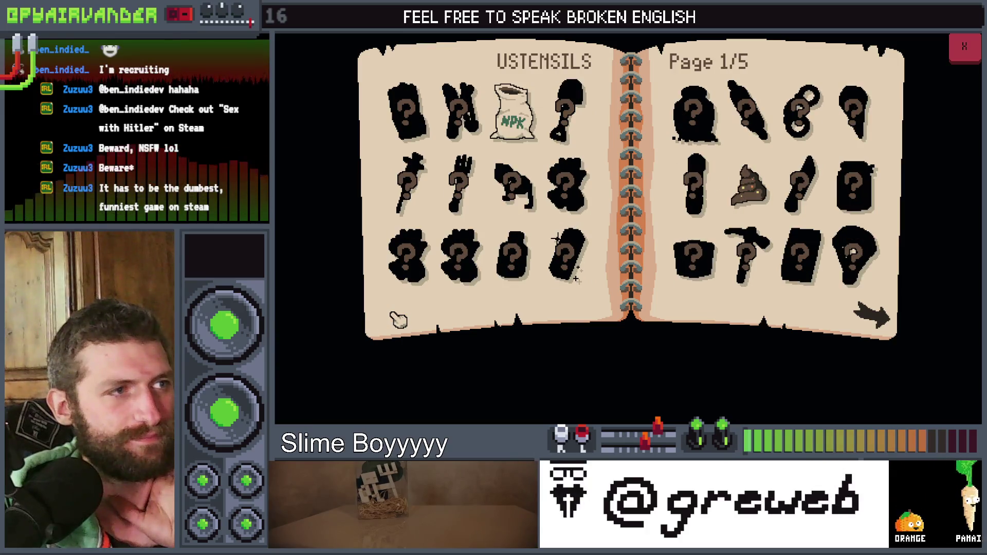
left_click(872, 314)
left_click(872, 315)
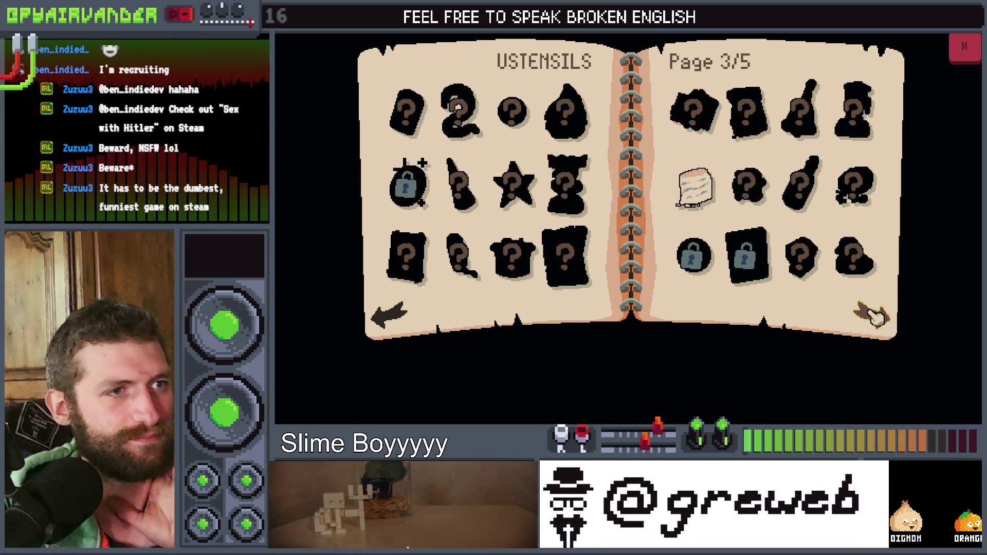
left_click(873, 315)
left_click(872, 314)
left_click(395, 321)
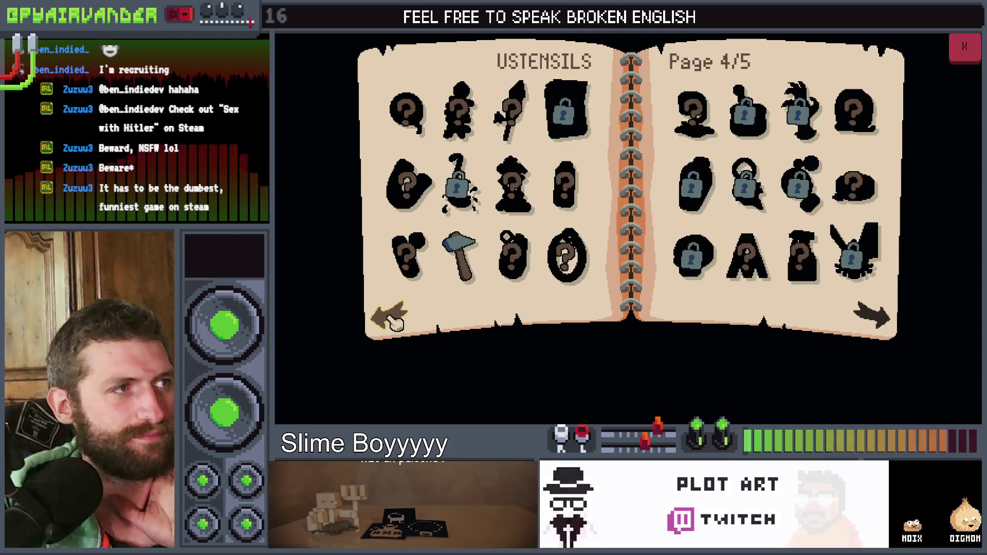
left_click(395, 321)
left_click(395, 321)
left_click(395, 322)
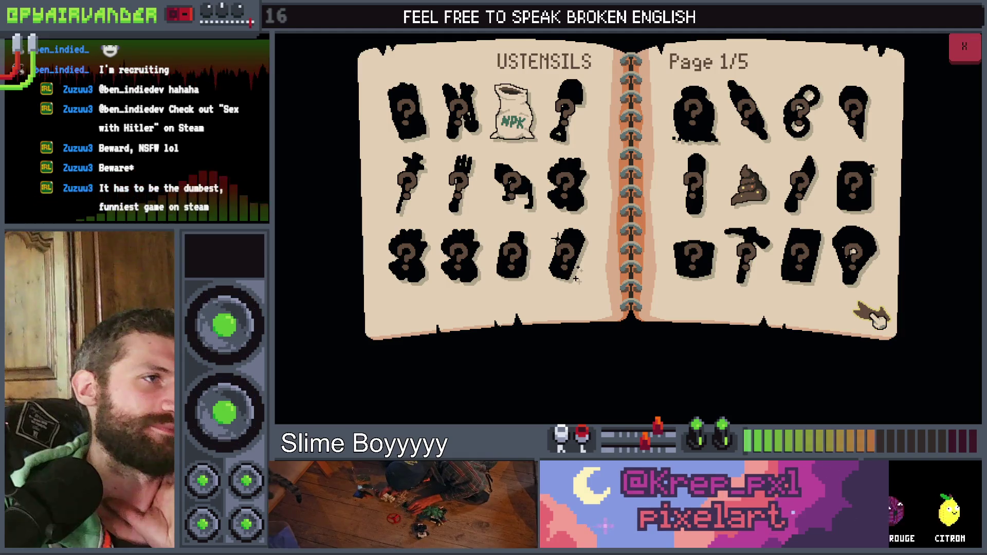
key("alt+Tab")
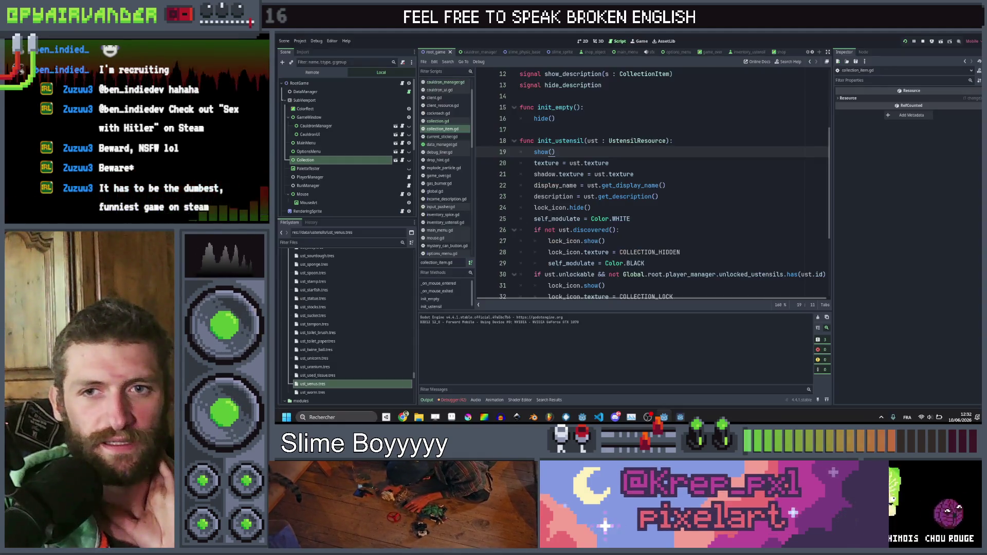
Step: Change the undiscovered item's Color.BLACK to Color(0,0,0,0.5) on line 29
scroll(702, 244, "down", 2)
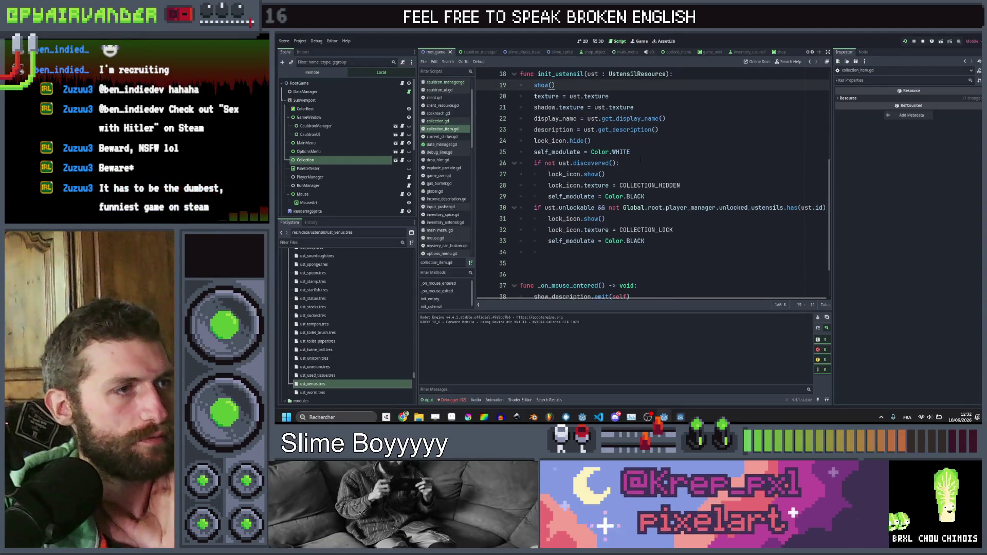
left_click(637, 164)
left_click(646, 197)
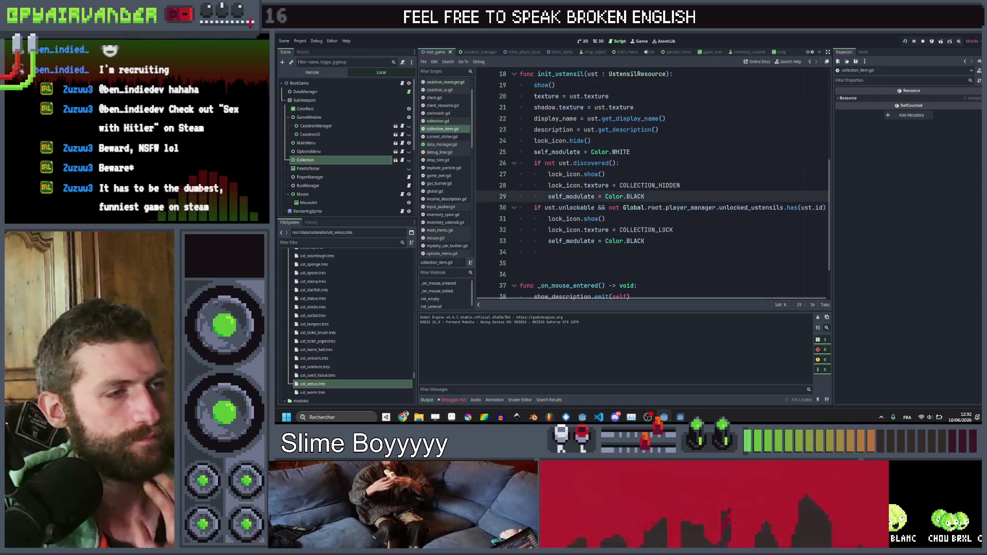
left_click(605, 197)
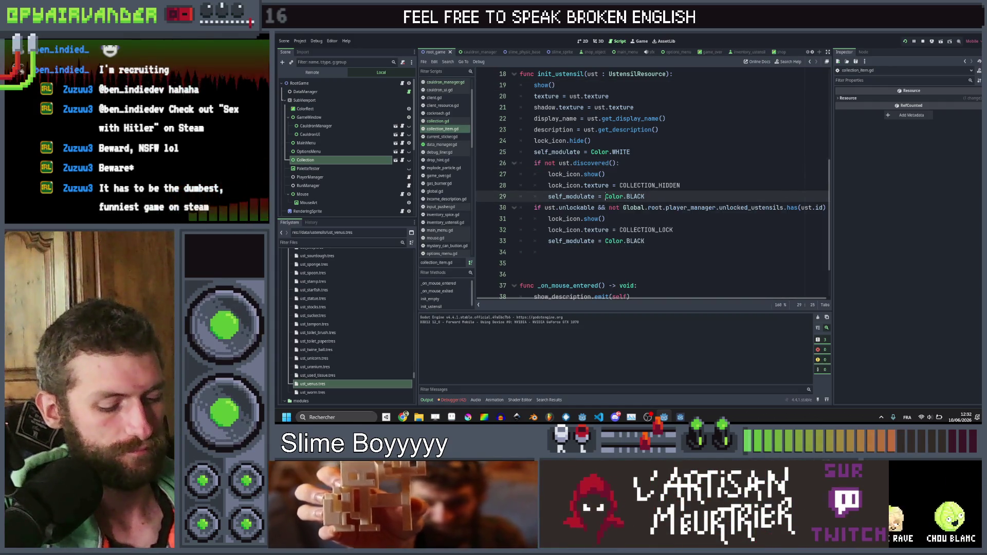
type("(Color(Color")
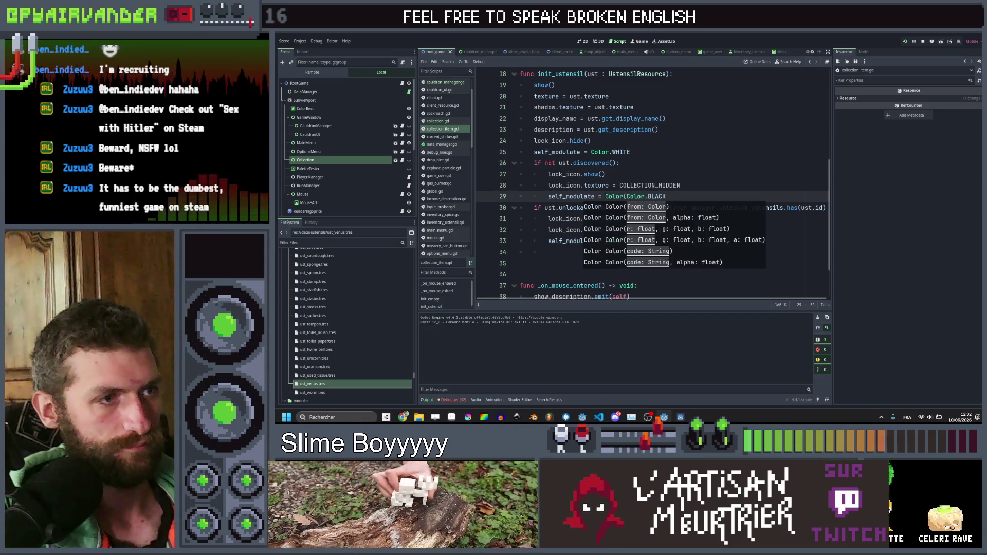
key("shift+End")
type("0,0,")
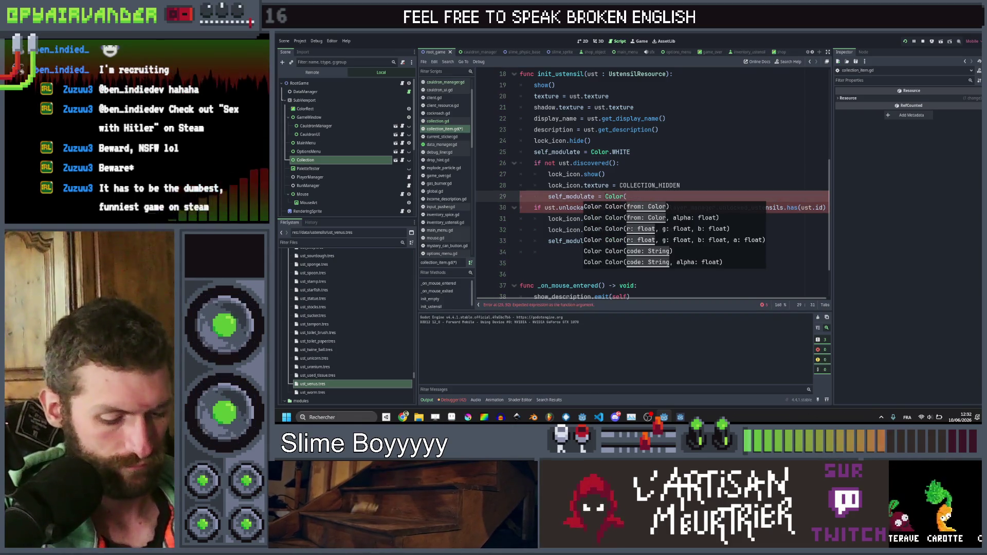
type("0")
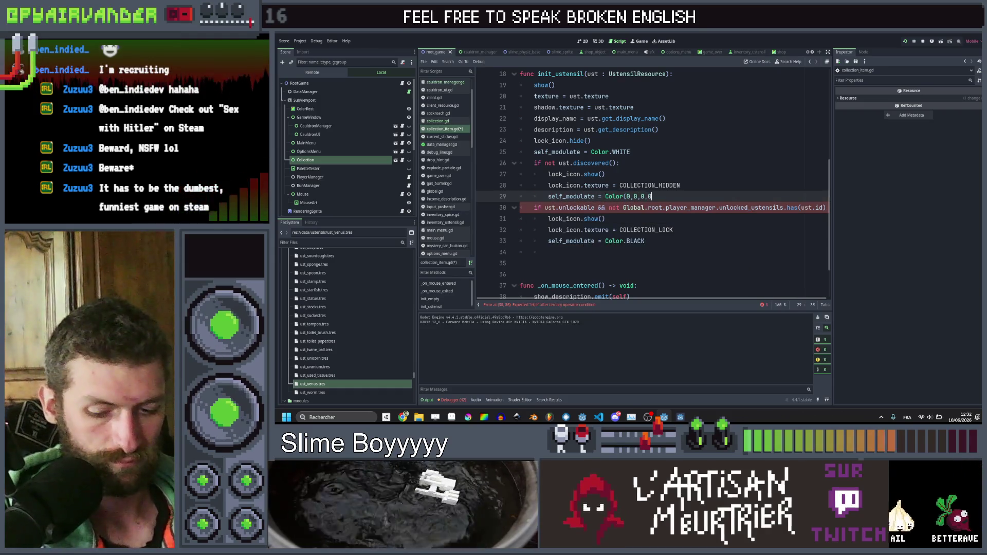
type(".5)")
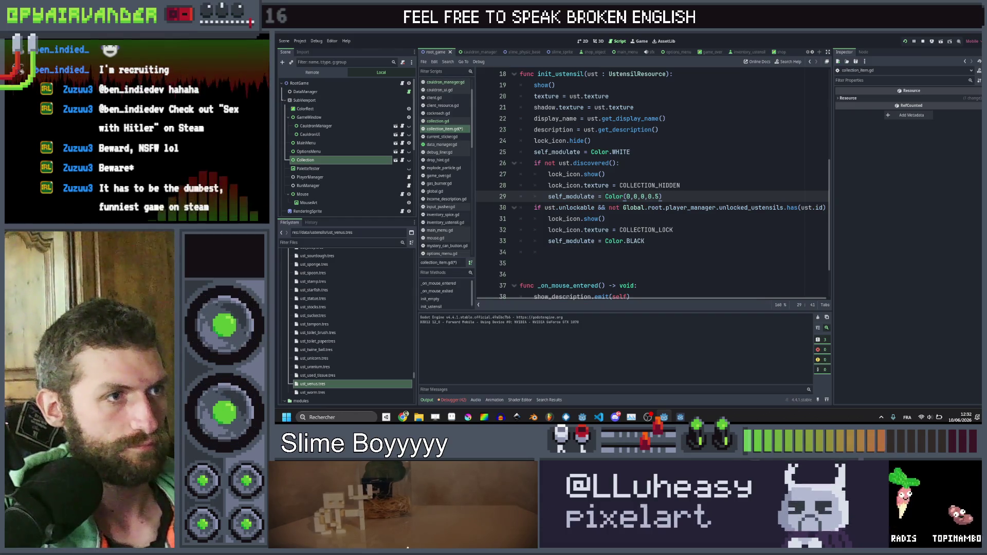
Step: Add shadow.hide() after that colour and paste it into the locked-item branch
key("Return")
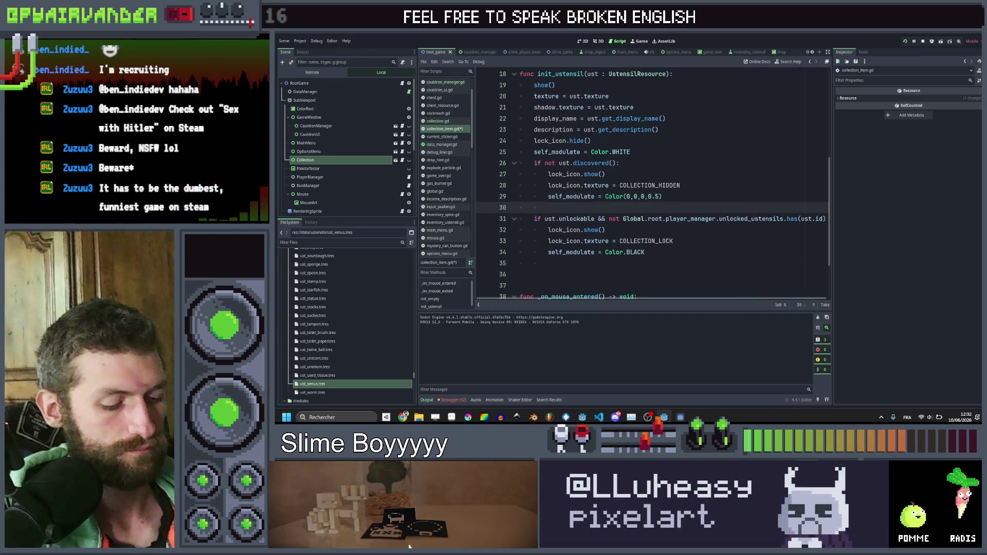
type("shadow.")
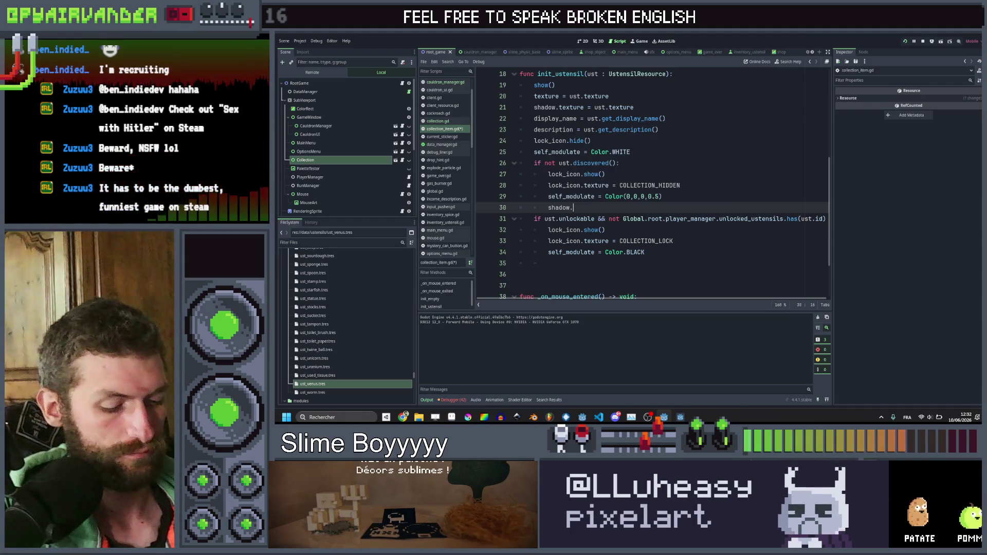
type("hide")
key("Return")
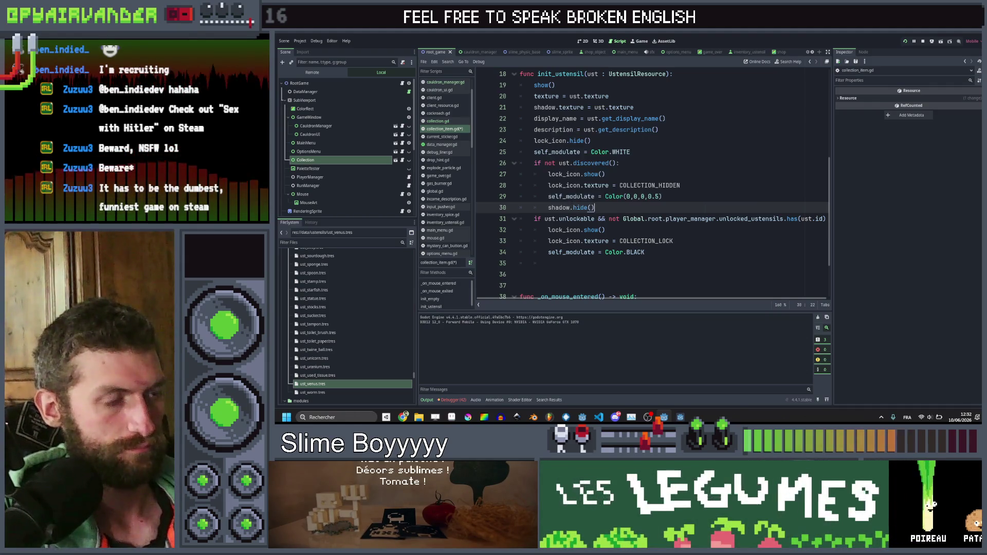
key("ctrl+c")
key("Down")
key("Down")
key("Down")
key("End")
key("Return")
key("ctrl+v")
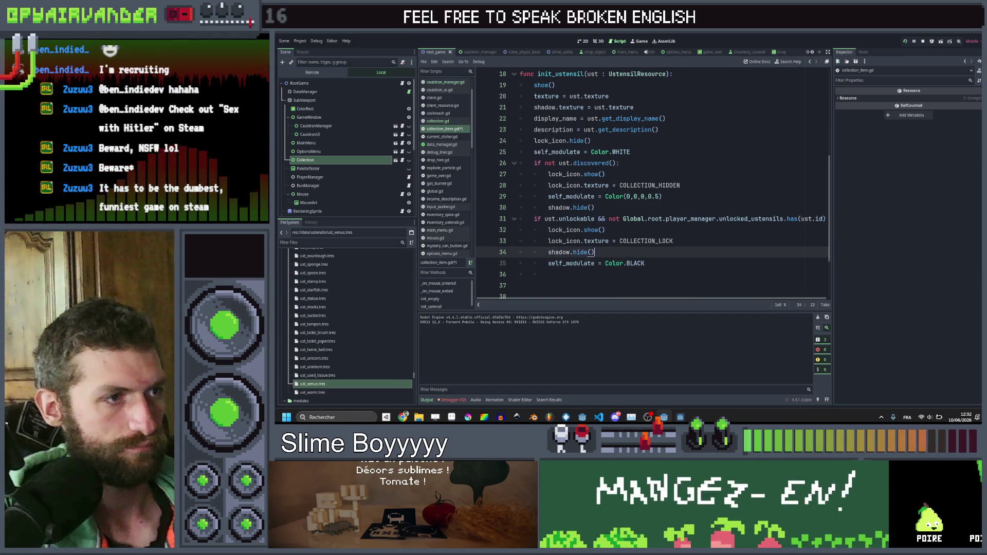
Step: Give the locked branch Color(0,0,0,0.5) instead of solid black and add a shadow line after the white colour
key("Up")
key("Up")
key("Up")
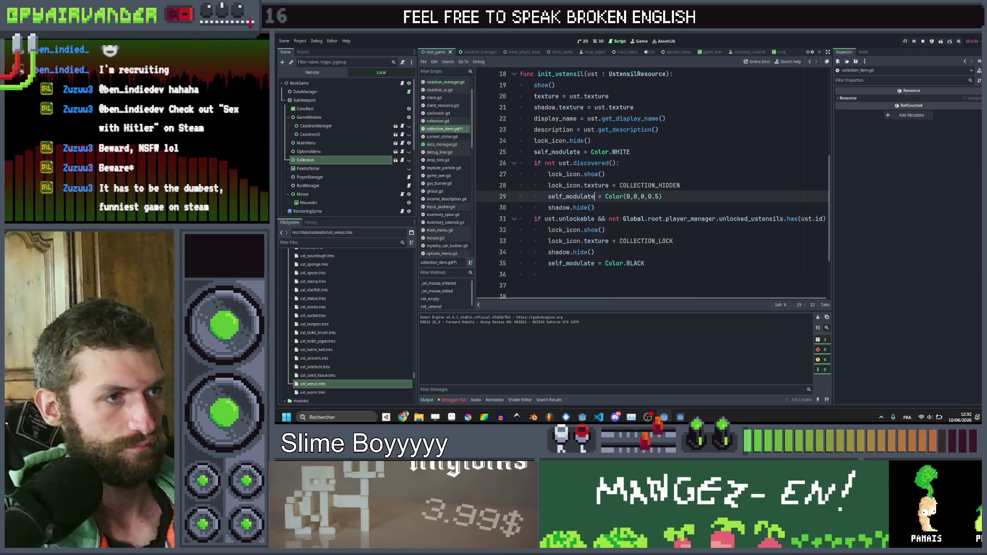
key("Down")
key("Down")
key("Down")
key("Down")
key("Down")
key("ctrl+v")
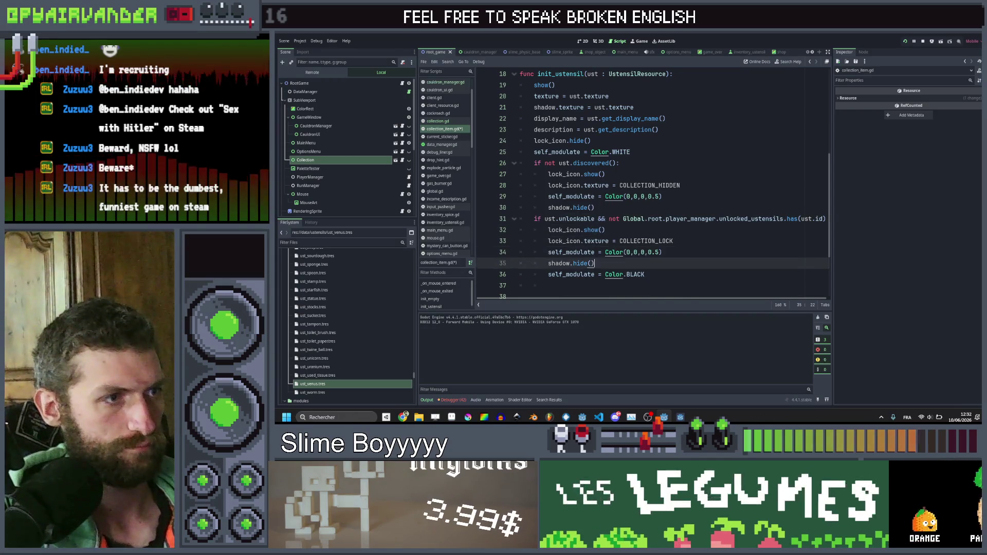
key("Down")
key("ctrl+x")
key("Up")
key("Up")
key("Up")
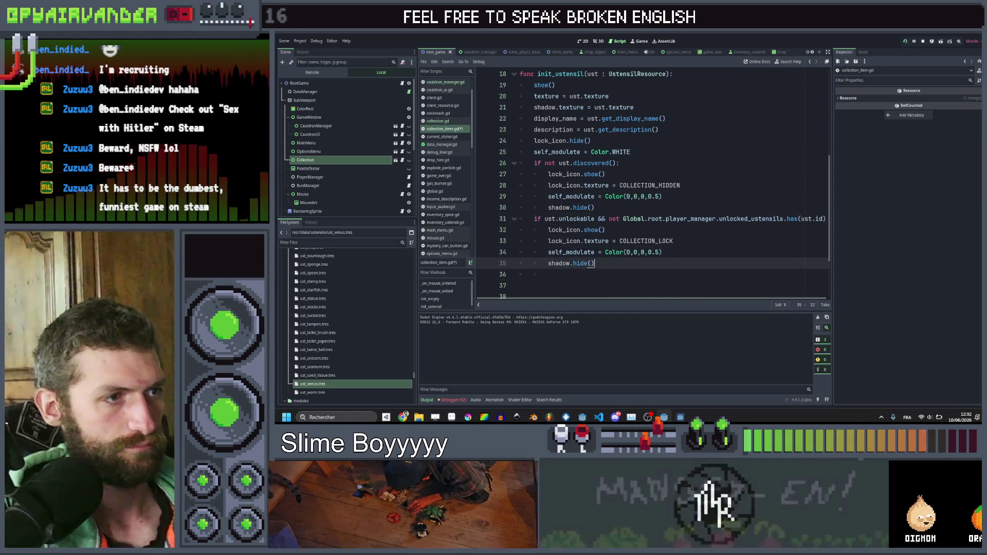
key("Up")
key("Up")
key("Up")
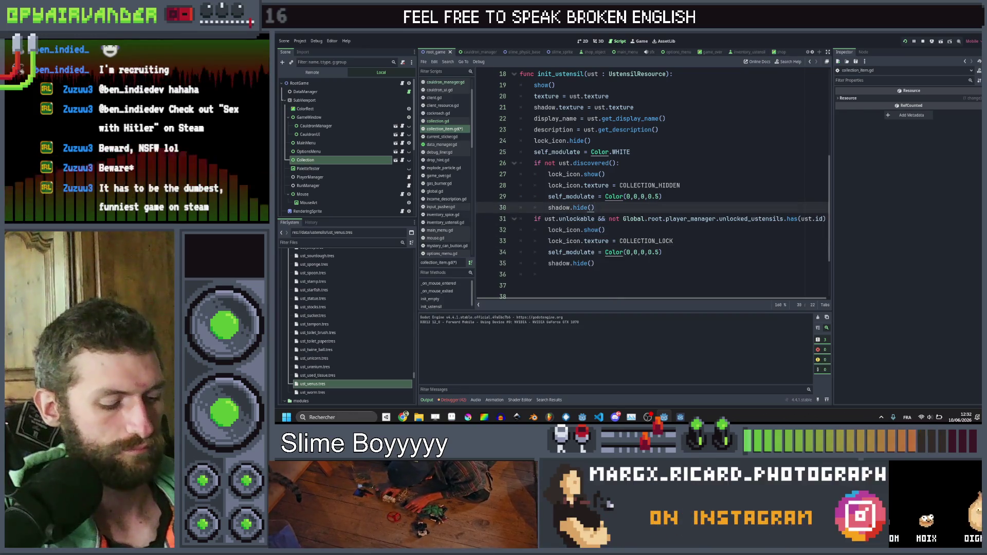
key("End")
key("Return")
type("shadow.hide()")
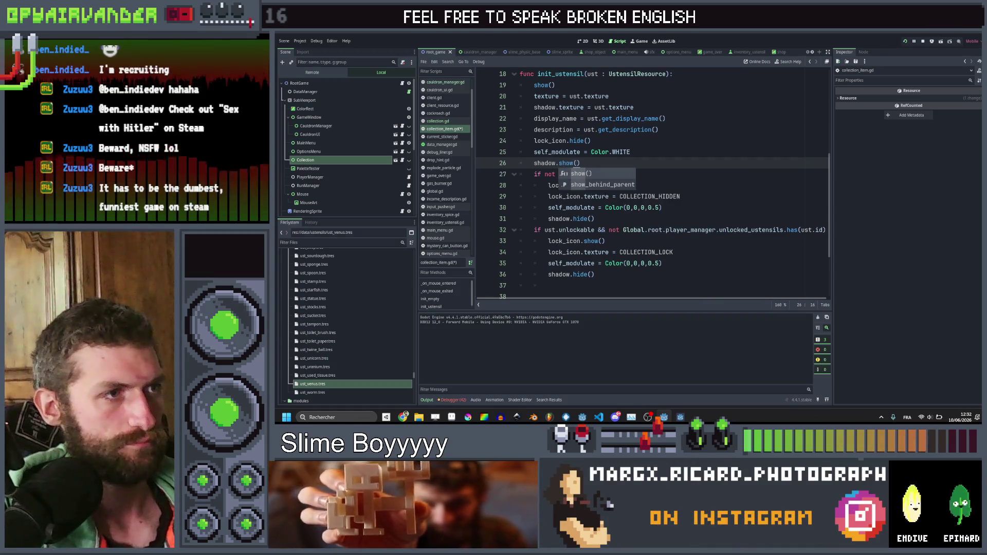
Step: Complete the shadow.show() line, save, and turn the running game's book to the next page
key("End")
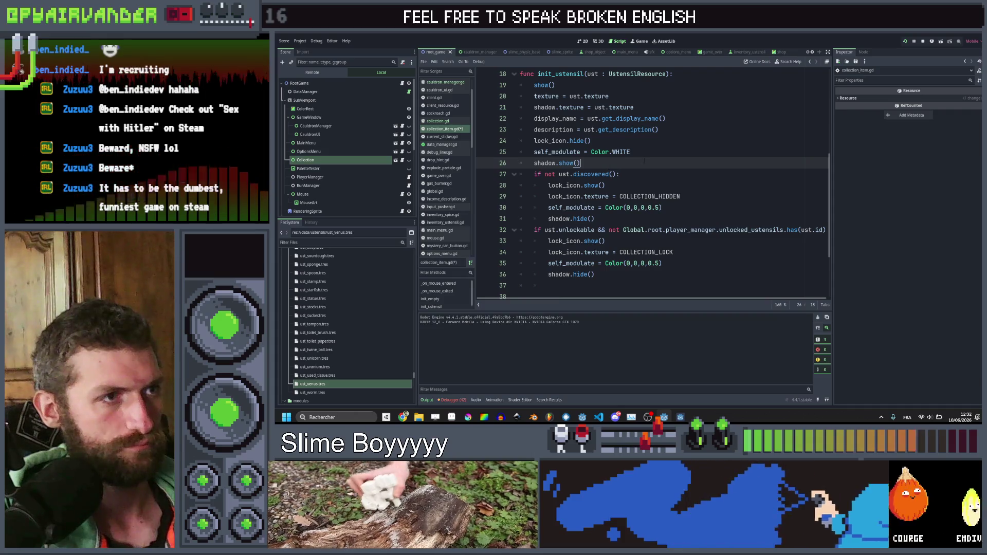
key("ctrl+s")
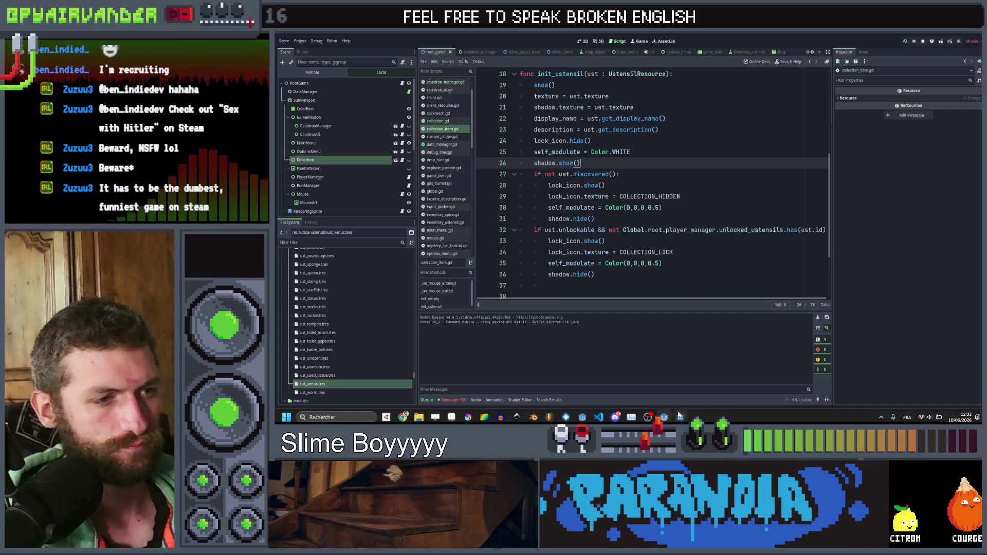
left_click(680, 416)
left_click(874, 314)
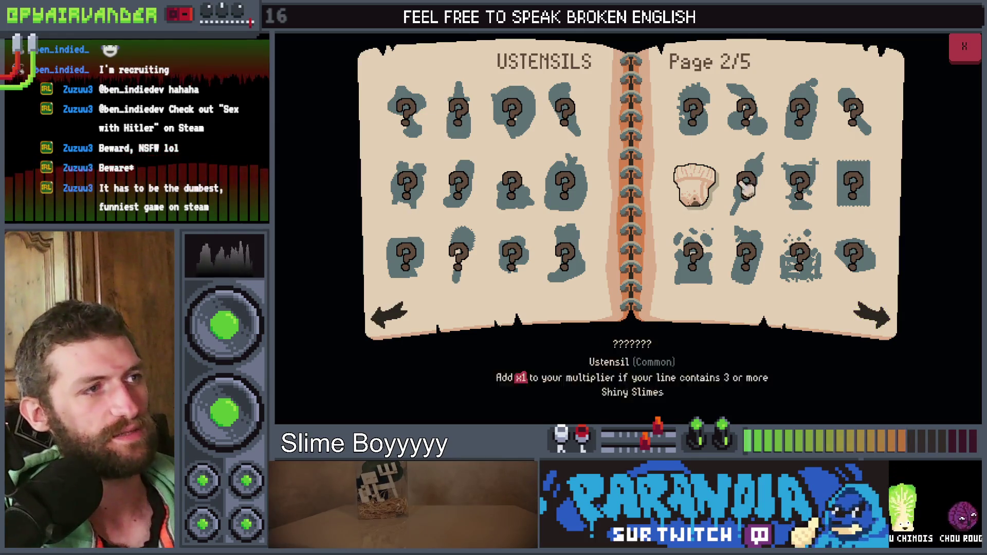
Step: Page the book to 4/5 and back to 2/5 checking faded items, then close the game
left_click(872, 314)
left_click(872, 324)
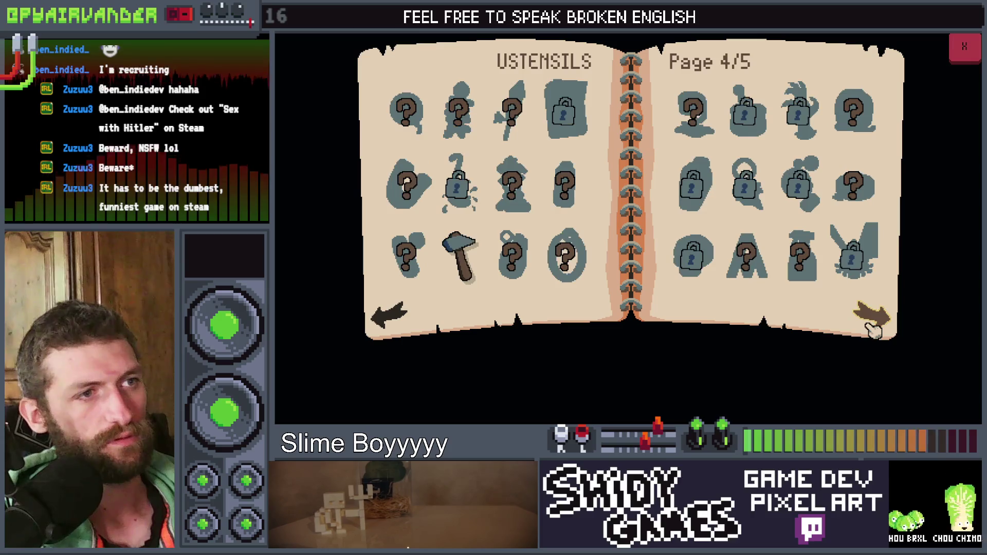
left_click(872, 326)
left_click(399, 316)
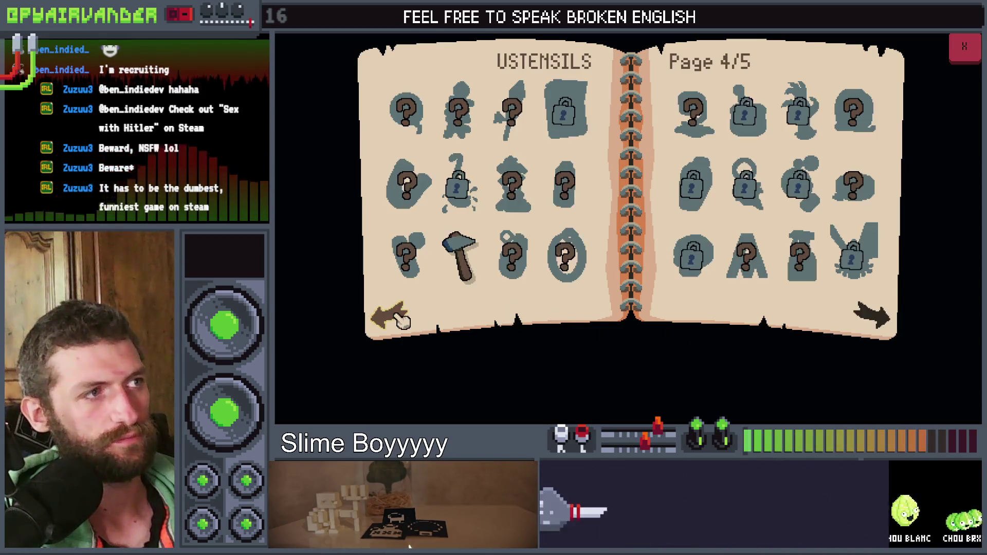
left_click(399, 317)
left_click(400, 318)
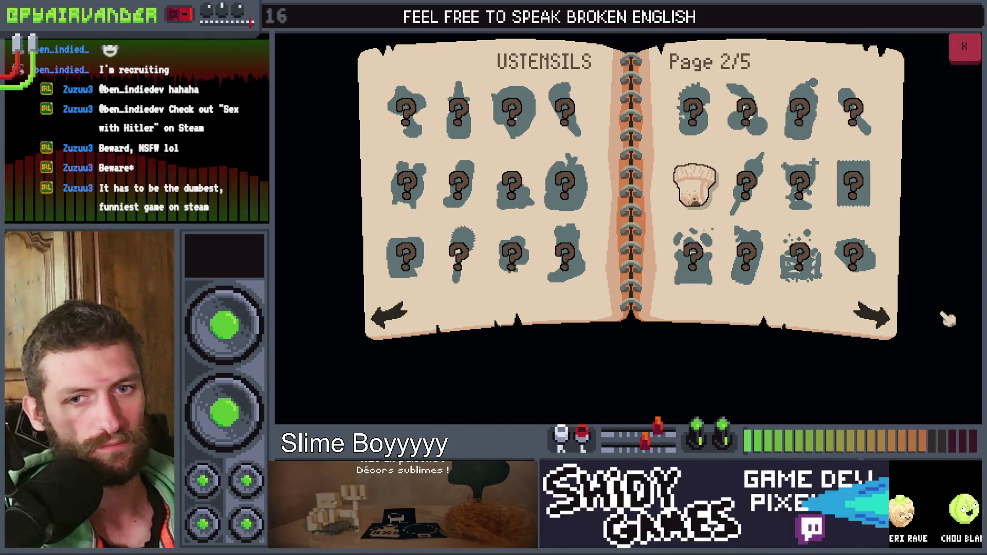
key("alt+F4")
left_click(661, 208)
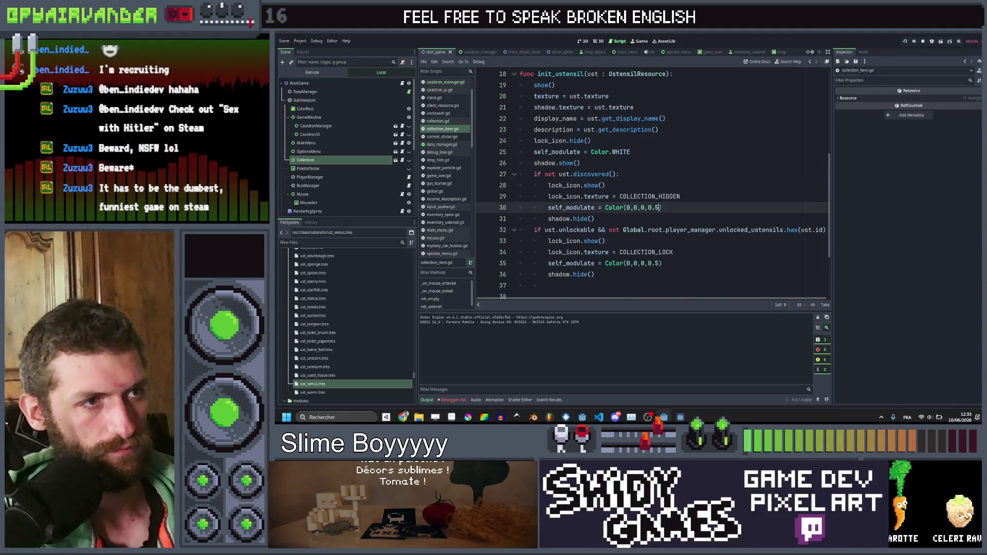
Step: Lower both Color(0,0,0,0.5) alphas to 0.3, then save and run the game
key("BackSpace")
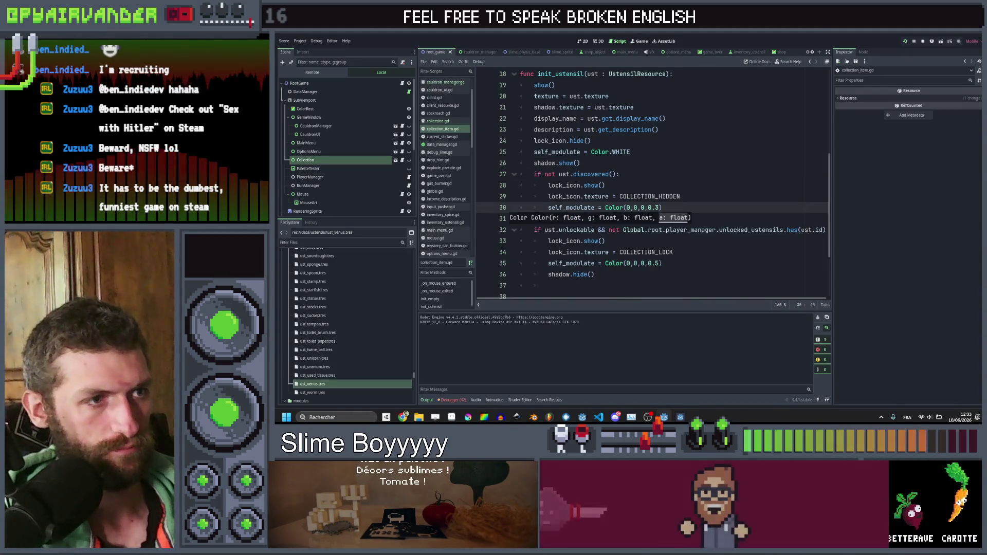
left_click(660, 263)
key("BackSpace")
type("3")
key("ctrl+s")
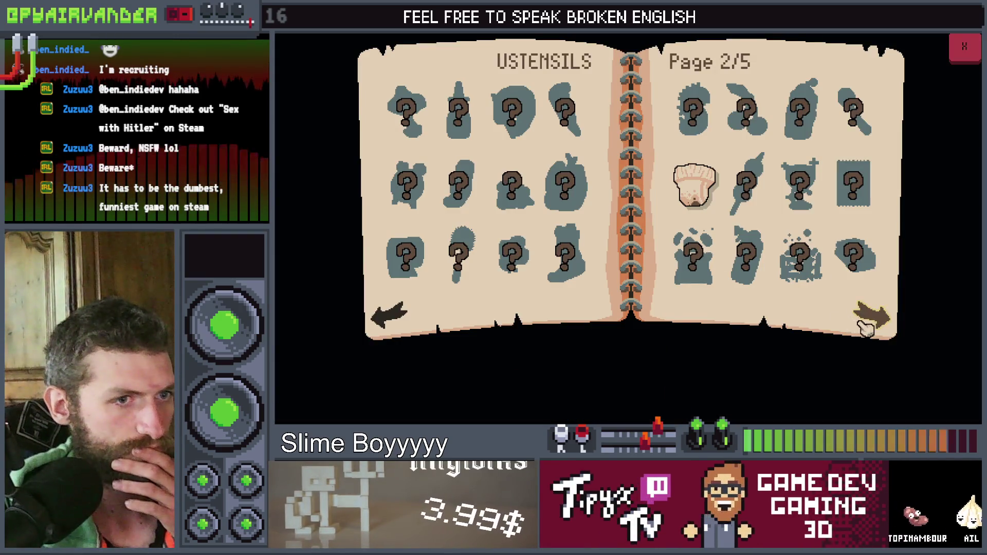
Step: Flip through all five book pages and back to 1/5, then stop the game with F8
left_click(866, 327)
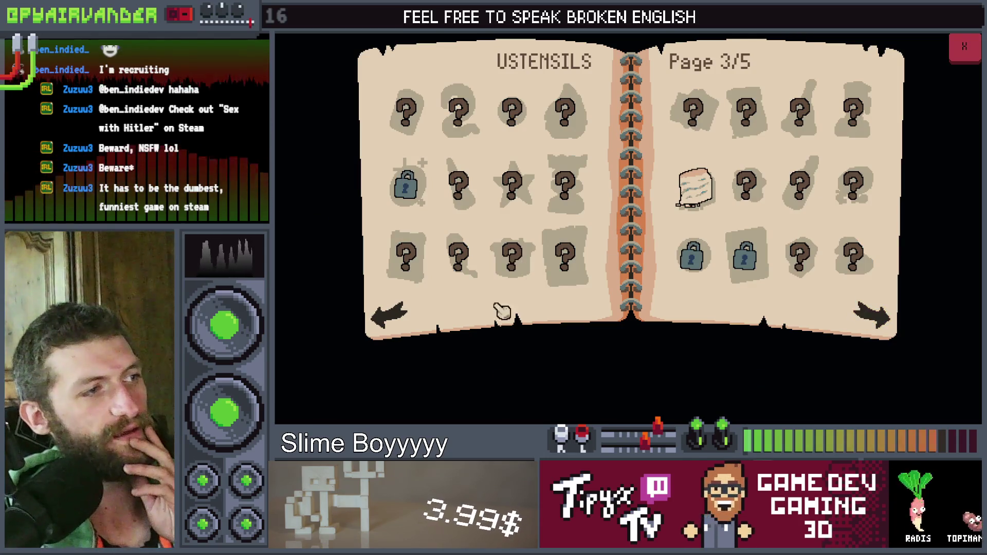
left_click(392, 319)
left_click(392, 320)
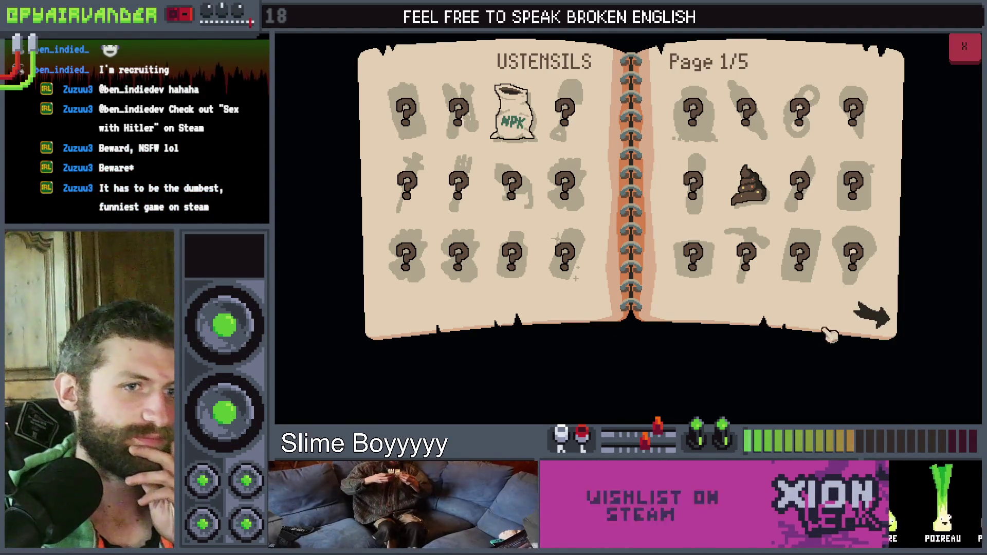
left_click(873, 319)
left_click(873, 319)
left_click(873, 319)
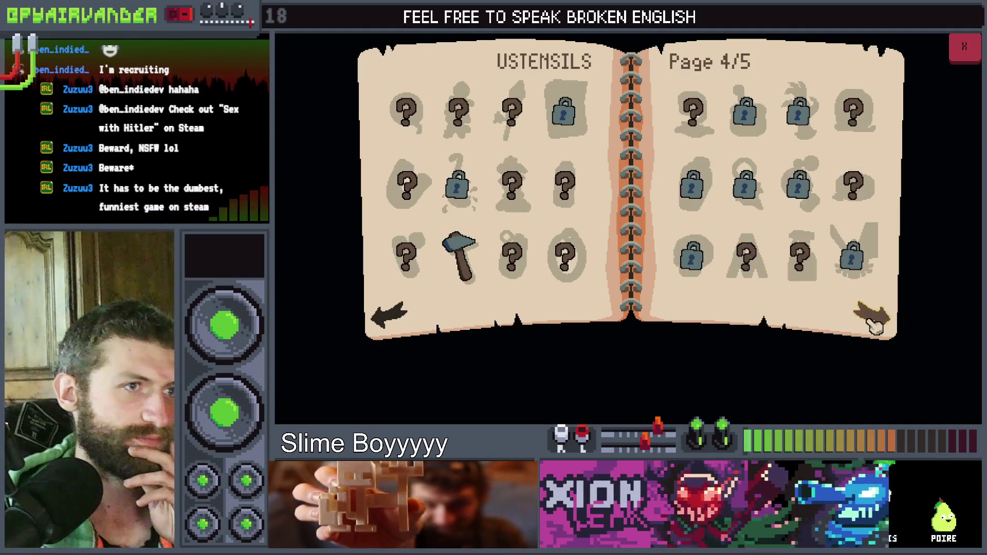
left_click(873, 323)
left_click(411, 316)
left_click(413, 317)
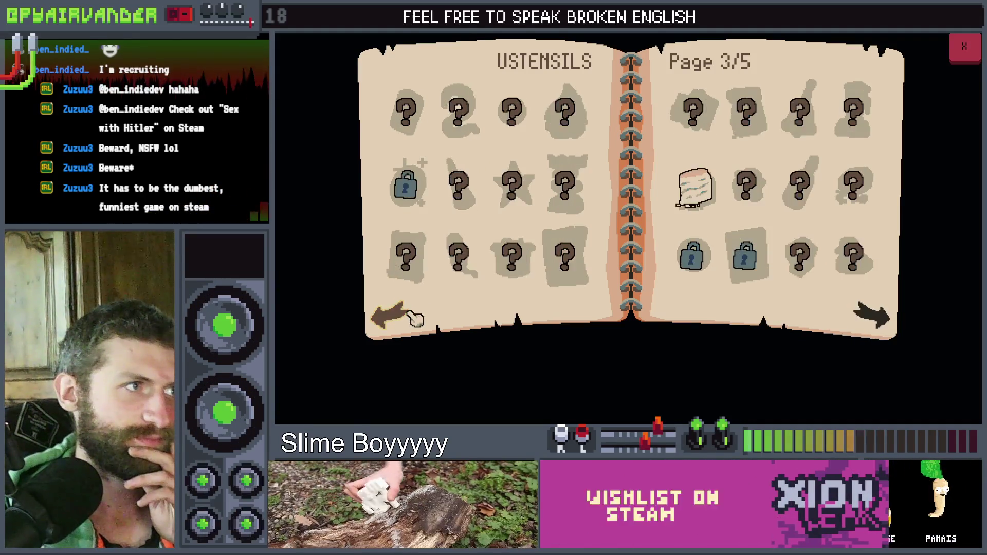
left_click(415, 317)
left_click(415, 317)
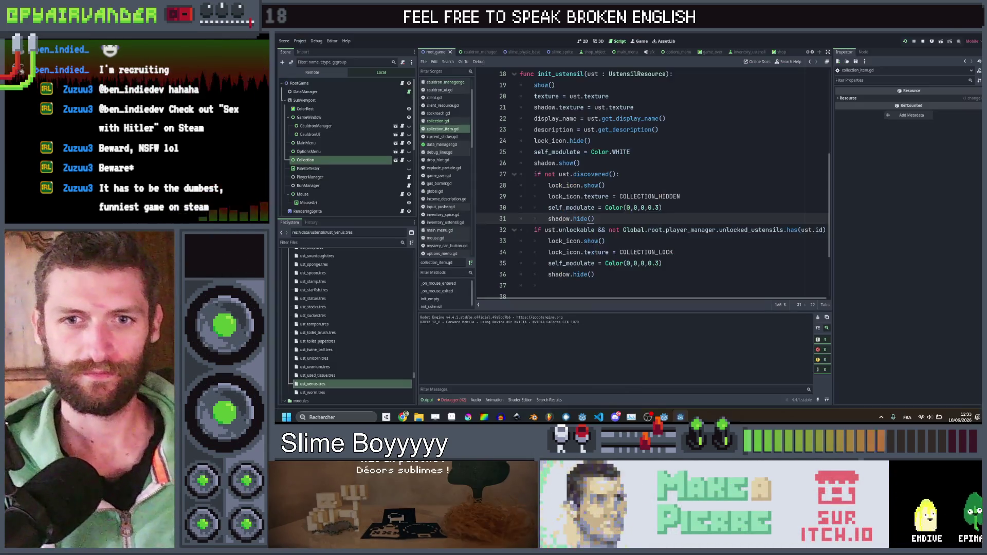
key("F8")
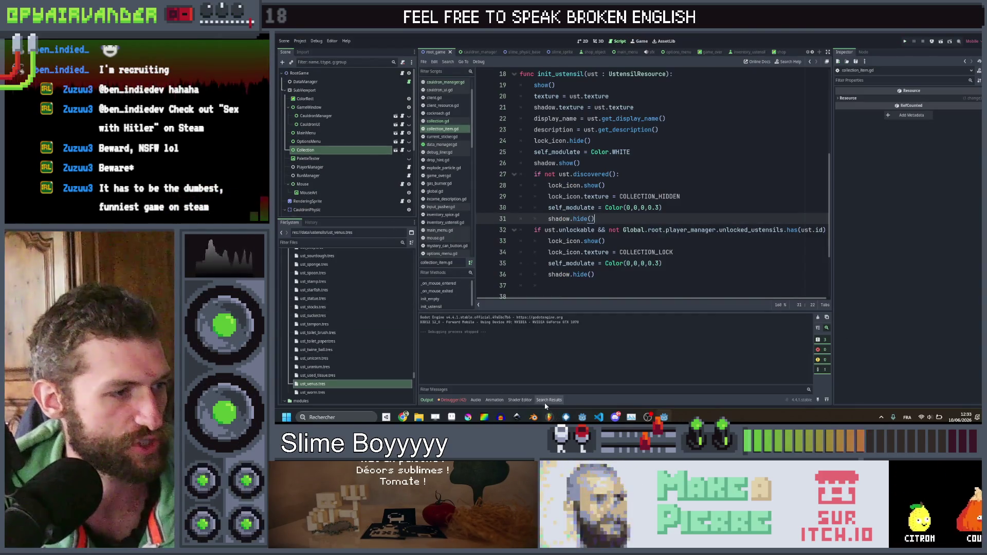
left_click(519, 401)
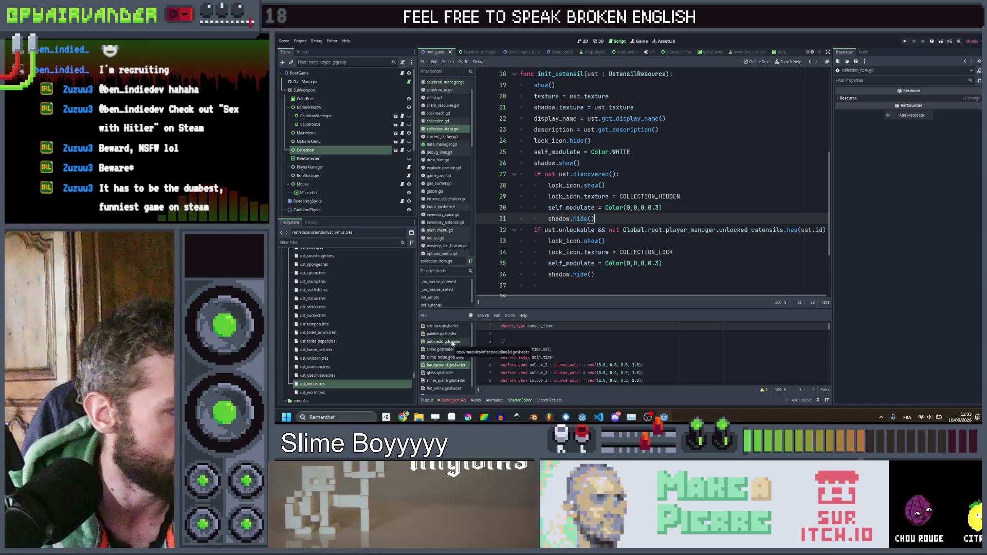
Step: Open palette.gdshader and duplicate the sampler uniform as palette_final_texture
left_click(442, 334)
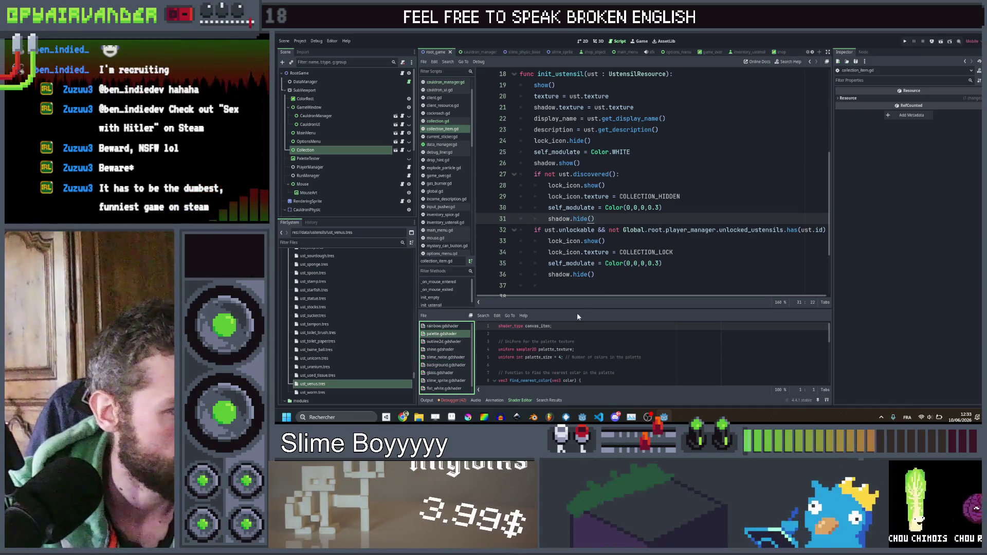
left_click_drag(577, 310, 597, 137)
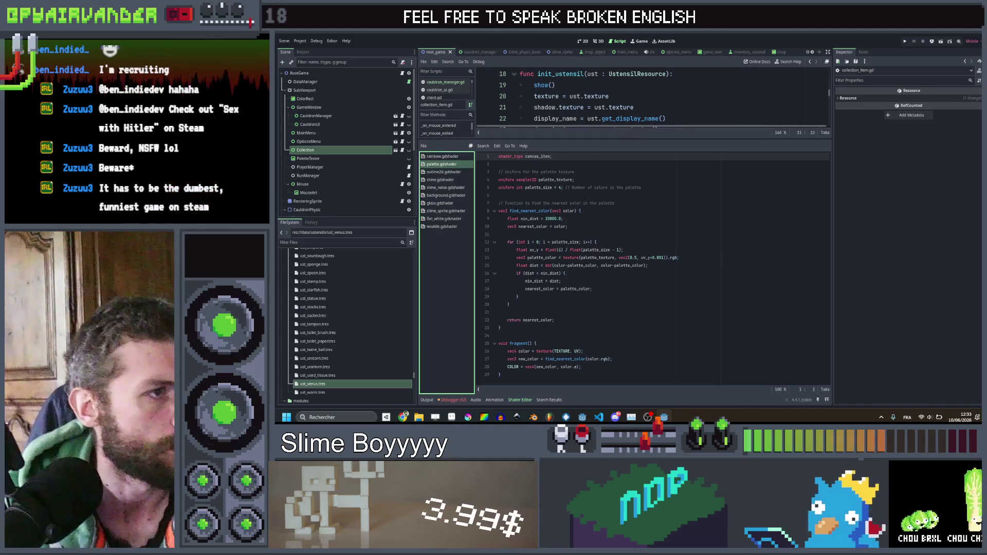
left_click(586, 179)
key("ctrl+shift+d")
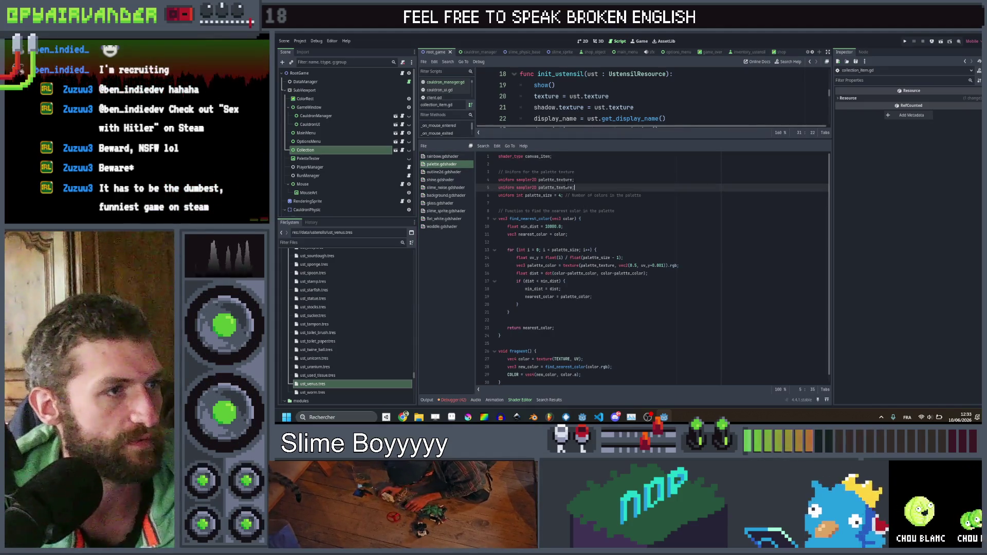
key("Left")
key("Left")
key("Left")
type("2_")
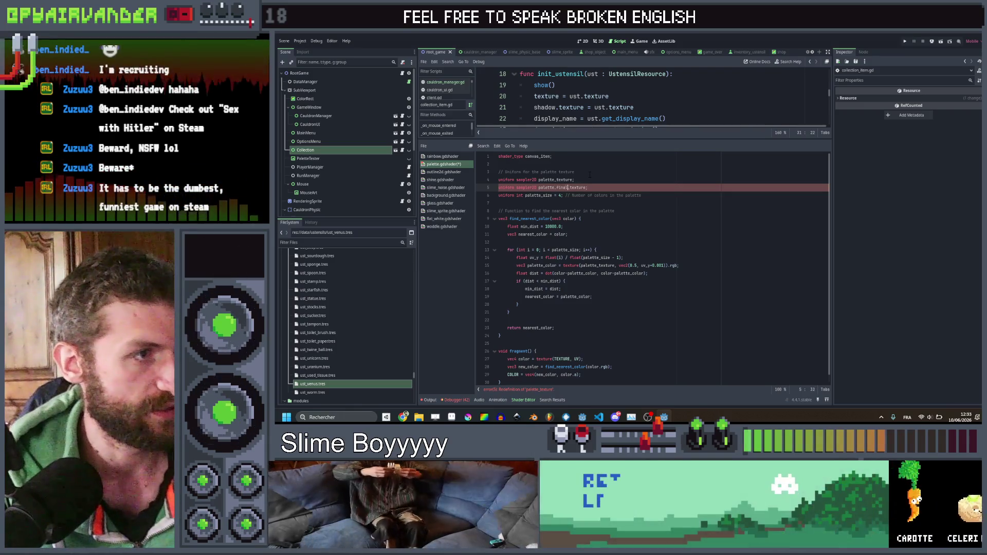
type("nal")
left_click(635, 181)
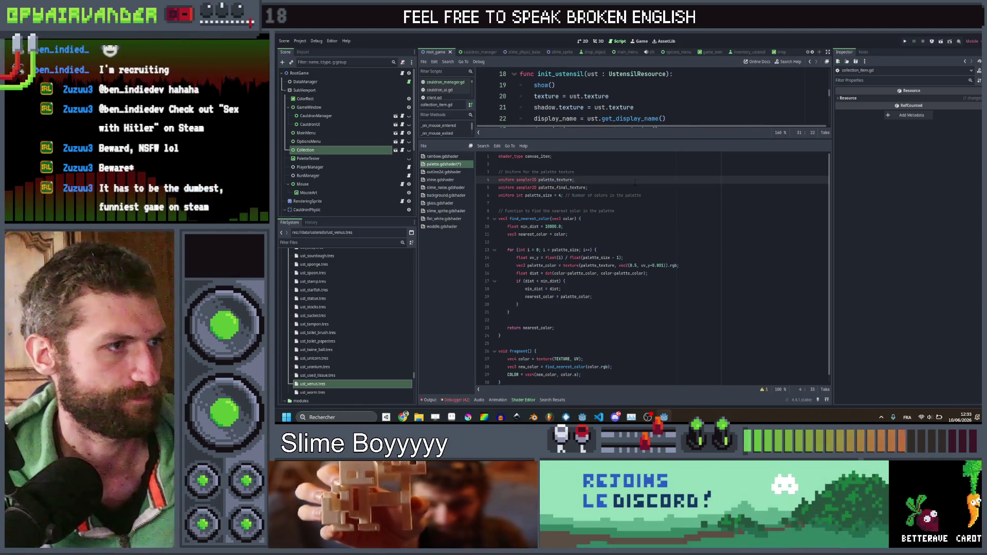
Step: Duplicate the line-15 palette lookup as palette_final_color sampling palette_final_texture
scroll(636, 181, "down", 1)
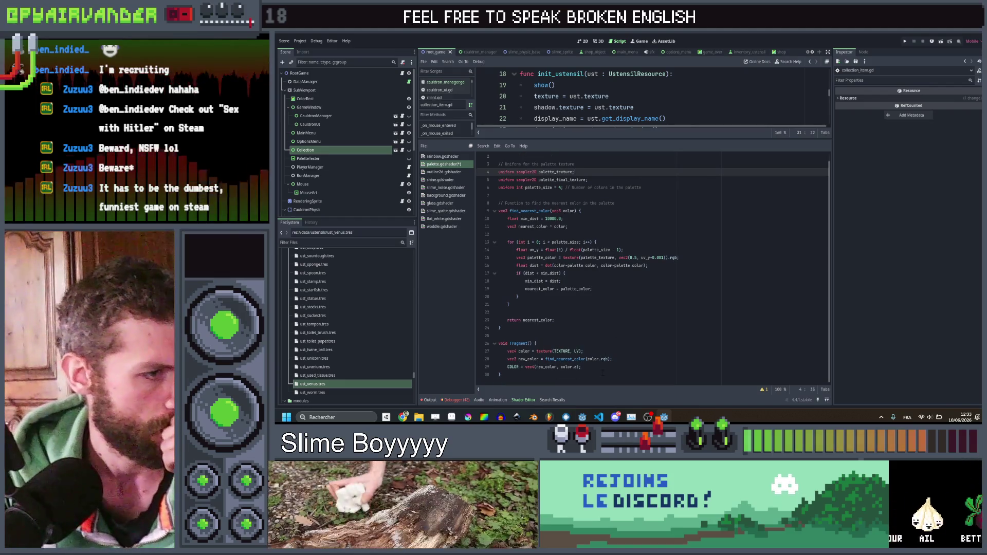
left_click(604, 366)
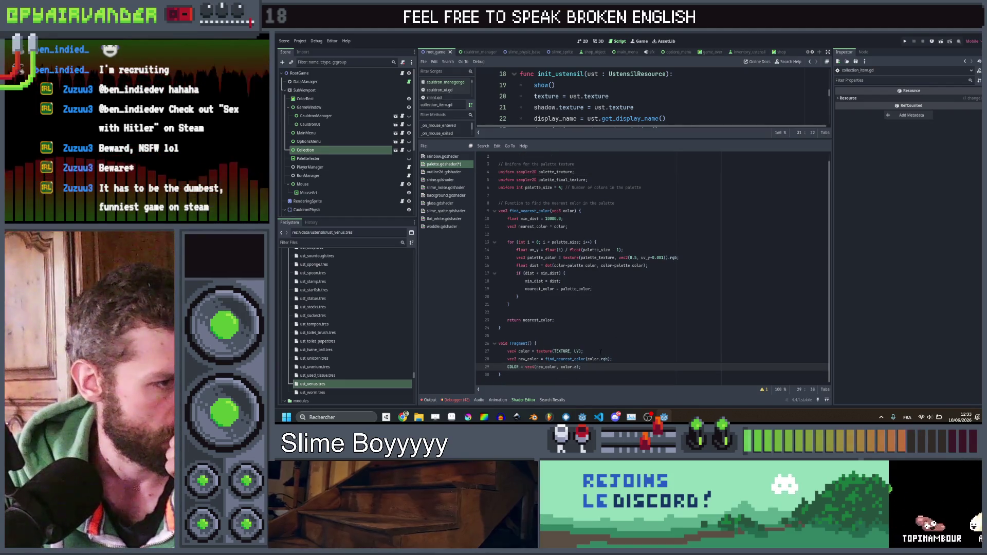
left_click(563, 314)
left_click(563, 320)
left_click(592, 288)
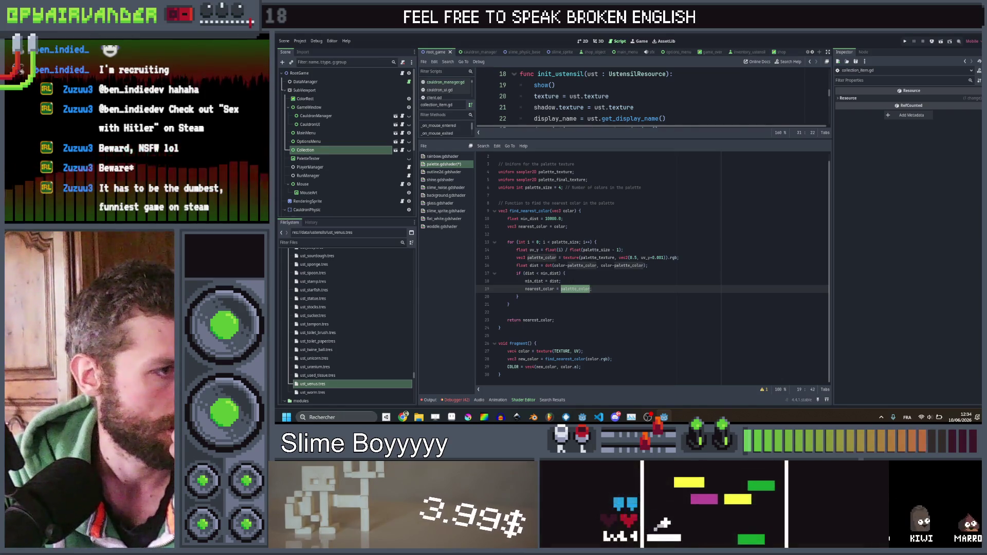
left_click(587, 258)
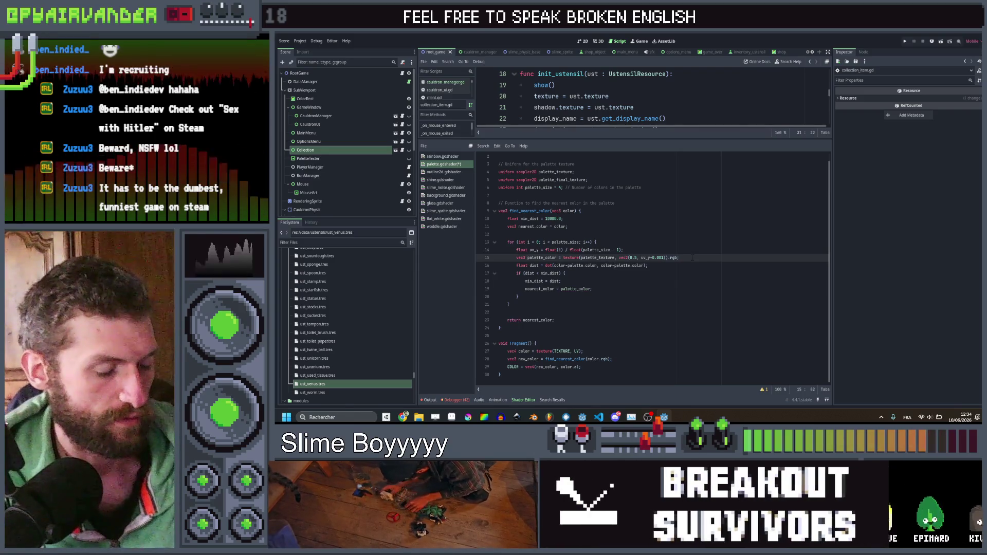
key("ctrl+shift+d")
left_click(543, 266)
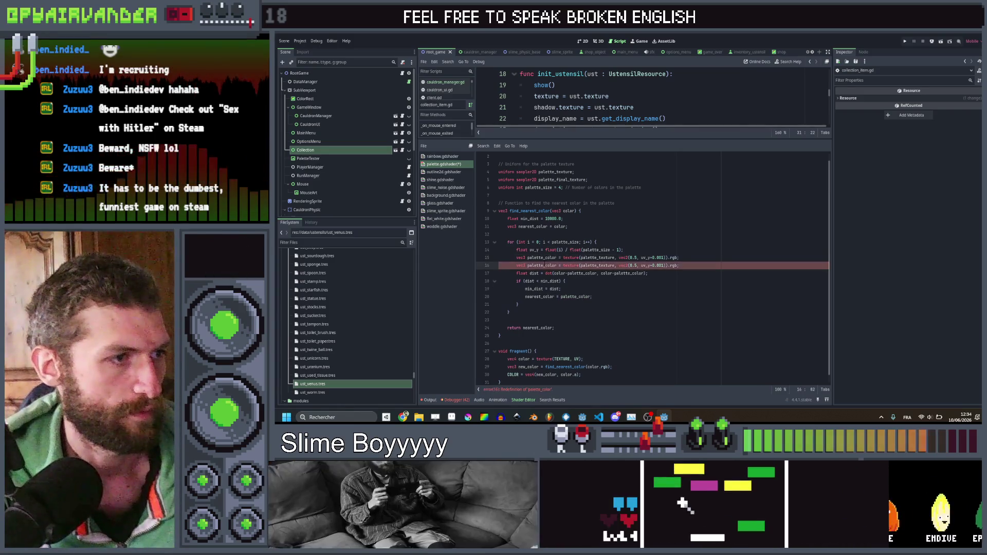
type("final_")
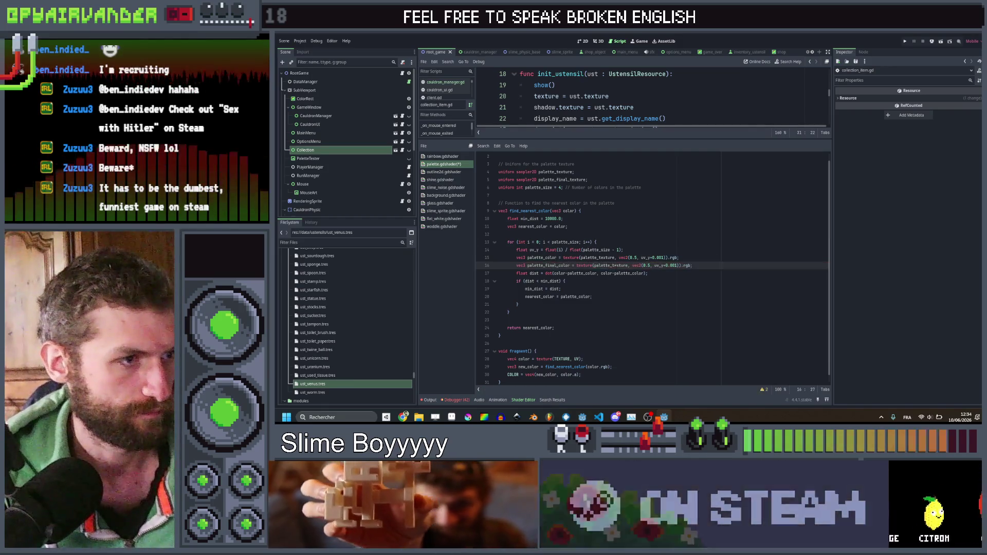
type("f")
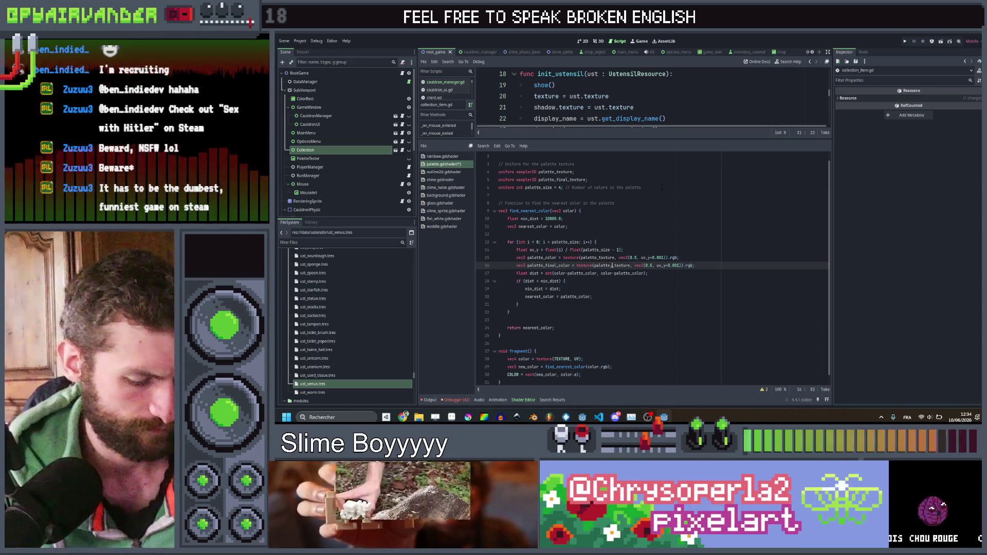
type("inal_")
left_click(568, 226)
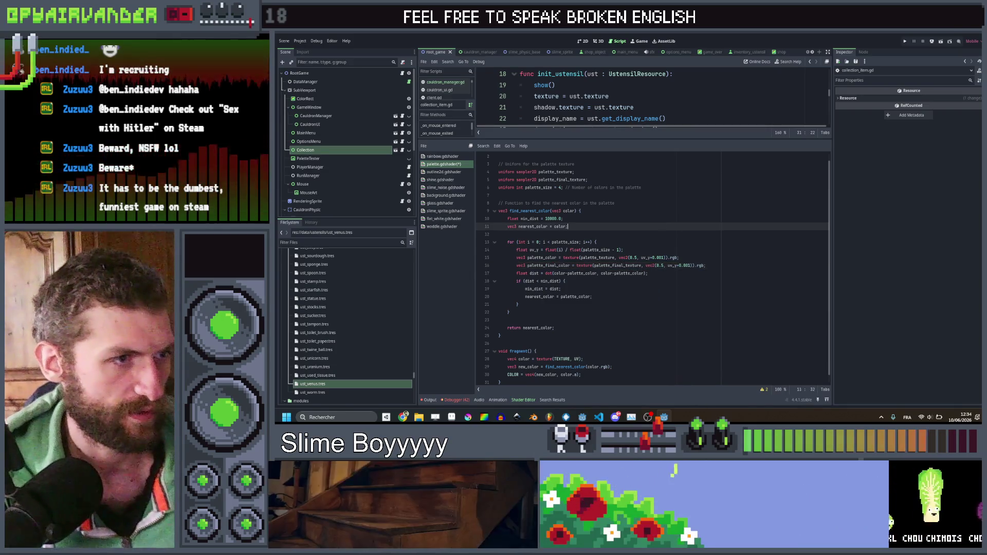
Step: Assign nearest_color from palette_final_color instead of palette_color and save the shader
double_click(626, 265)
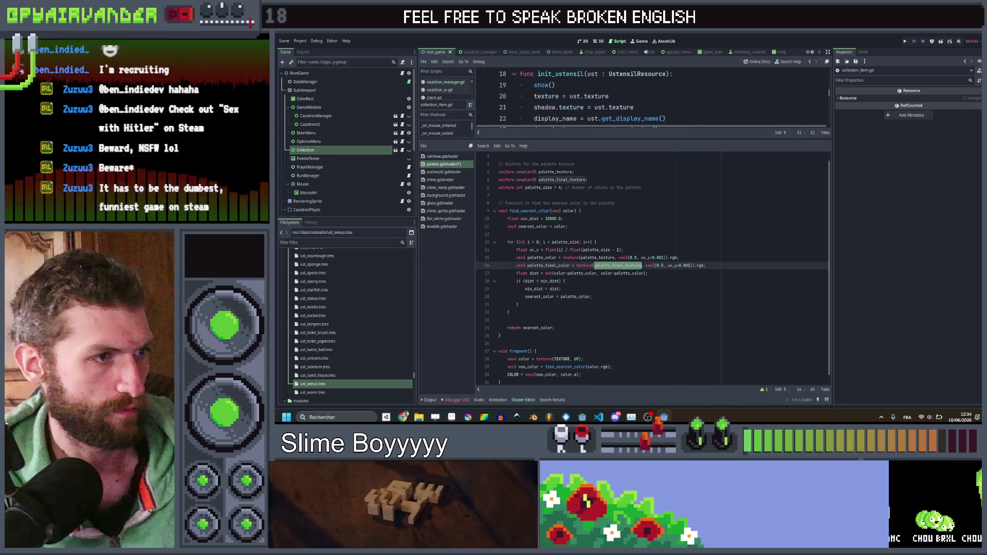
double_click(575, 297)
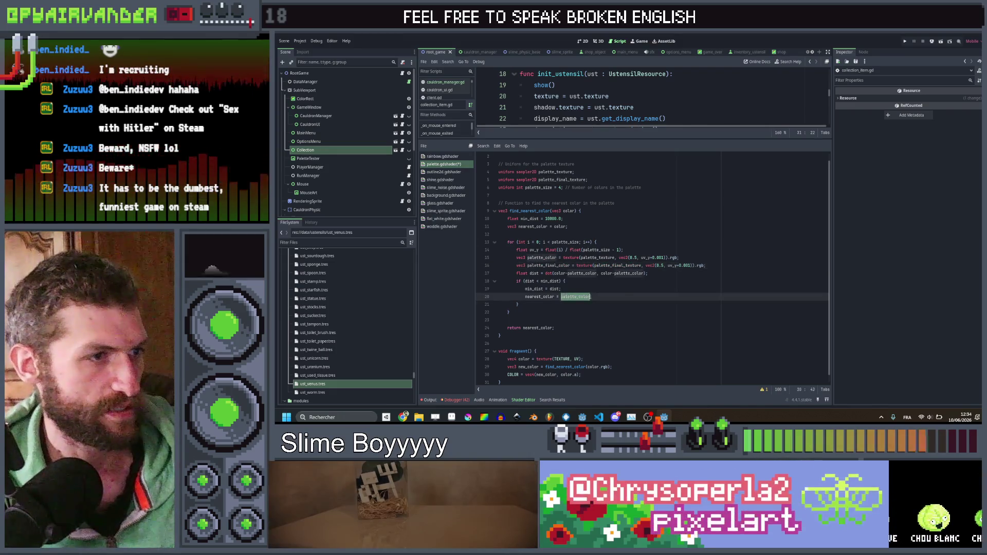
type("palette_final_color")
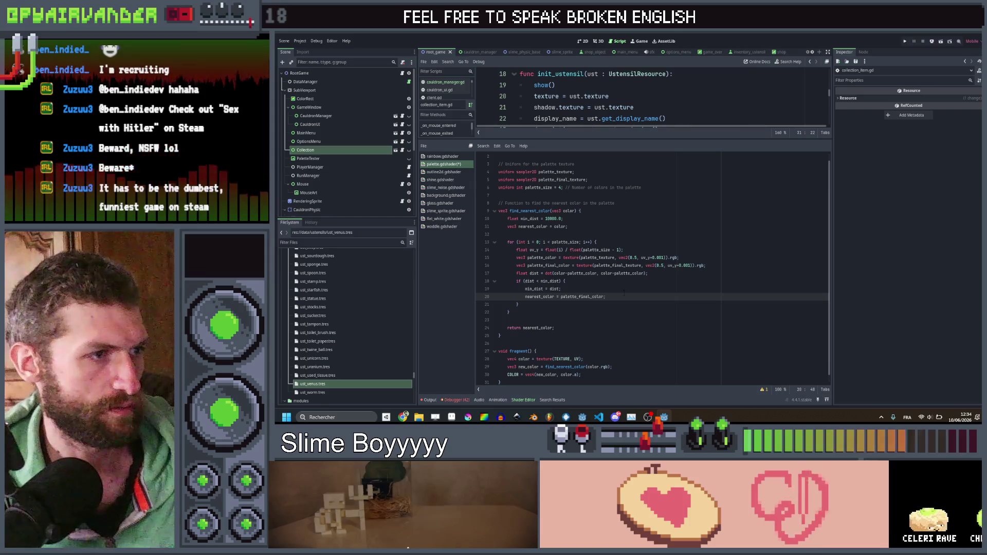
scroll(595, 331, "up", 1)
left_click(595, 331)
key("ctrl+s")
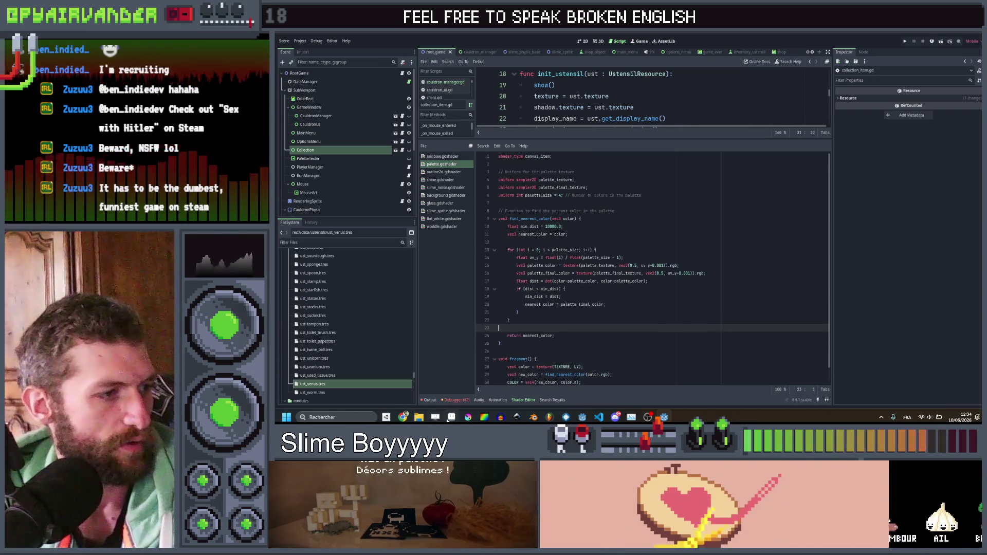
Step: Switch over to the Aseprite window
mouse_move(452, 417)
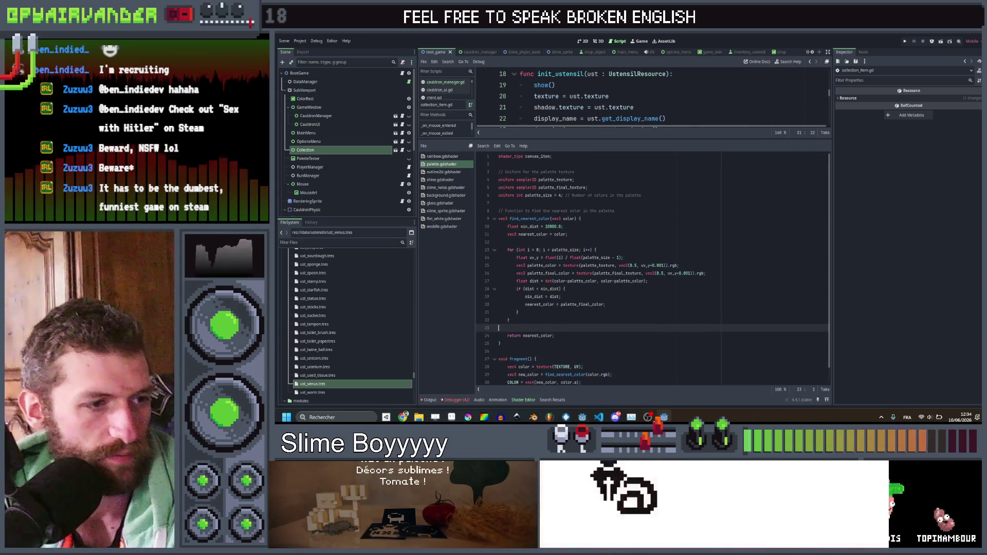
mouse_move(615, 418)
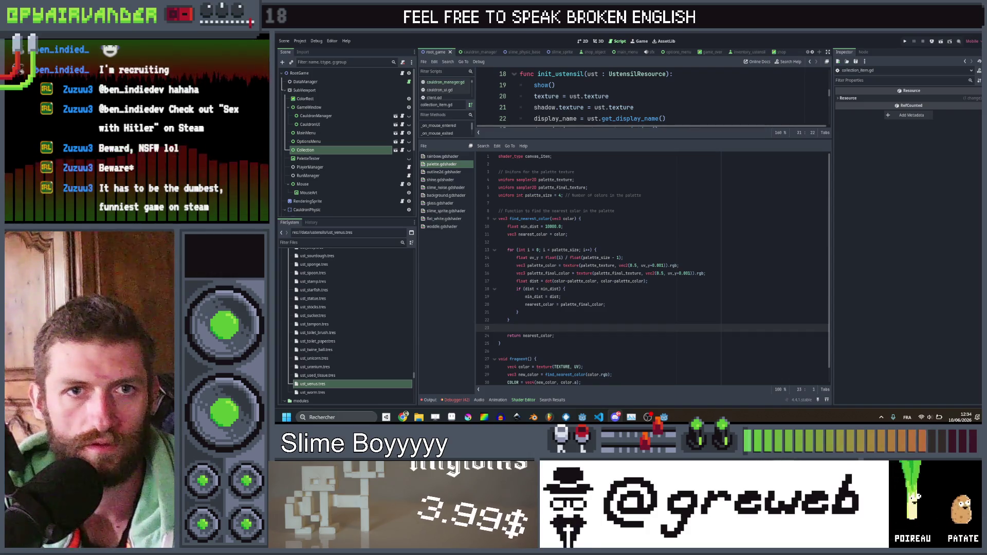
left_click(451, 417)
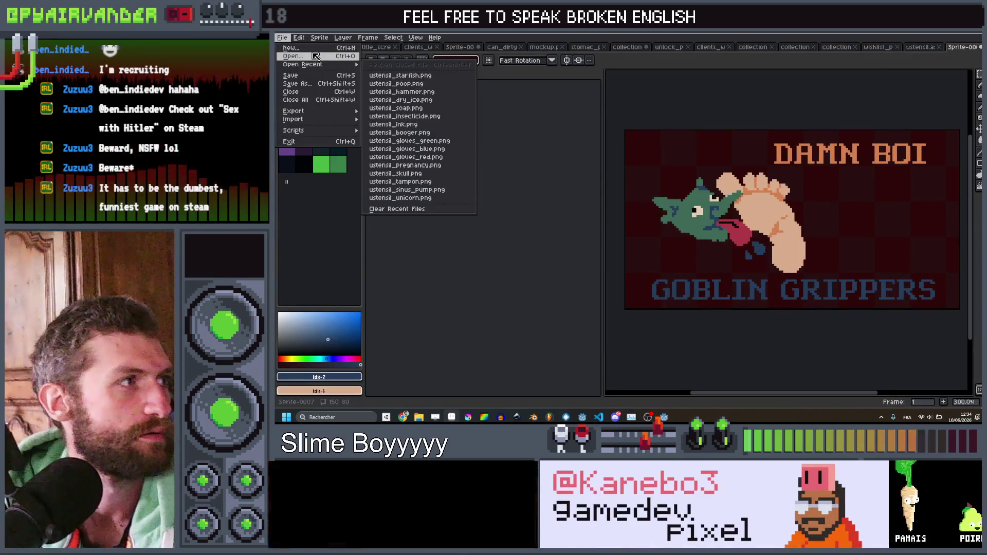
Step: Create a new 1279x882 sprite and paste the game screenshot, then undo the paste
left_click(321, 48)
left_click(609, 289)
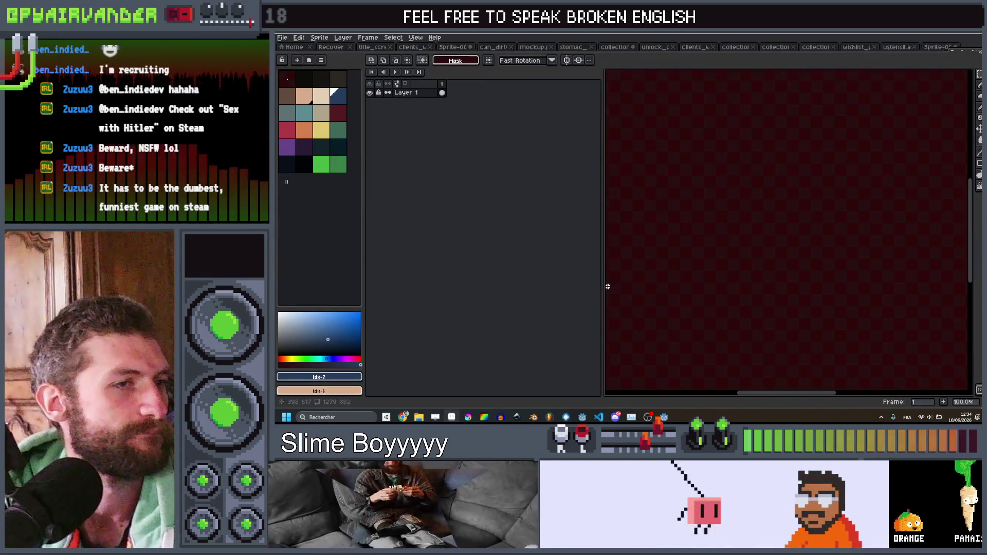
key("ctrl+v")
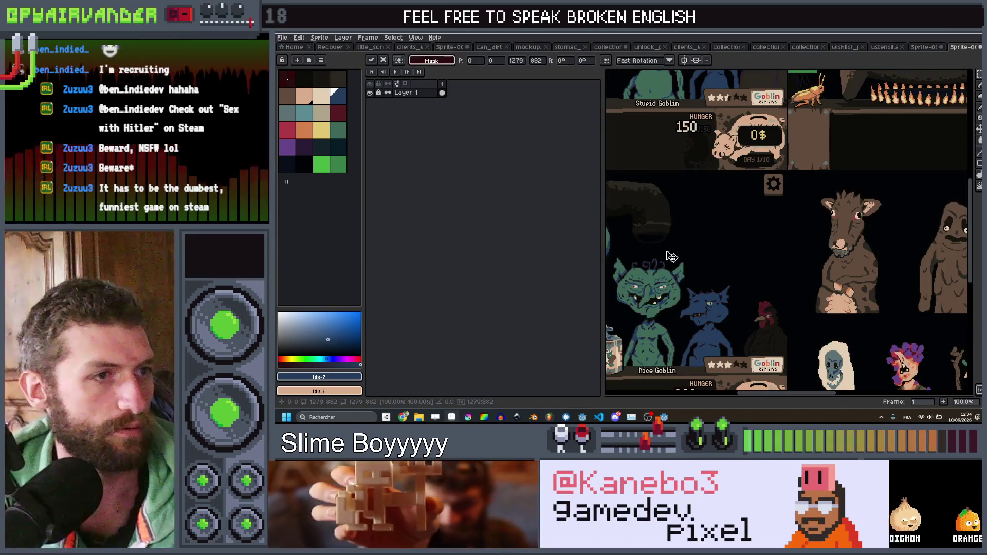
left_click_drag(673, 257, 775, 254)
key("ctrl+z")
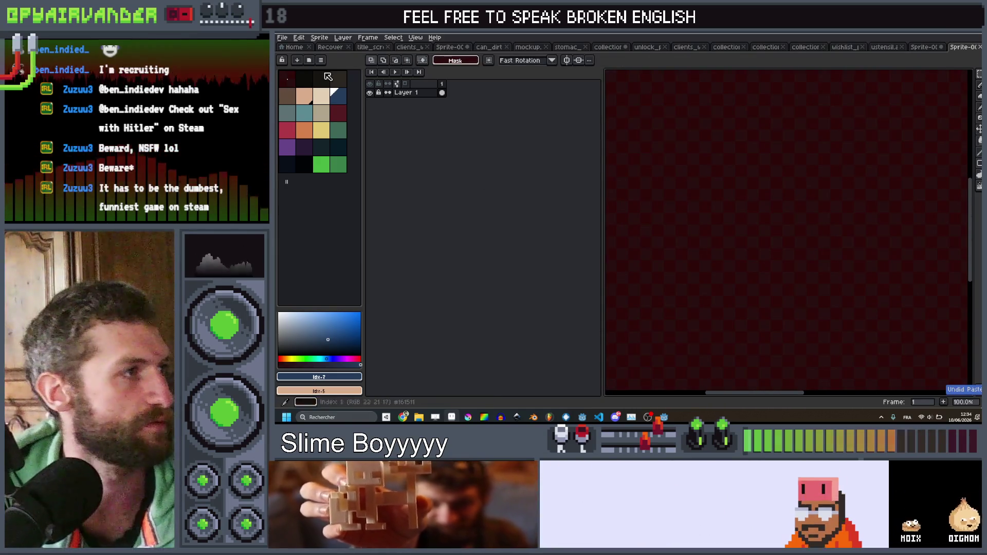
Step: Change the sprite's colour mode, then paste the screenshot again and drop it onto the canvas
left_click(320, 38)
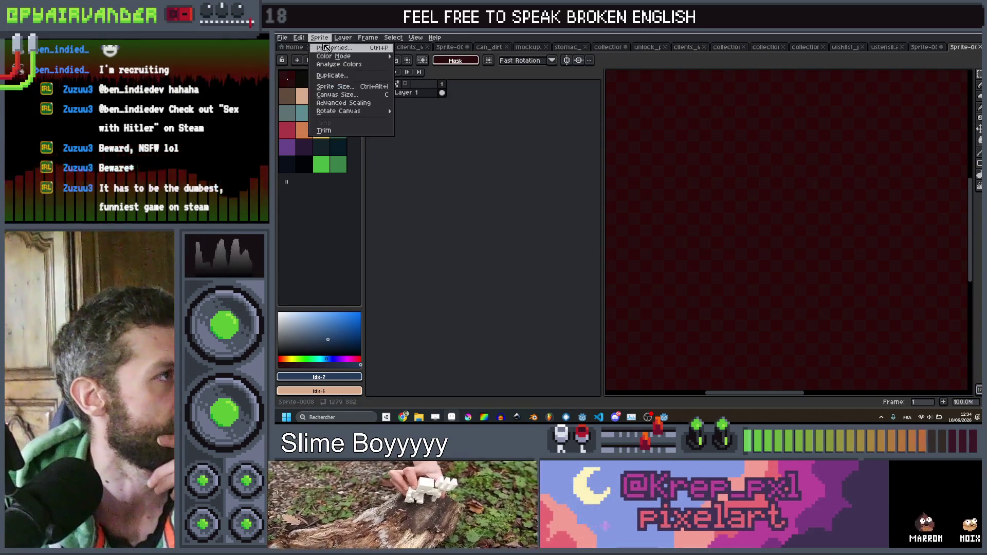
mouse_move(334, 55)
left_click(420, 60)
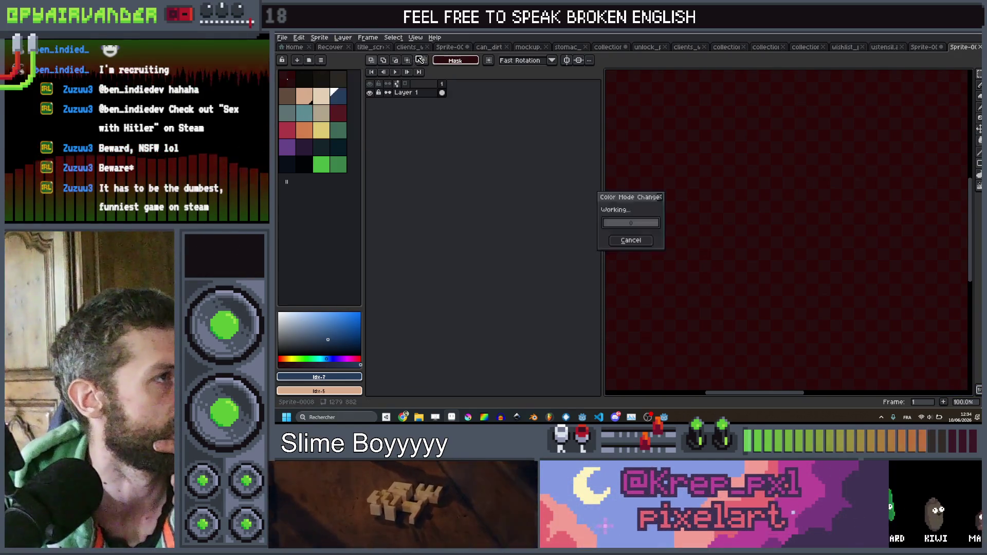
key("ctrl+v")
scroll(677, 218, "down", 2)
scroll(897, 223, "up", 4)
scroll(898, 223, "down", 4)
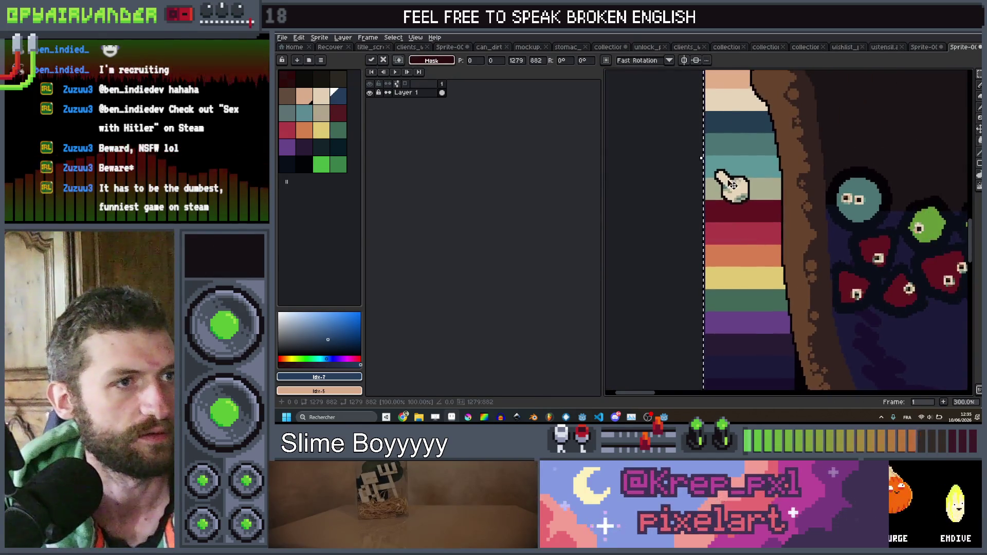
scroll(707, 114, "up", 2)
scroll(709, 129, "up", 3)
key("Return")
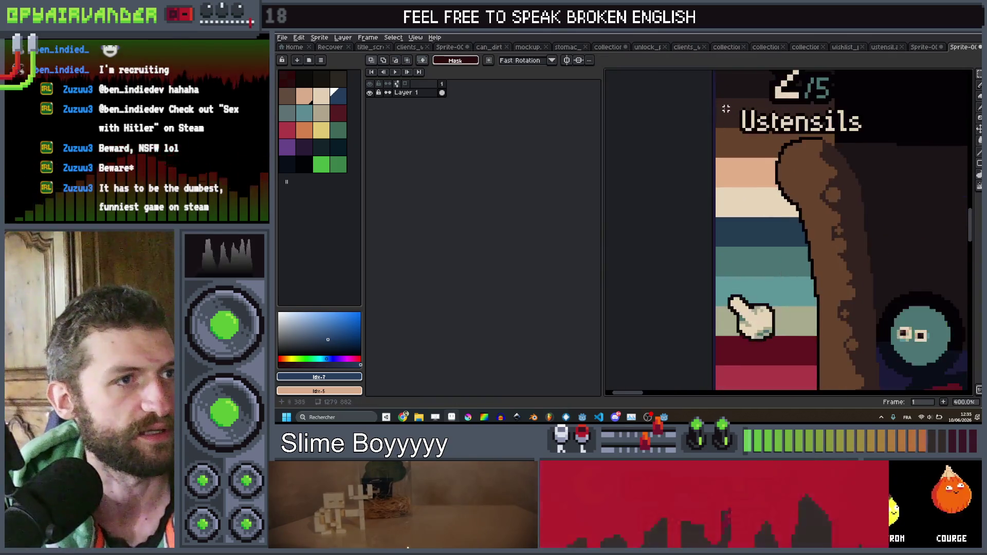
Step: Marquee-select a one-pixel column down the screenshot's palette stripes
mouse_move(710, 103)
left_mouse_down()
mouse_move(711, 384)
mouse_move(711, 332)
mouse_move(711, 386)
mouse_move(722, 387)
left_mouse_up()
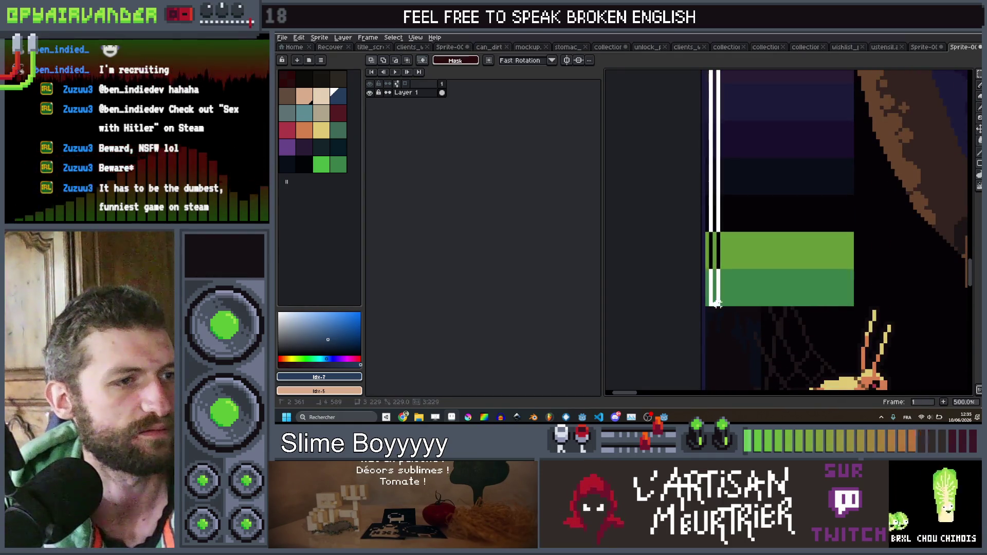
left_click_drag(728, 74, 708, 390)
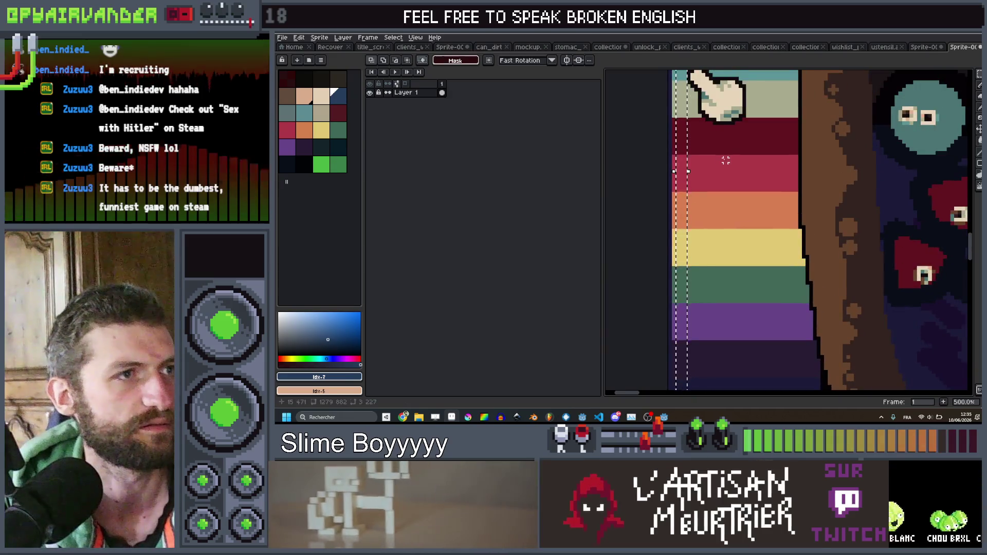
left_click_drag(725, 161, 726, 292)
scroll(725, 292, "down", 2)
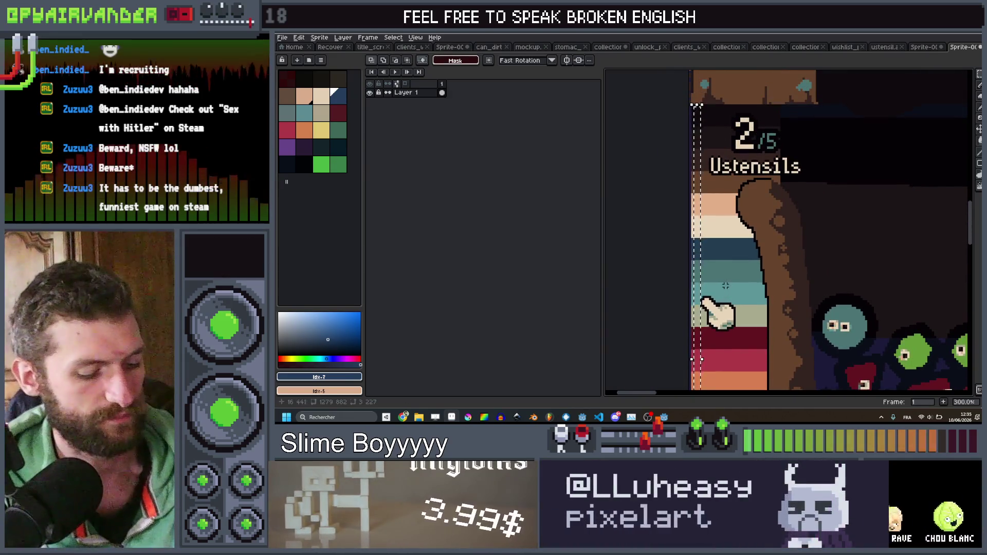
Step: Create a new 3×227 px sprite and paste the copied colour strip into it
left_click(282, 37)
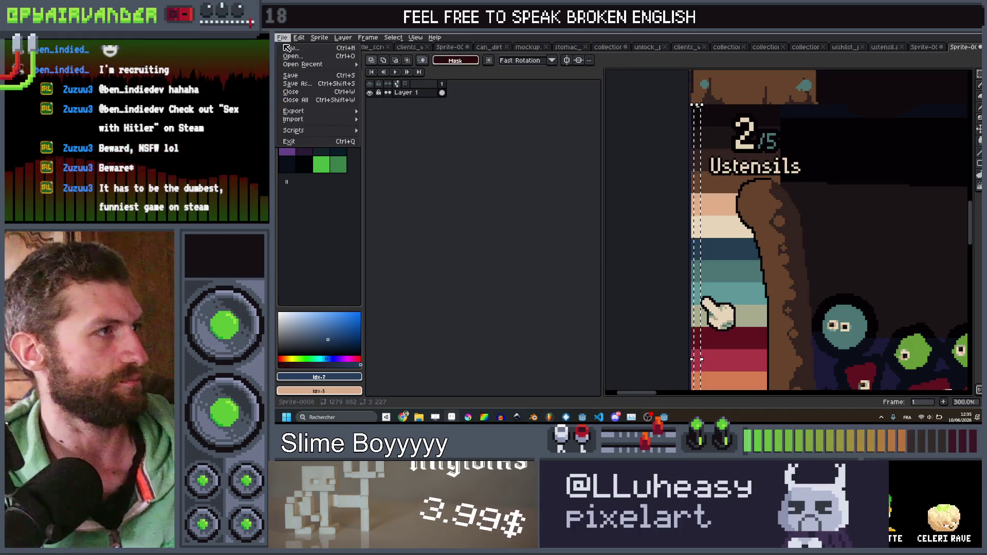
left_click(299, 48)
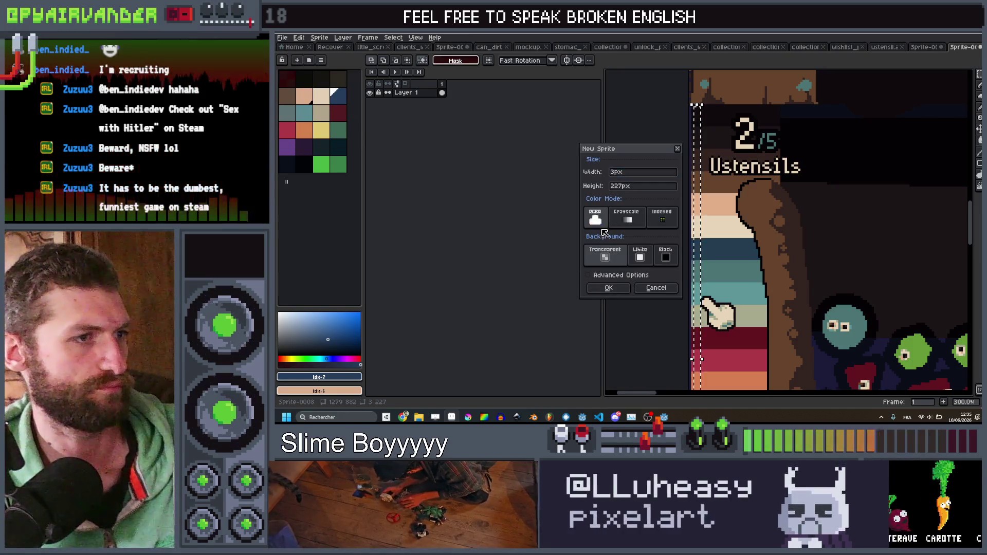
left_click(622, 291)
key("ctrl+v")
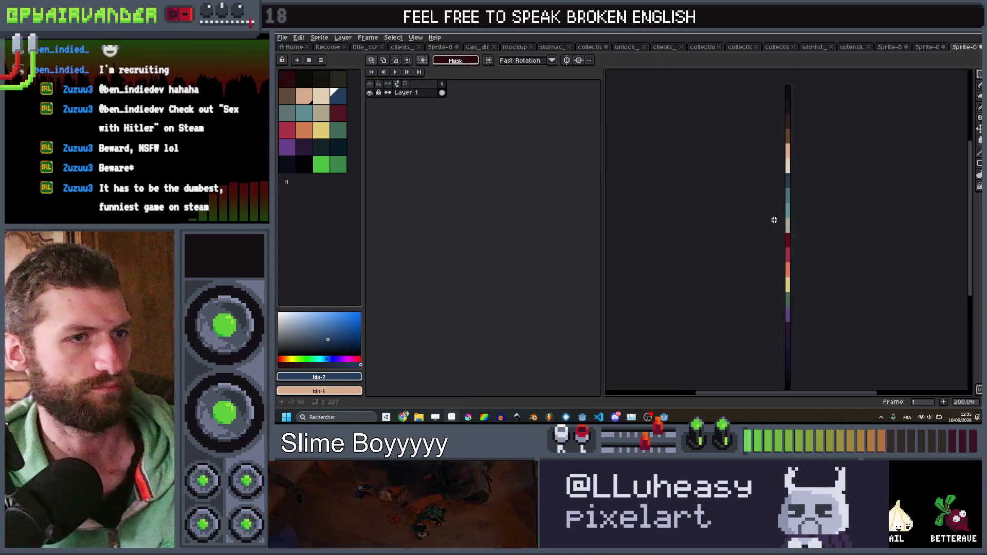
Step: Build a new palette from the pasted strip's colours using New Palette from Sprite
left_click(324, 60)
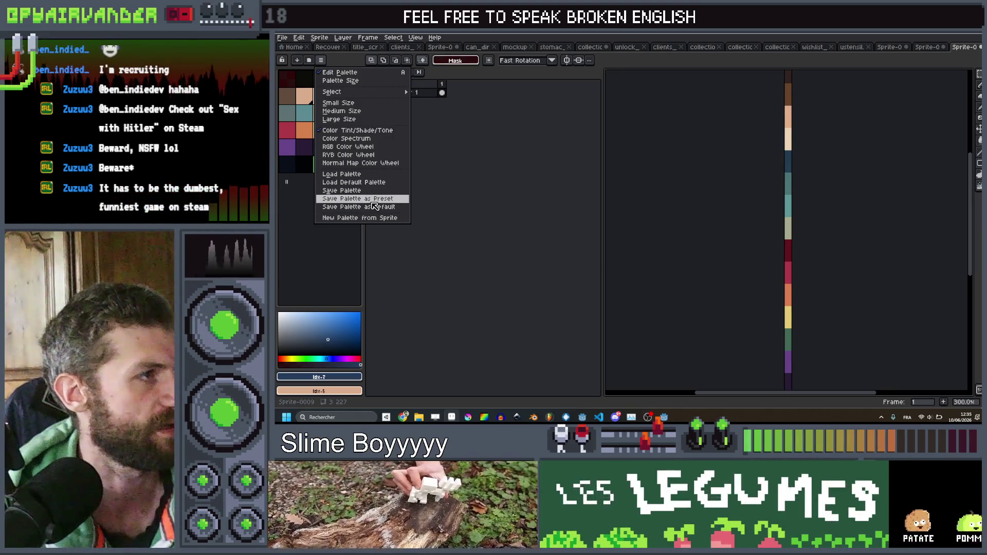
left_click(374, 218)
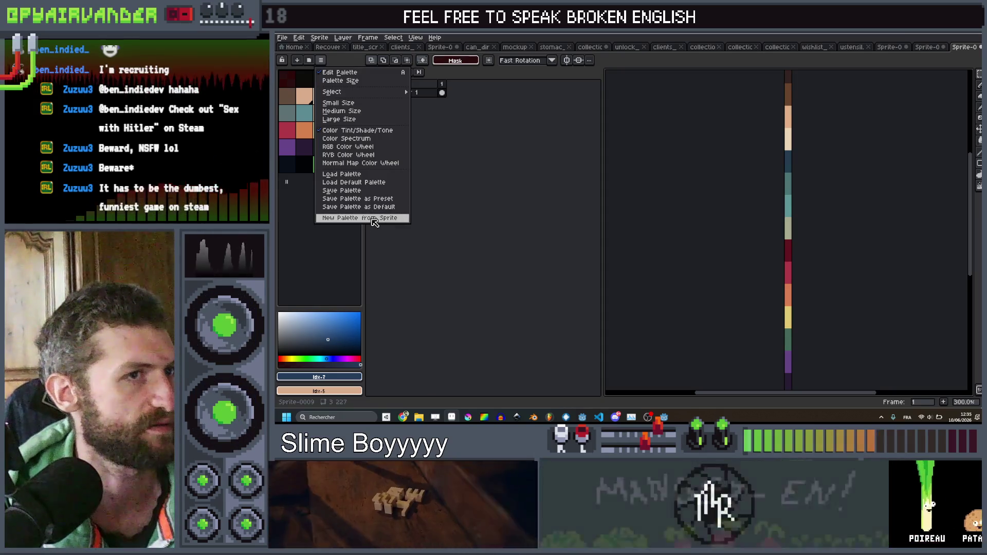
left_click_drag(738, 238, 672, 303)
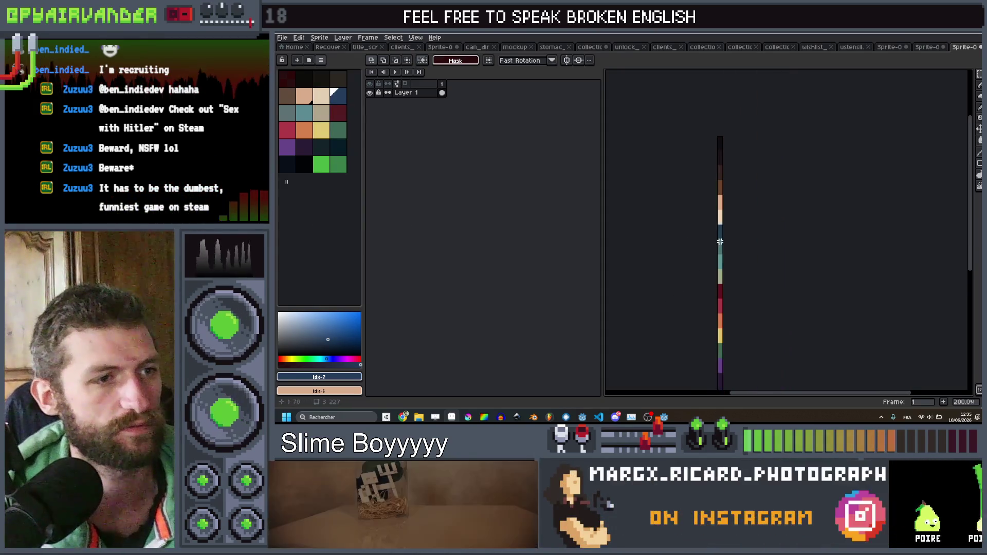
scroll(709, 220, "down", 1)
scroll(713, 235, "right", 1)
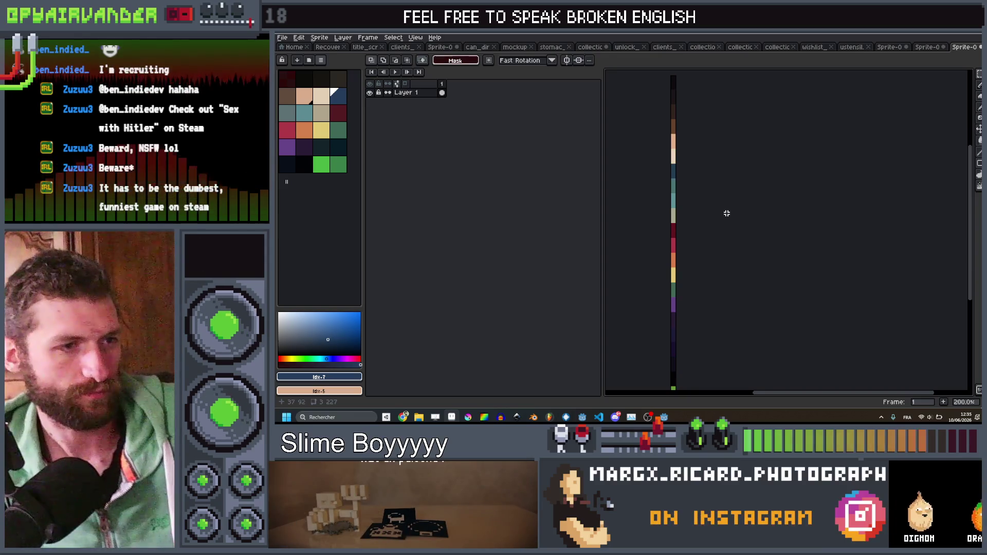
scroll(727, 214, "down", 2)
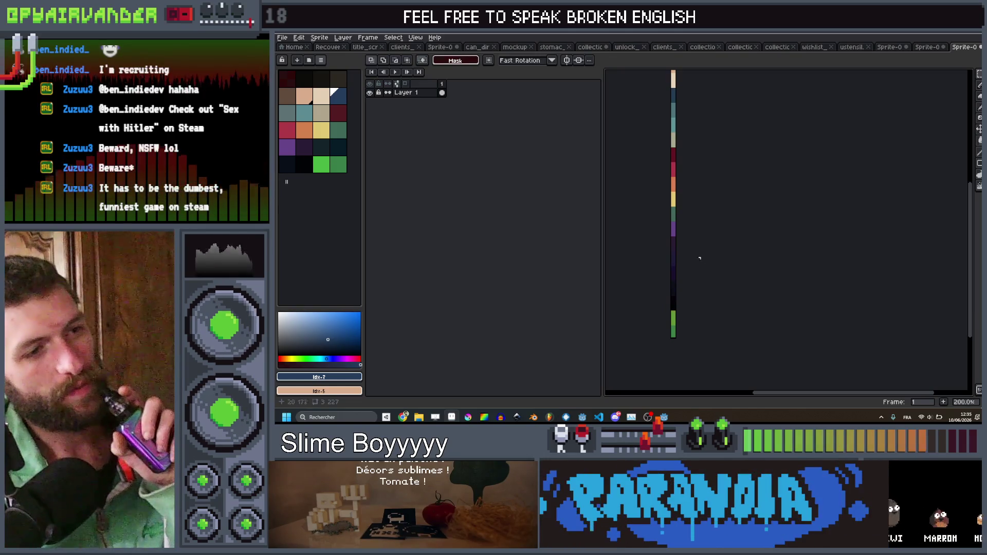
scroll(715, 246, "down", 2)
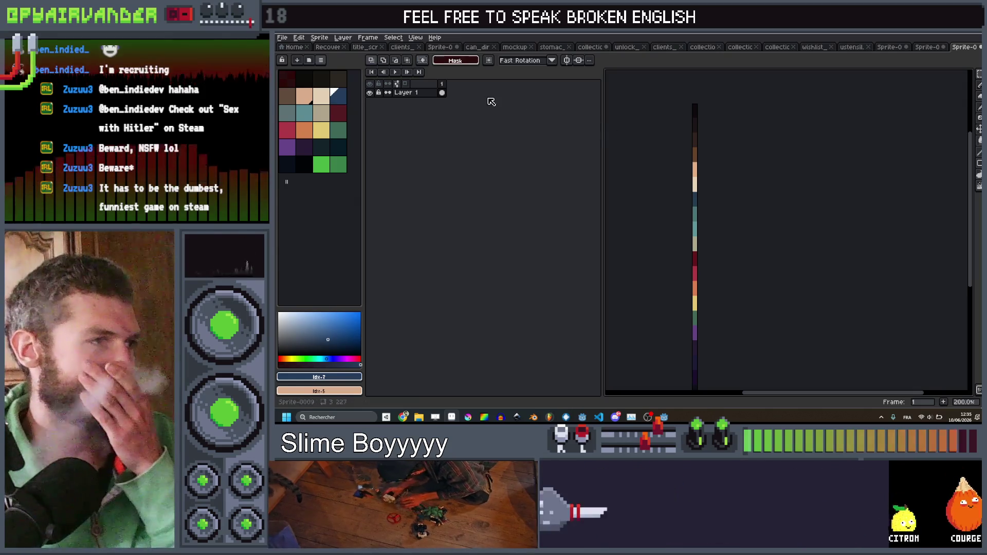
Step: Start opening a file and browse up to the slime-soup project folder
left_click(387, 93)
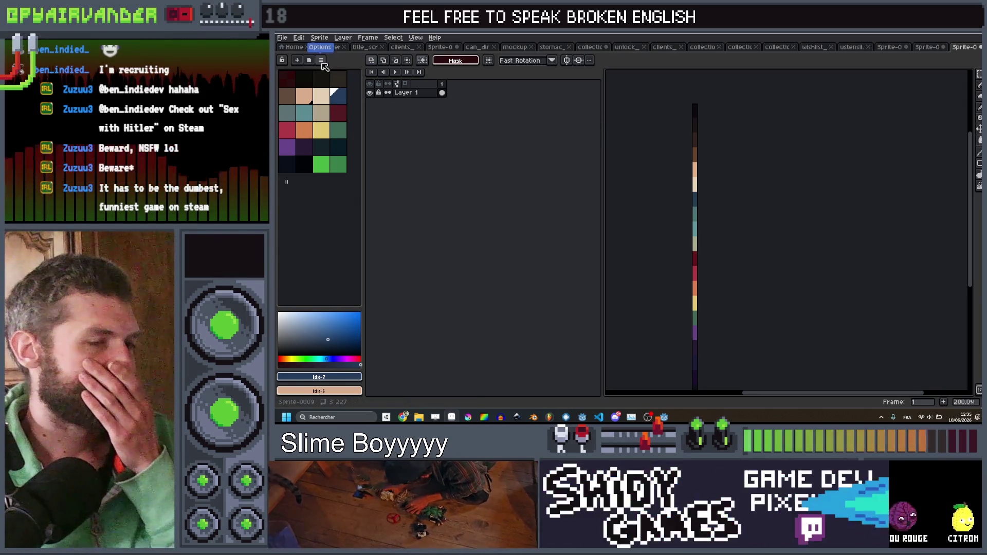
left_click(282, 37)
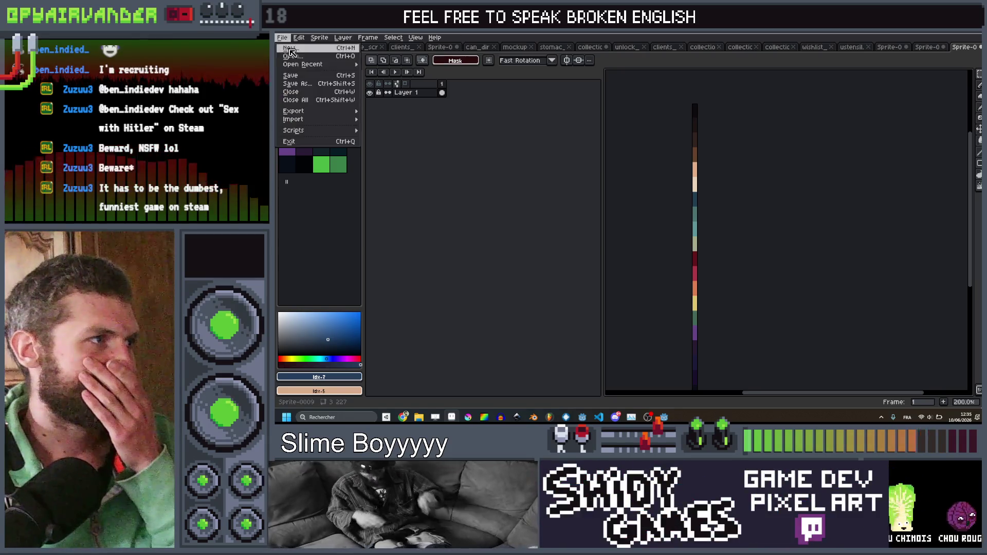
left_click(291, 56)
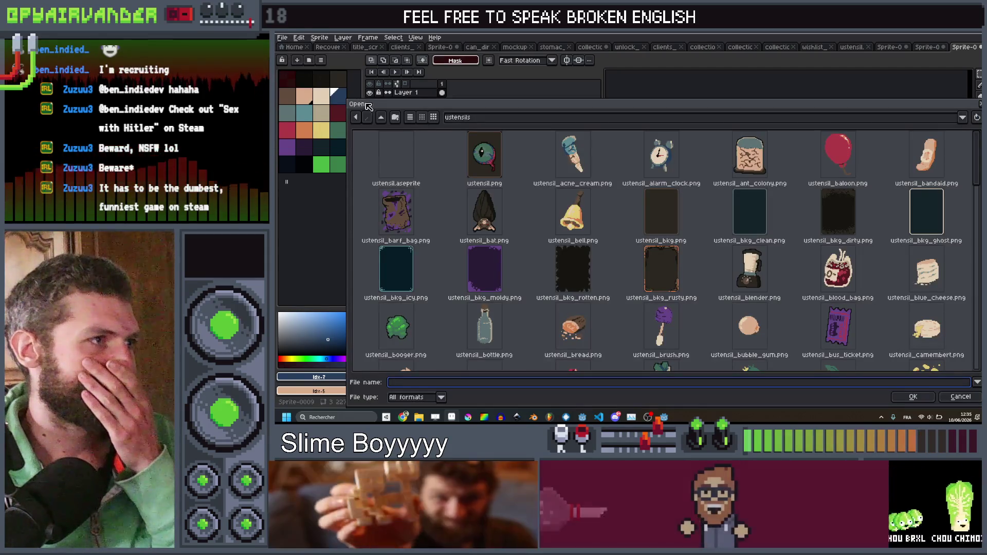
left_click(382, 118)
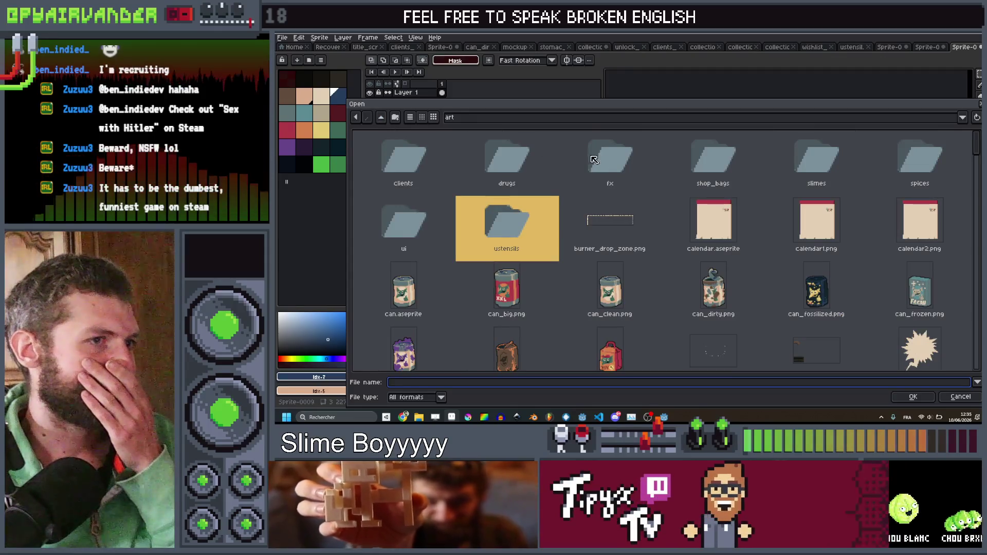
double_click(594, 160)
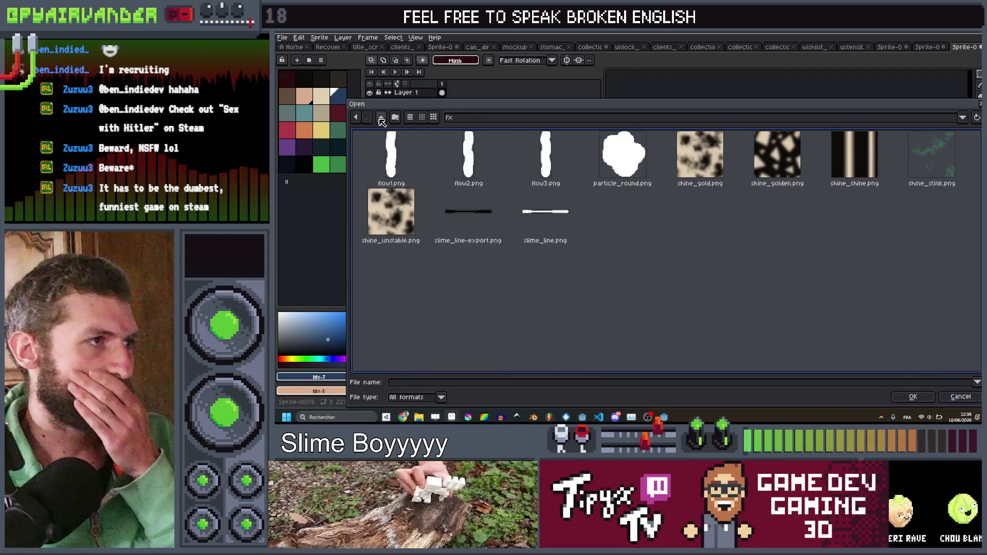
left_click(381, 117)
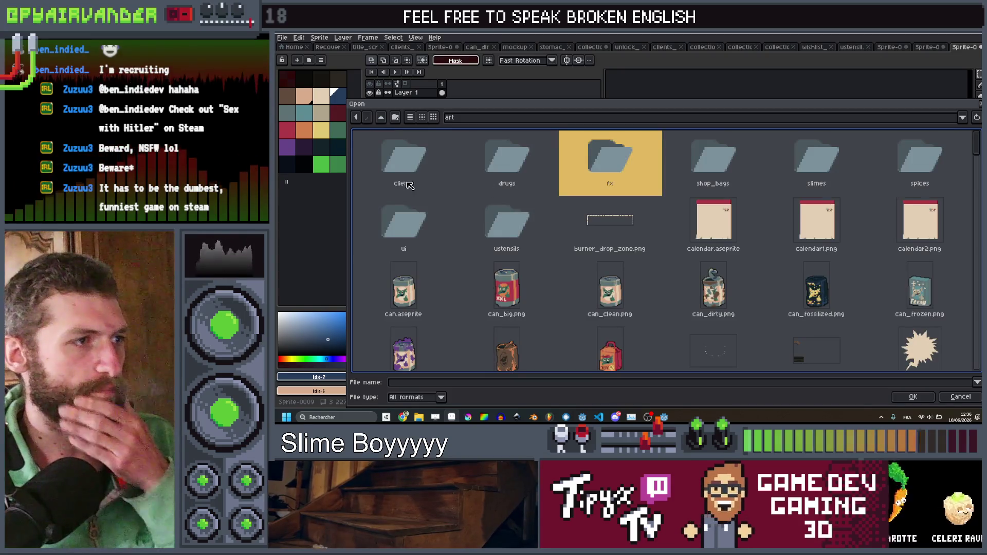
left_click(384, 120)
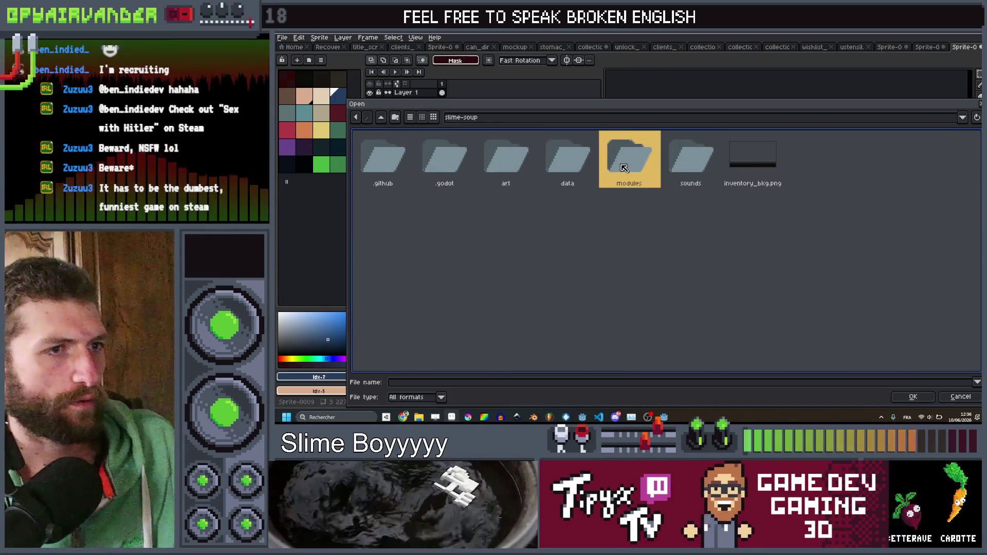
Step: Open palette.png from the modules > effects folder
double_click(629, 159)
double_click(383, 158)
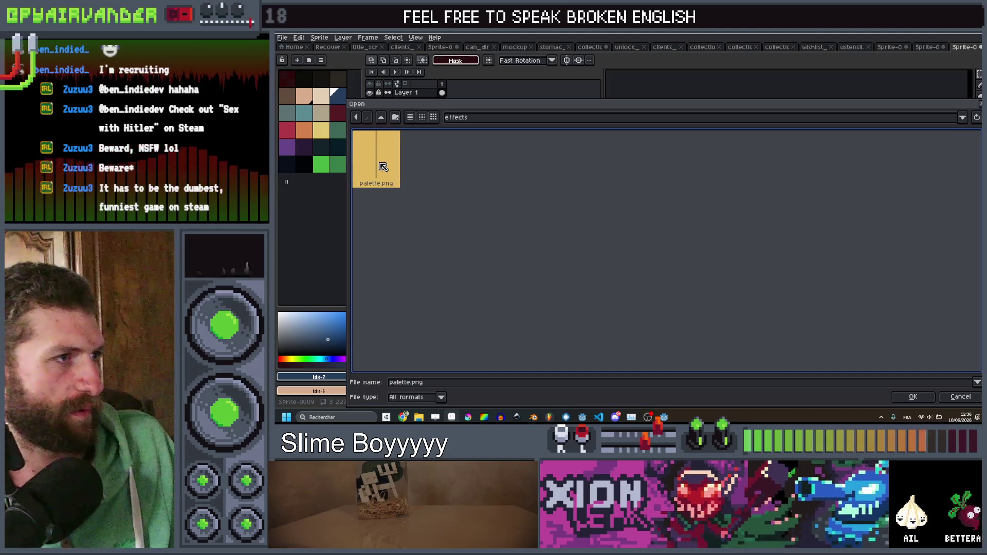
left_click(914, 397)
scroll(831, 280, "up", 1)
mouse_move(798, 149)
left_mouse_down()
mouse_move(749, 154)
mouse_move(757, 116)
left_mouse_up()
left_click(343, 38)
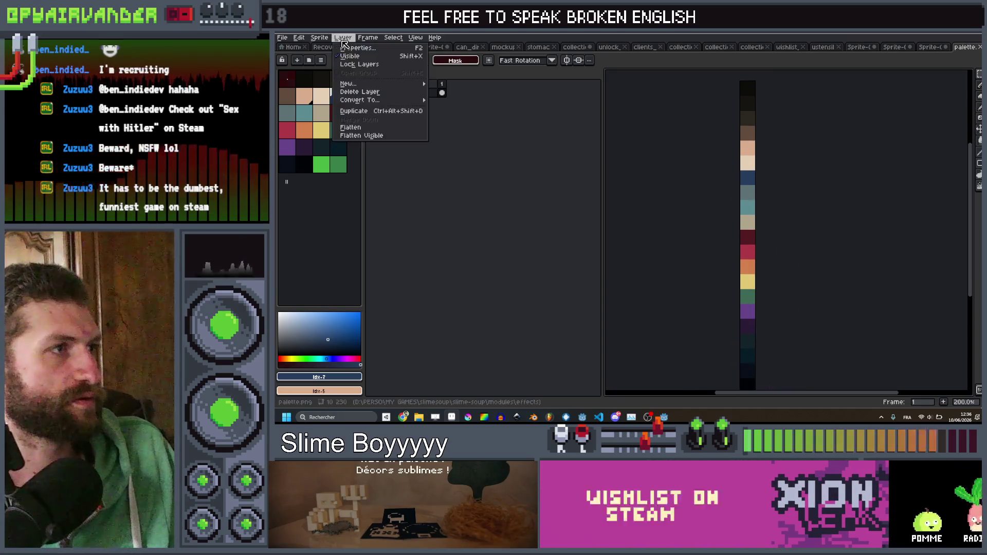
Step: Save the palette as palette_final.png and return to the colour-strip sprite
mouse_move(330, 39)
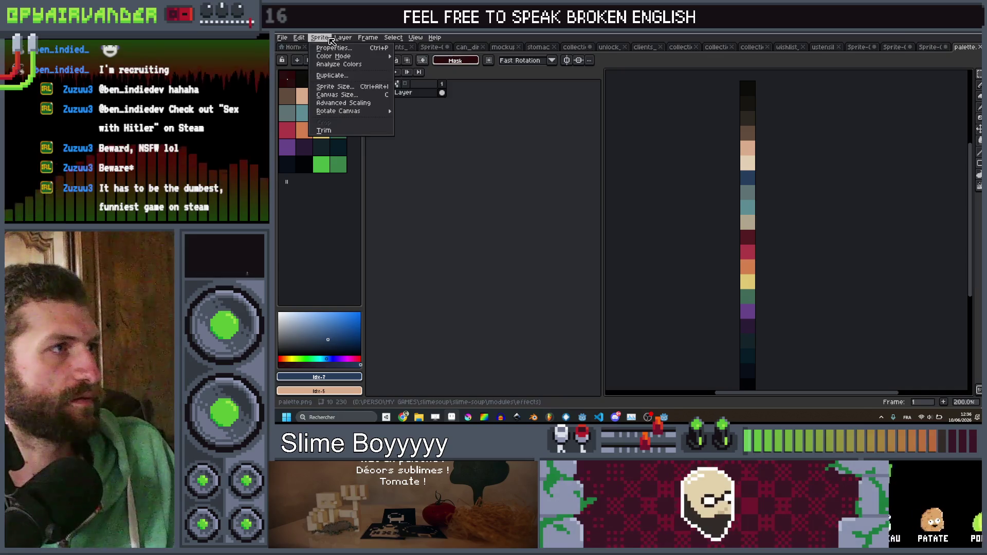
left_click(282, 37)
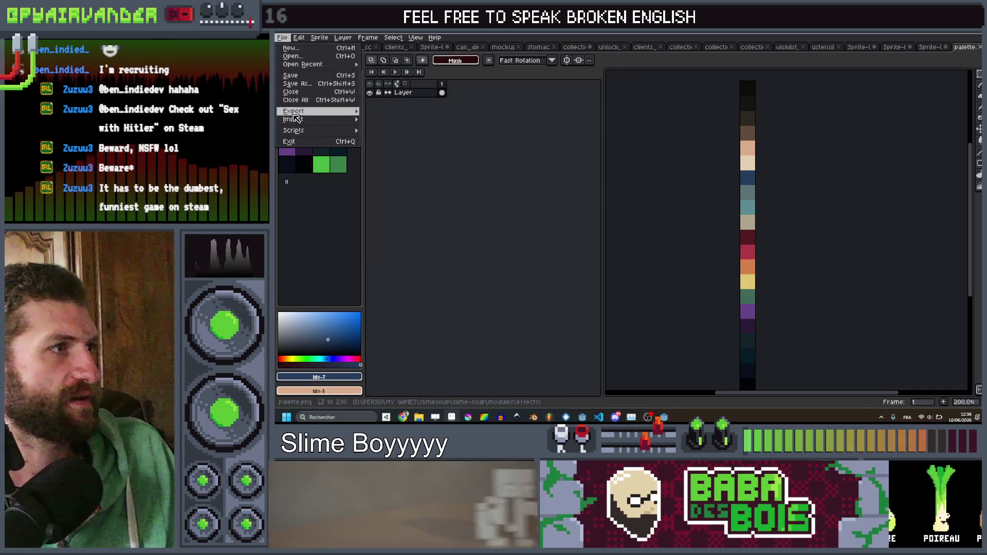
left_click(301, 83)
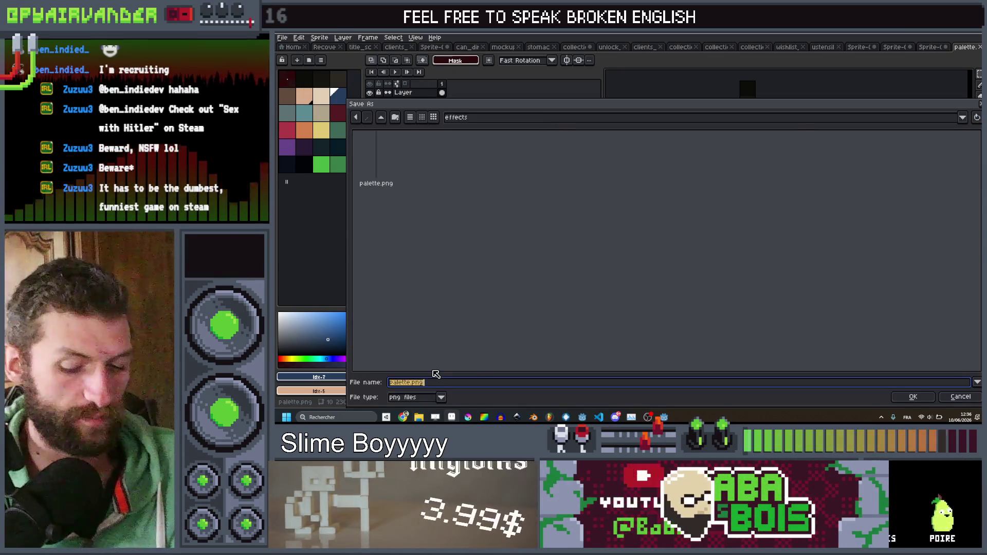
key("End")
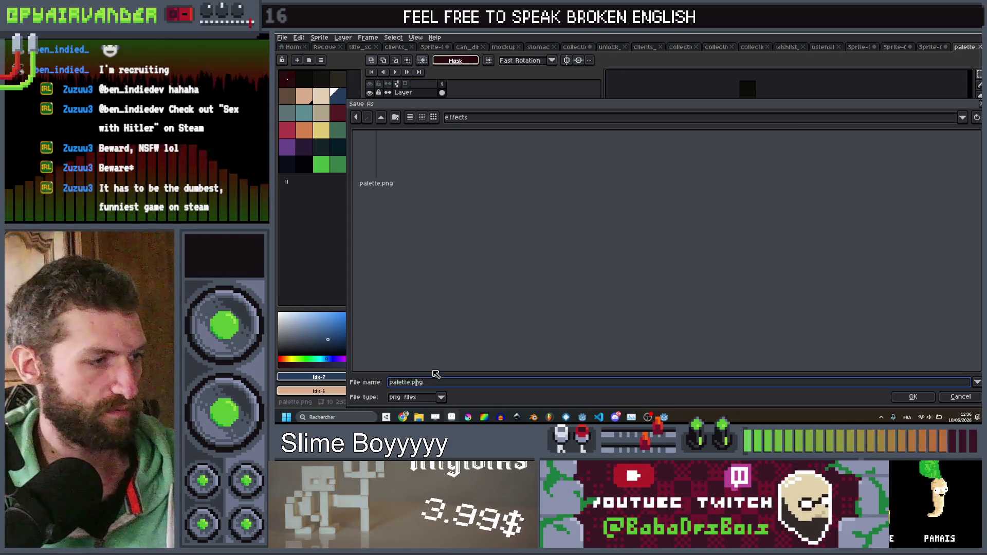
type("_final")
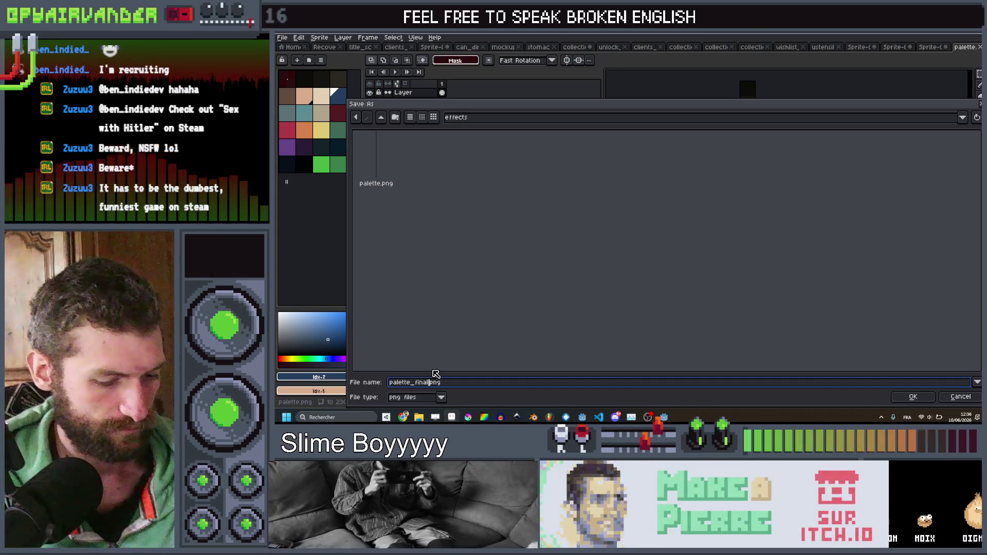
key("Return")
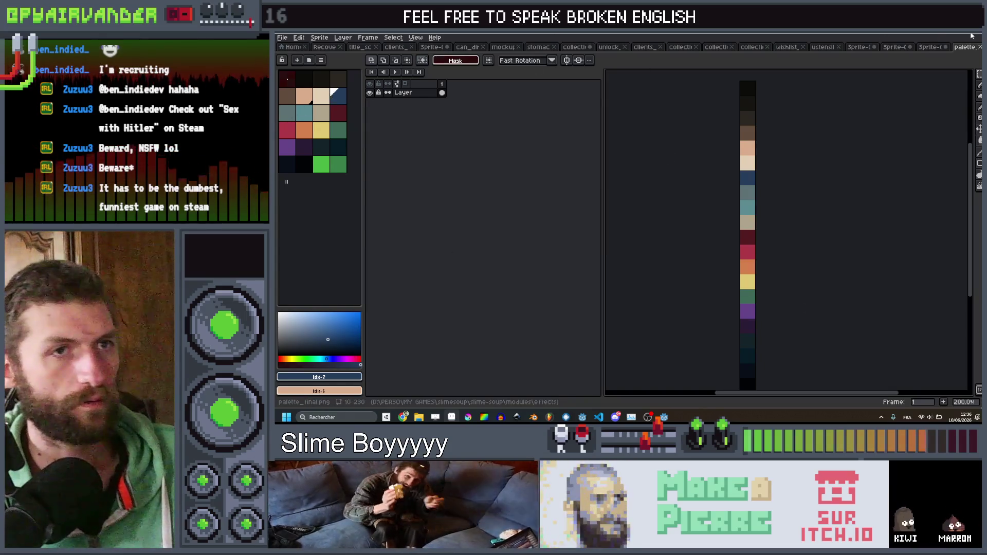
left_click(932, 47)
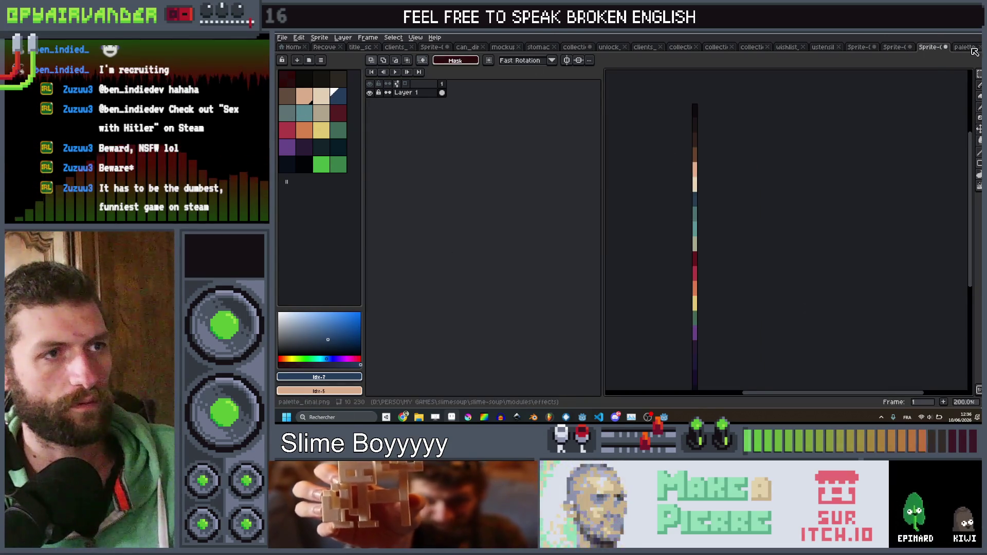
Step: Arrange the colour-strip sprite beside palette_final for side-by-side recolouring
left_click(972, 48)
left_click(941, 48)
mouse_move(945, 61)
left_mouse_down()
mouse_move(959, 114)
mouse_move(952, 144)
left_mouse_up()
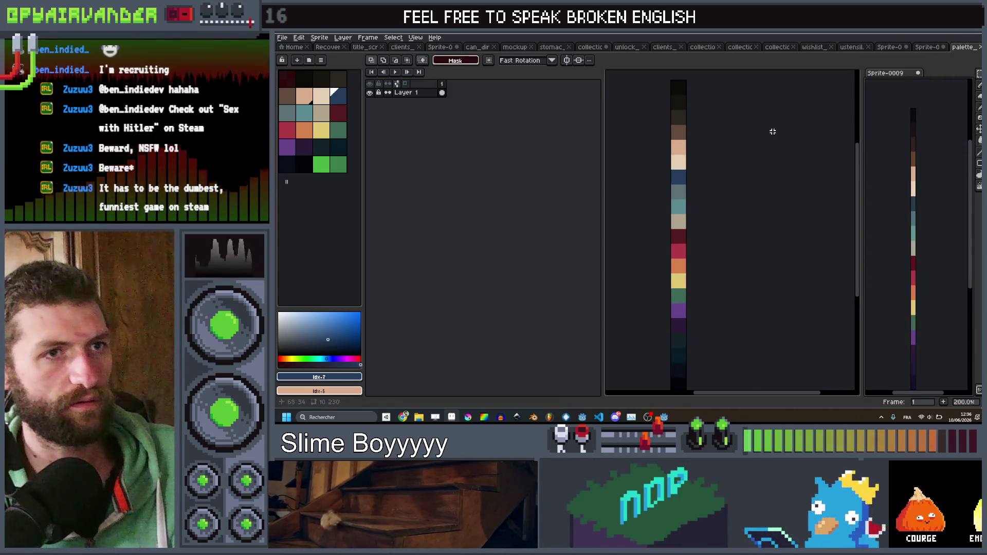
left_click_drag(769, 175, 784, 188)
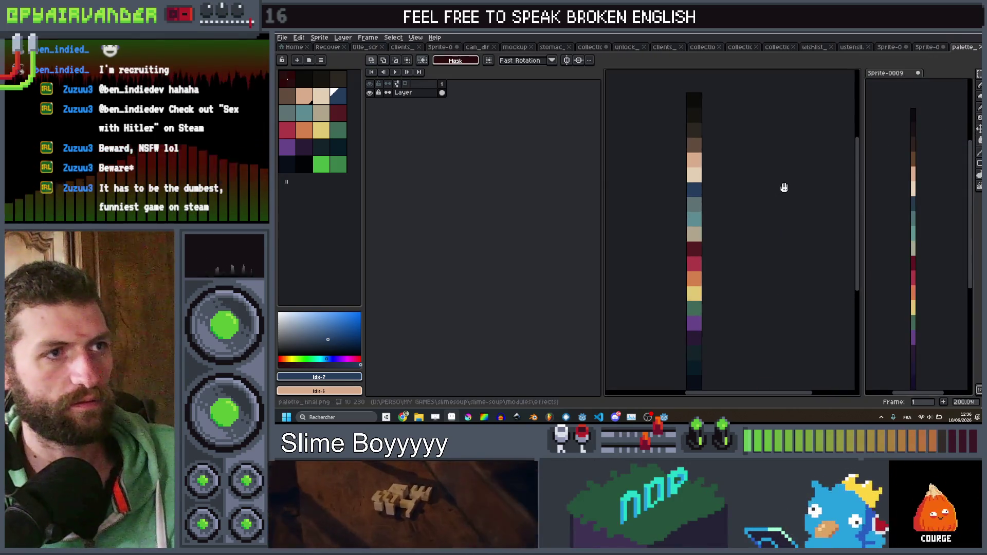
left_click(320, 38)
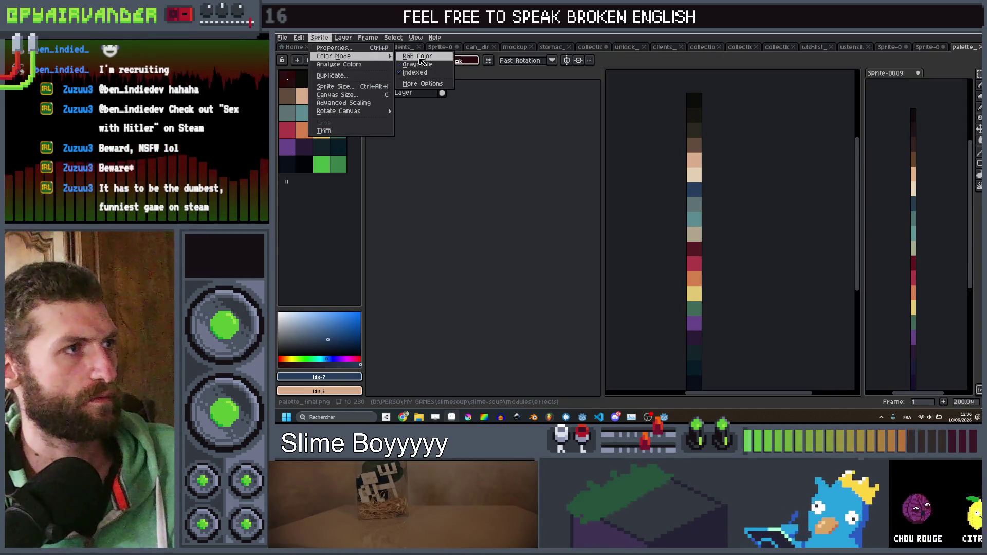
left_click(423, 61)
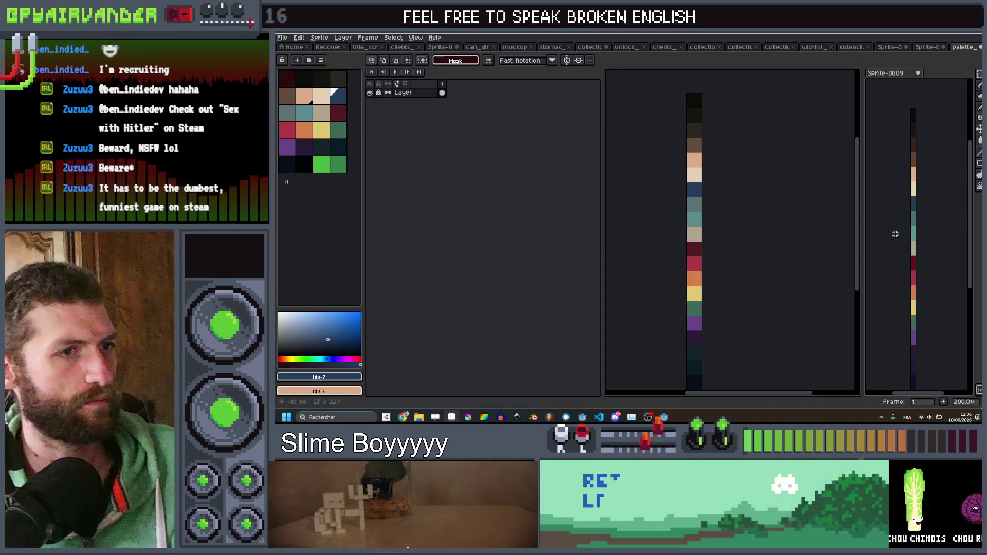
left_click_drag(776, 171, 756, 197)
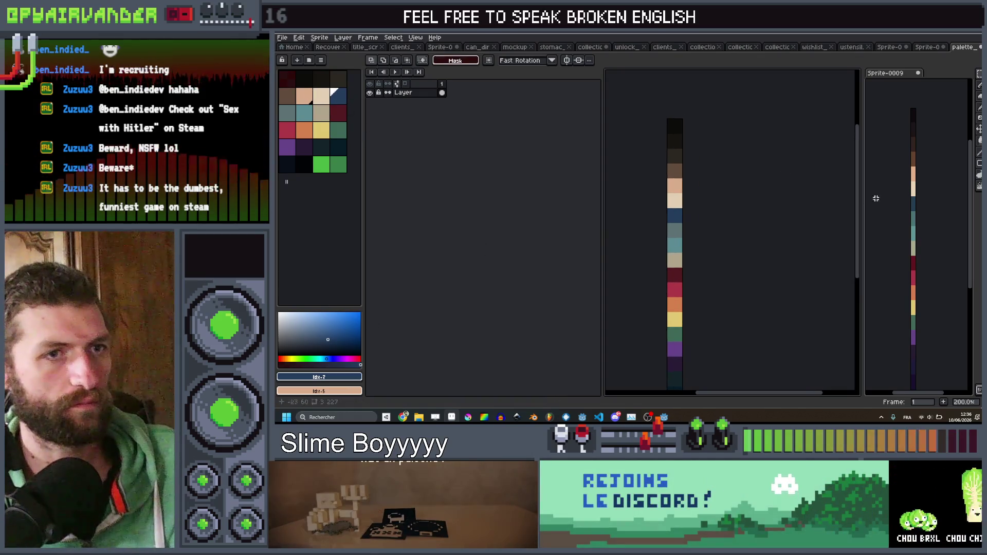
Step: Recolour the top dark, brown, peach and light beige blocks from the reference strip
left_click(918, 108)
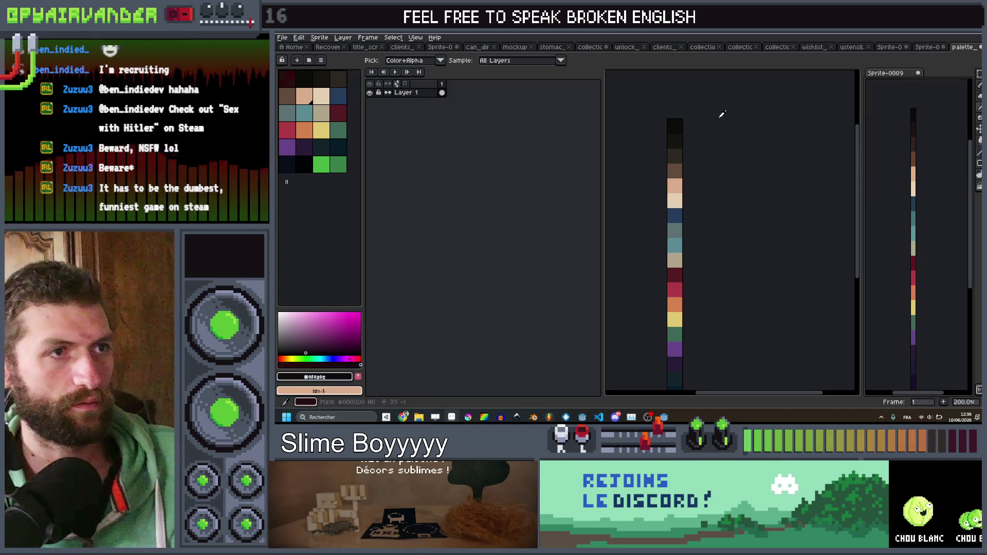
left_click_drag(716, 120, 730, 125)
scroll(694, 129, "up", 3)
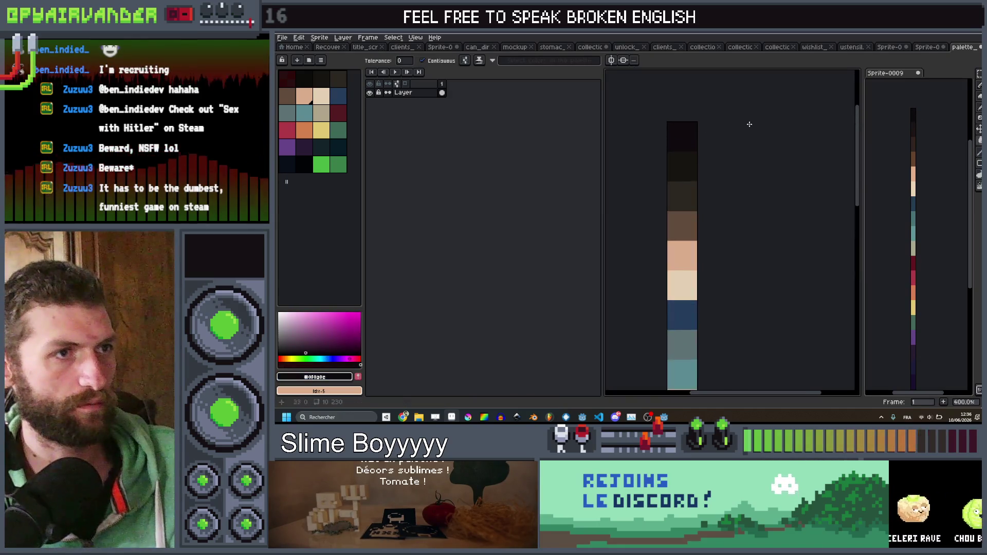
left_click_drag(898, 127, 897, 227)
left_click_drag(710, 194, 705, 178)
key("i")
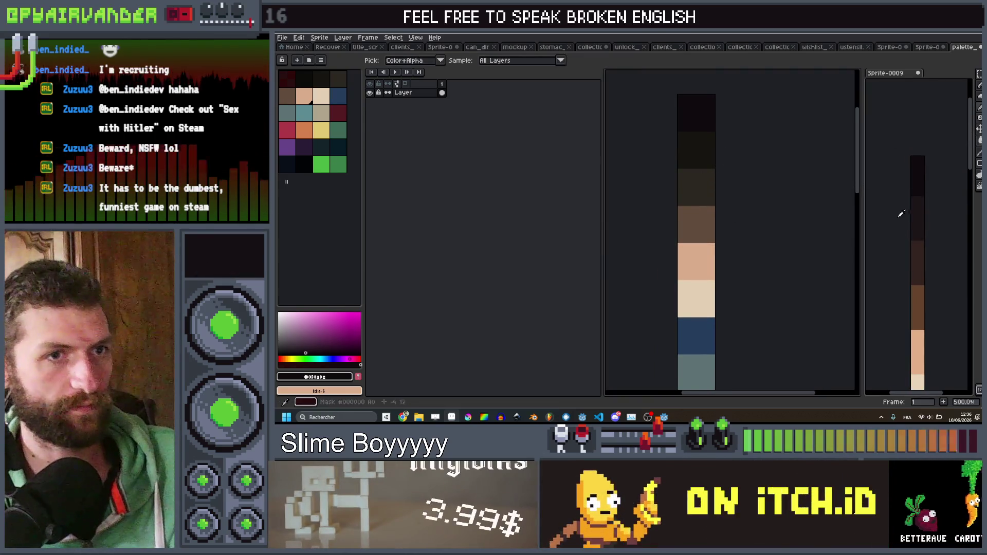
left_click(920, 216)
key("g")
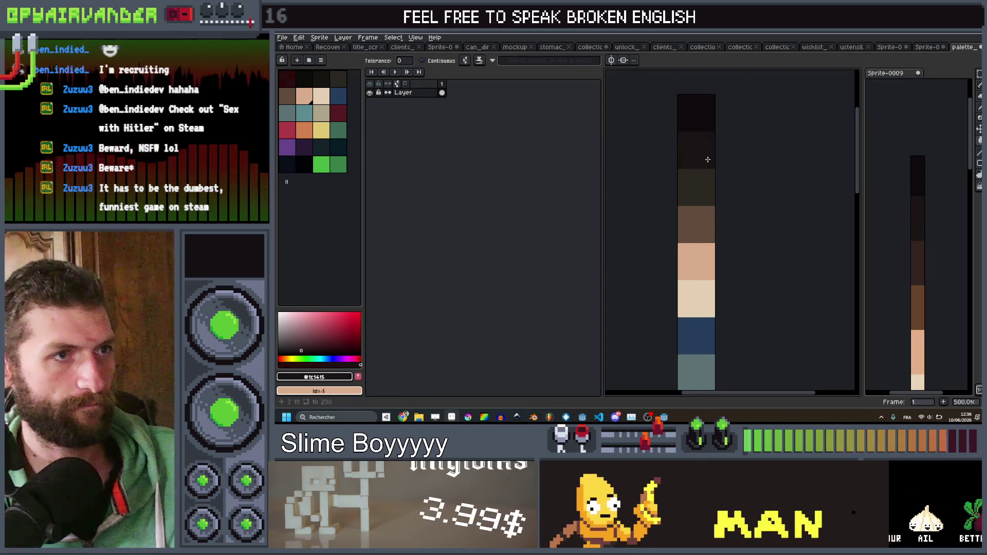
left_click(711, 187, "alt")
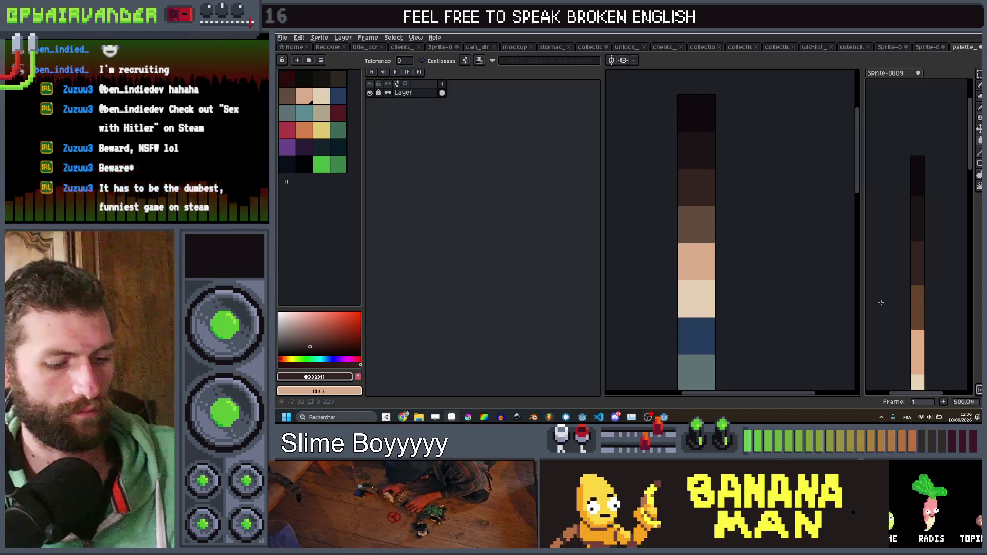
left_click(924, 306, "alt")
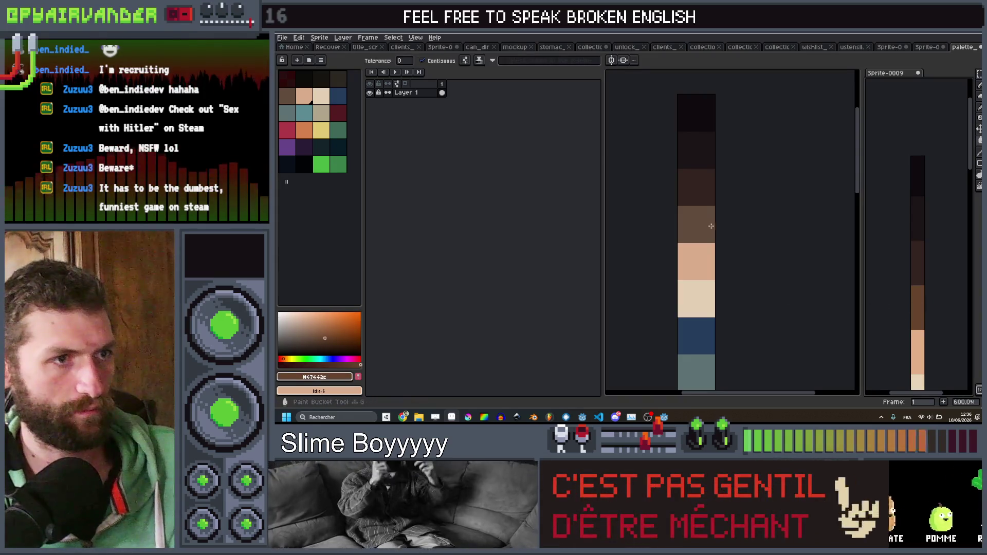
left_click(924, 344, "alt")
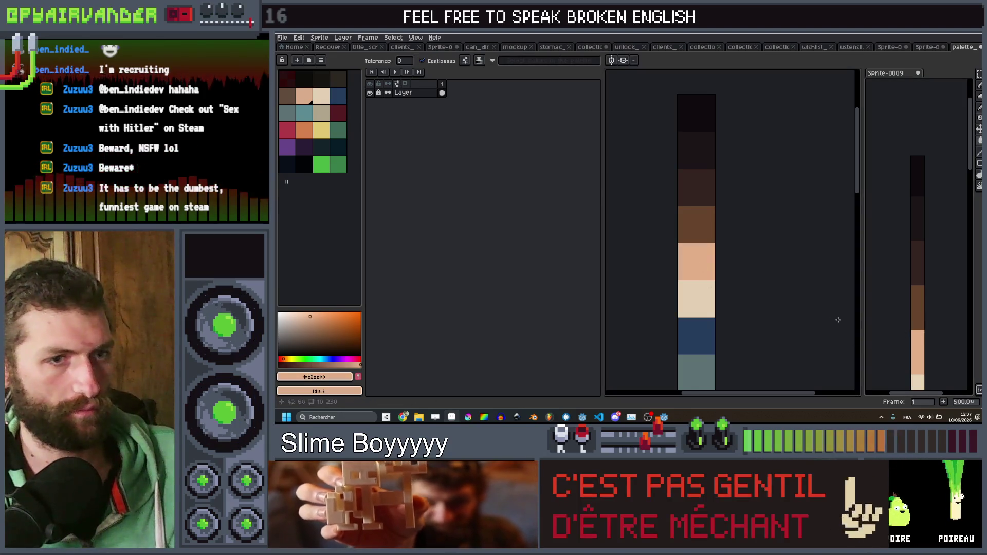
key("alt")
left_click(918, 381, "alt")
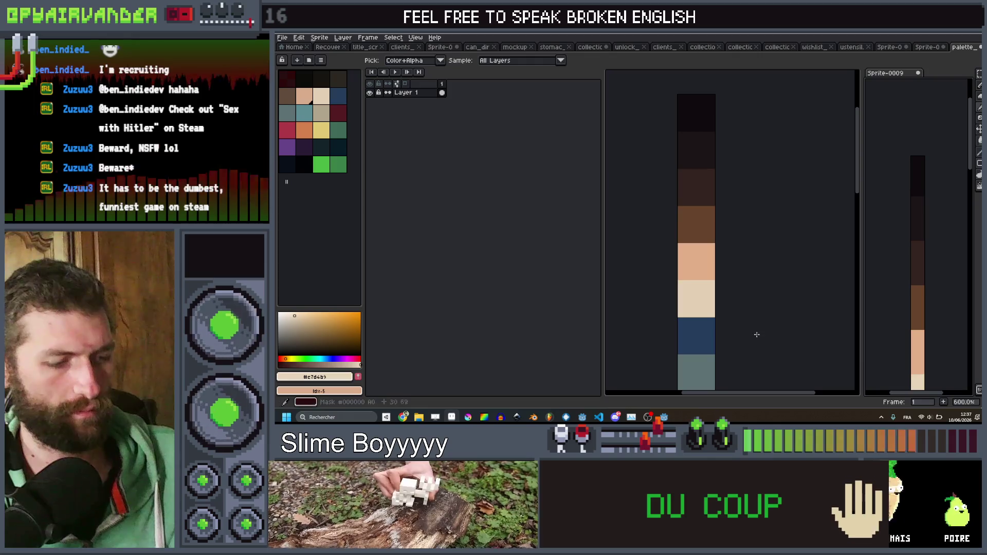
scroll(893, 237, "down", 5)
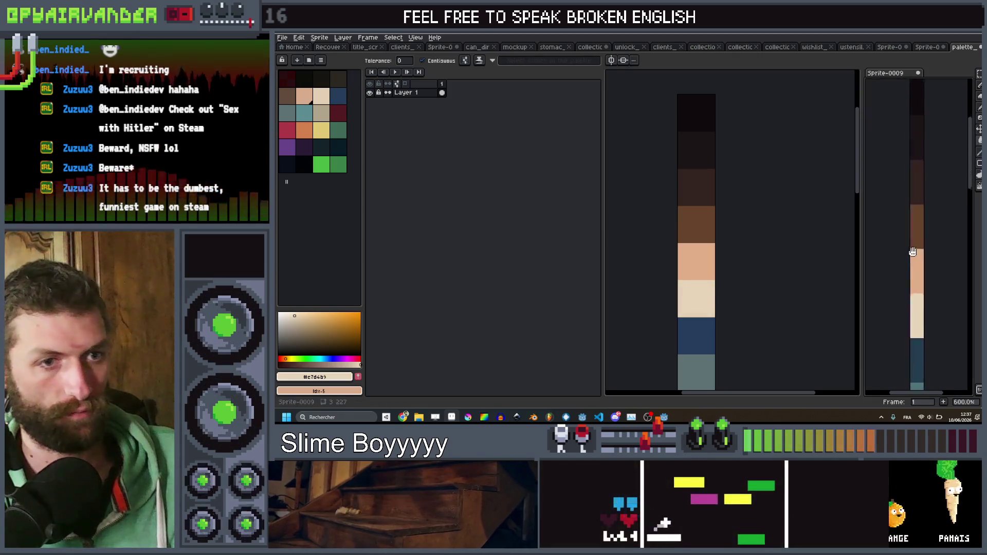
Step: Fill the grey-teal, teal, pale olive, dark red, crimson and orange blocks from the reference
key("alt")
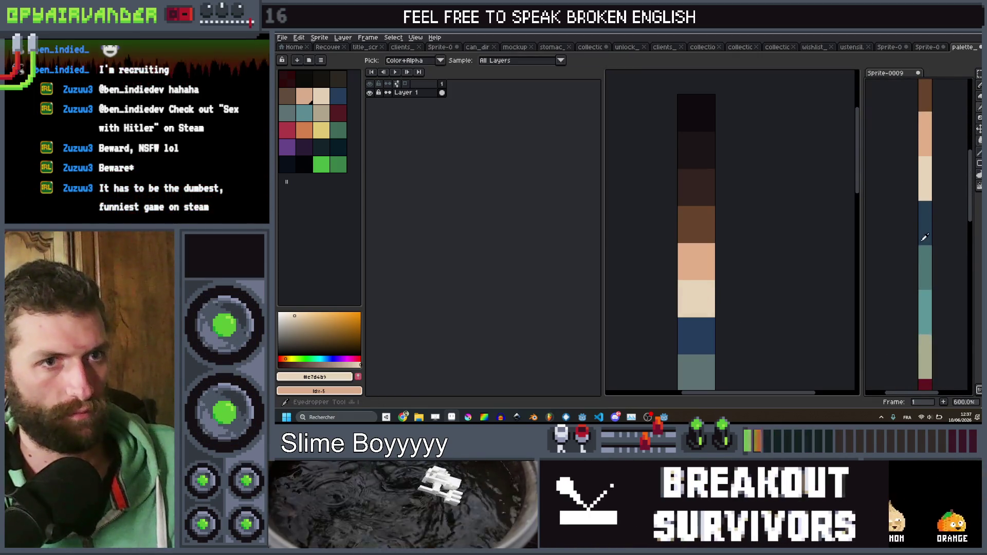
left_click_drag(734, 331, 738, 227)
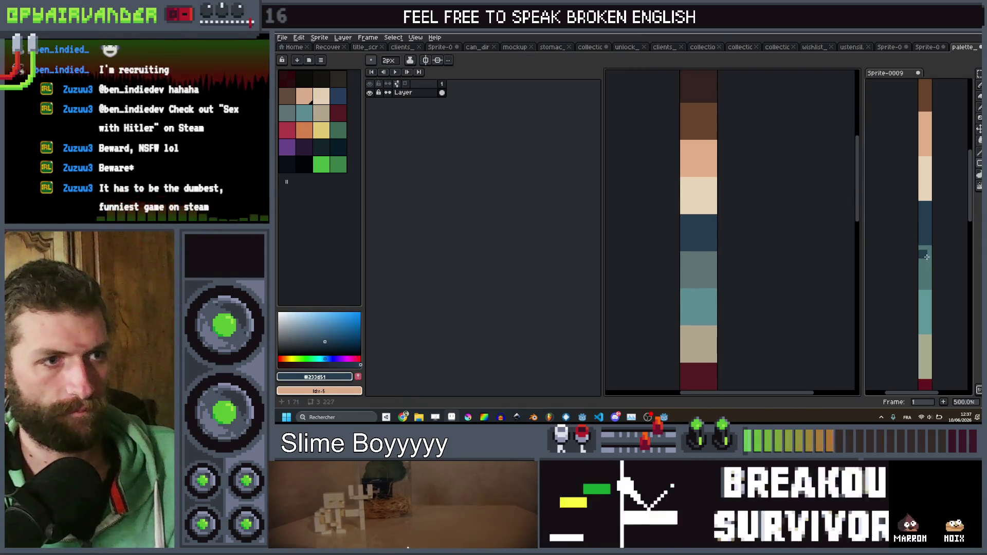
left_click(719, 271, "alt")
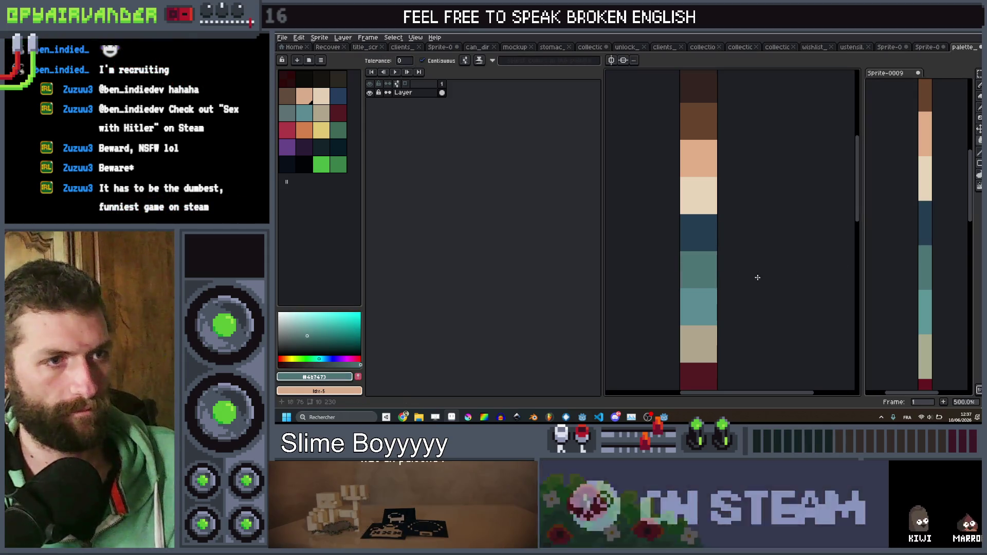
key("i")
left_click(929, 308, "alt")
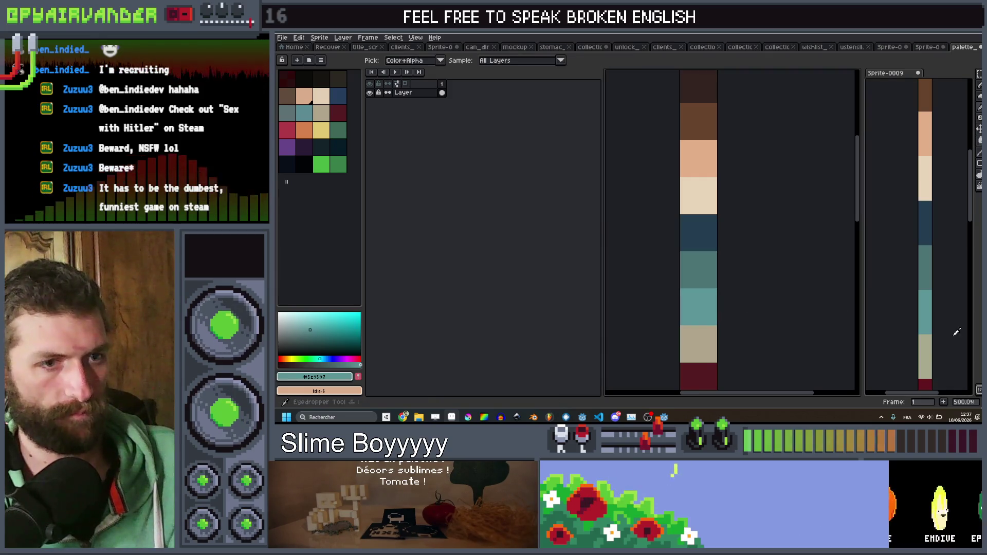
left_click(927, 355, "alt")
mouse_move(743, 346)
left_mouse_down()
mouse_move(780, 264)
mouse_move(780, 237)
left_mouse_up()
scroll(910, 221, "up", 2)
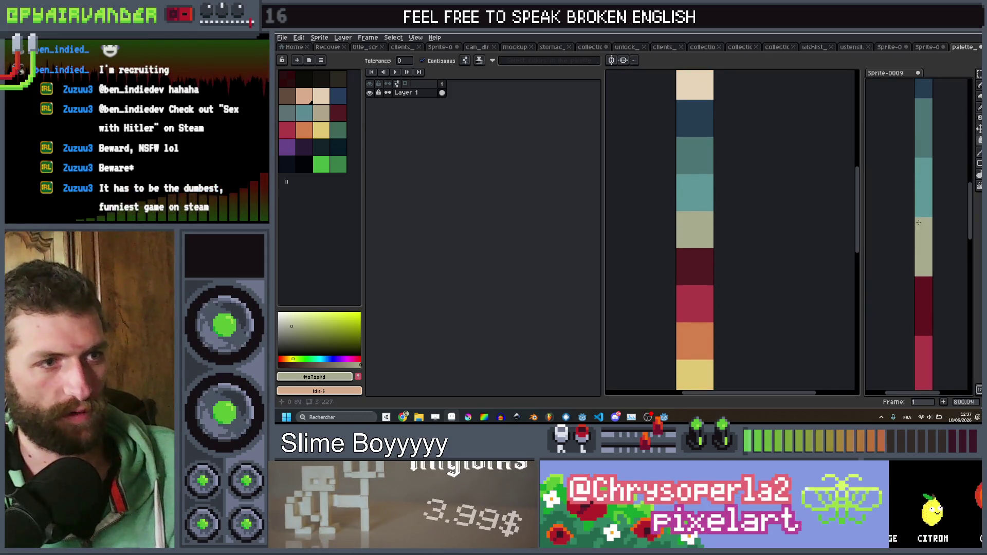
left_click(923, 303, "alt")
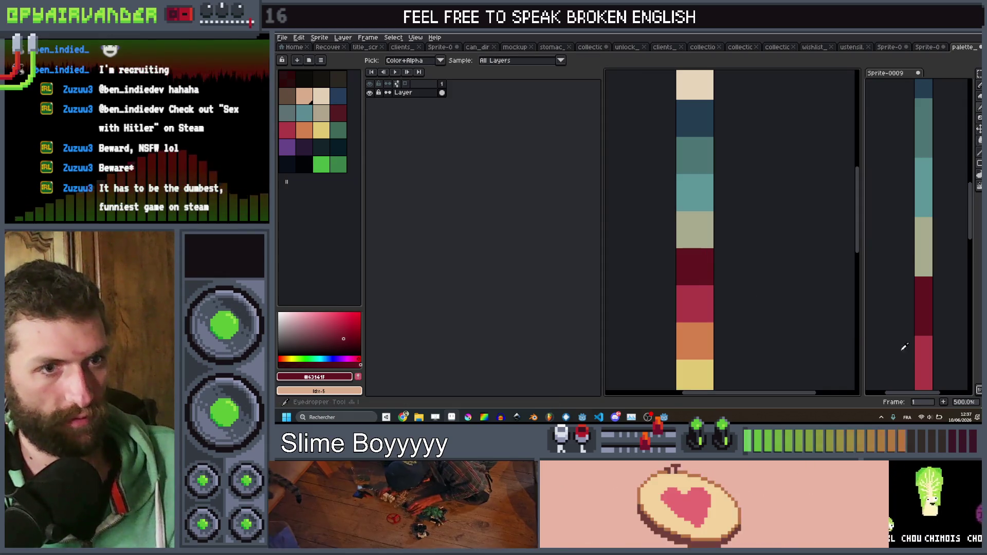
left_click(928, 362, "alt")
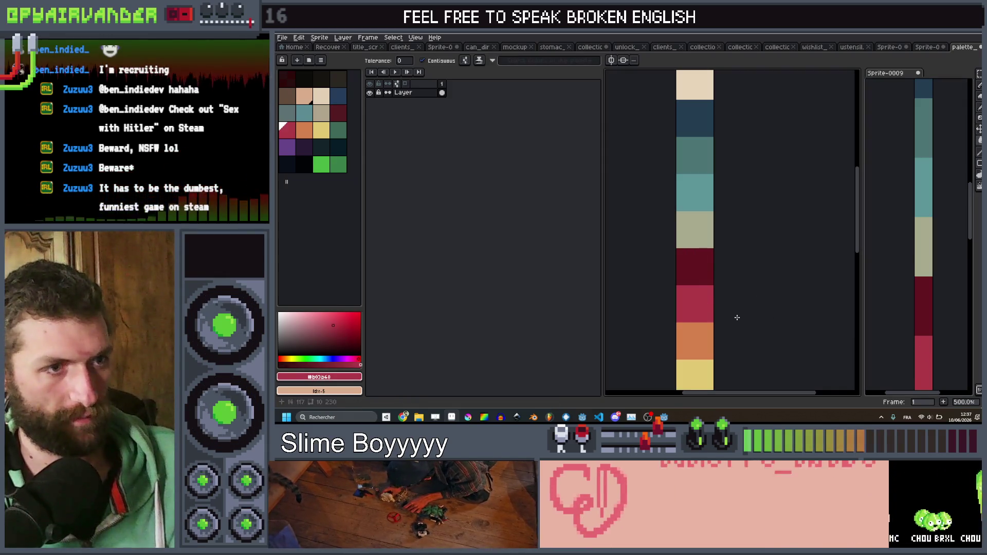
scroll(893, 344, "down", 3)
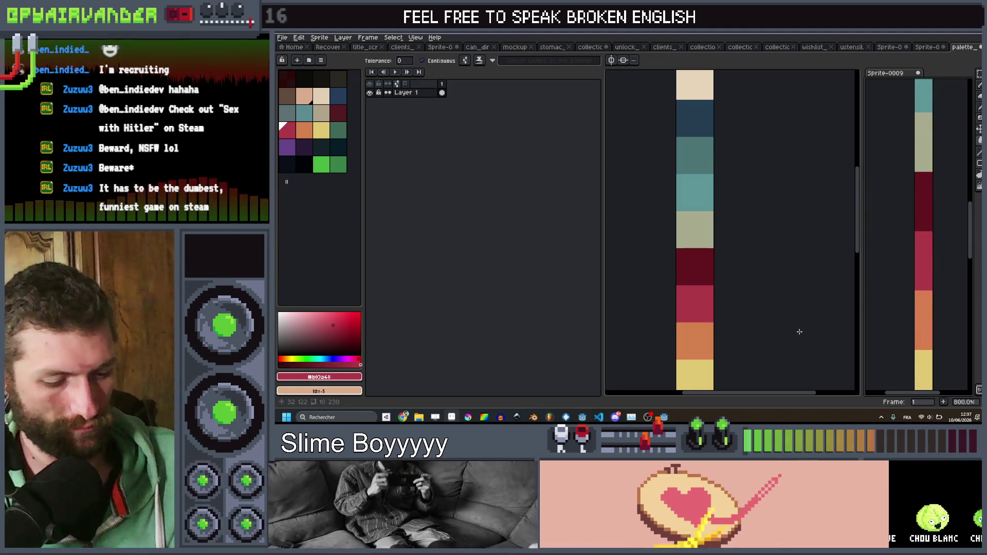
left_click(702, 337, "alt")
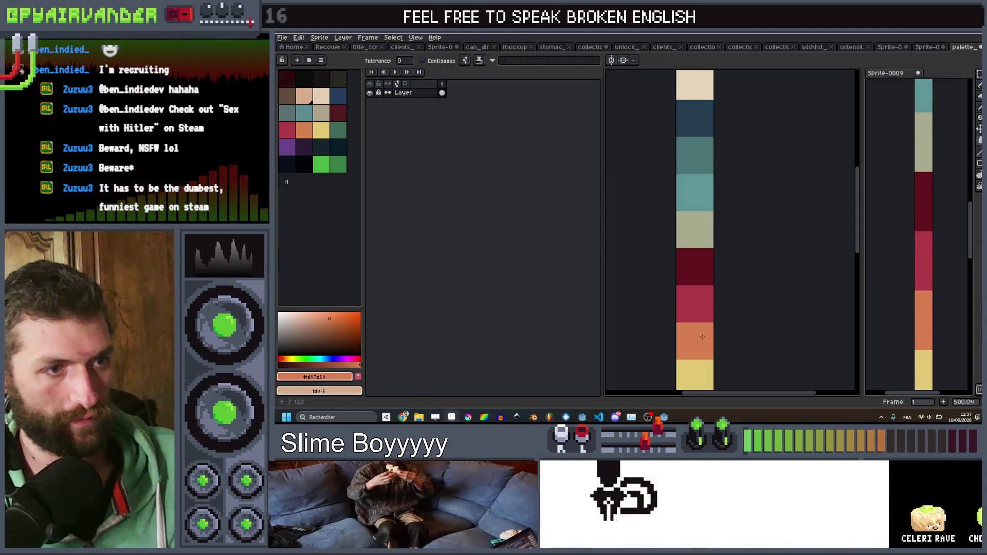
Step: Copy the reference's yellow, green, purple and dark purple into their blocks
scroll(714, 309, "down", 5)
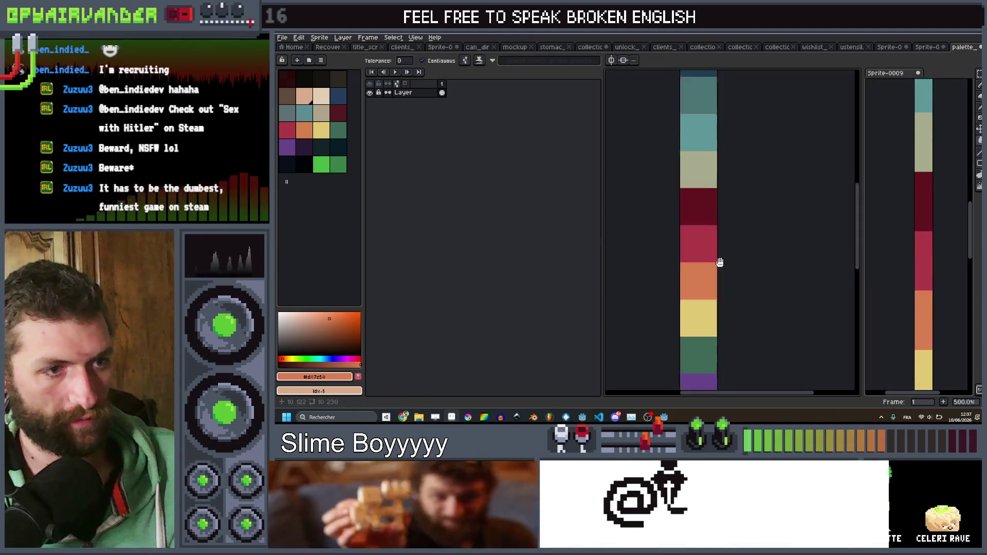
left_click(932, 373, "alt")
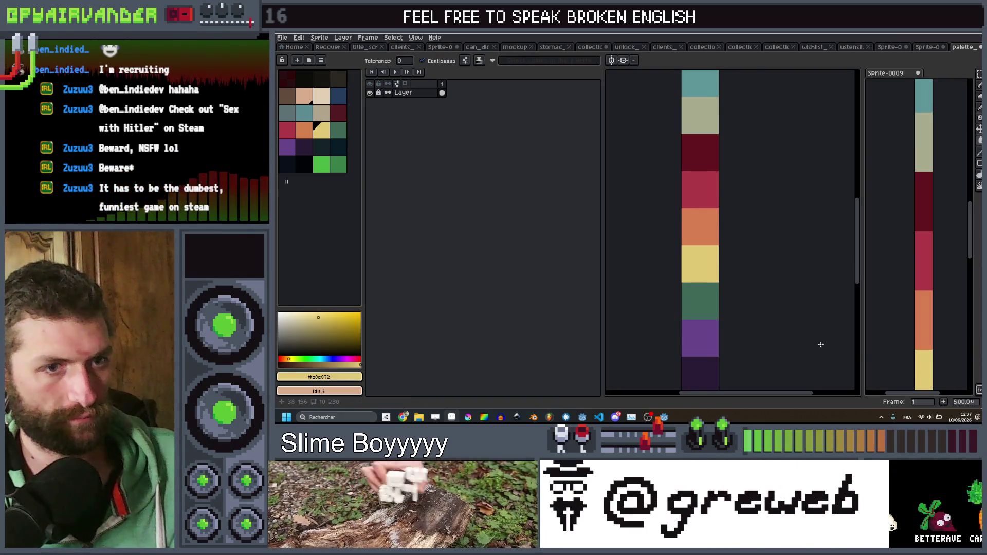
scroll(902, 236, "down", 7)
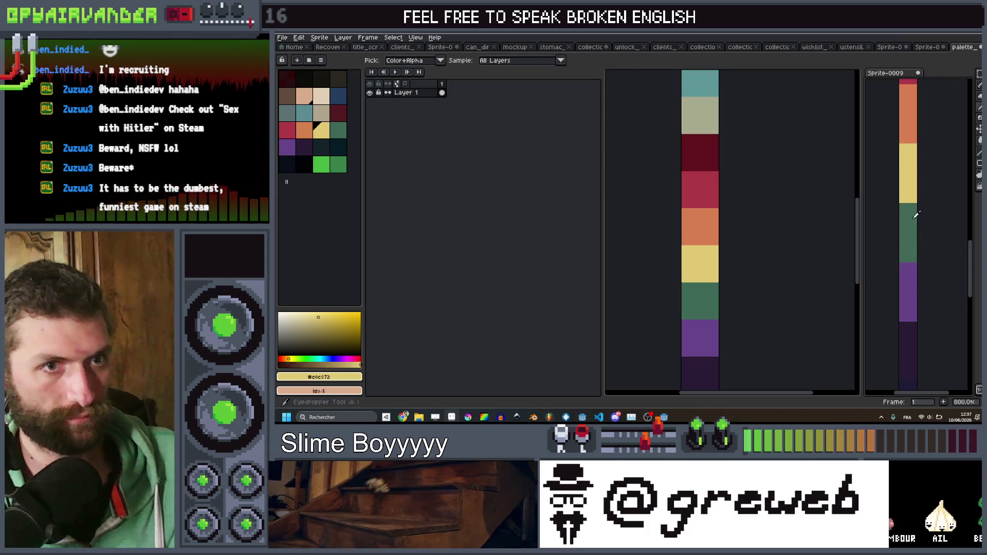
left_click(916, 215, "alt")
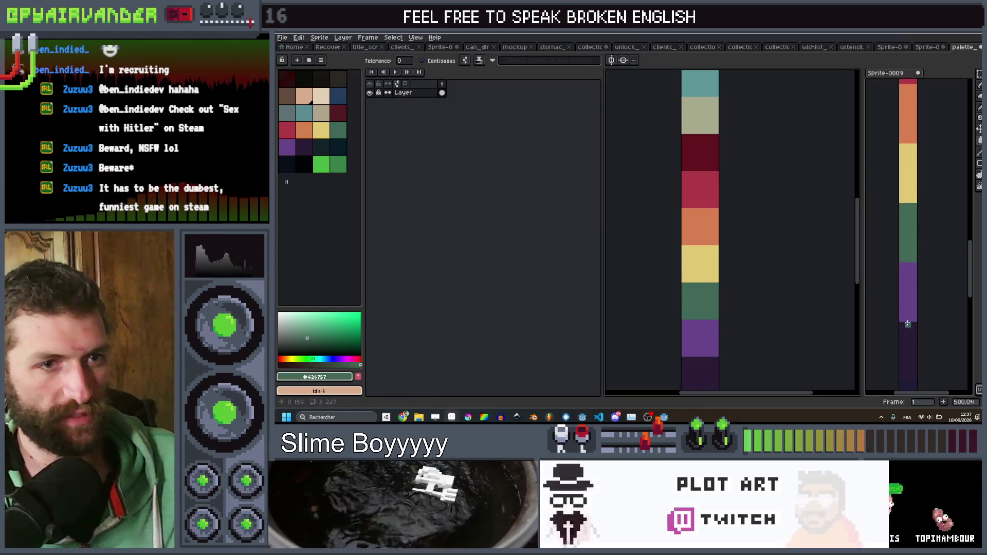
key("alt")
left_click(912, 293, "alt")
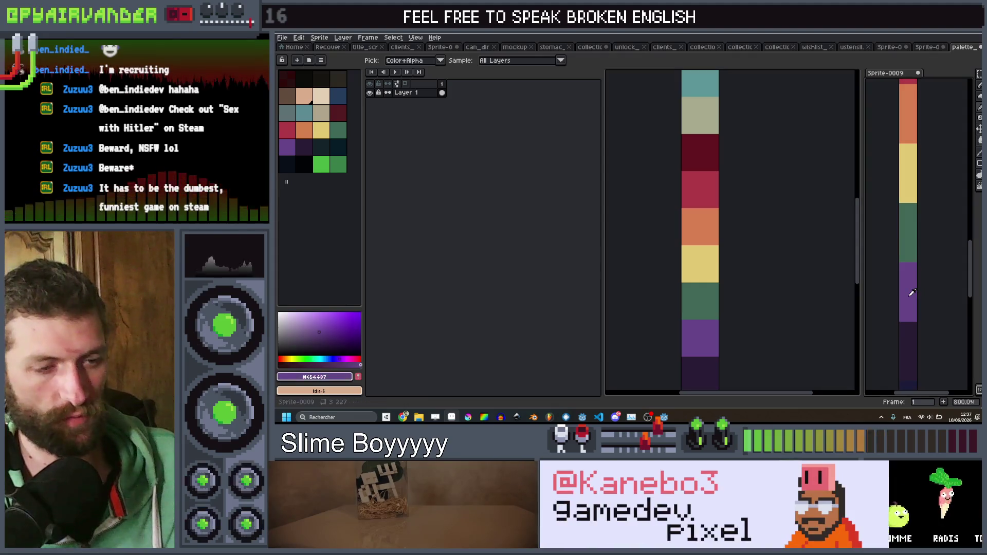
left_click(690, 337)
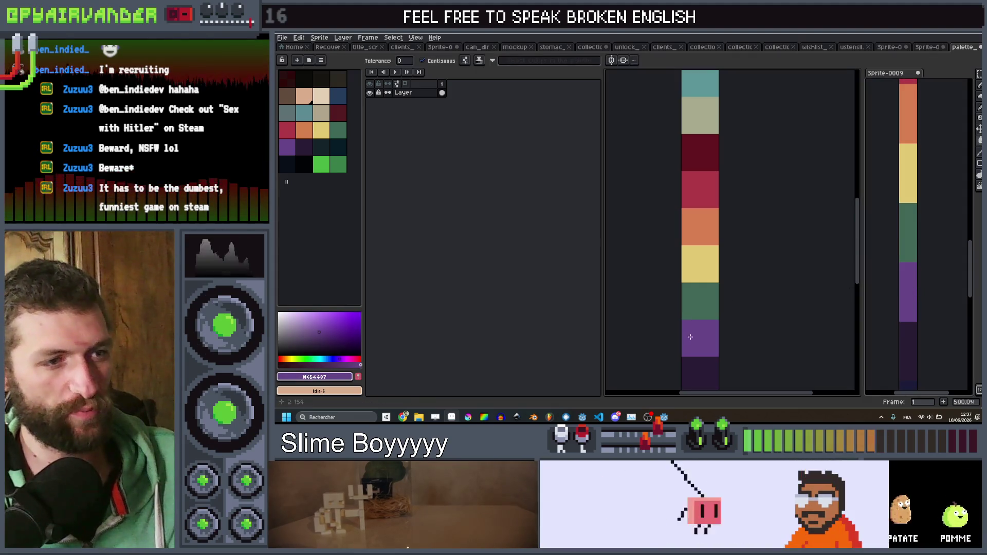
left_click(902, 331, "alt")
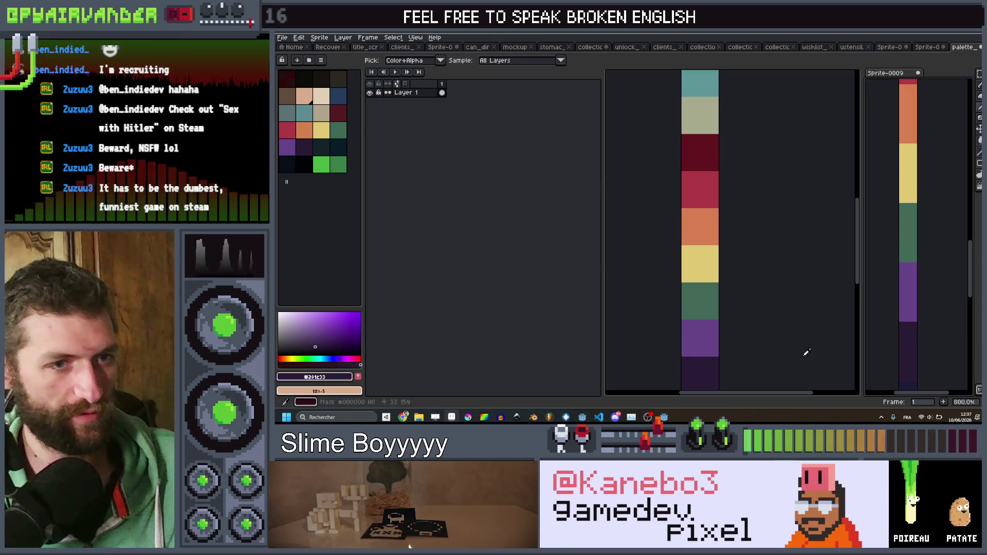
scroll(772, 309, "down", 2)
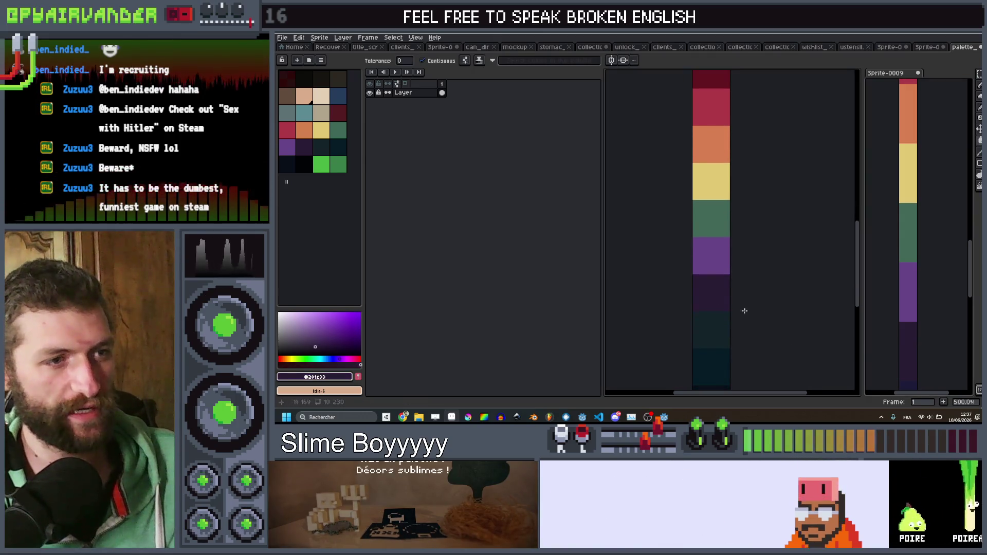
Step: Refill the dark band with dark purple and the next band with dark blue #0b0e18
scroll(766, 239, "down", 3)
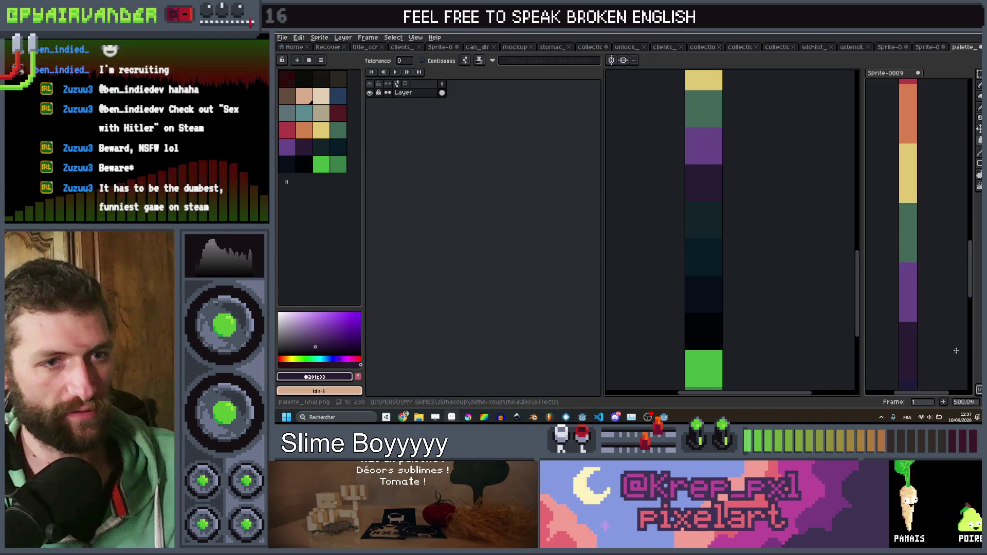
left_click_drag(904, 332, 902, 257)
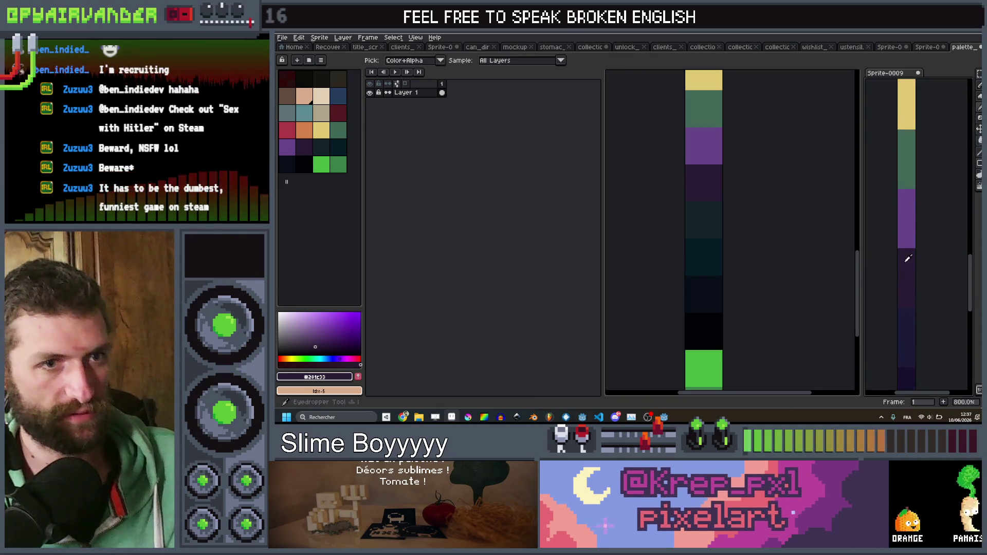
left_click(713, 223)
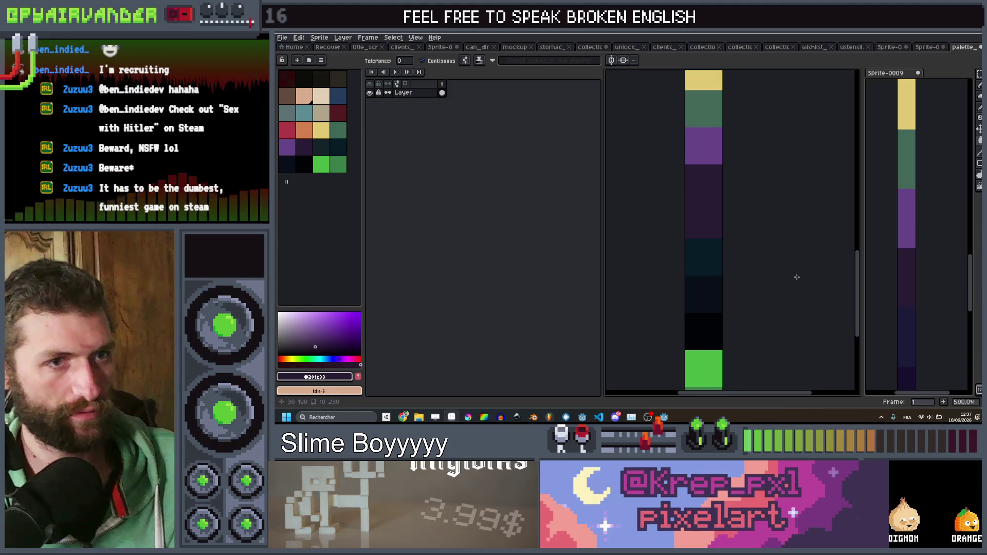
key("ctrl+z")
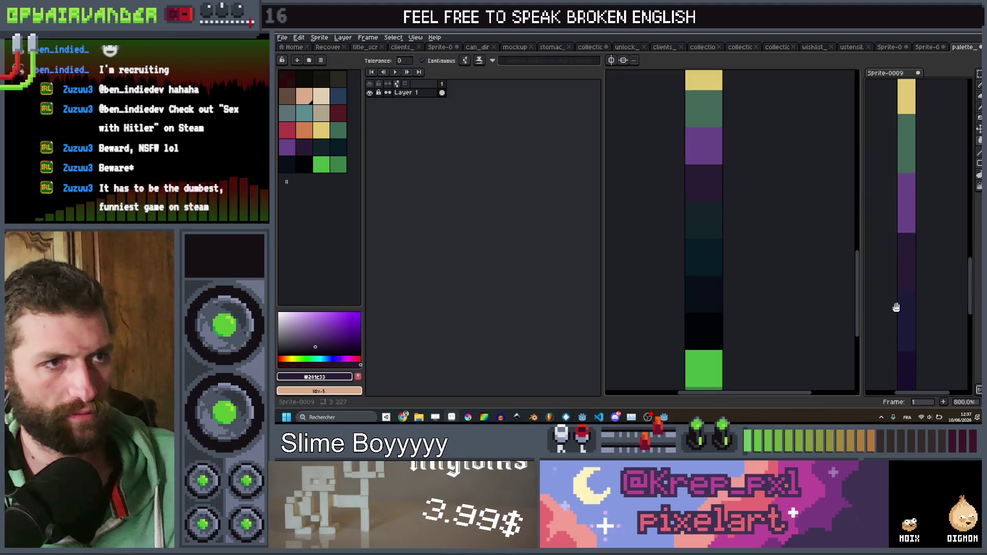
left_click_drag(891, 325, 897, 309)
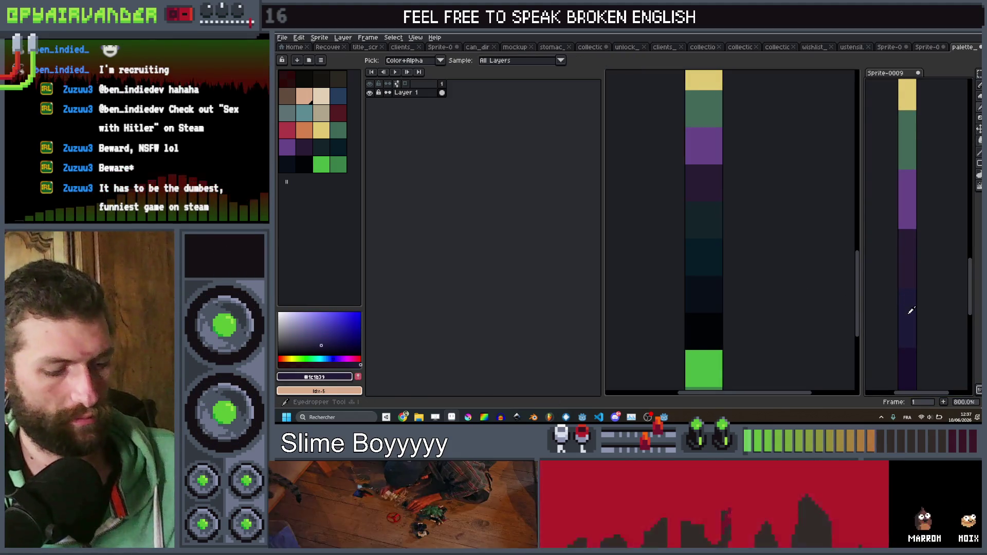
left_click(714, 231)
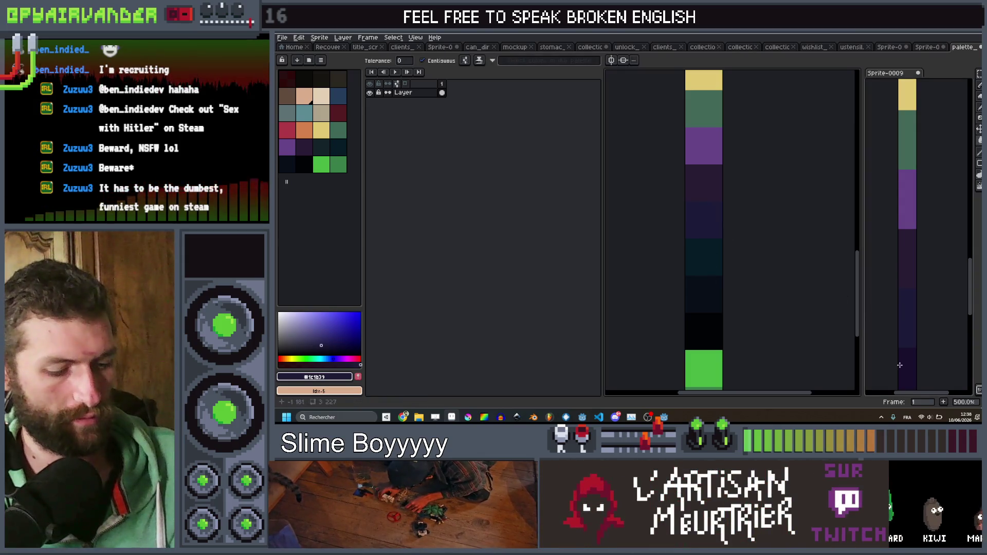
left_click(916, 369, "alt")
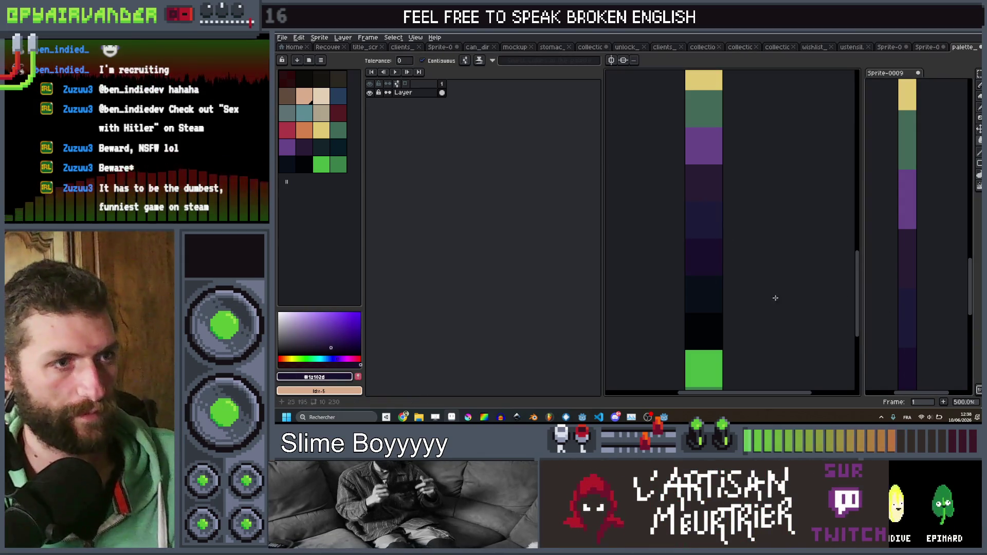
scroll(899, 330, "down", 3)
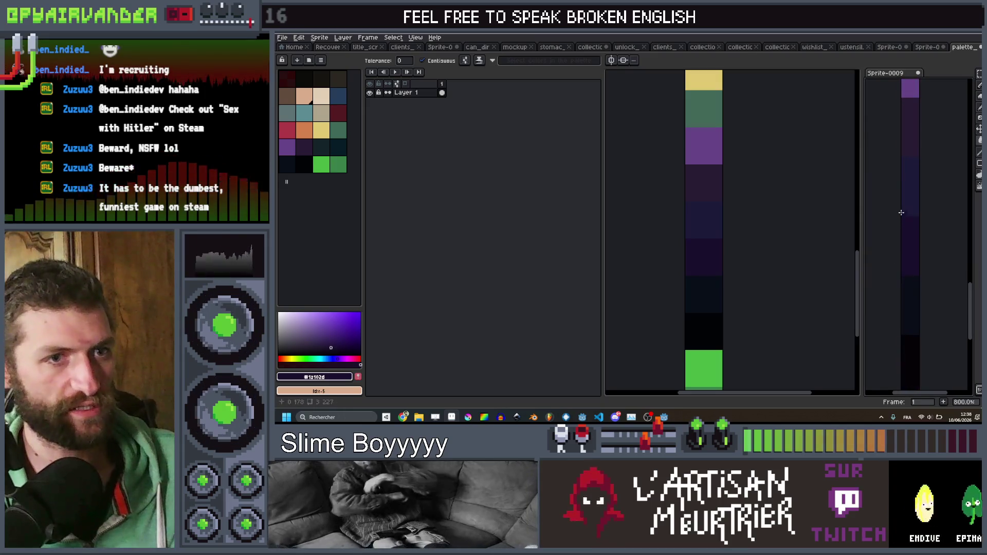
left_click(912, 316, "alt")
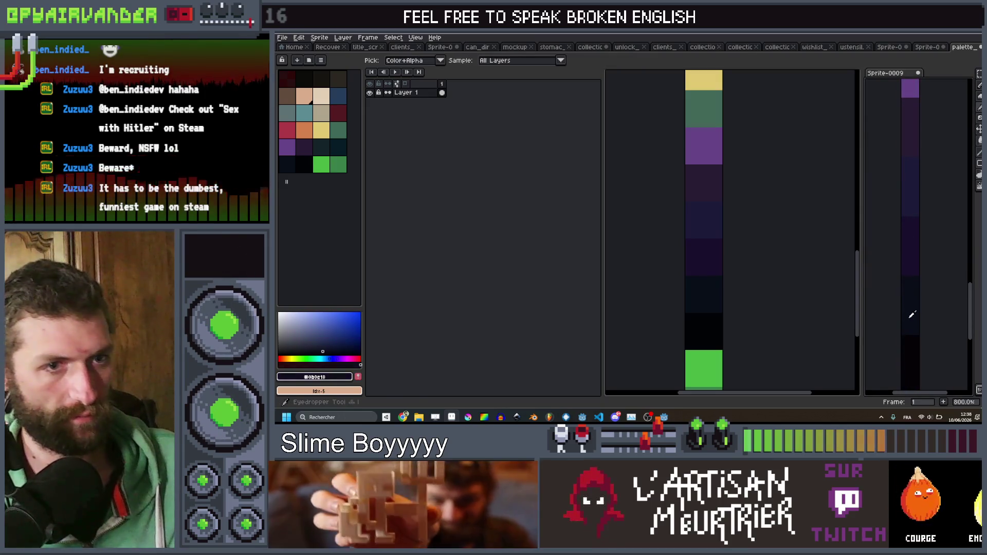
left_click(708, 295)
Step: Fill the last bands with near-black #060307 and greens #649937 and #388048, then save
key("i")
left_click(911, 263)
key("w")
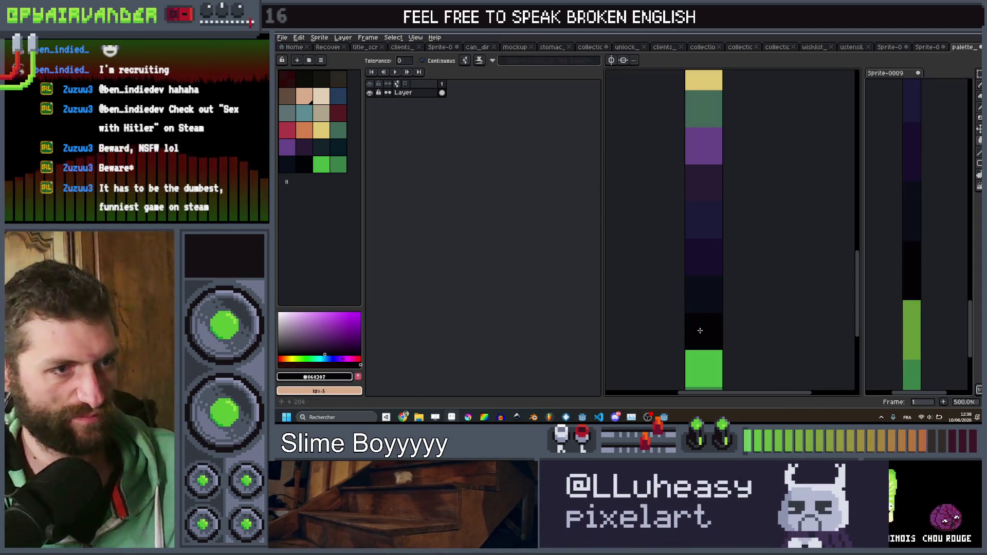
left_click(911, 327)
key("i")
left_click(911, 327)
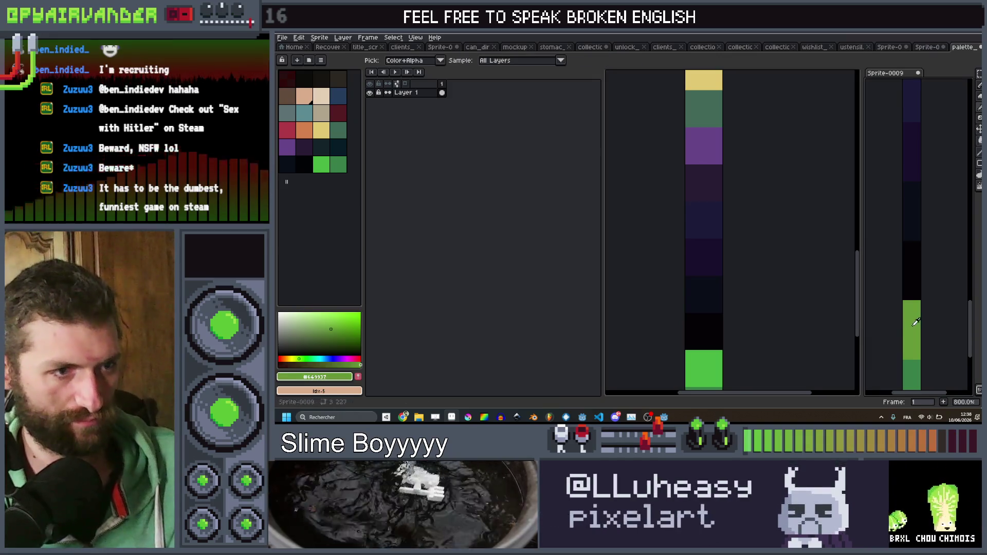
left_click_drag(758, 340, 773, 239)
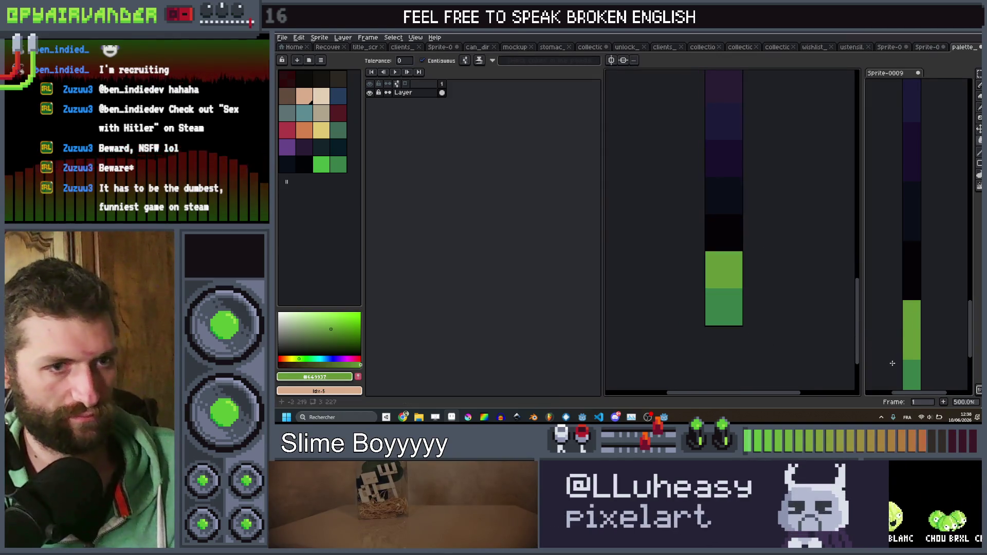
scroll(900, 334, "up", 2)
left_click(909, 324)
key("g")
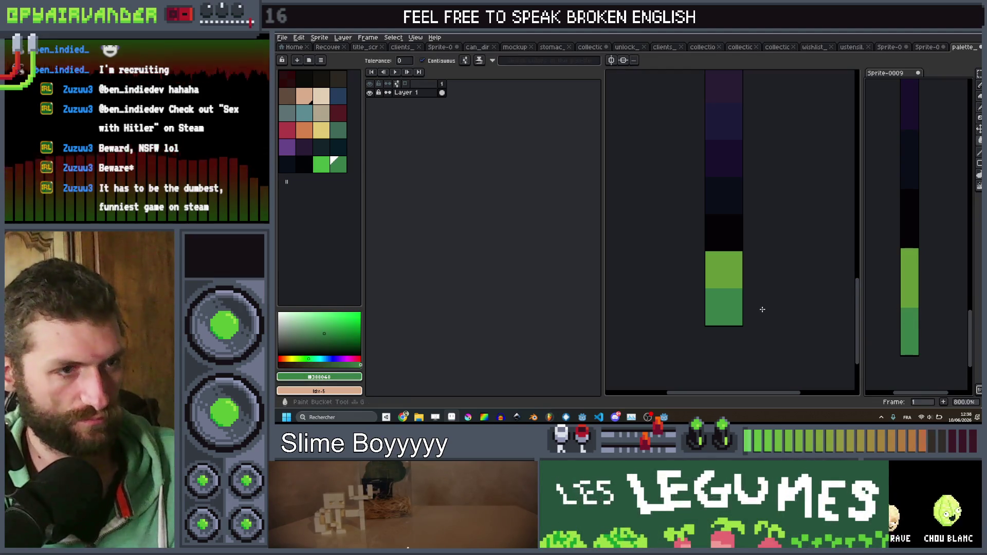
scroll(771, 298, "down", 4)
key("v")
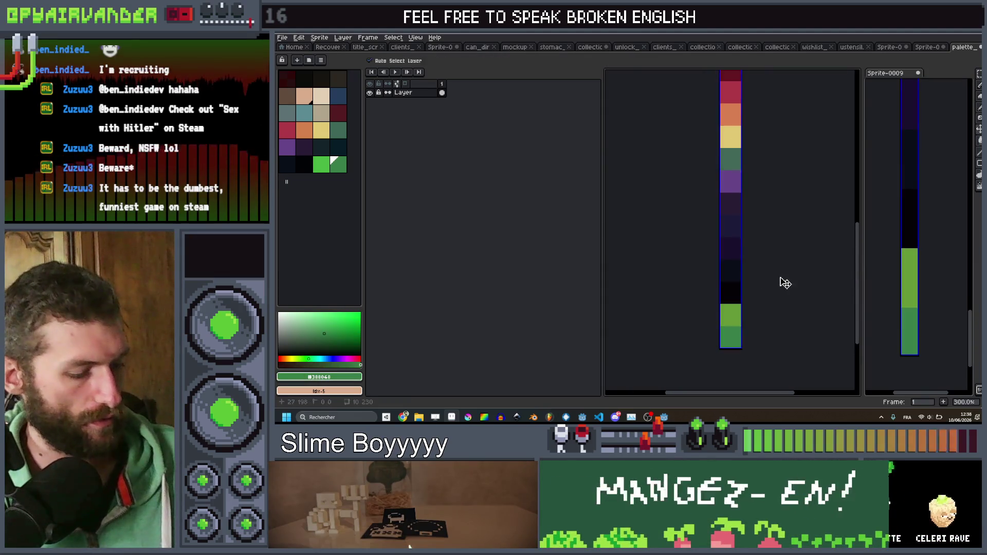
key("ctrl+s")
Step: Assign palette_final.png to RenderingSprite's Palette Final Texture shader parameter via Quick Load
left_click(942, 36)
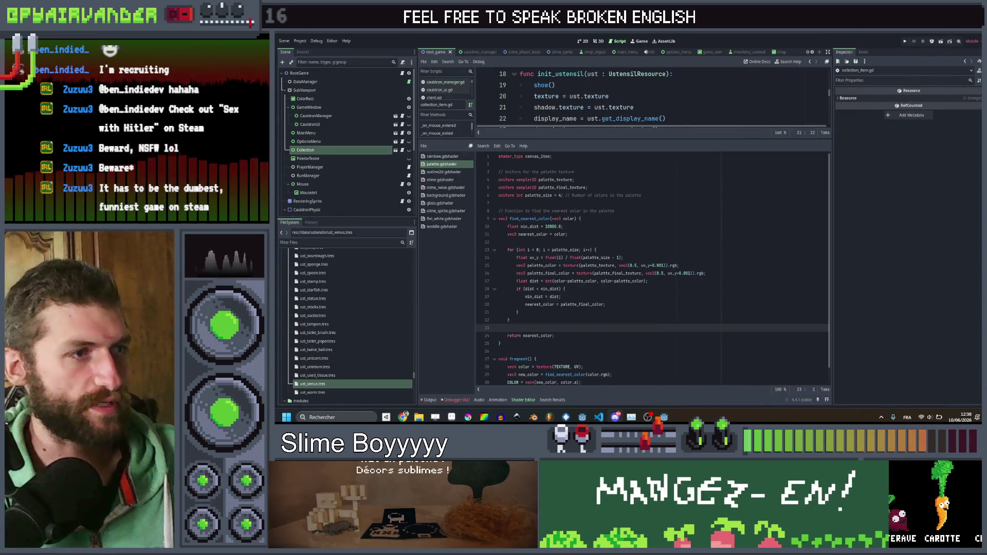
scroll(332, 146, "down", 3)
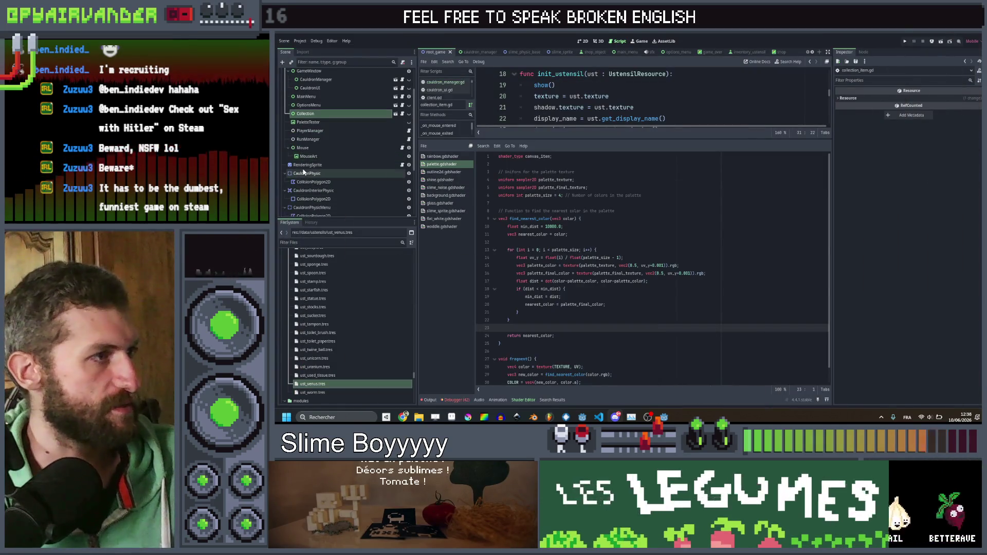
left_click(307, 164)
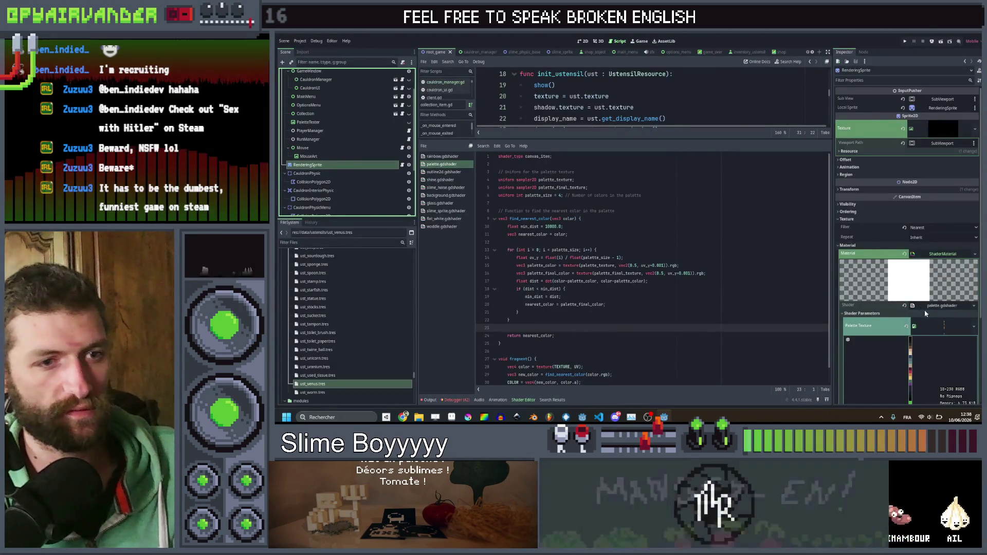
scroll(921, 283, "down", 3)
left_click(933, 313)
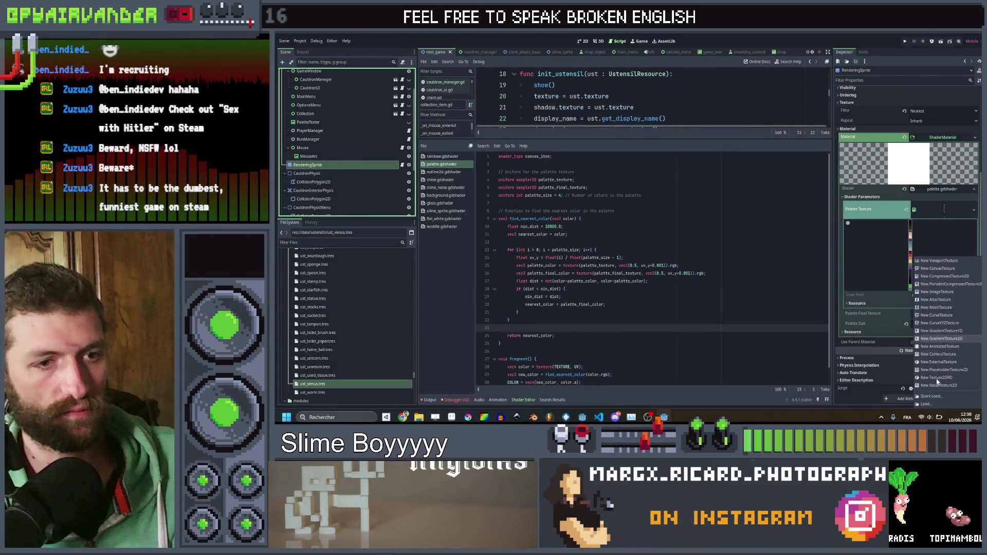
left_click(936, 395)
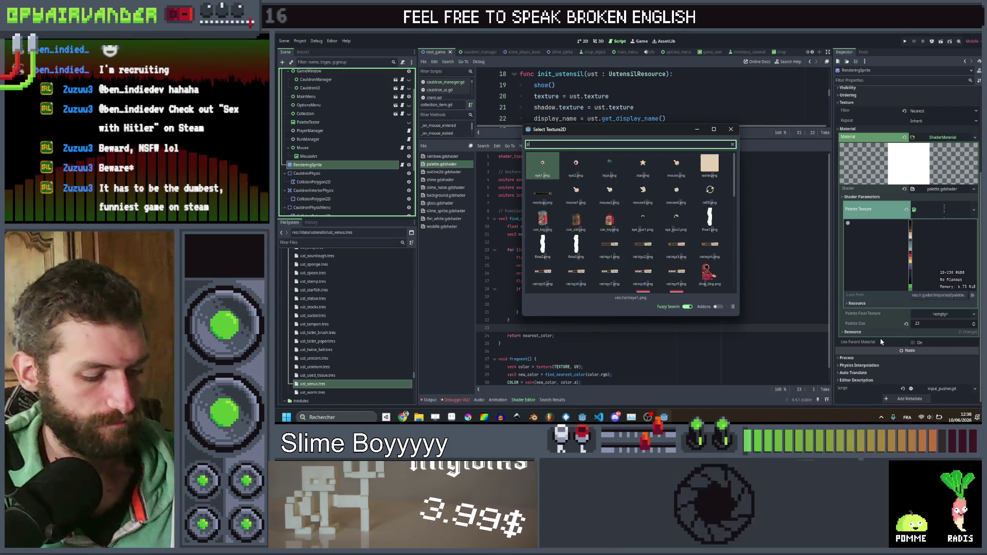
type("pal")
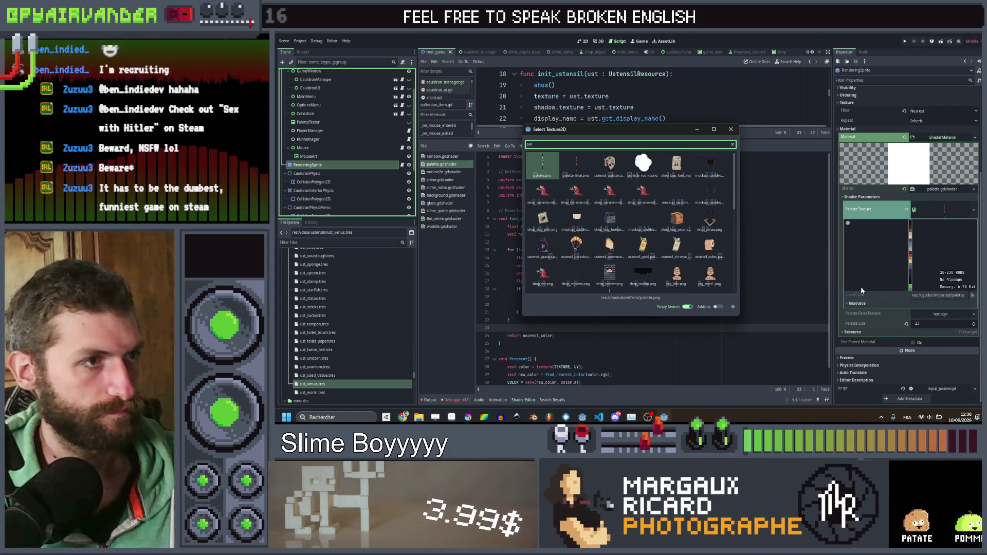
double_click(576, 164)
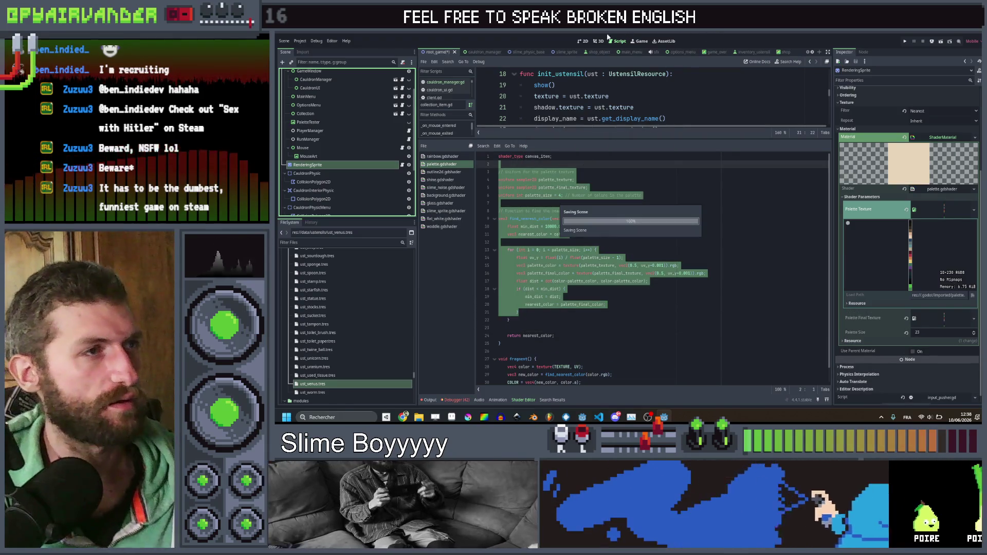
left_click(583, 41)
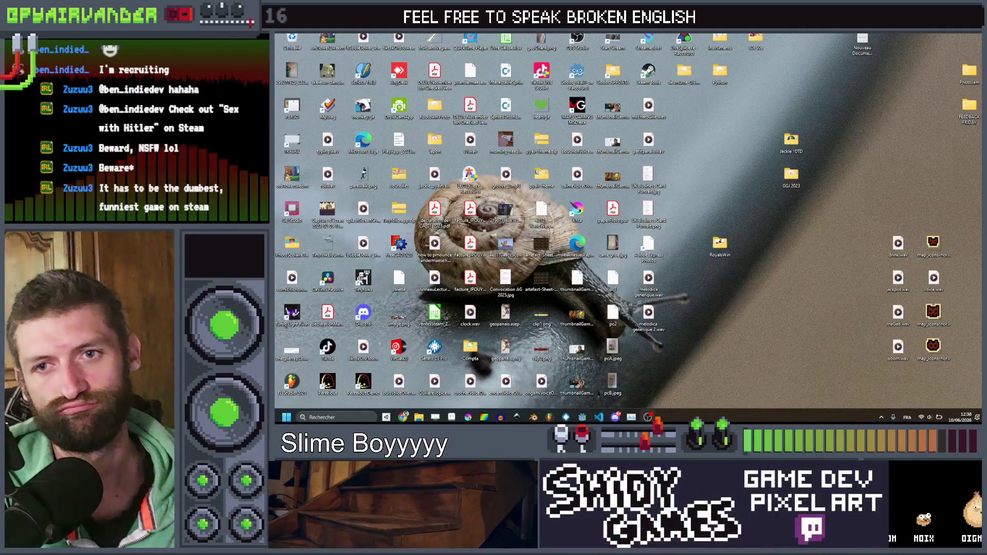
Step: Launch Godot from the desktop shortcut and open the Slime Soup project
left_click(581, 75)
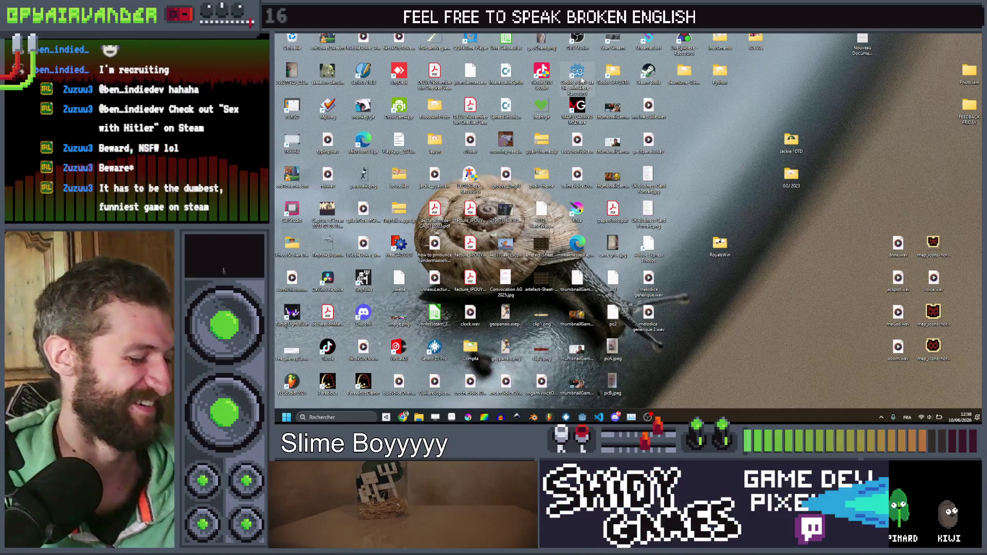
double_click(581, 77)
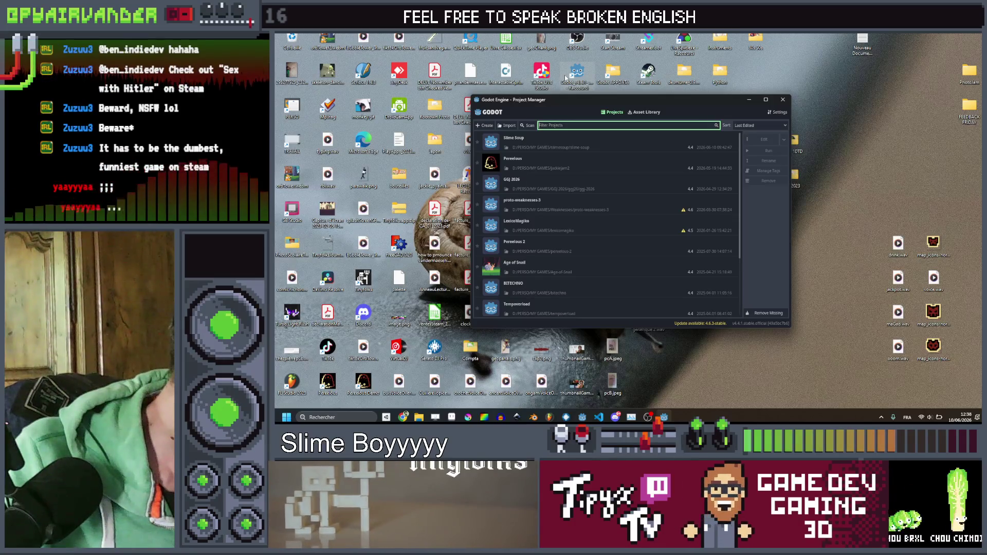
left_click(565, 149)
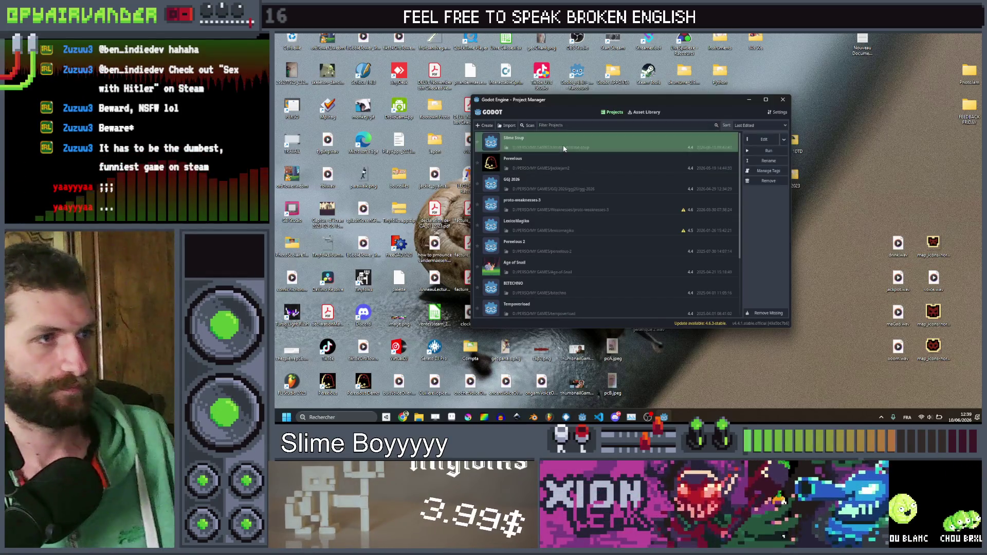
double_click(564, 149)
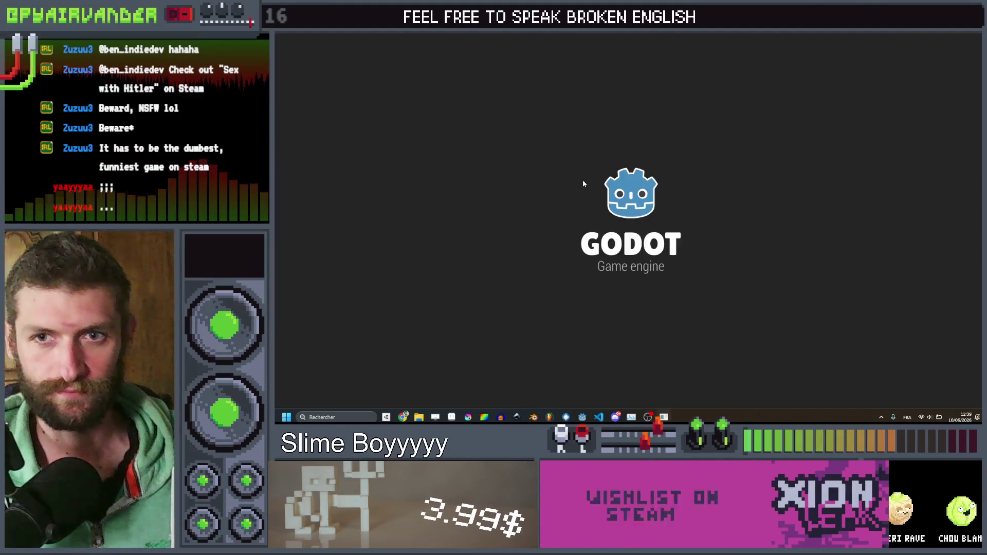
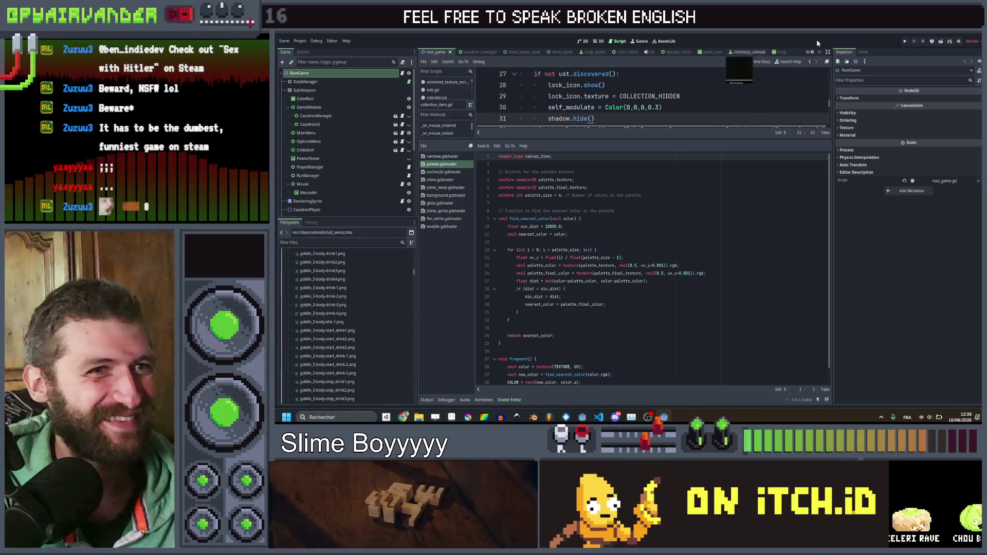
Step: Save the current Godot scene with Ctrl+S
key("ctrl+s")
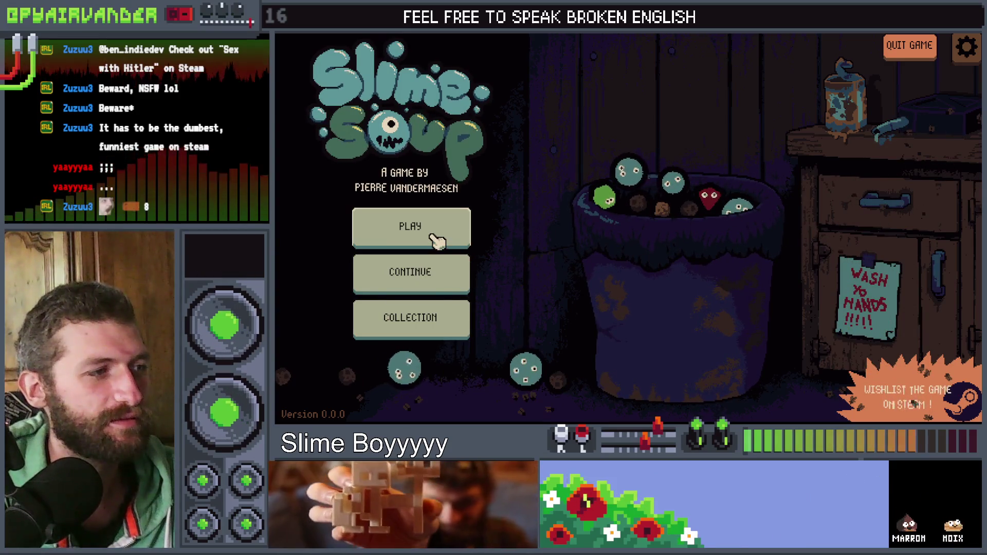
Step: Page through the collection book to page 5/5, close it, and start PLAY
left_click(432, 322)
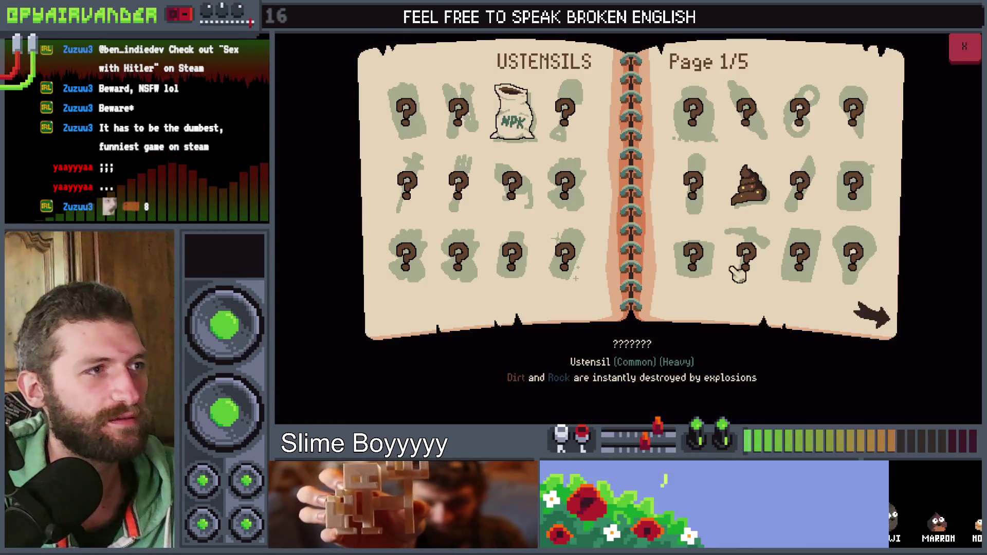
left_click(880, 318)
left_click(881, 321)
left_click(887, 323)
left_click(887, 323)
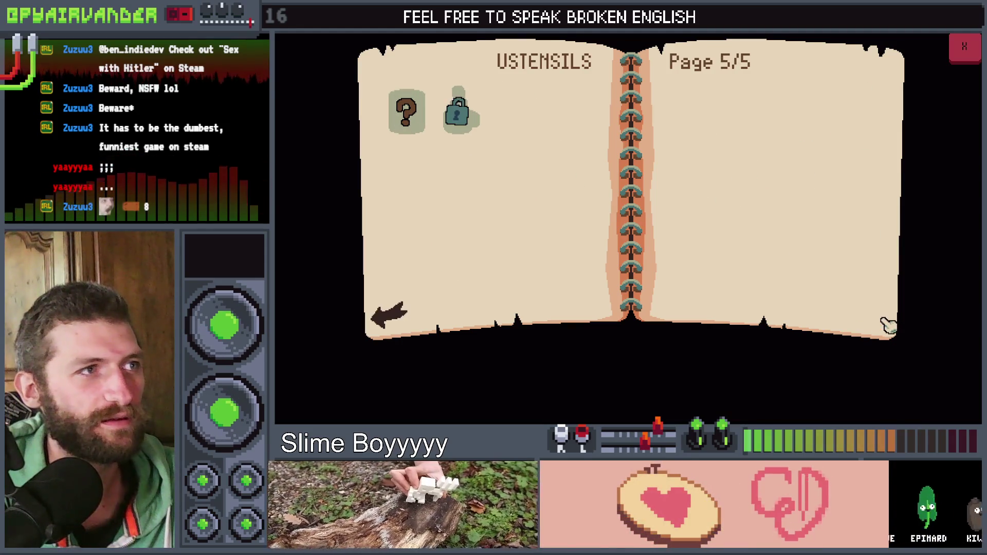
left_click(963, 47)
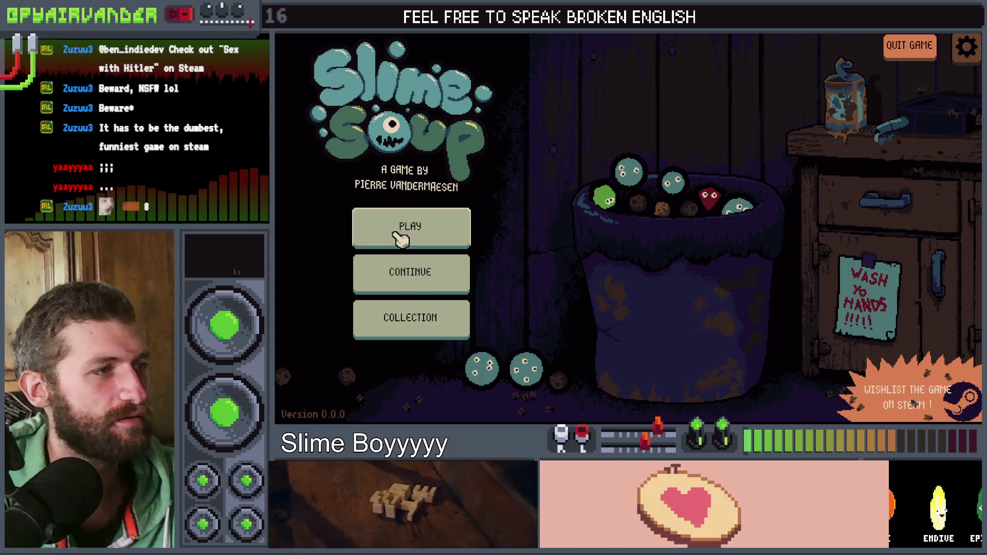
left_click(406, 229)
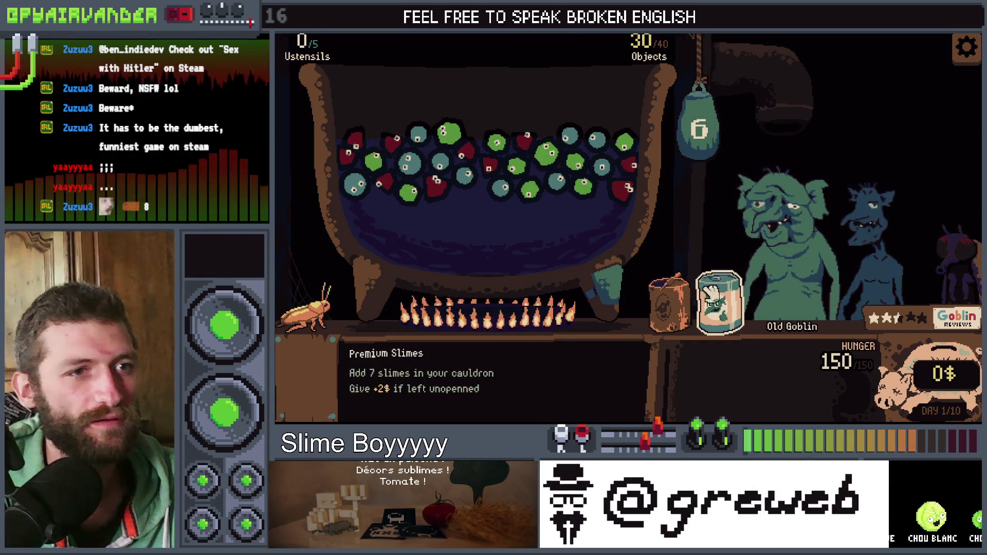
Step: Drop two Premium Slimes cans into the cauldron and merge the green slime chains
left_click_drag(718, 306, 543, 213)
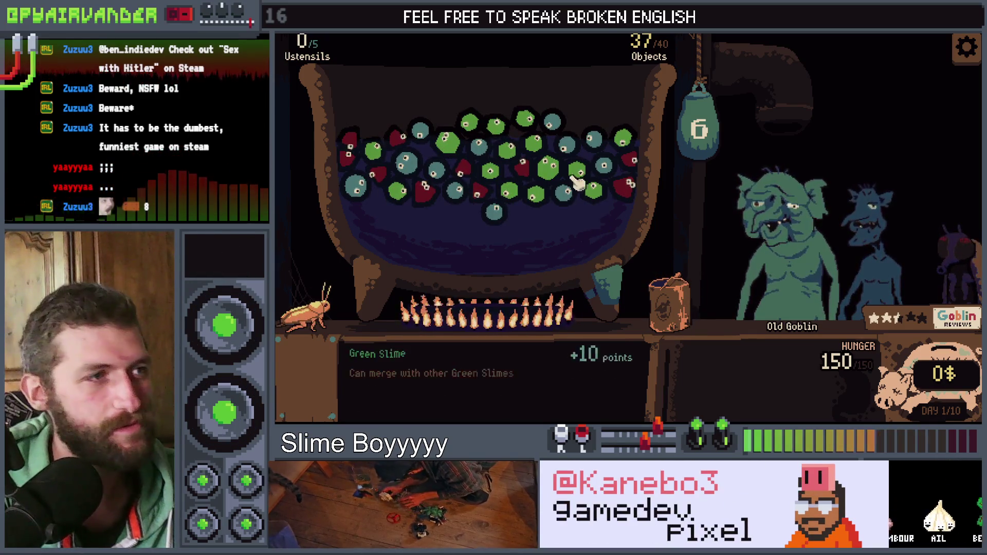
left_click(595, 195)
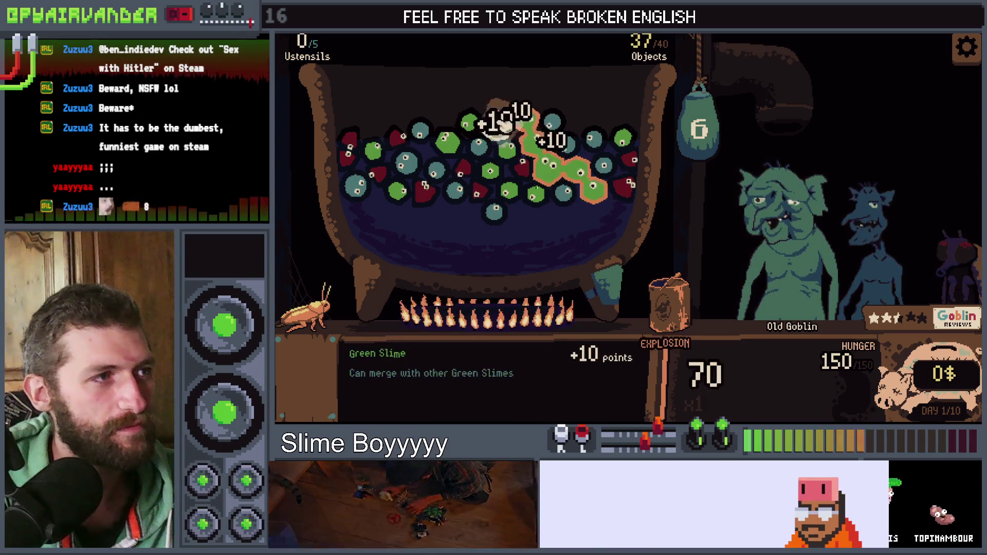
left_click(702, 129)
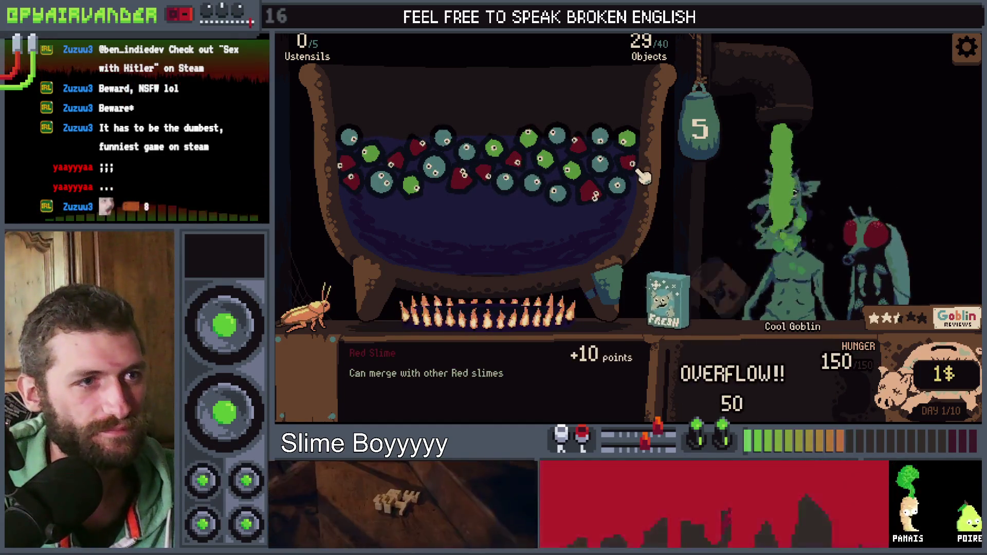
left_click_drag(736, 321, 540, 228)
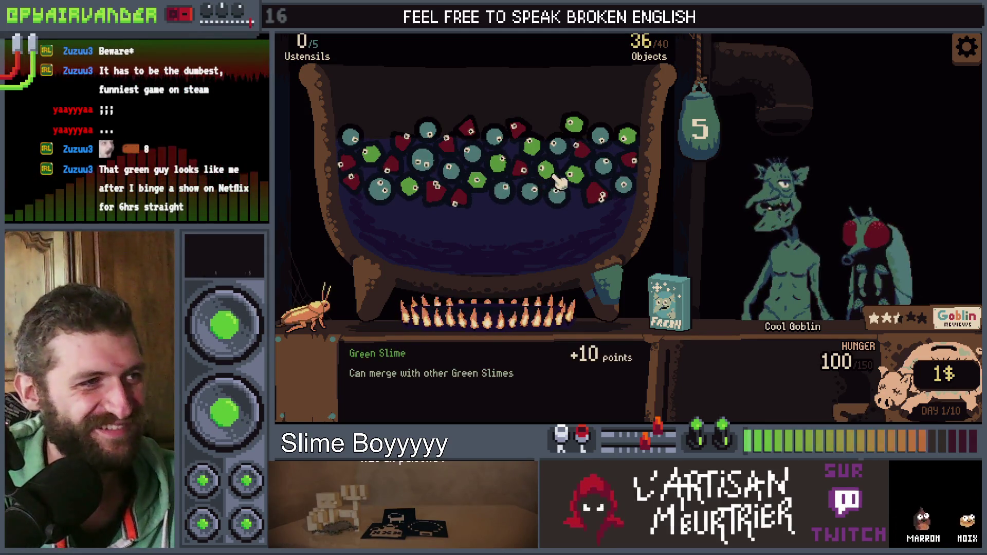
left_click(547, 160)
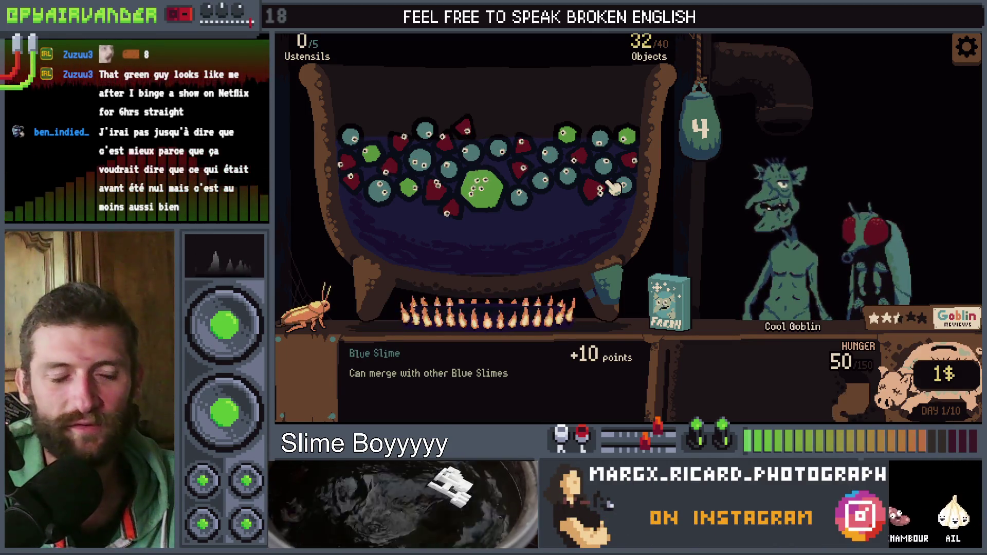
Step: Merge the connected blue slimes into one big slime, then open Game Settings
left_click_drag(574, 191, 582, 179)
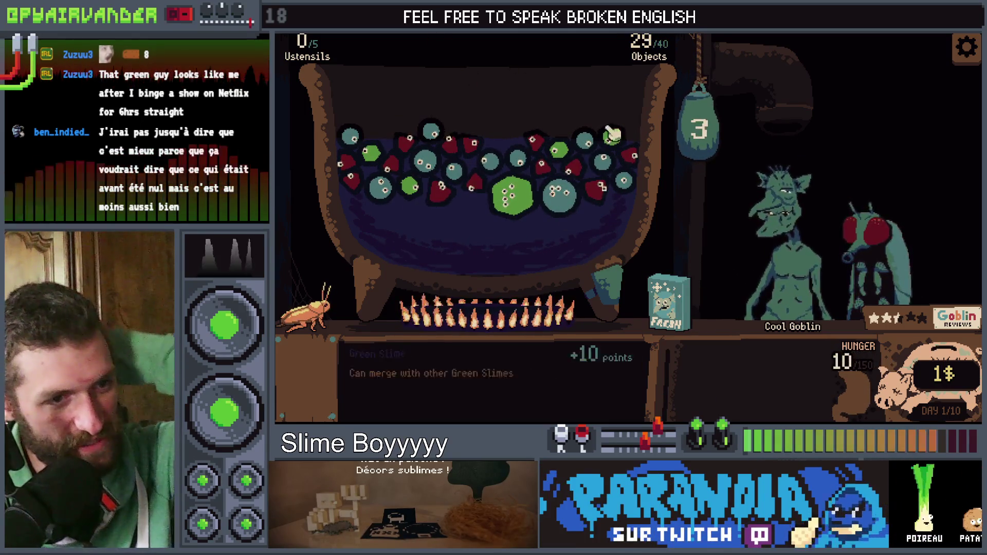
left_click(556, 189)
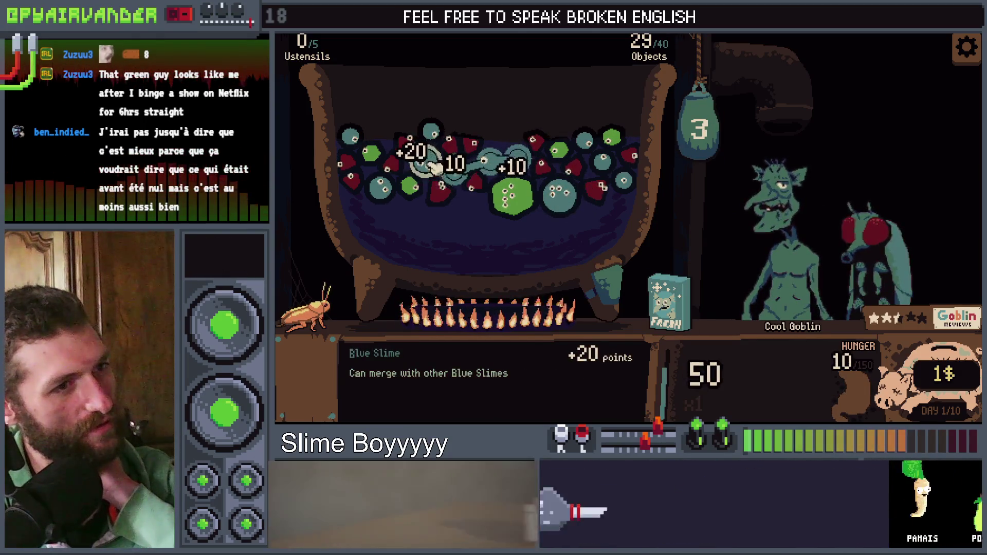
left_click(703, 154)
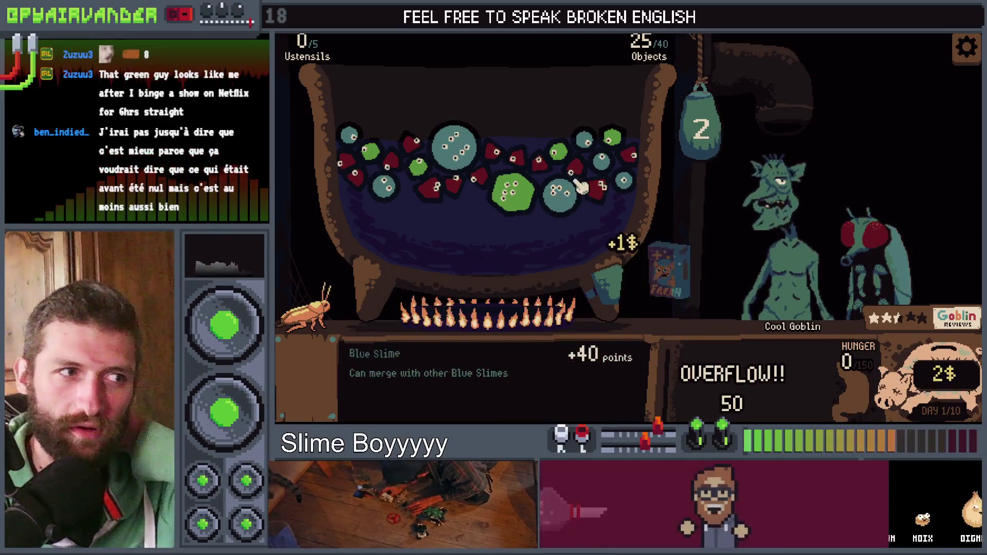
left_click(967, 52)
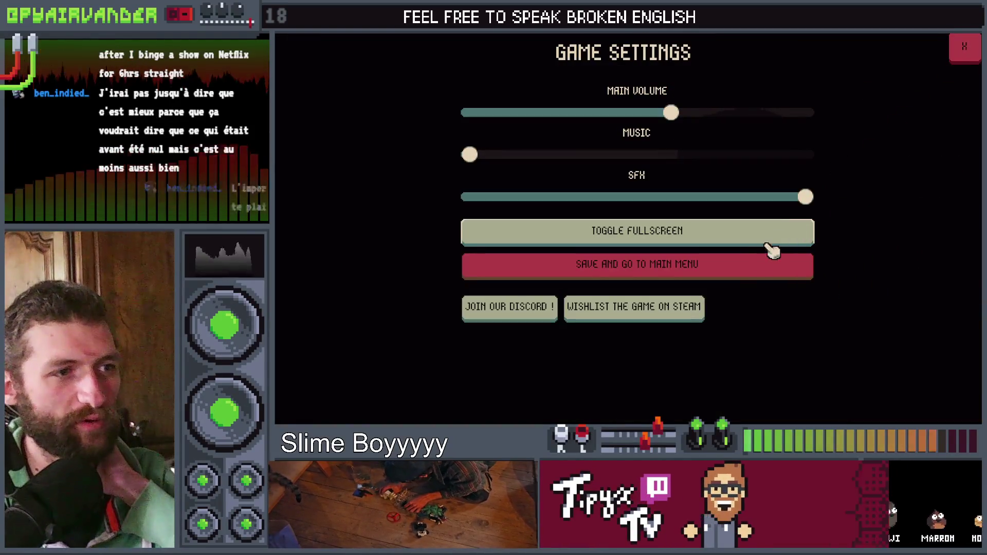